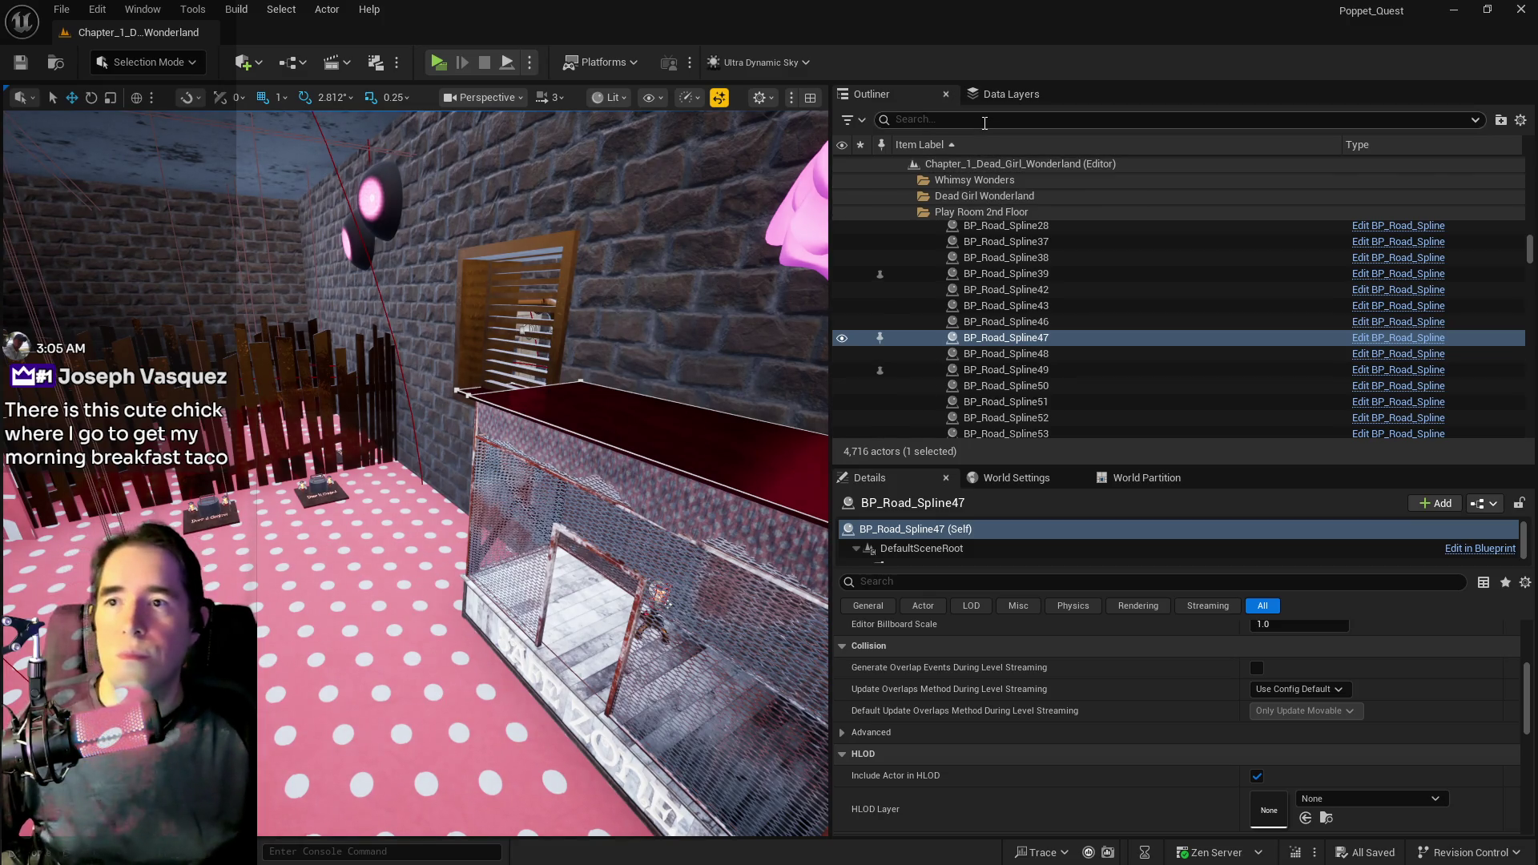
- Find Ultra_Dynamic_Sky with an ULTRA Outliner search and set its Time Of Day to 2400
type("ULTRA")
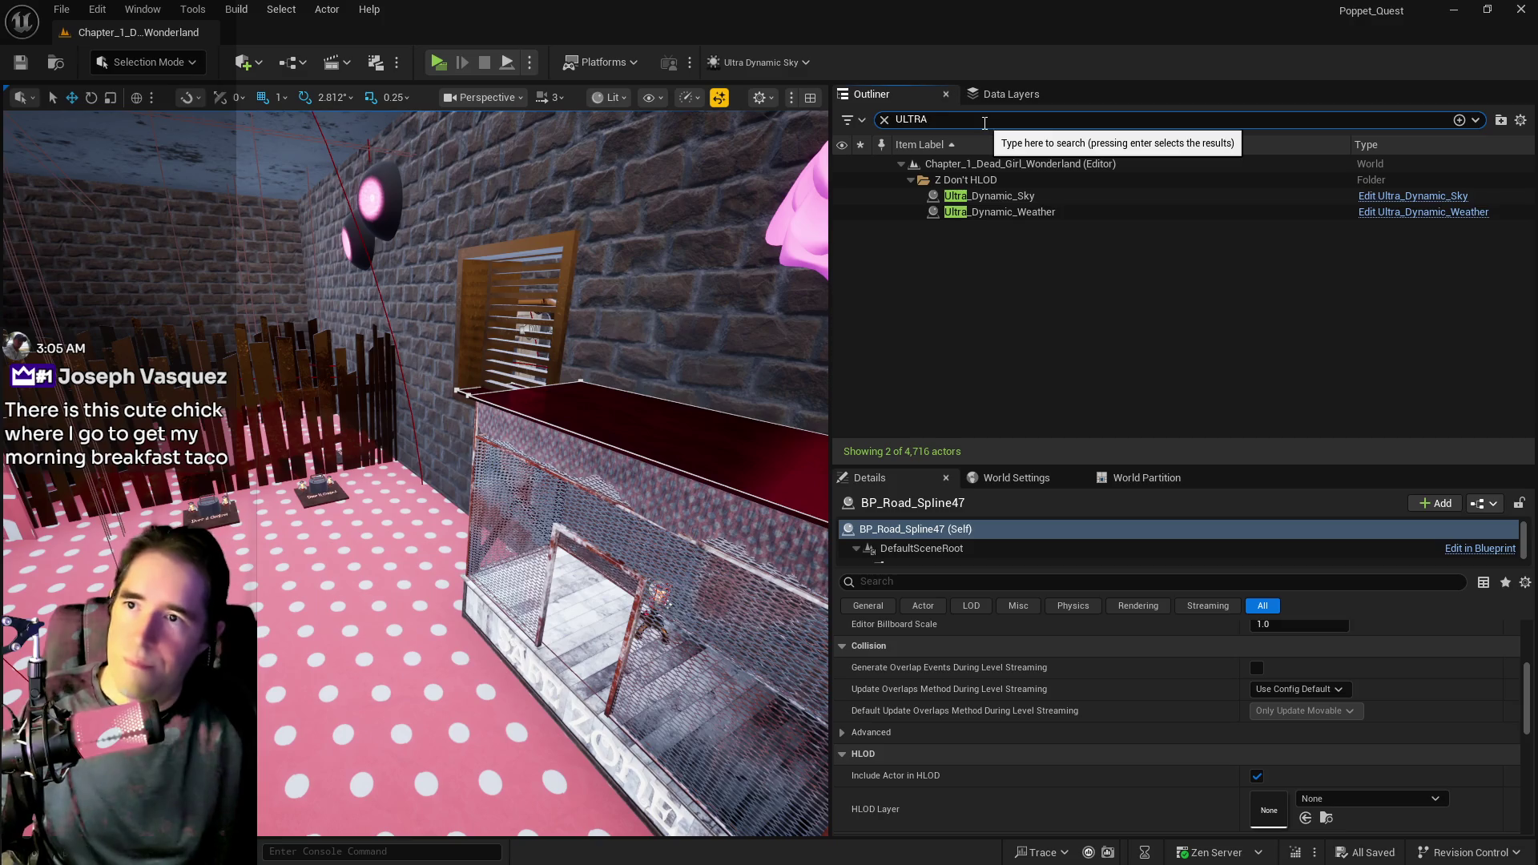
left_click(993, 181)
left_click(1002, 197)
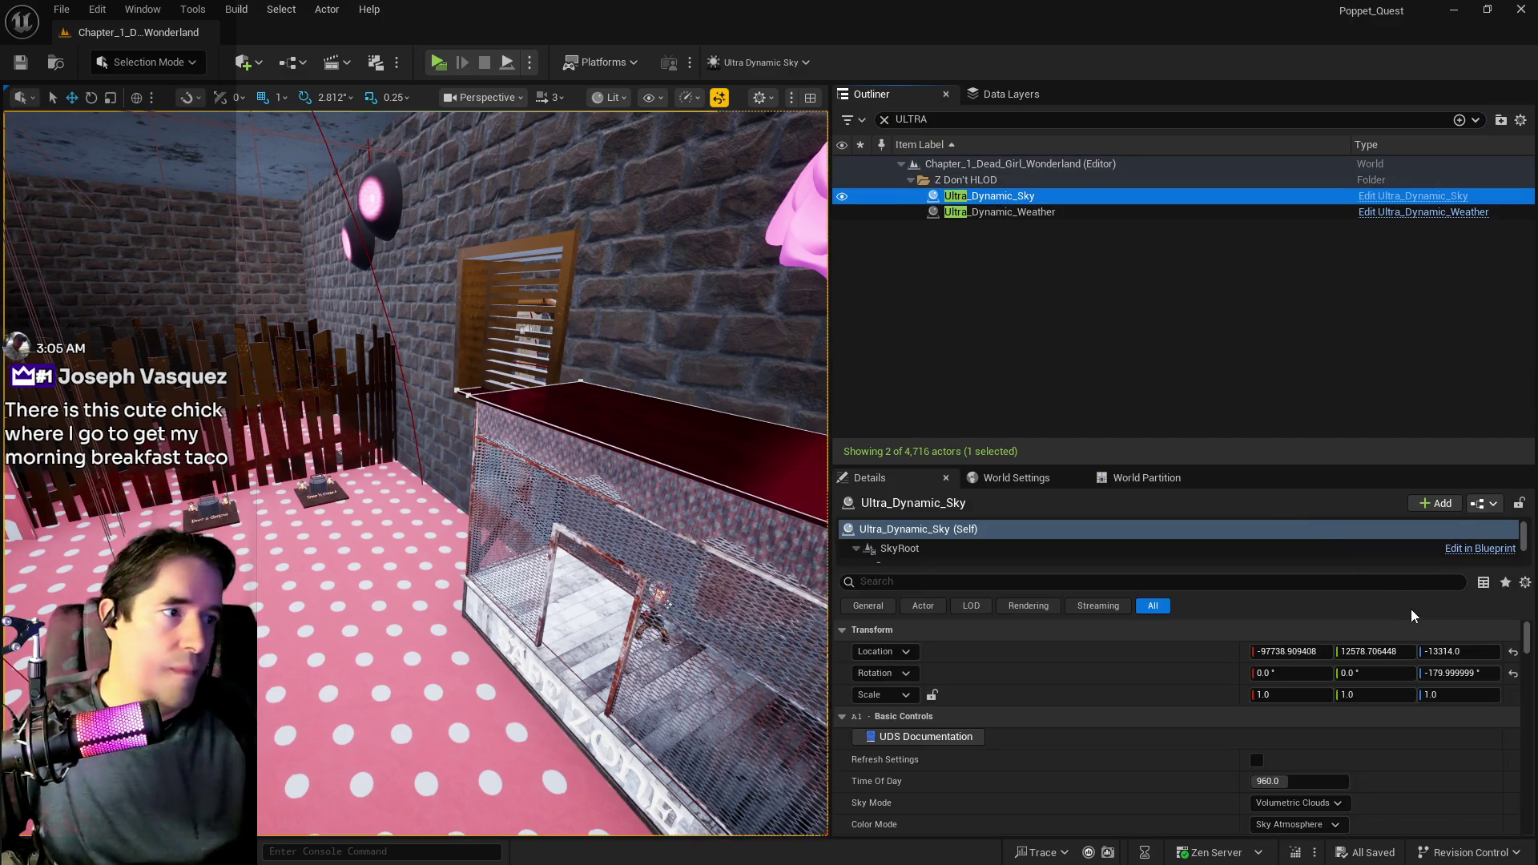
left_click_drag(1281, 784, 1303, 784)
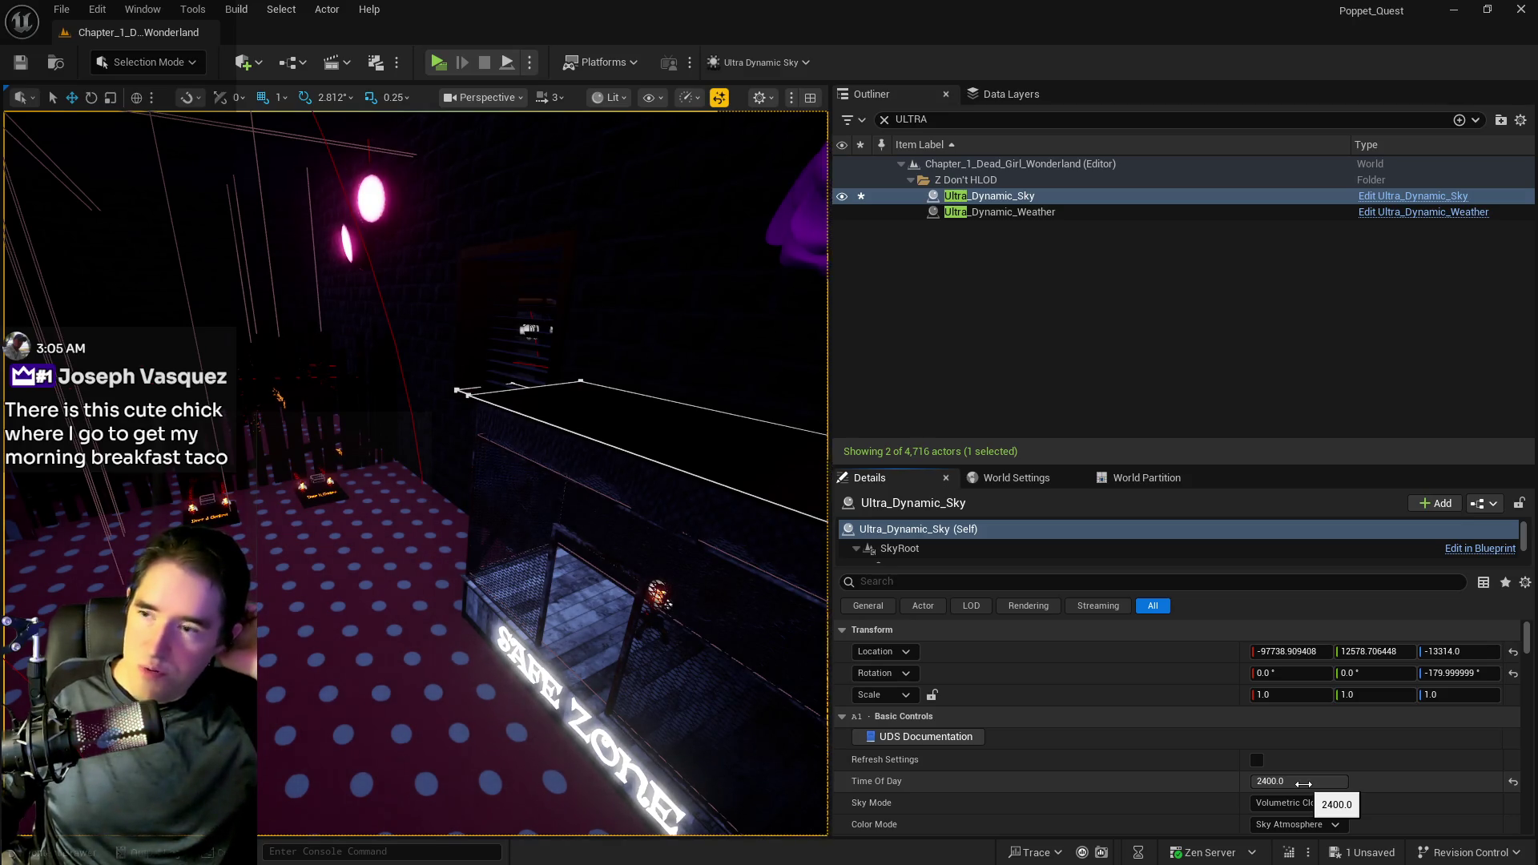
mouse_move(392, 141)
left_mouse_down()
mouse_move(320, 160)
mouse_move(393, 142)
left_mouse_up()
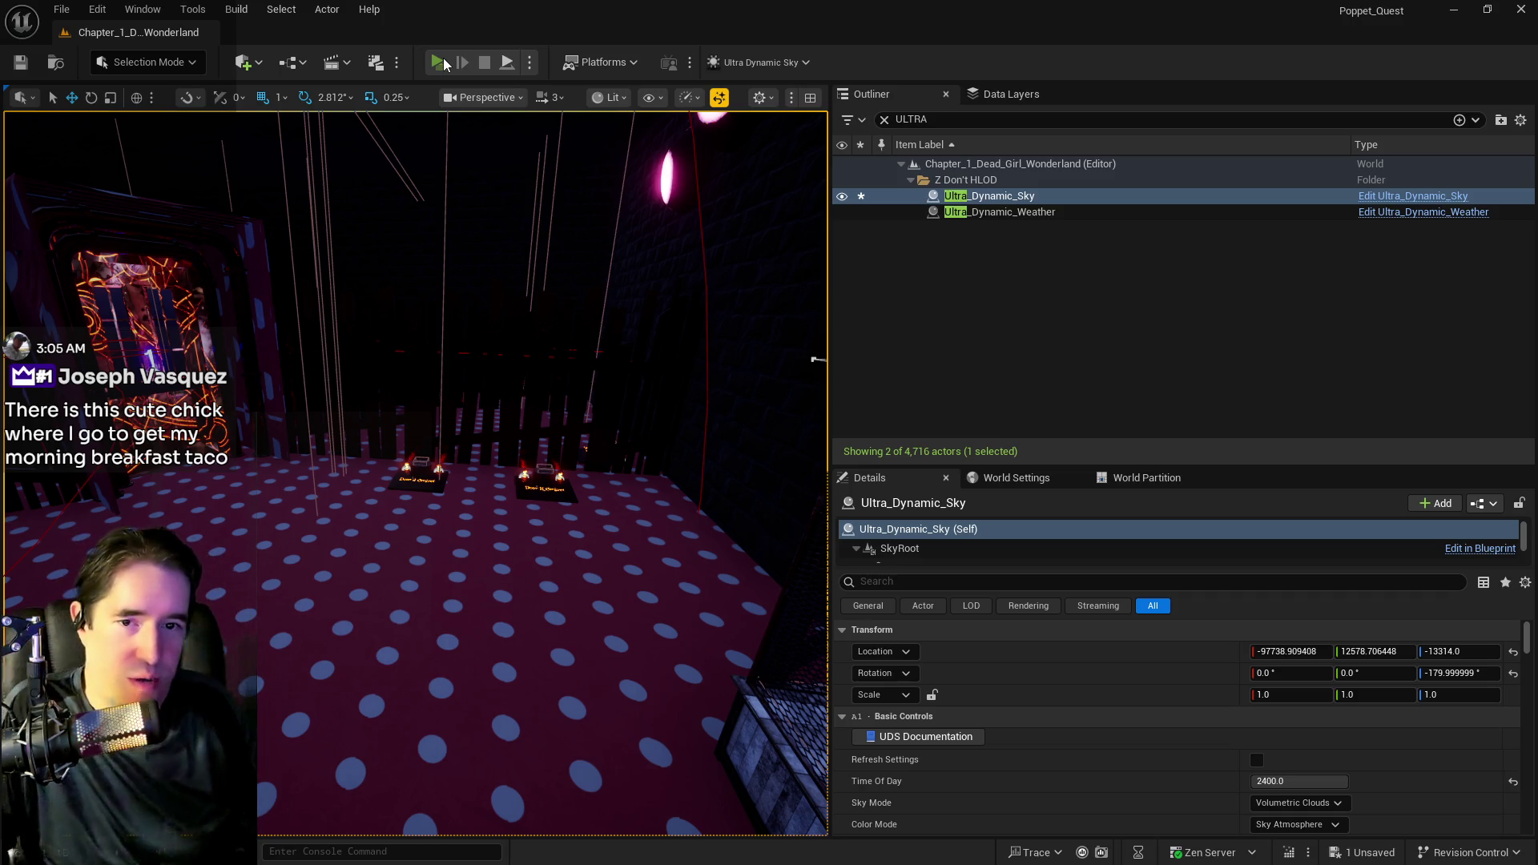
- Start the game preview, run into the Safe Zone cage, and open and close the tarot card selection
left_click(440, 63)
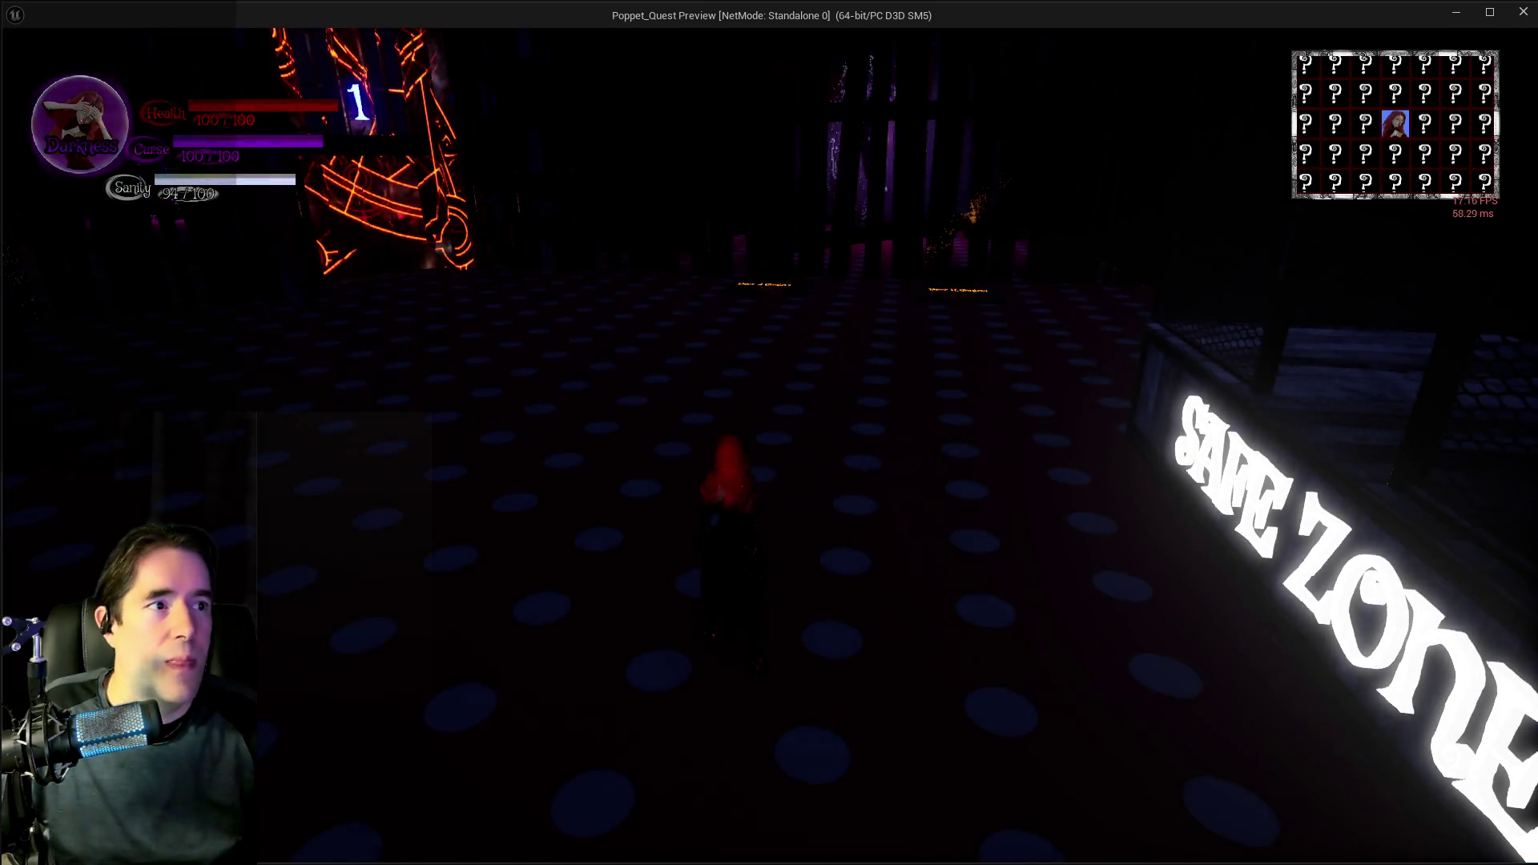
key("alt+Tab")
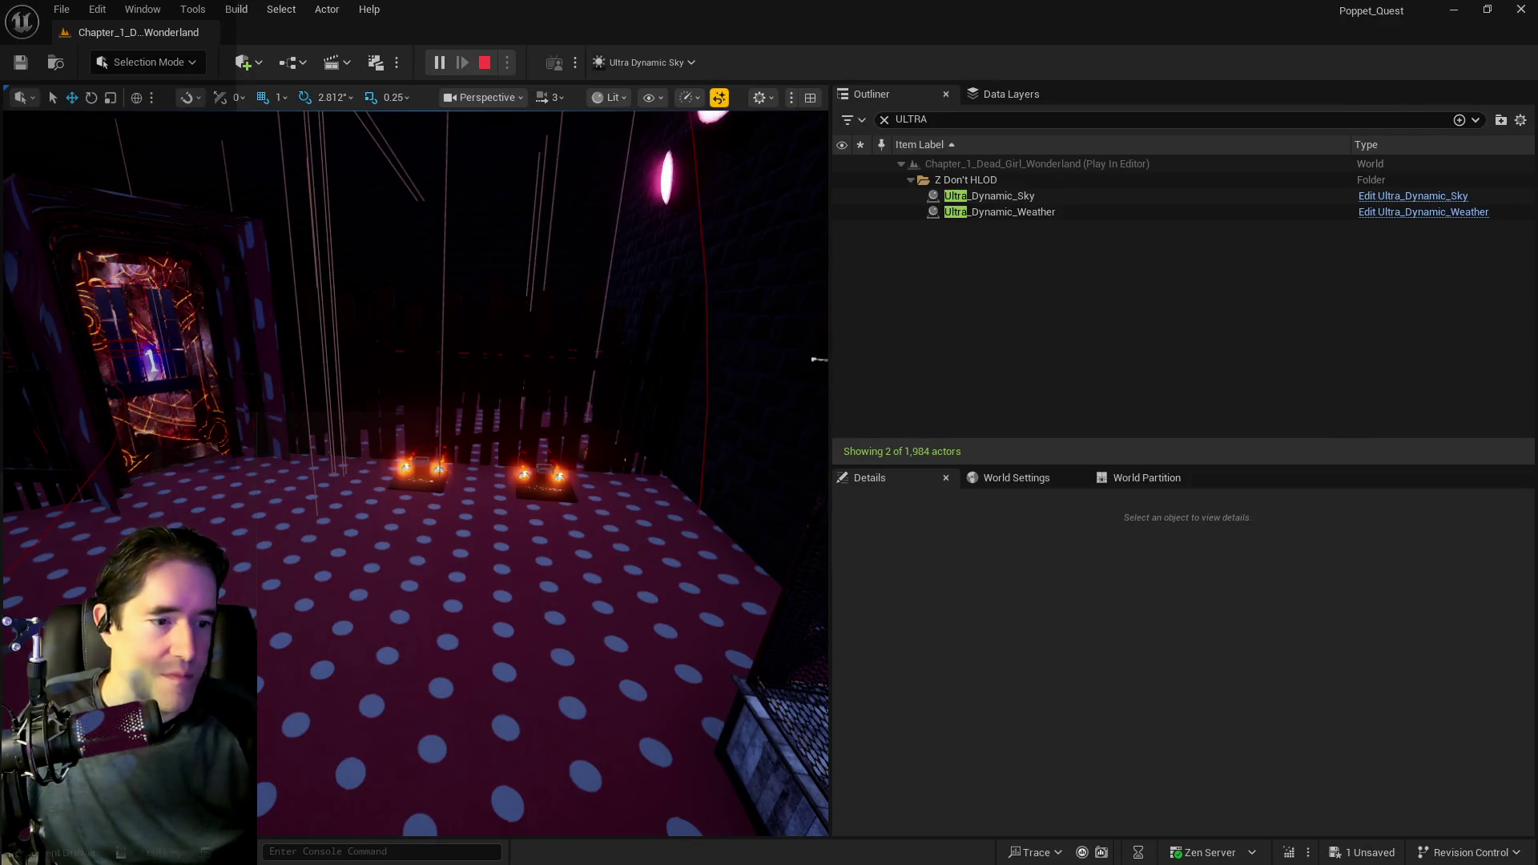
key("alt+Tab")
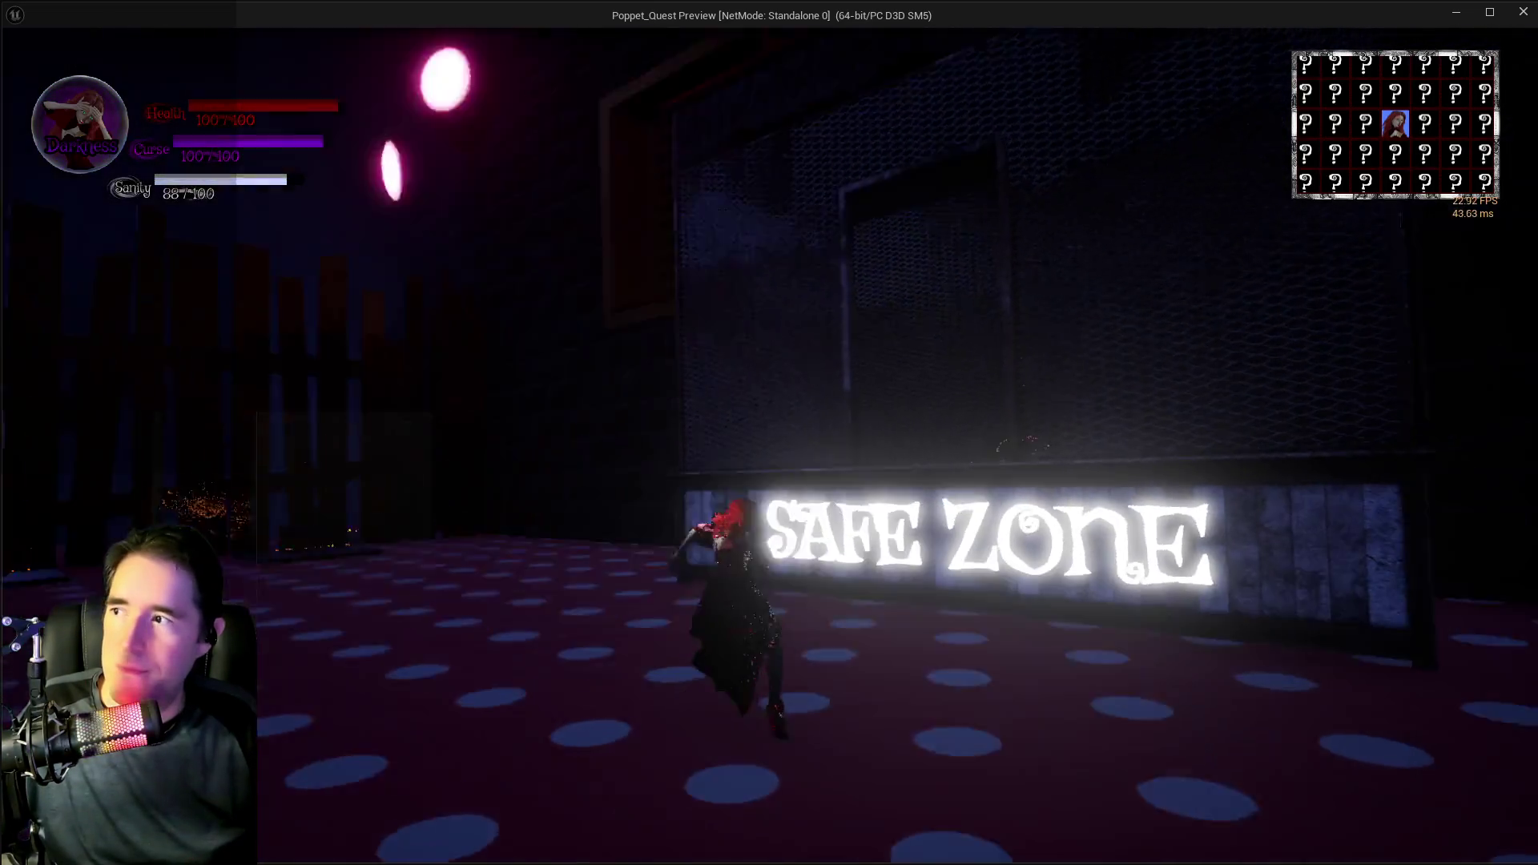
key("w")
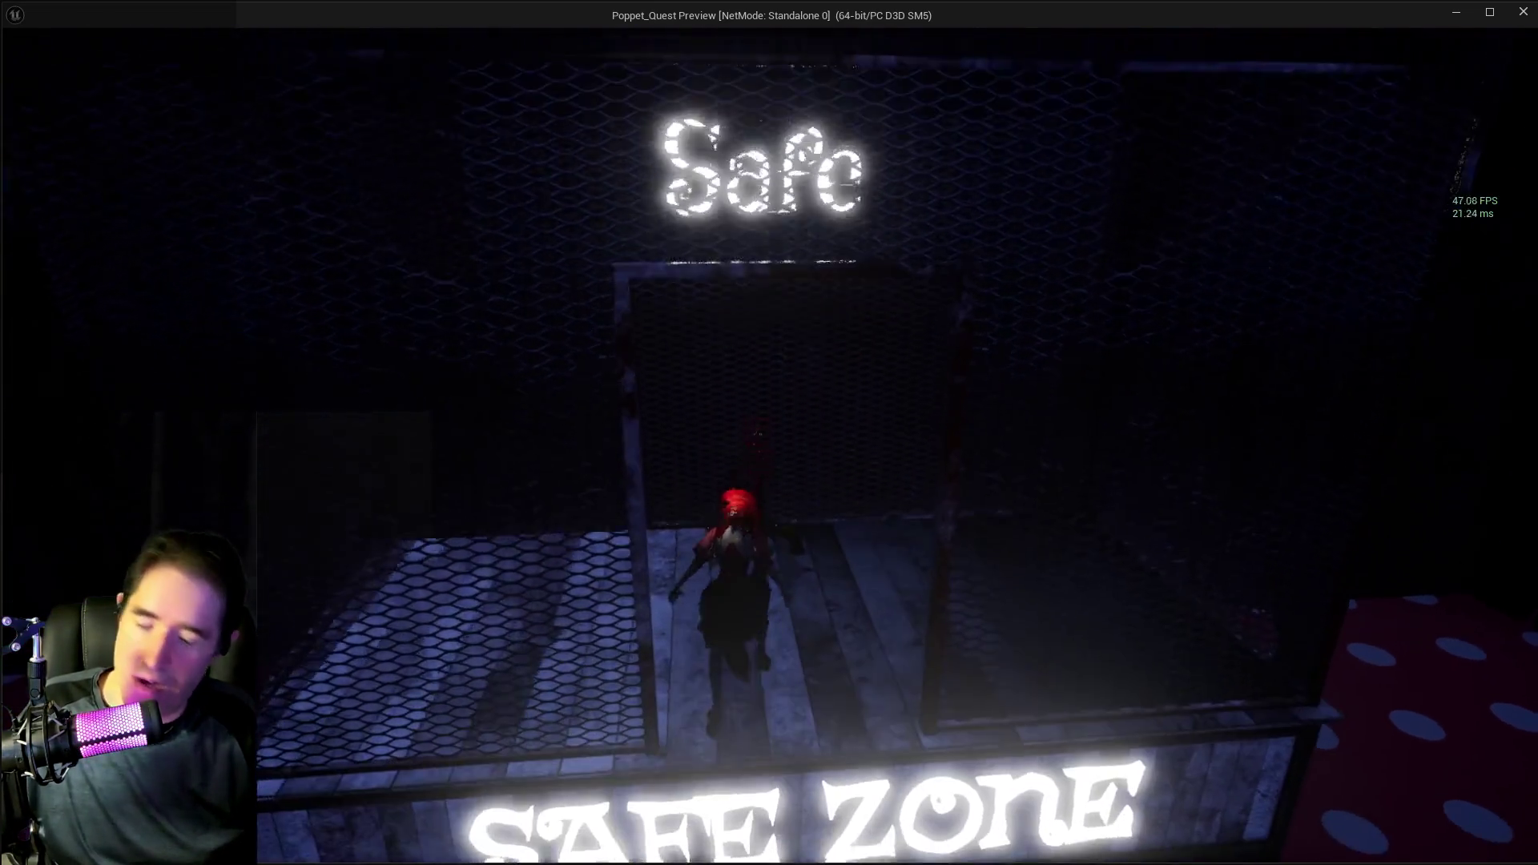
key("e")
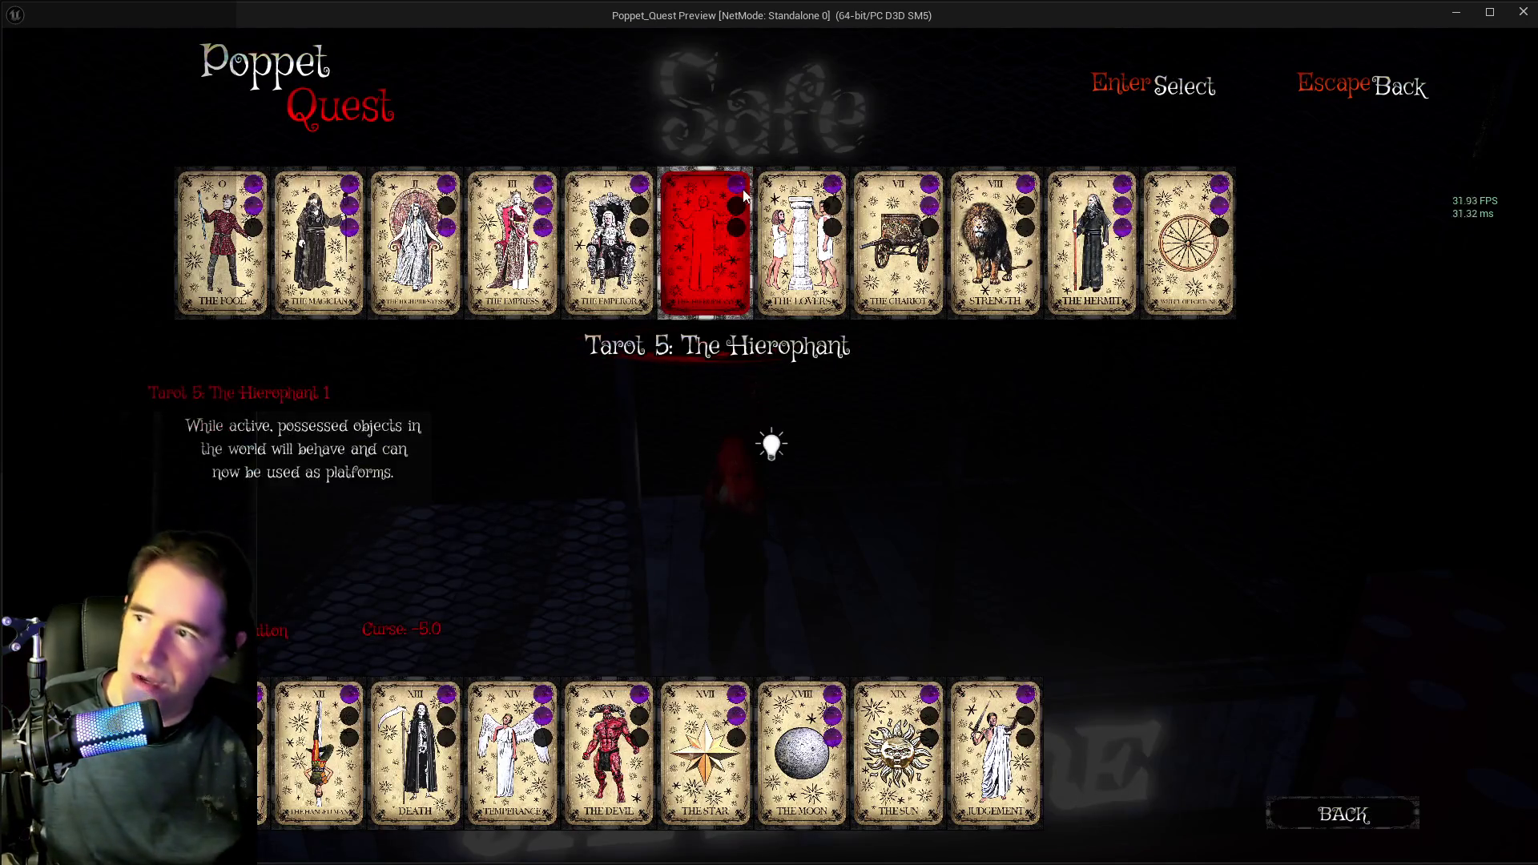
key("Escape")
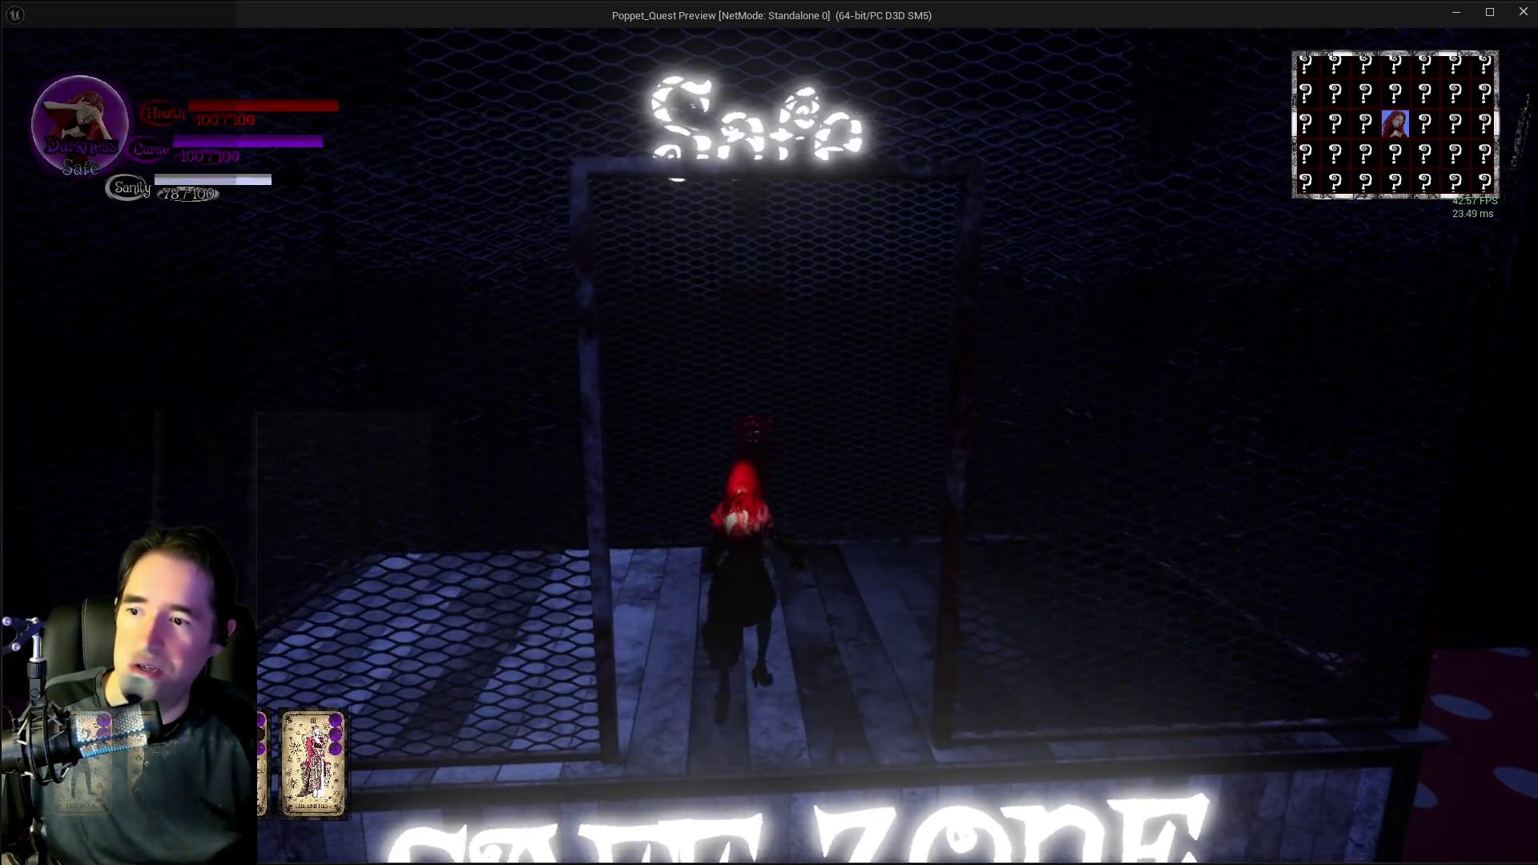
- Walk out of the Safe Zone cage, back in, and out into the dotted room
key("w")
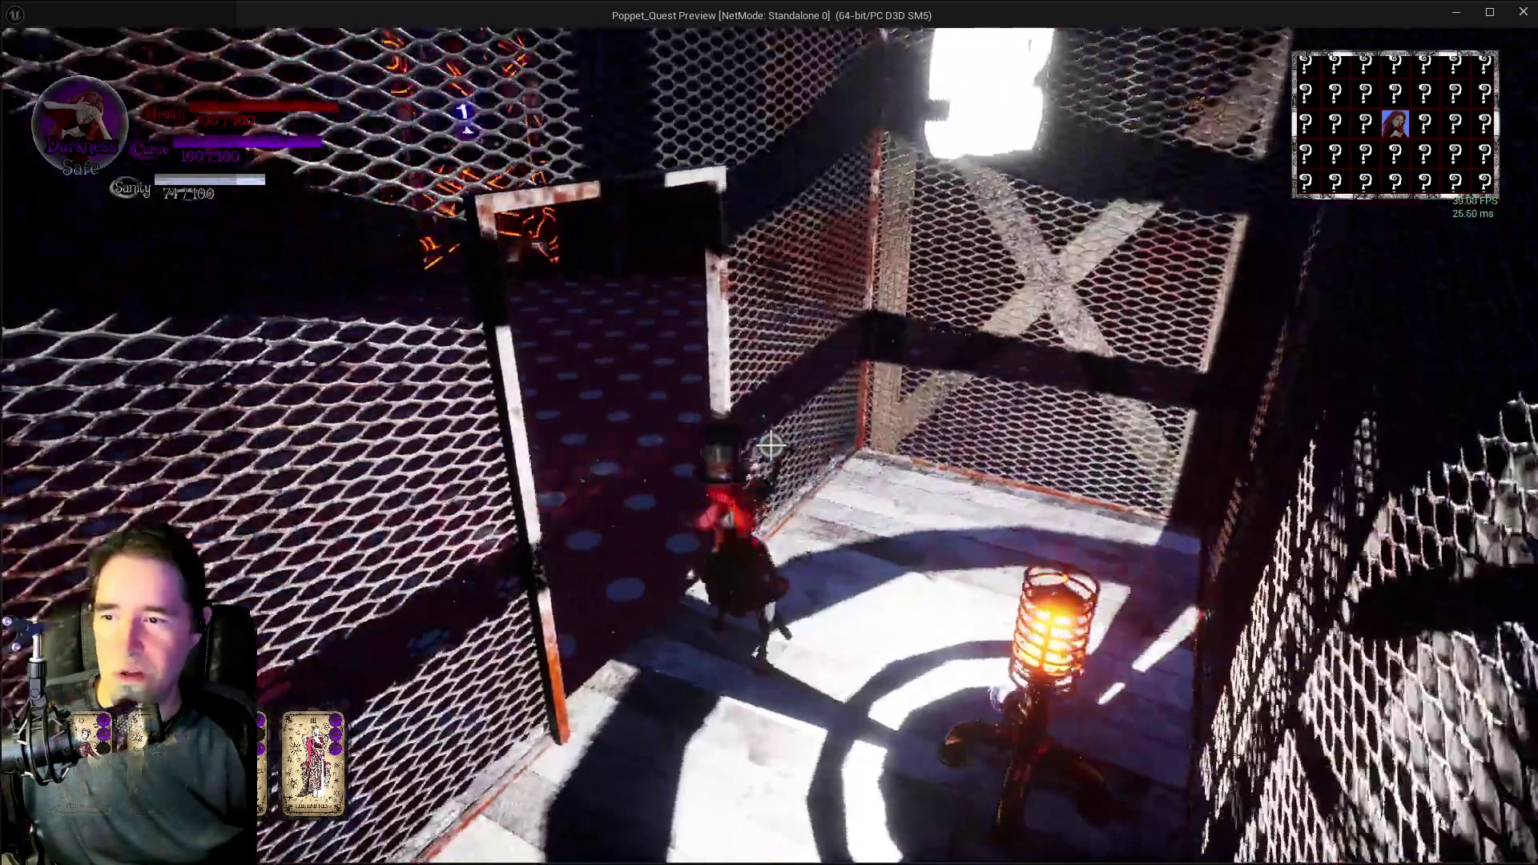
key("w")
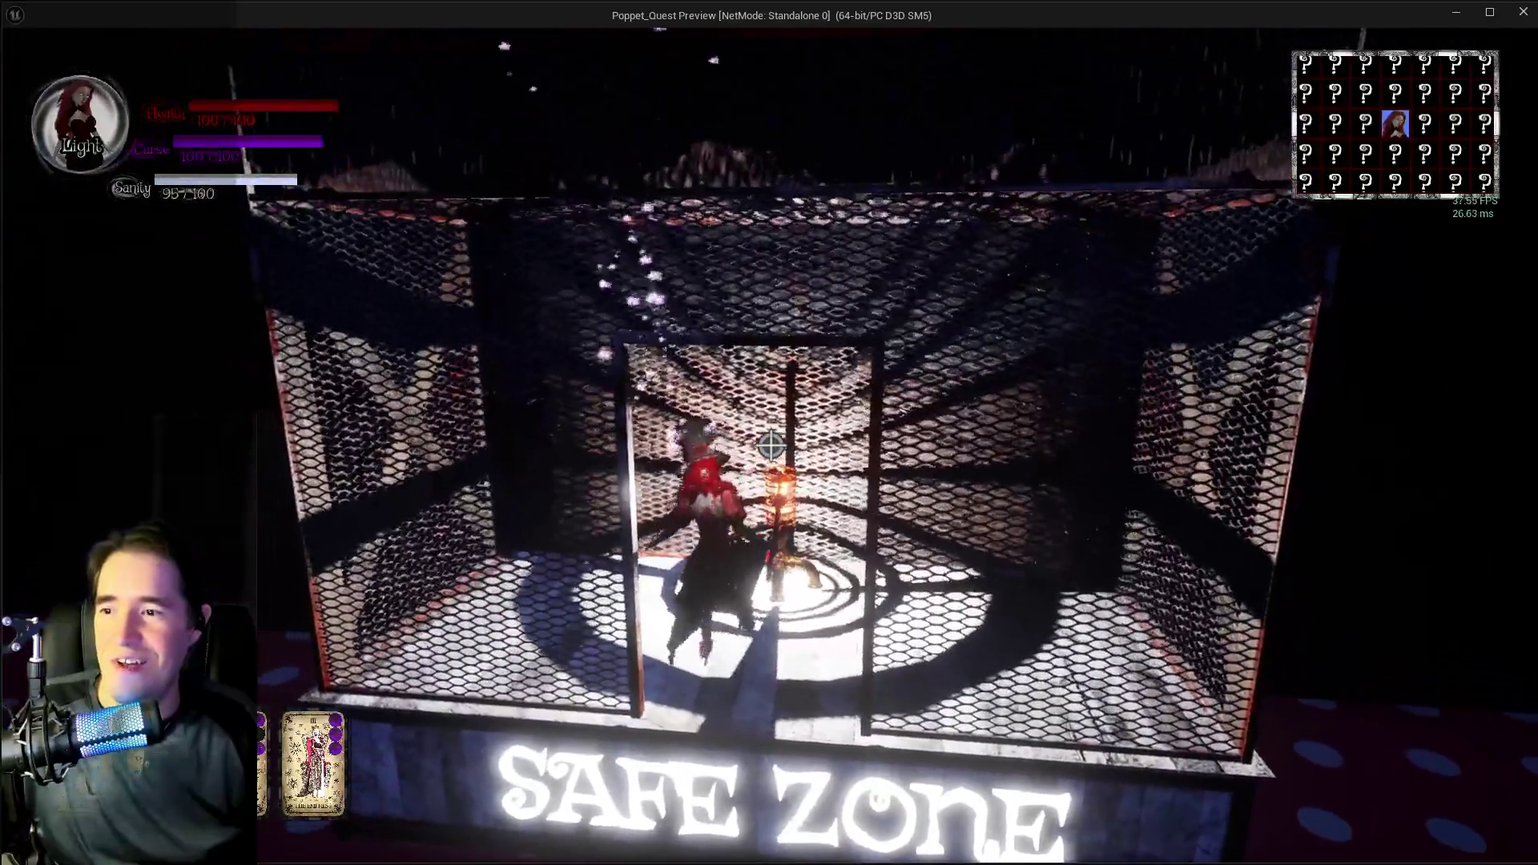
key("w")
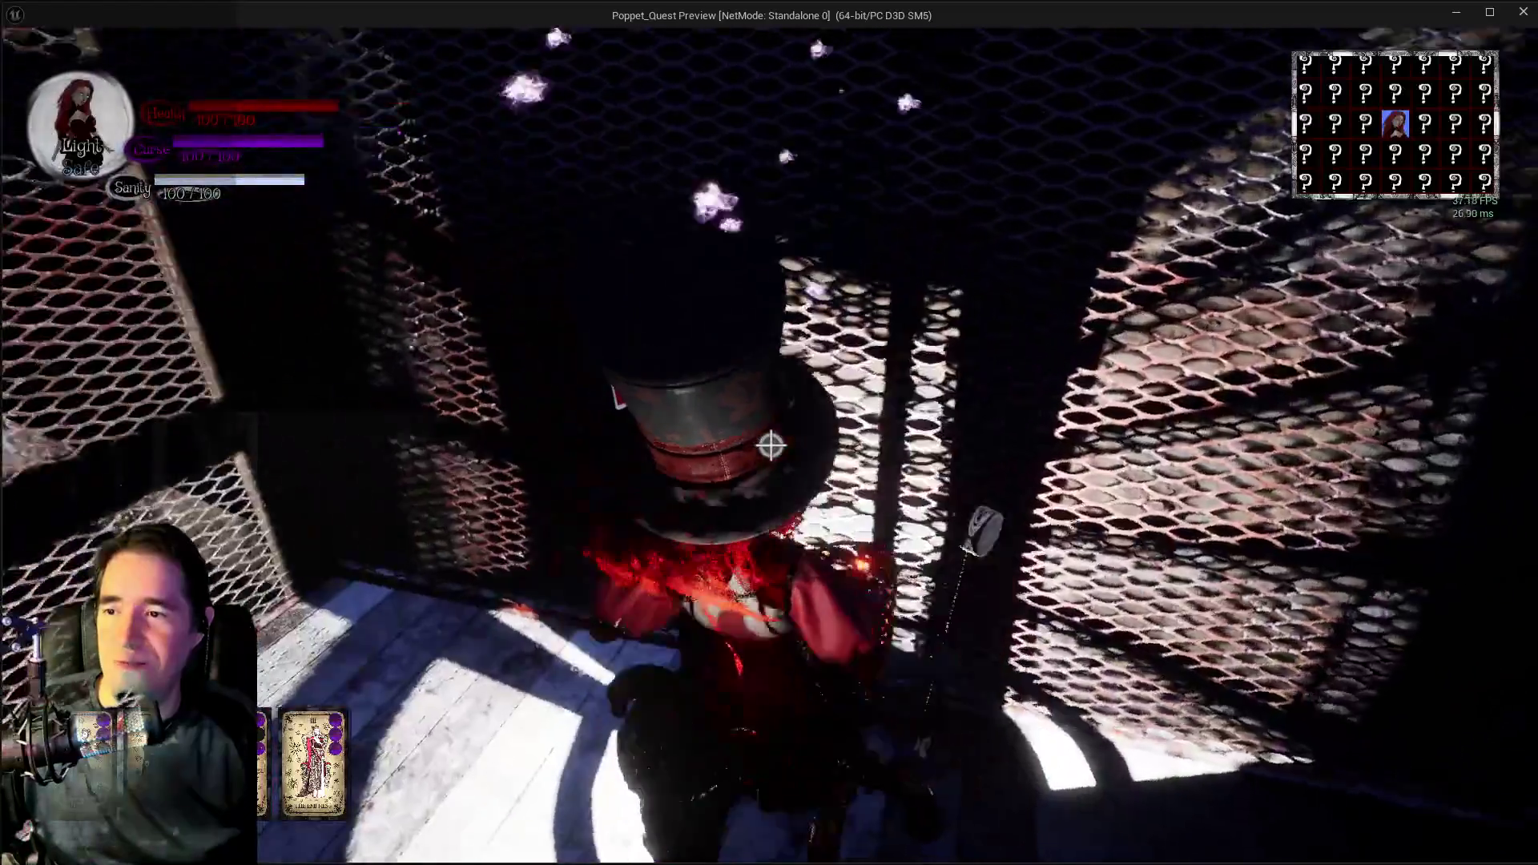
key("w")
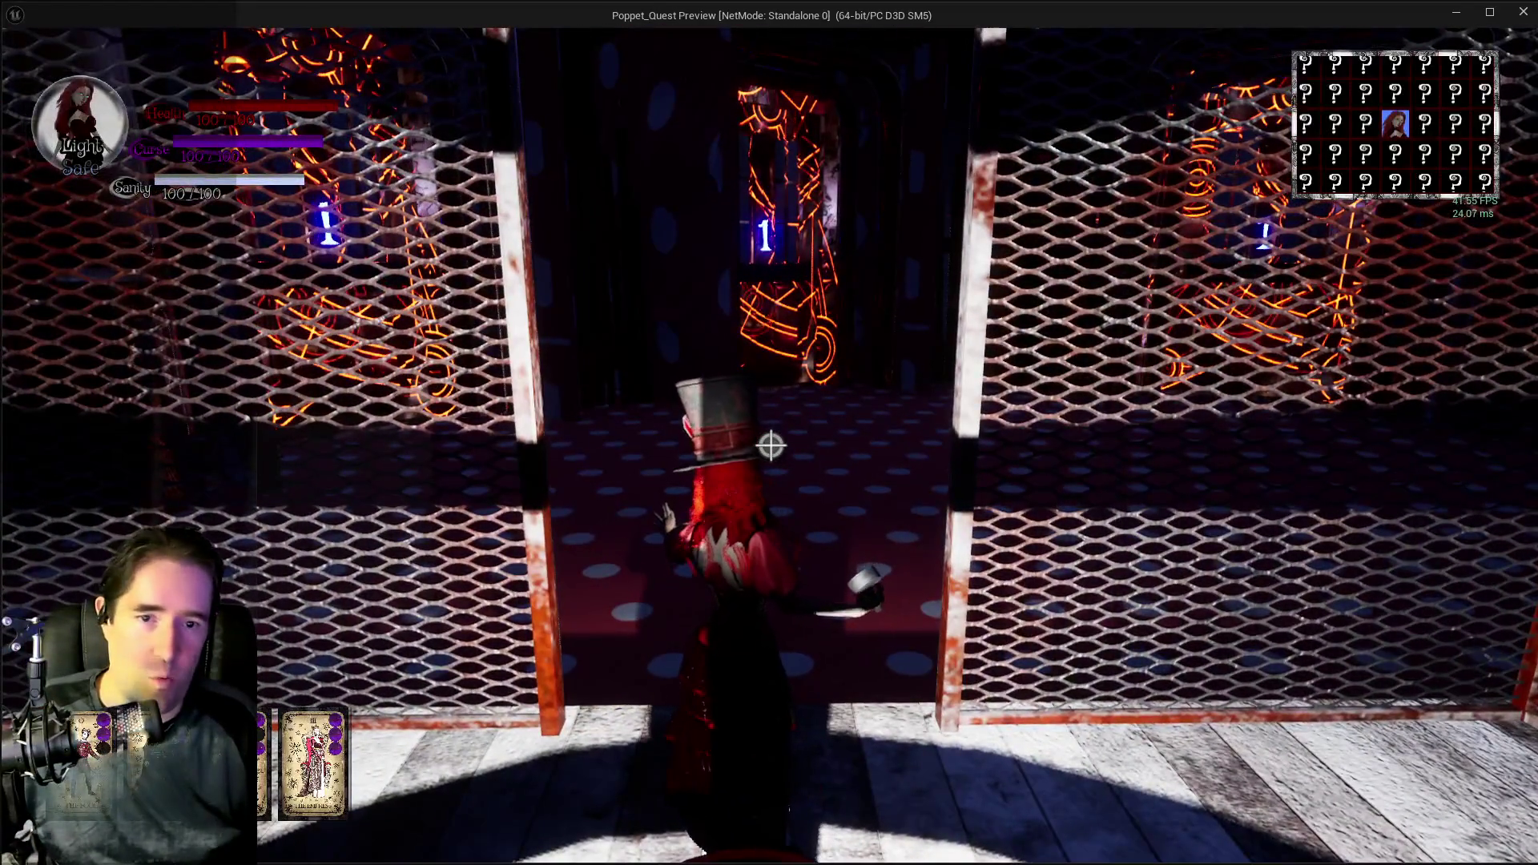
key("w")
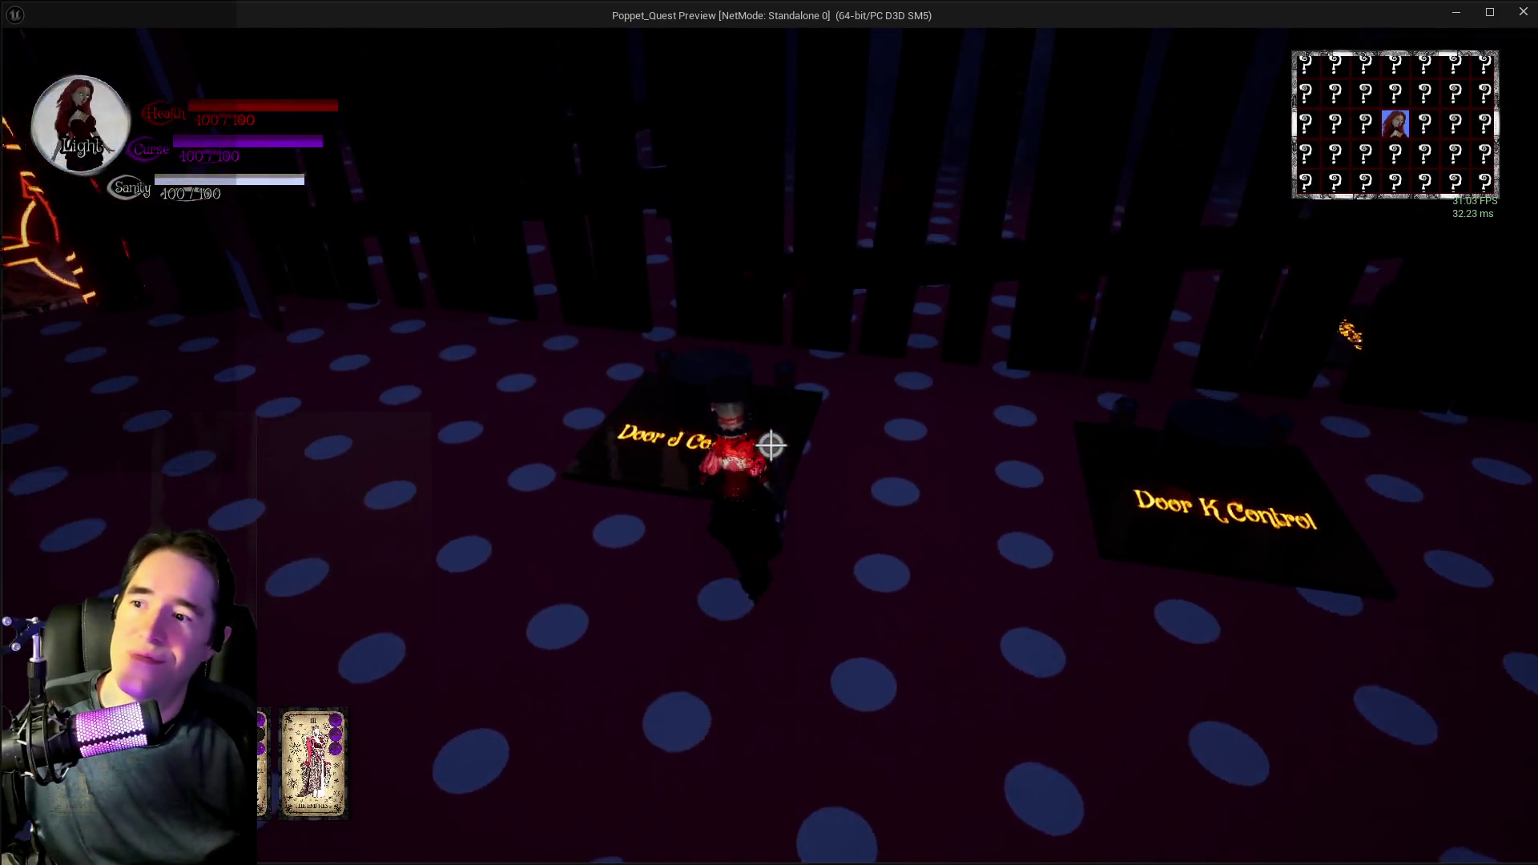
- Cross the Door K Control pad, go through the glowing doorway into the dark rooms, and pause
key("w")
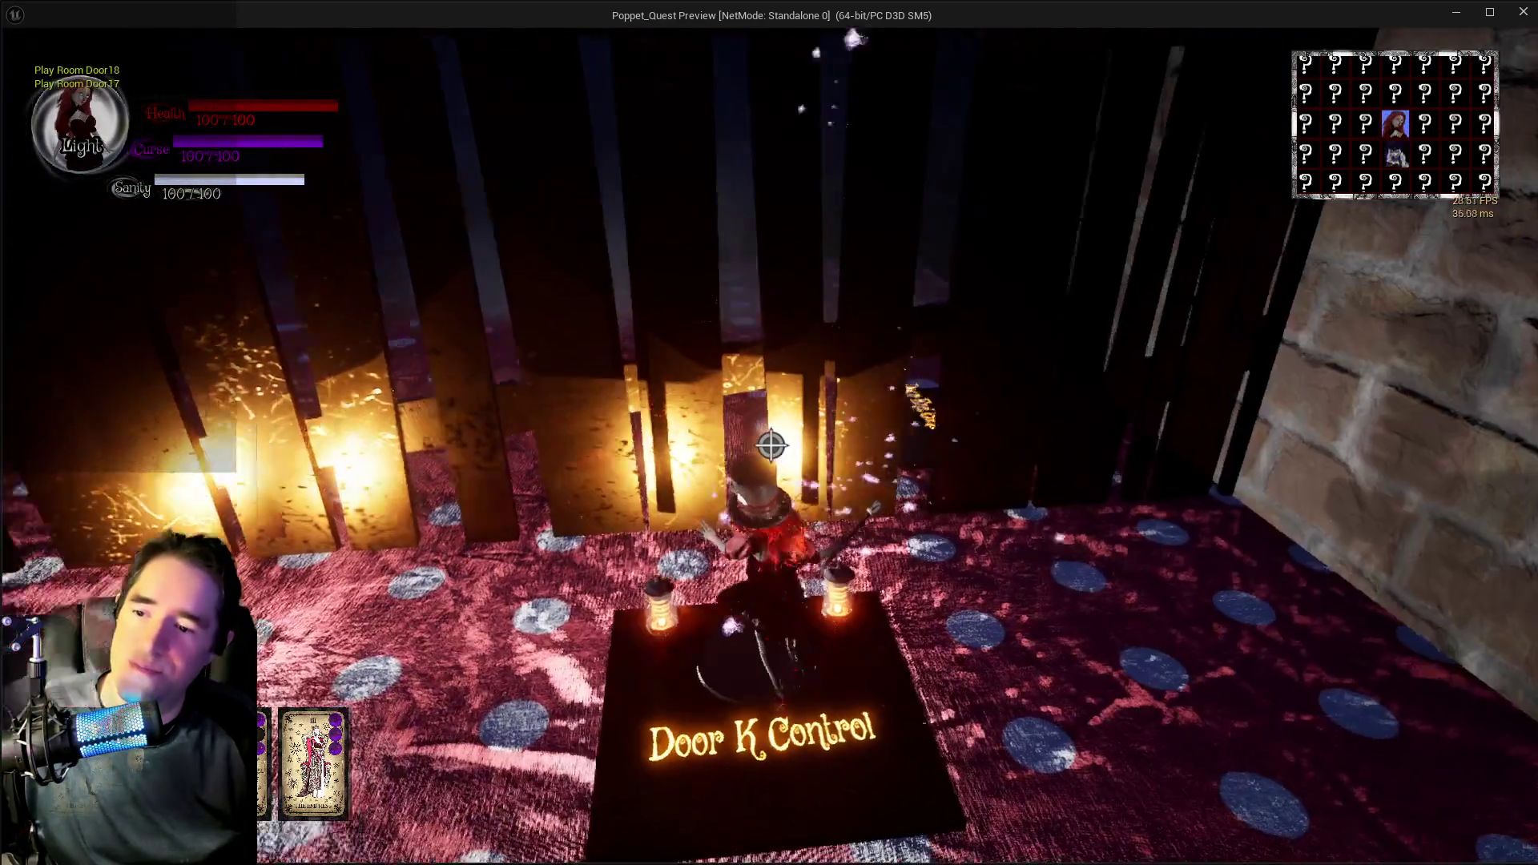
key("w")
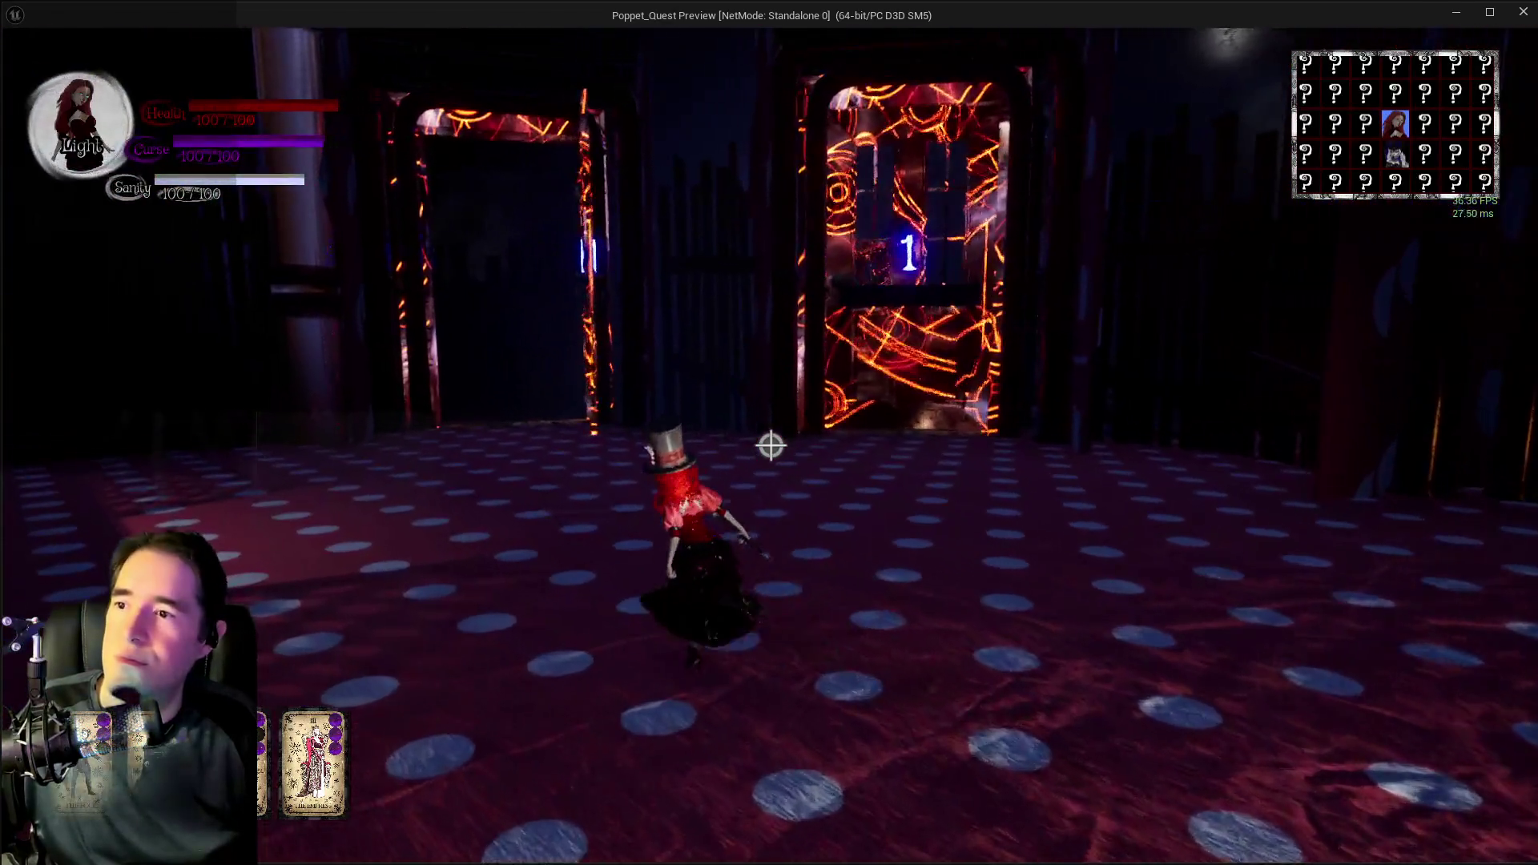
key("w")
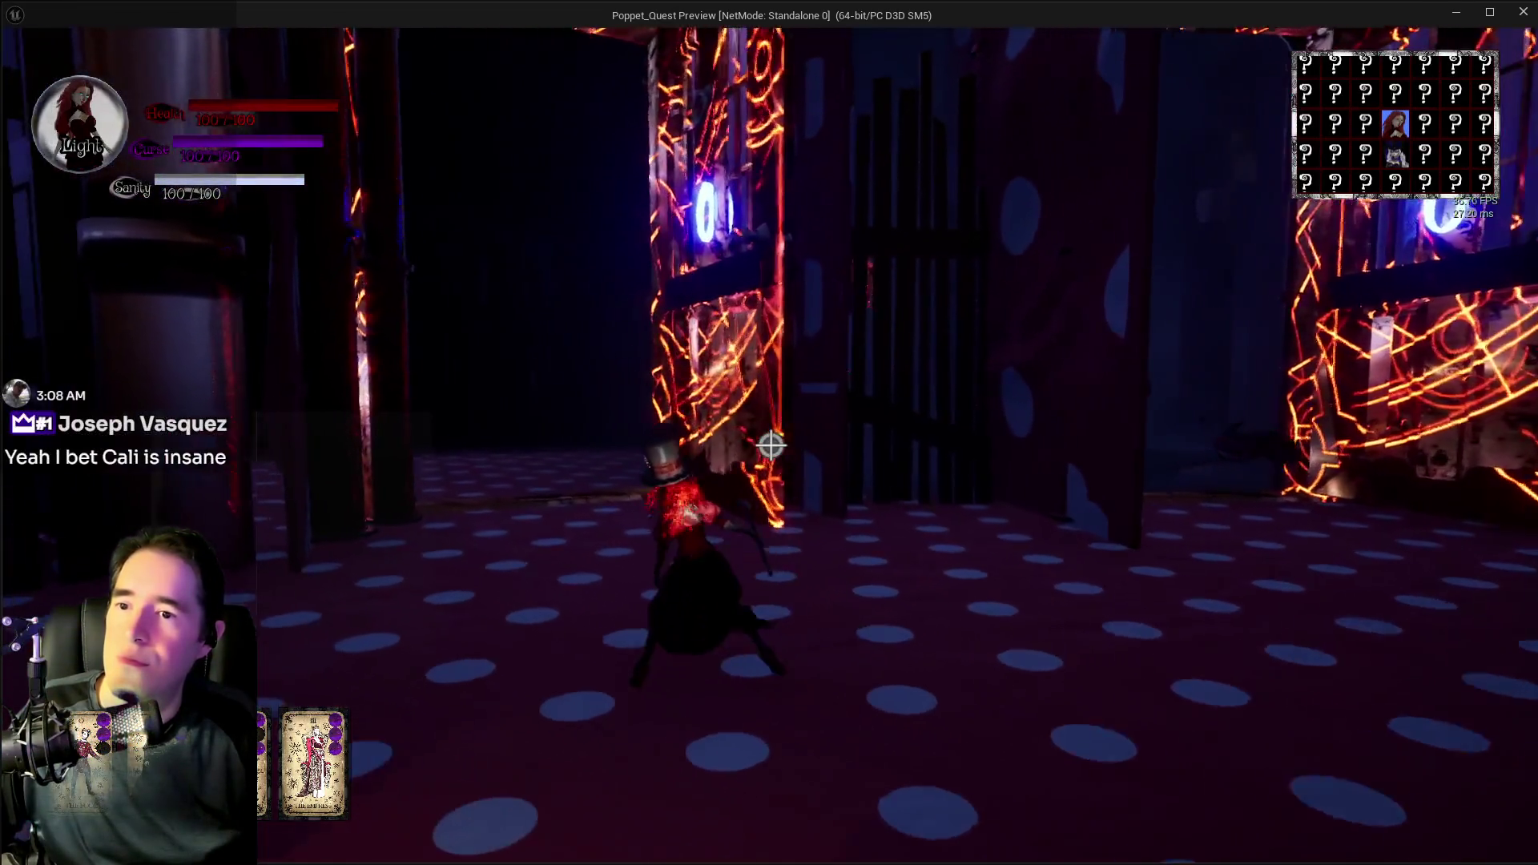
key("w")
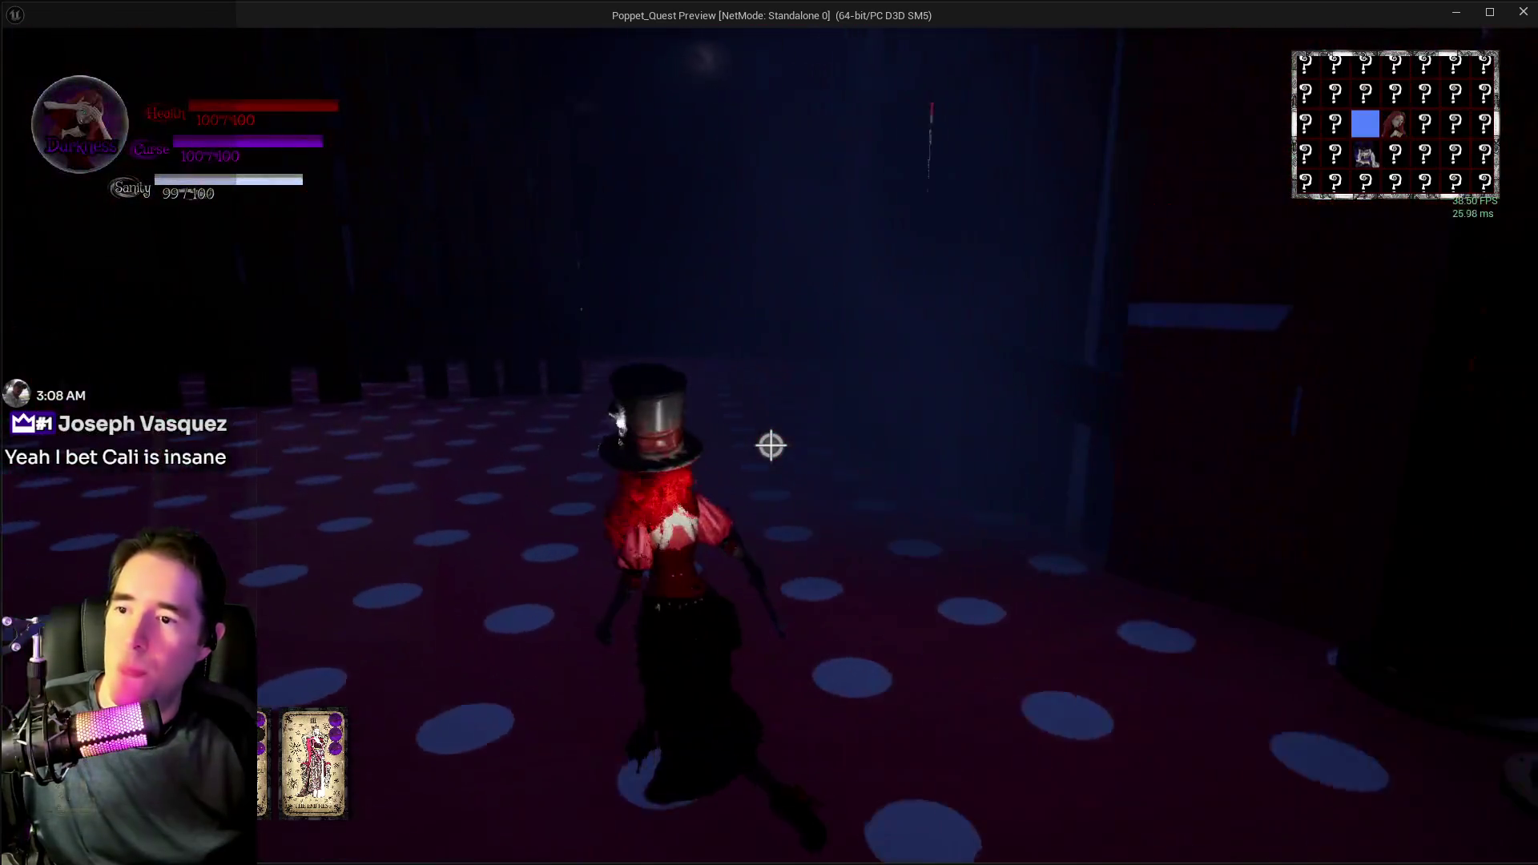
key("w")
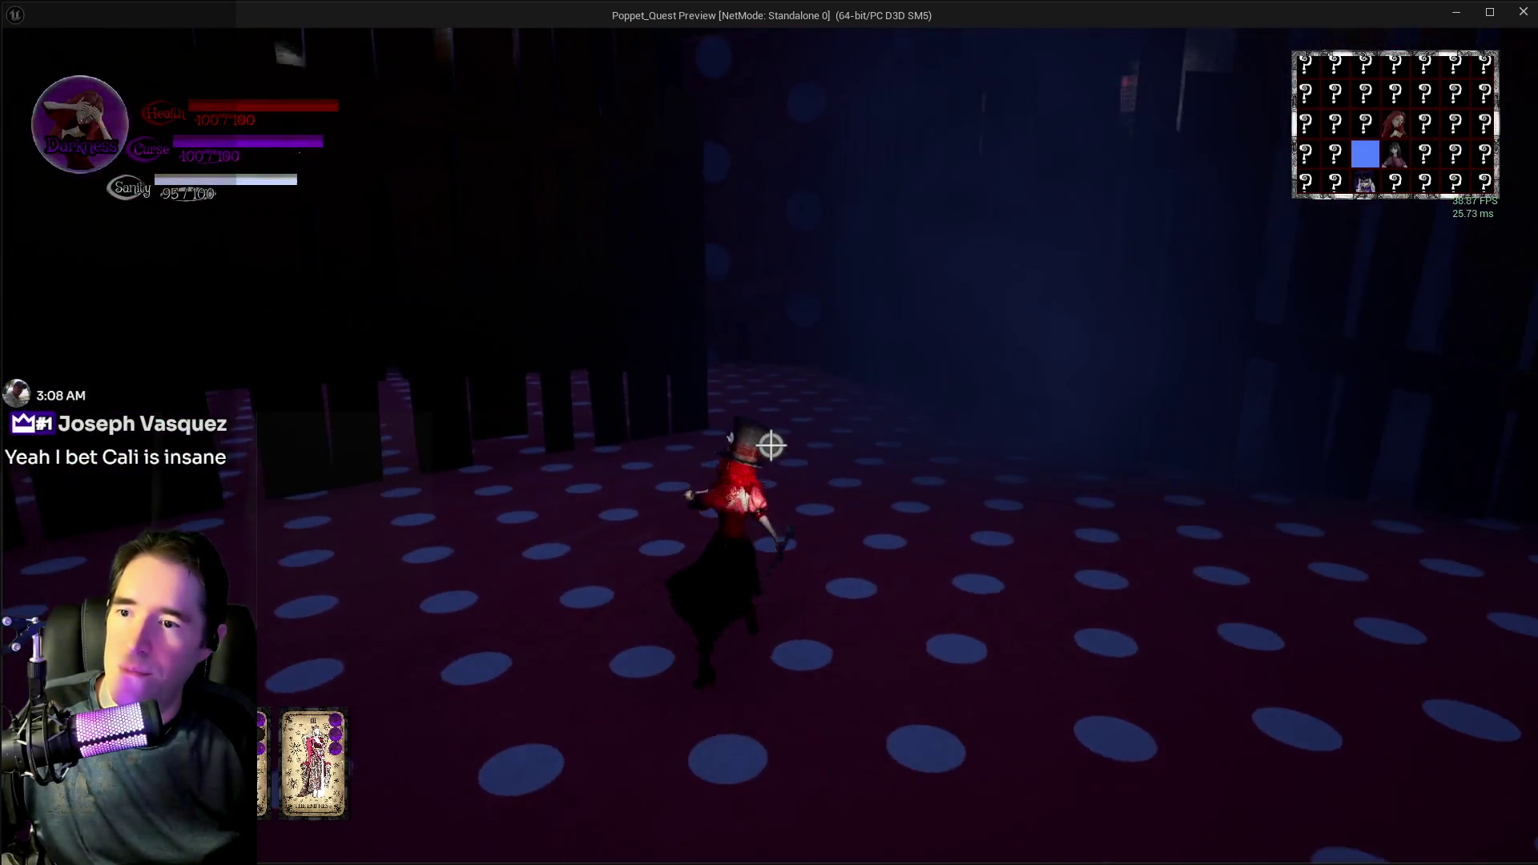
key("Escape")
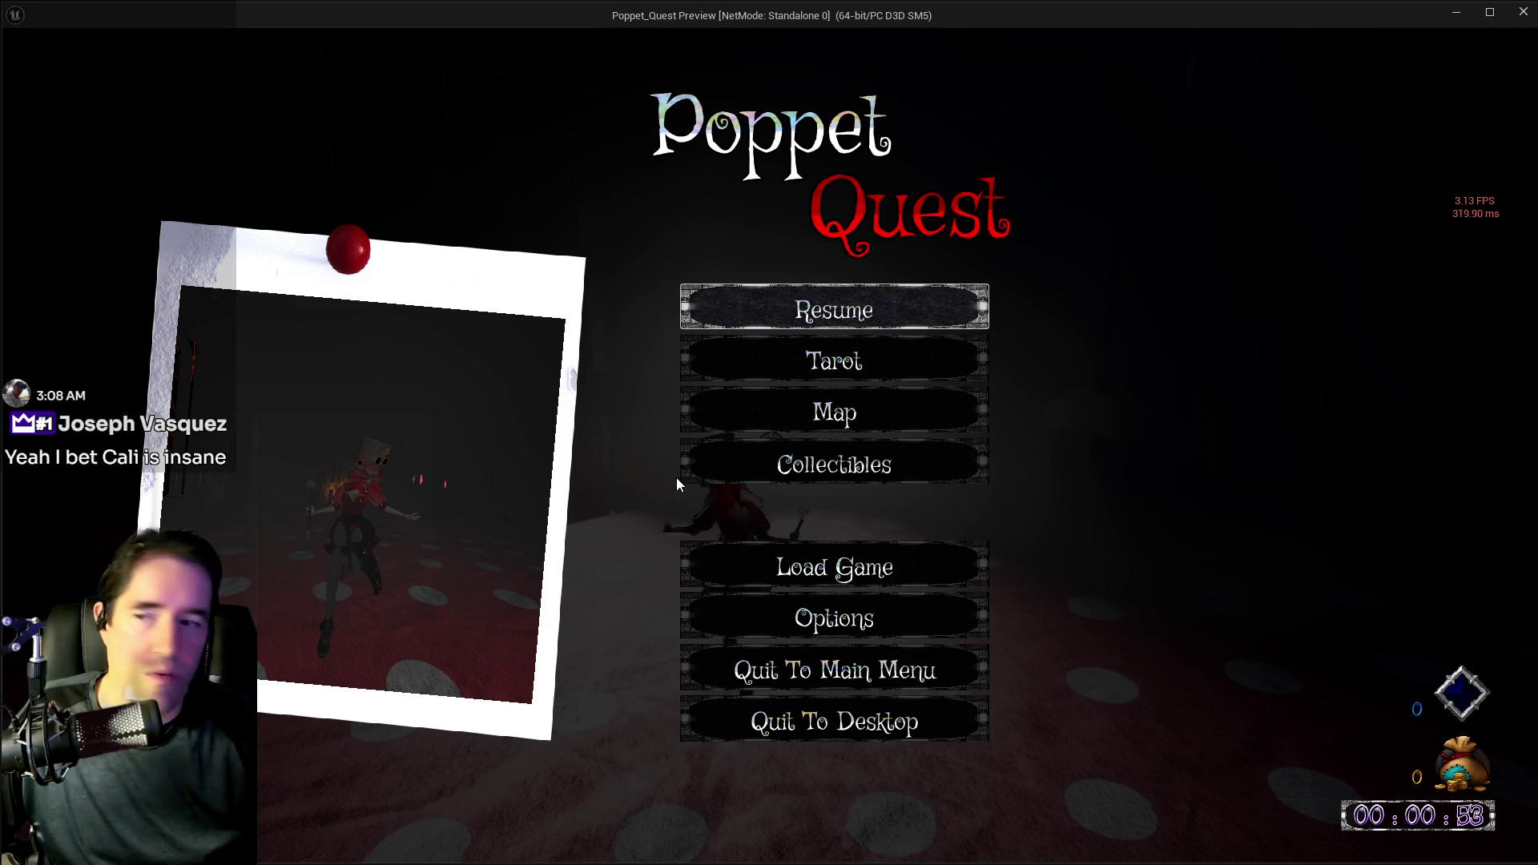
- Resume play, cast a curse spell, and use Crystal Ball 9 to teleport
left_click(683, 302)
key("w")
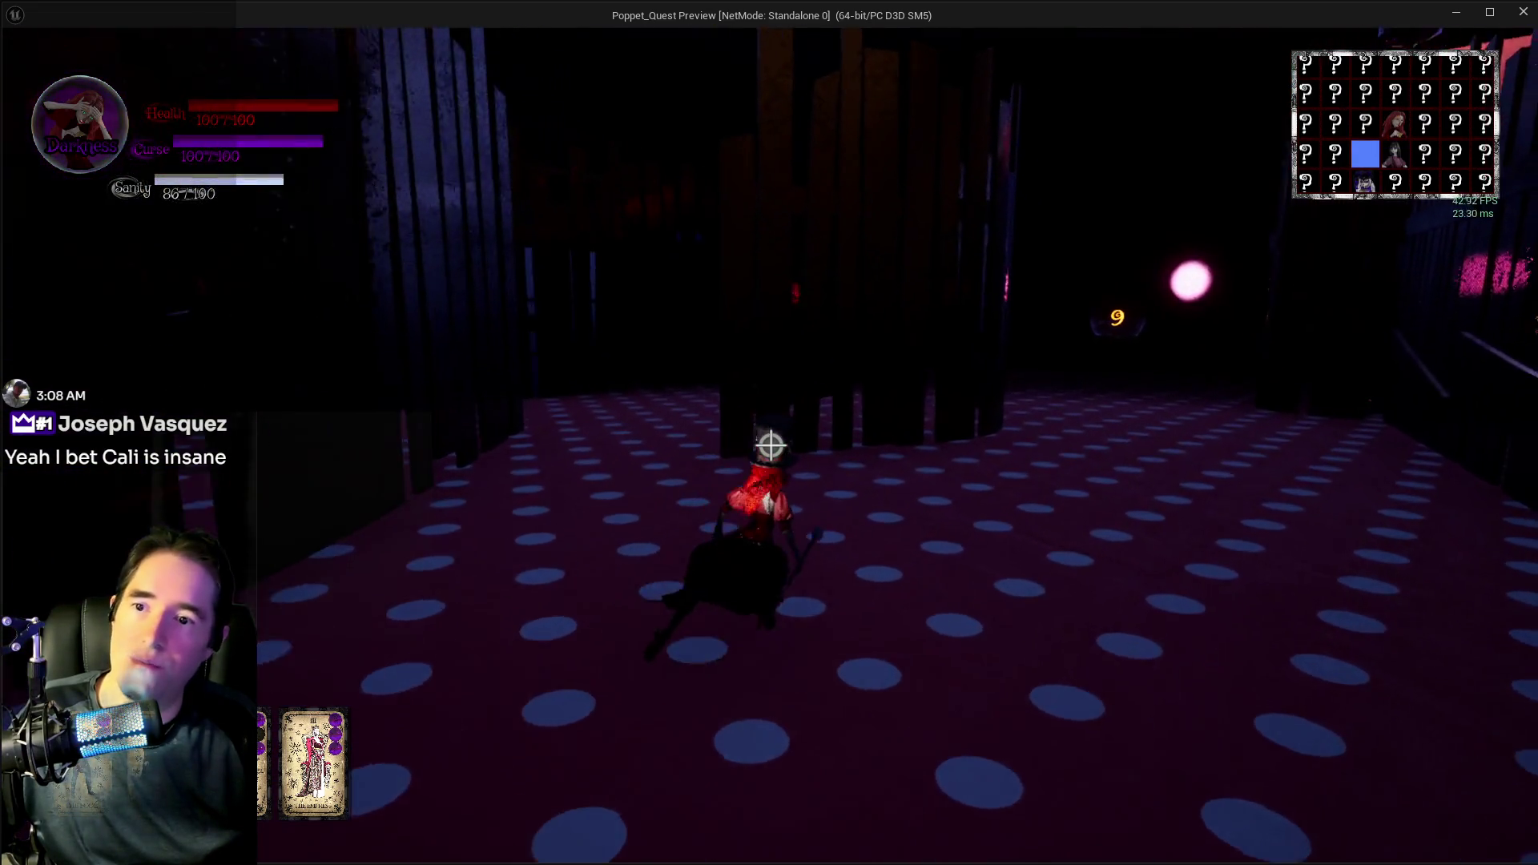
left_click(771, 446)
key("w")
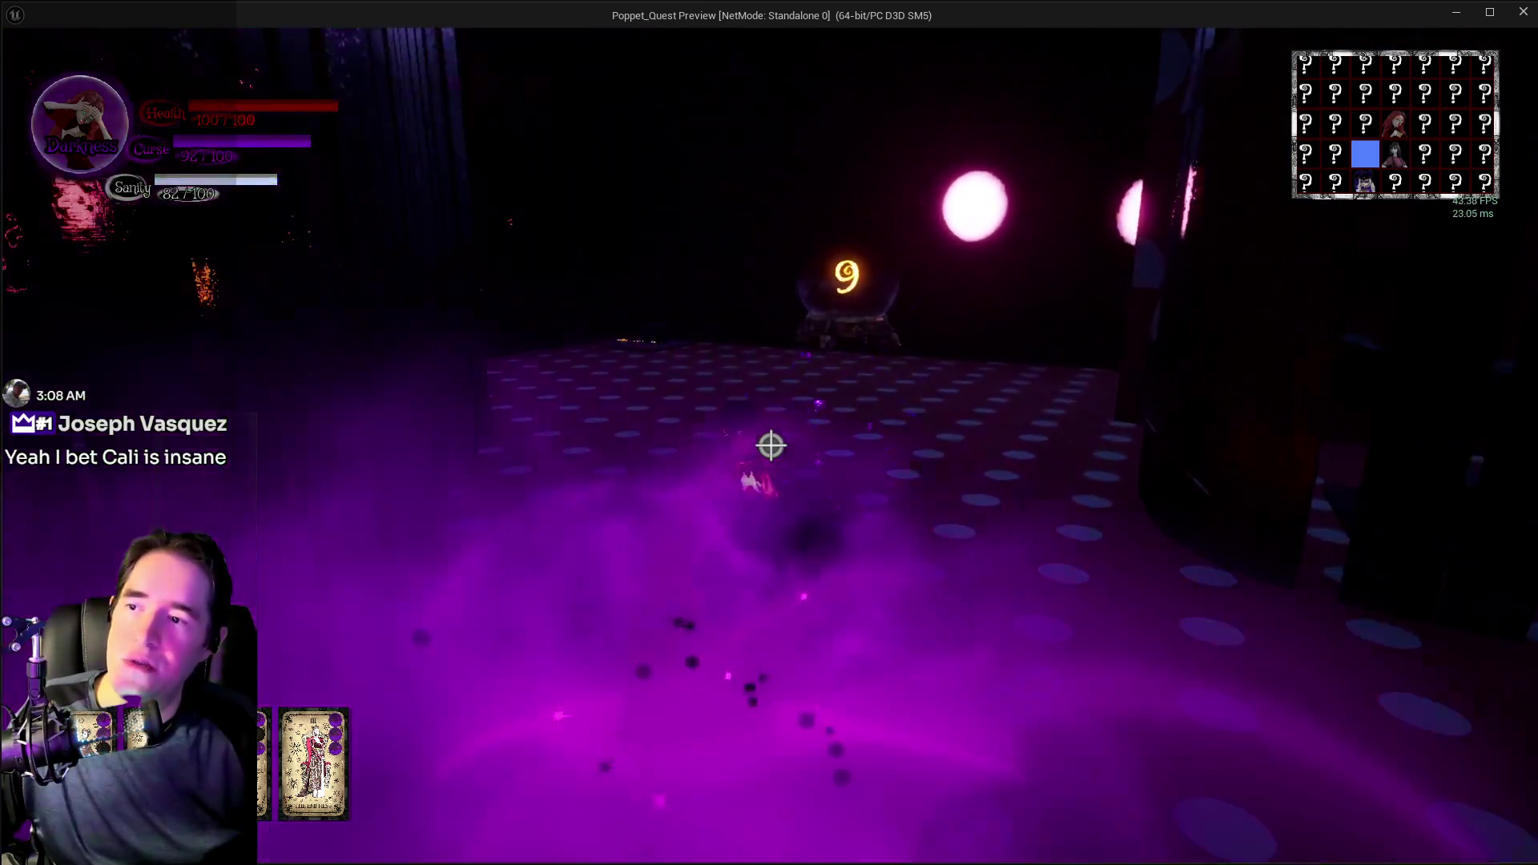
key("e")
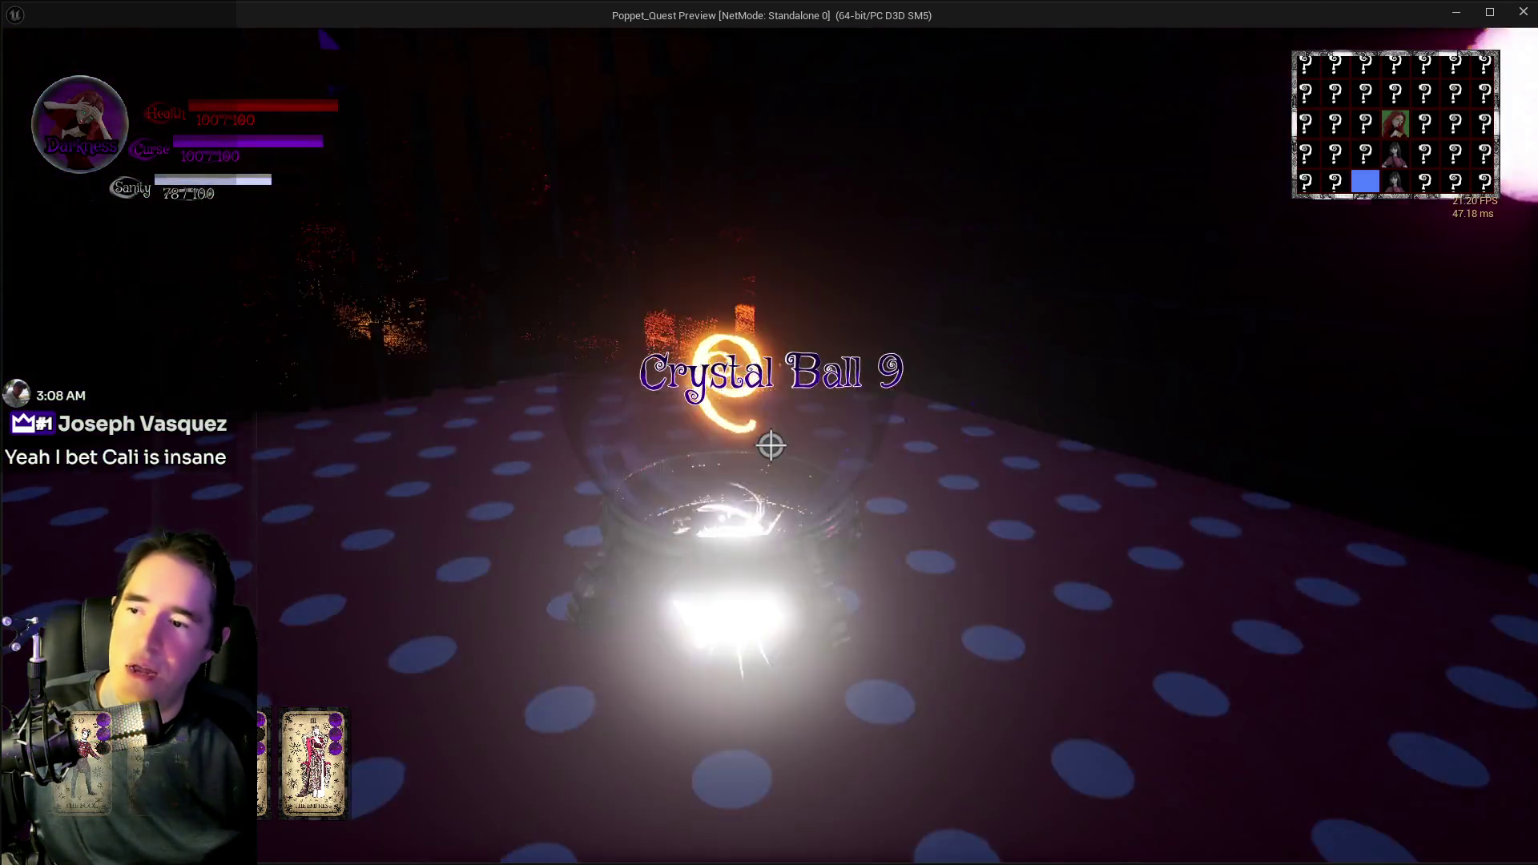
- Run from the Door L Control pad through Door 1 and the dark rooms to the Safe Zone, then pause
key("w")
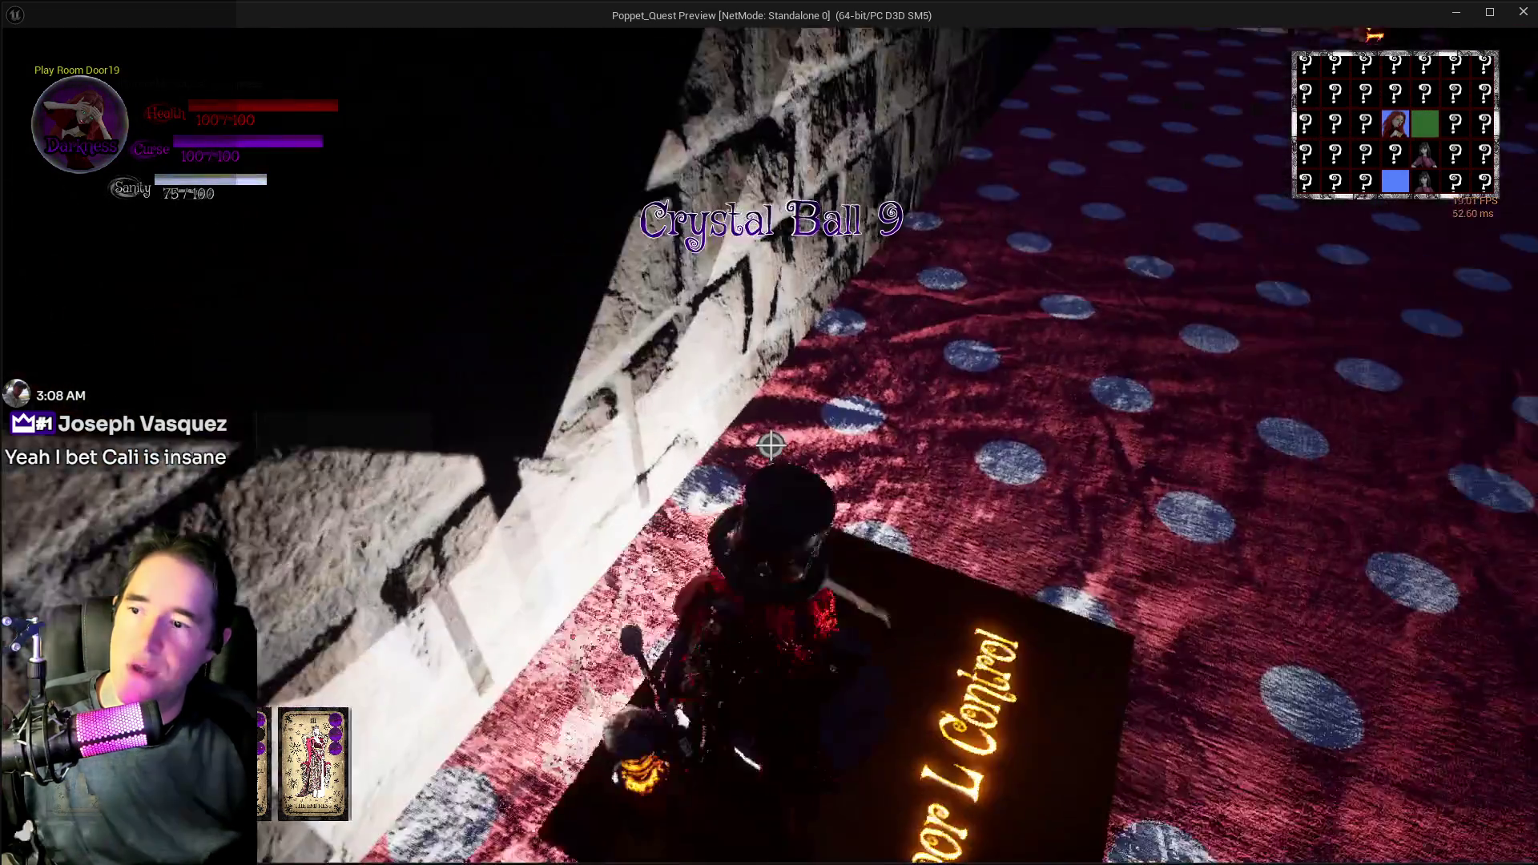
key("w")
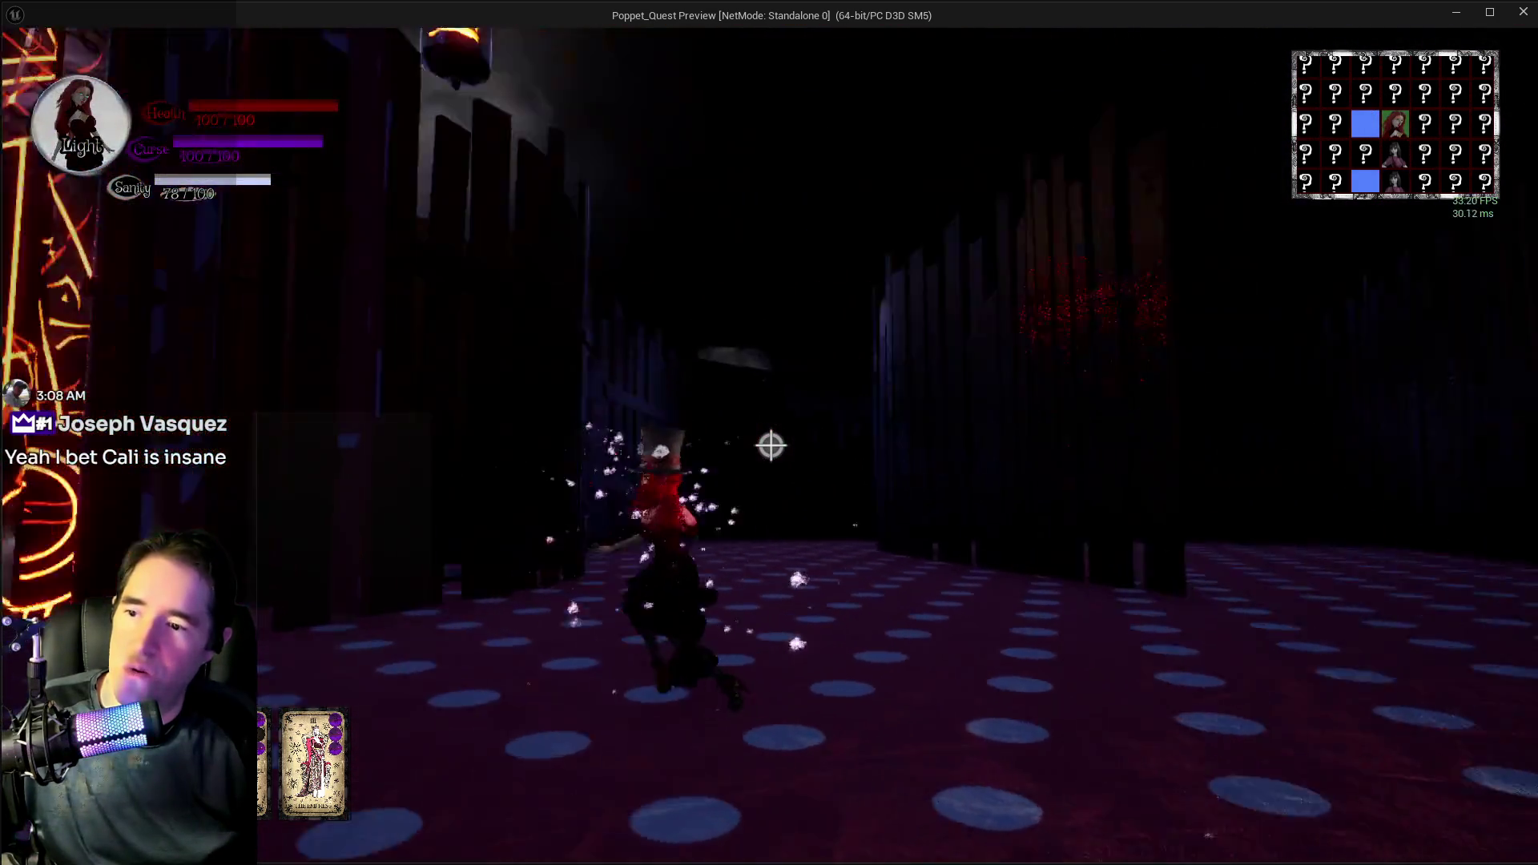
key("w")
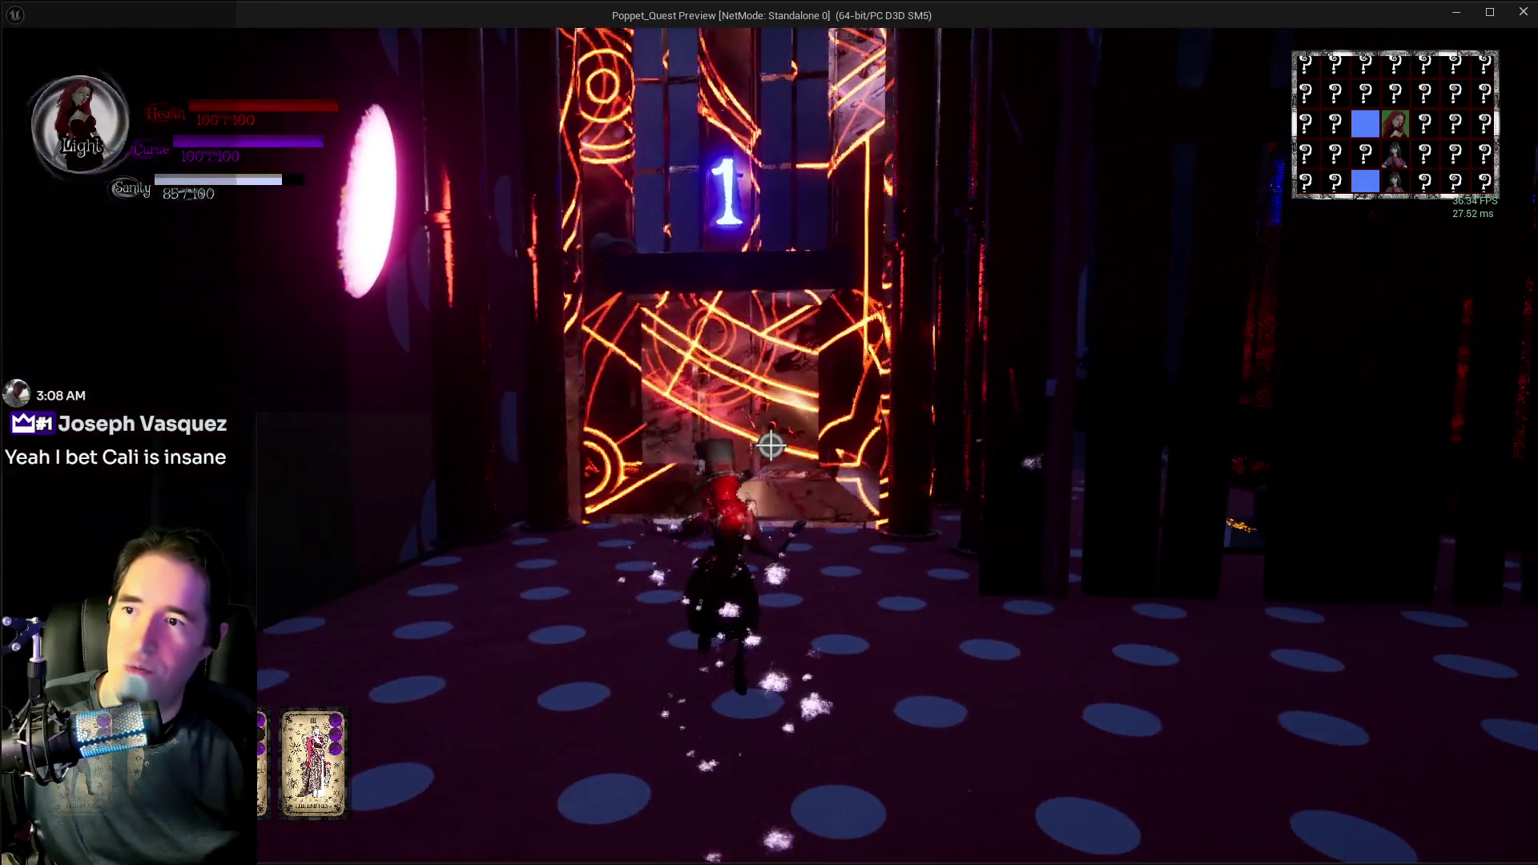
key("w")
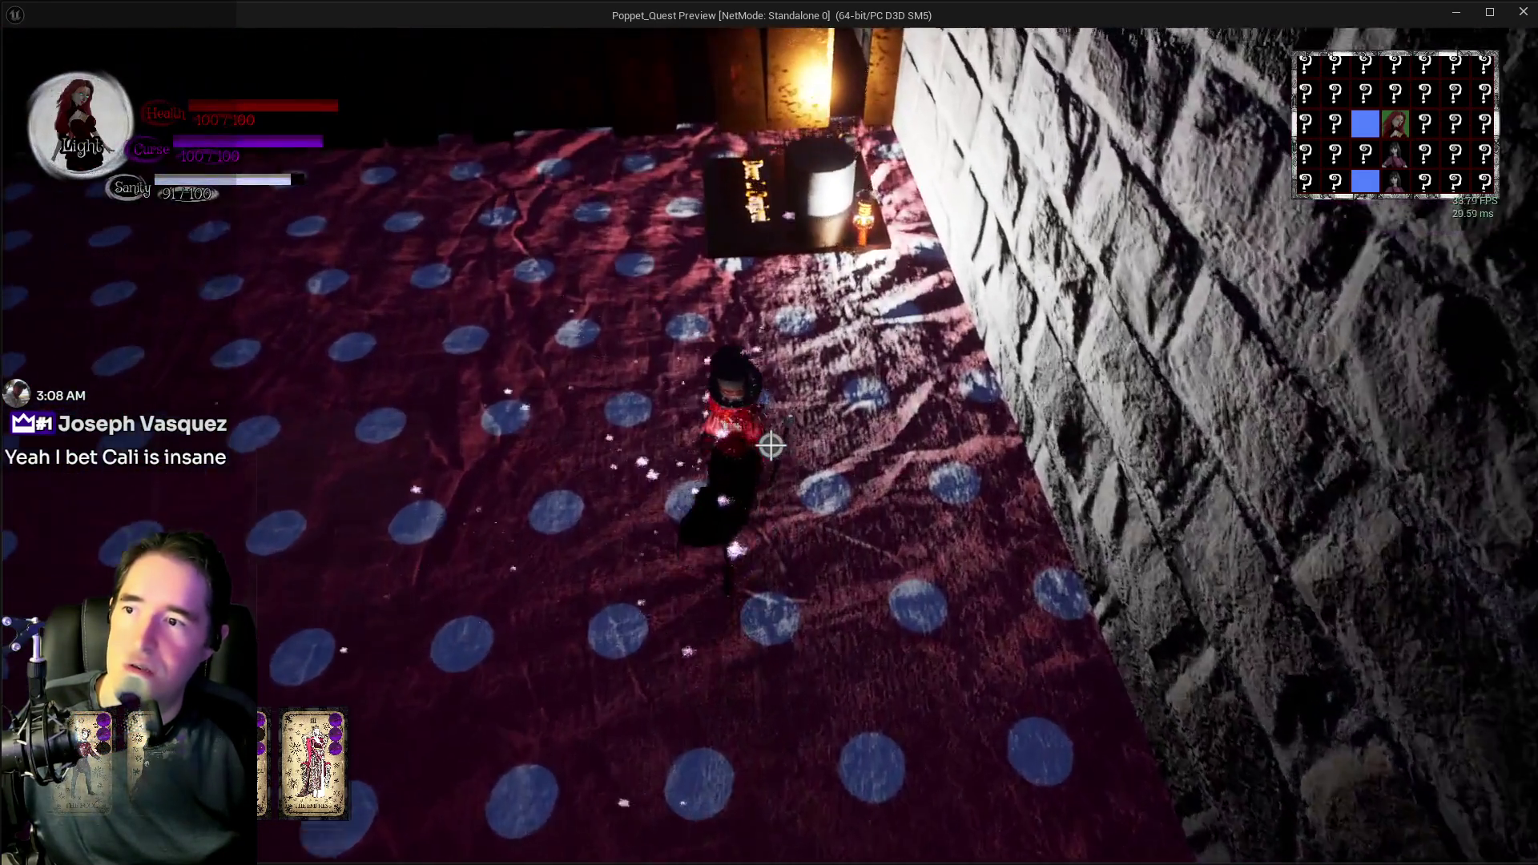
key("w")
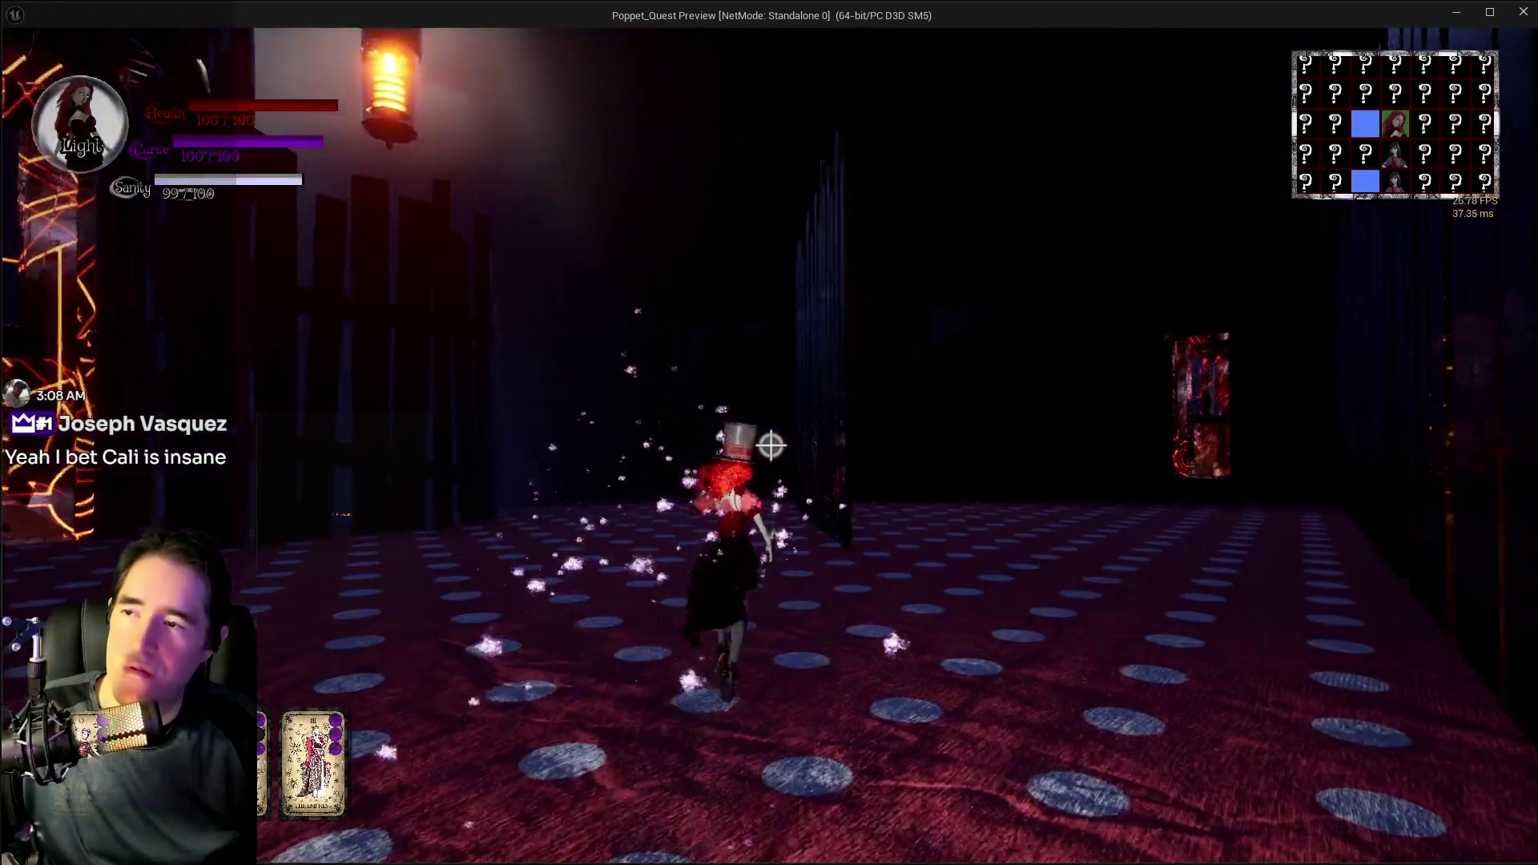
key("w")
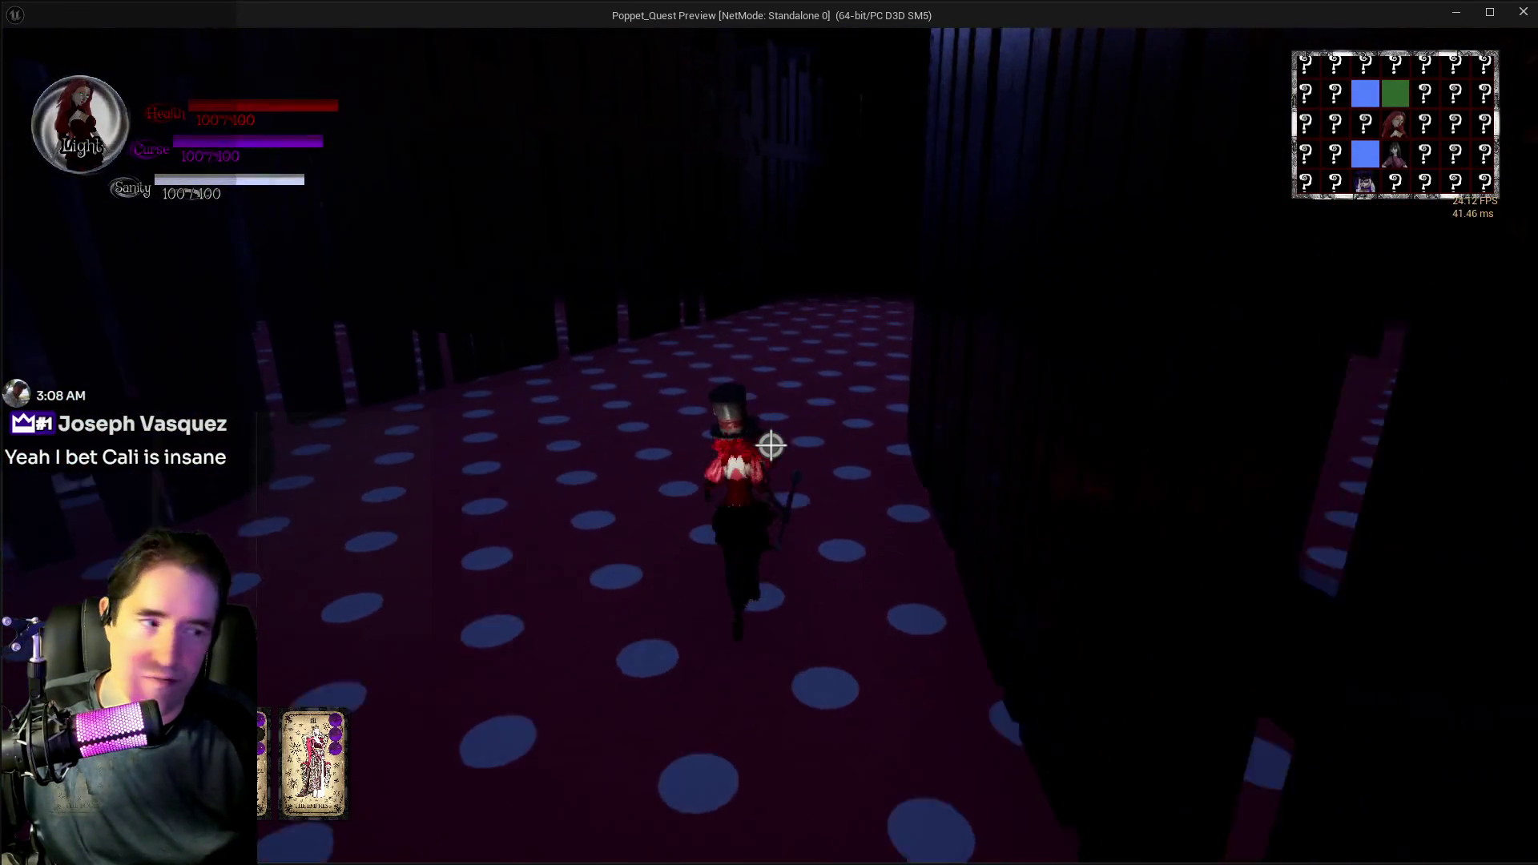
key("w")
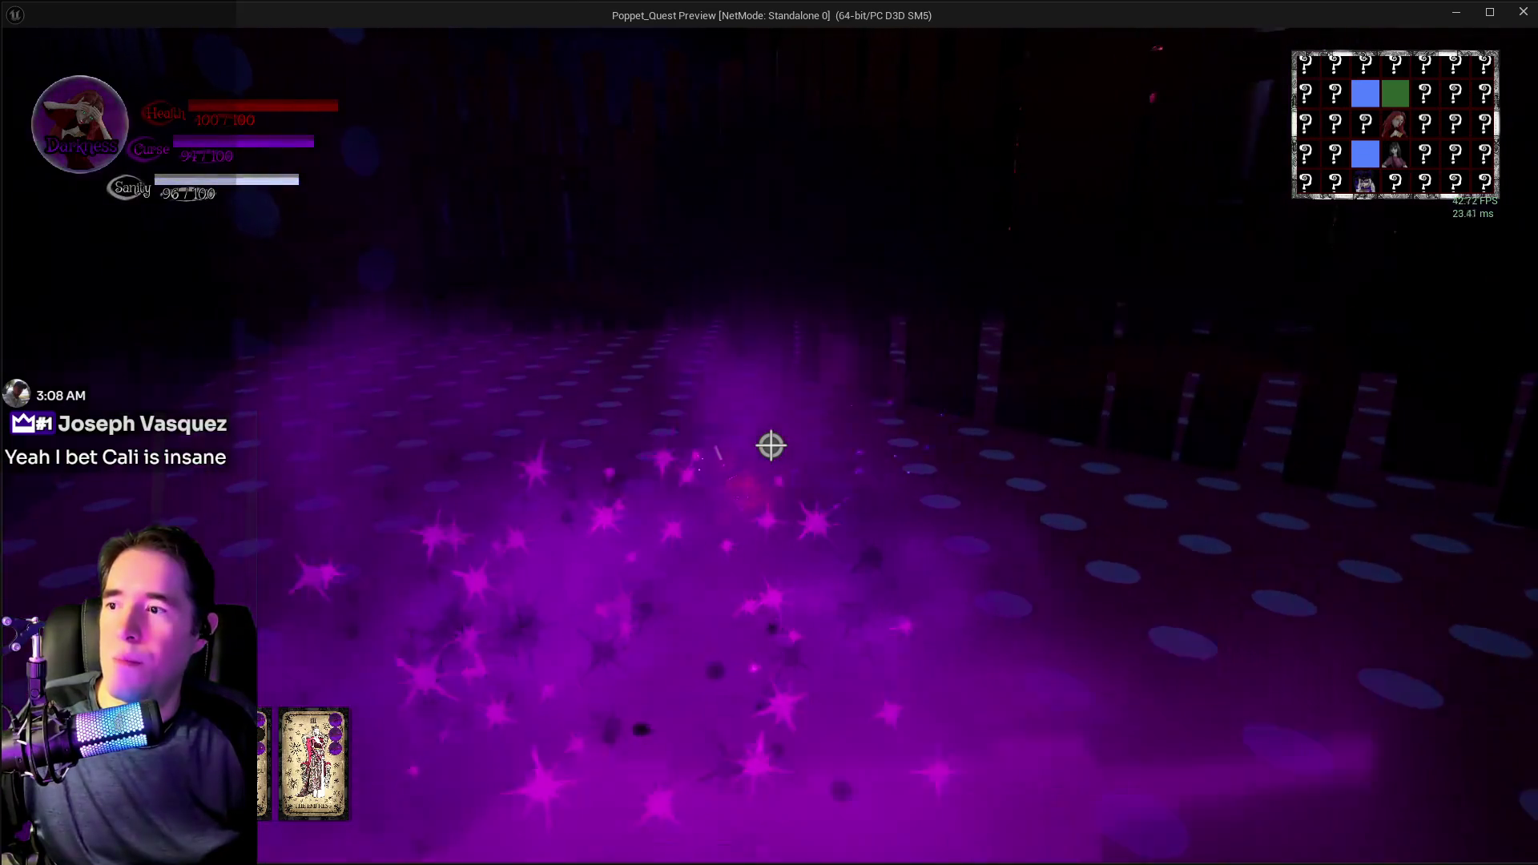
key("w")
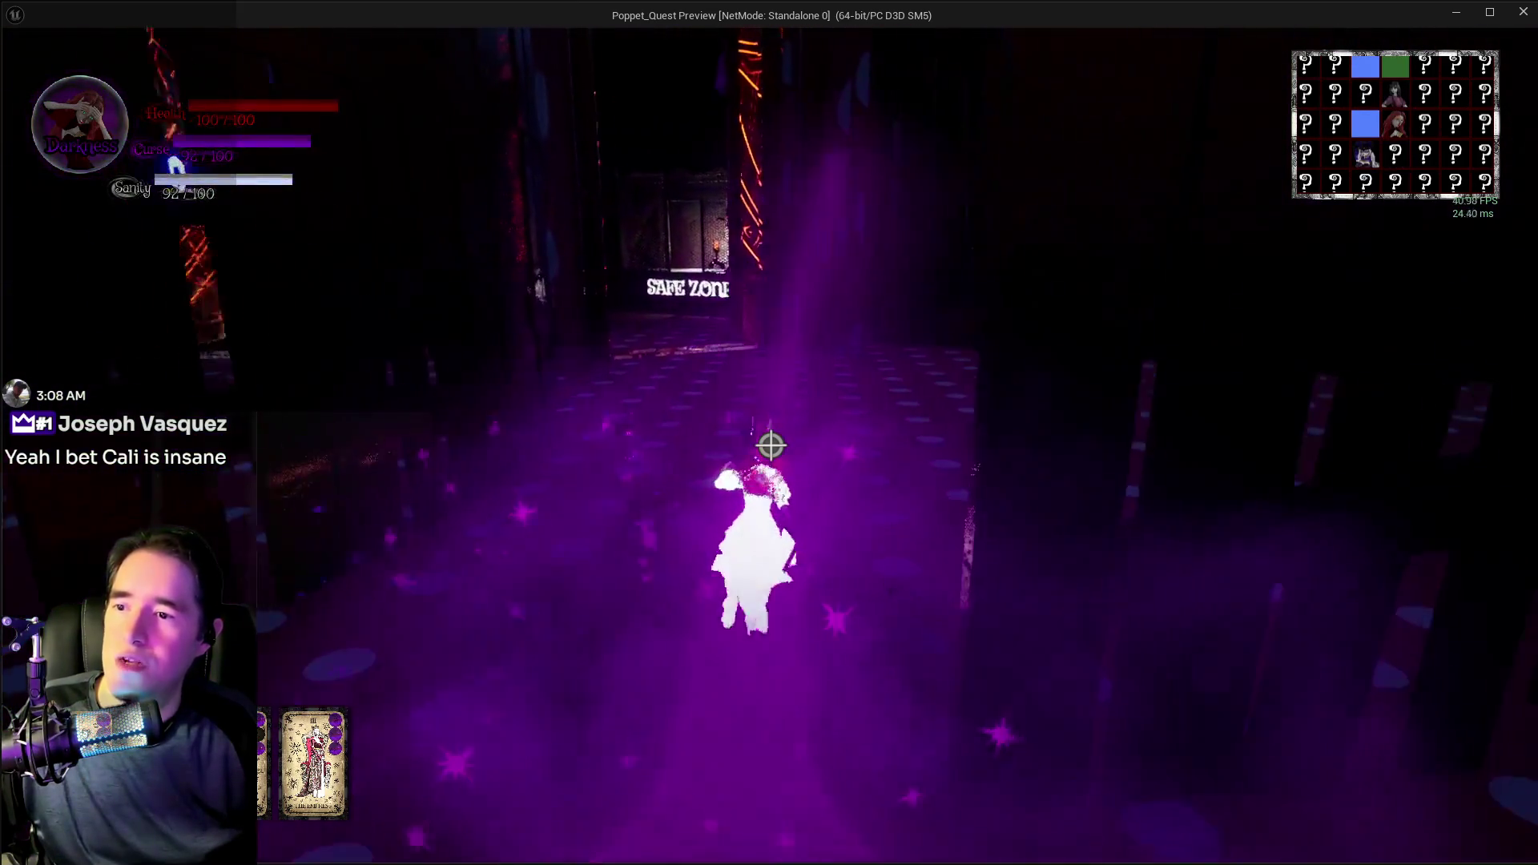
key("w")
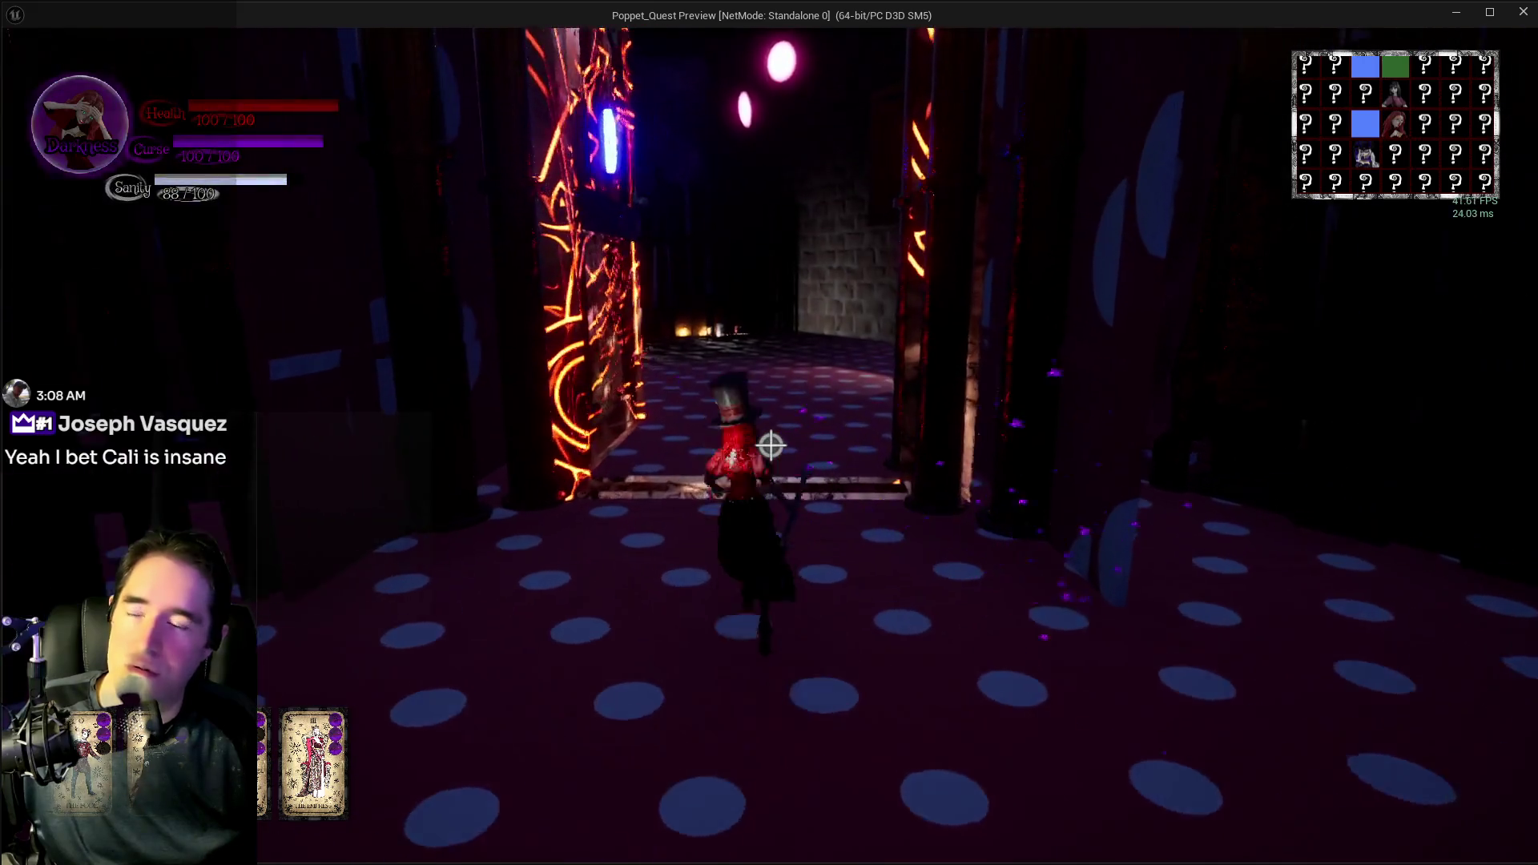
key("Escape")
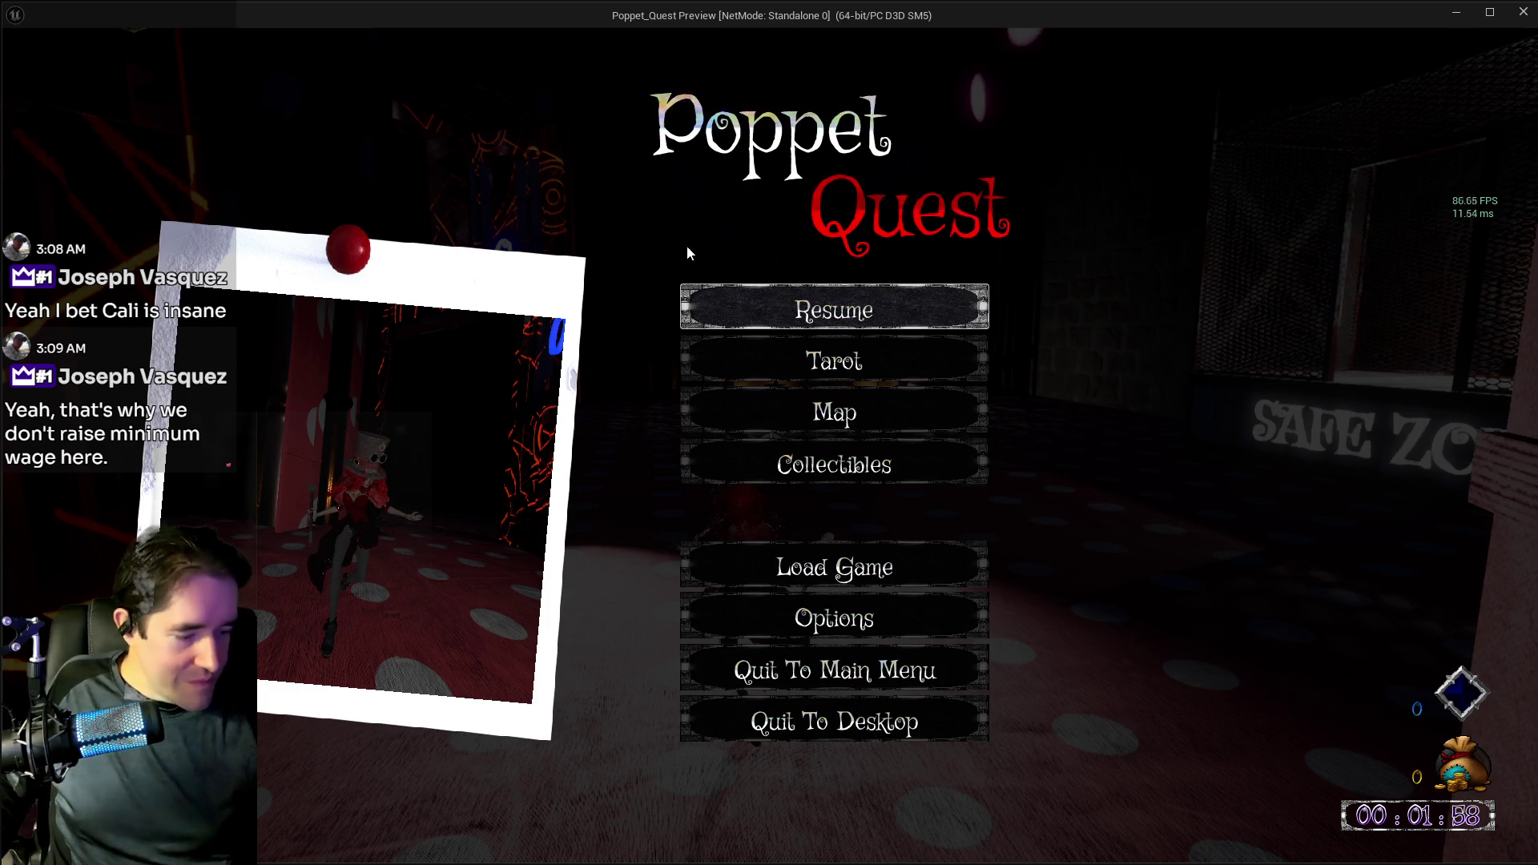
- Resume, restore sanity in the Safe Zone cage, then run across the plaza into the dark corridor
left_click(833, 317)
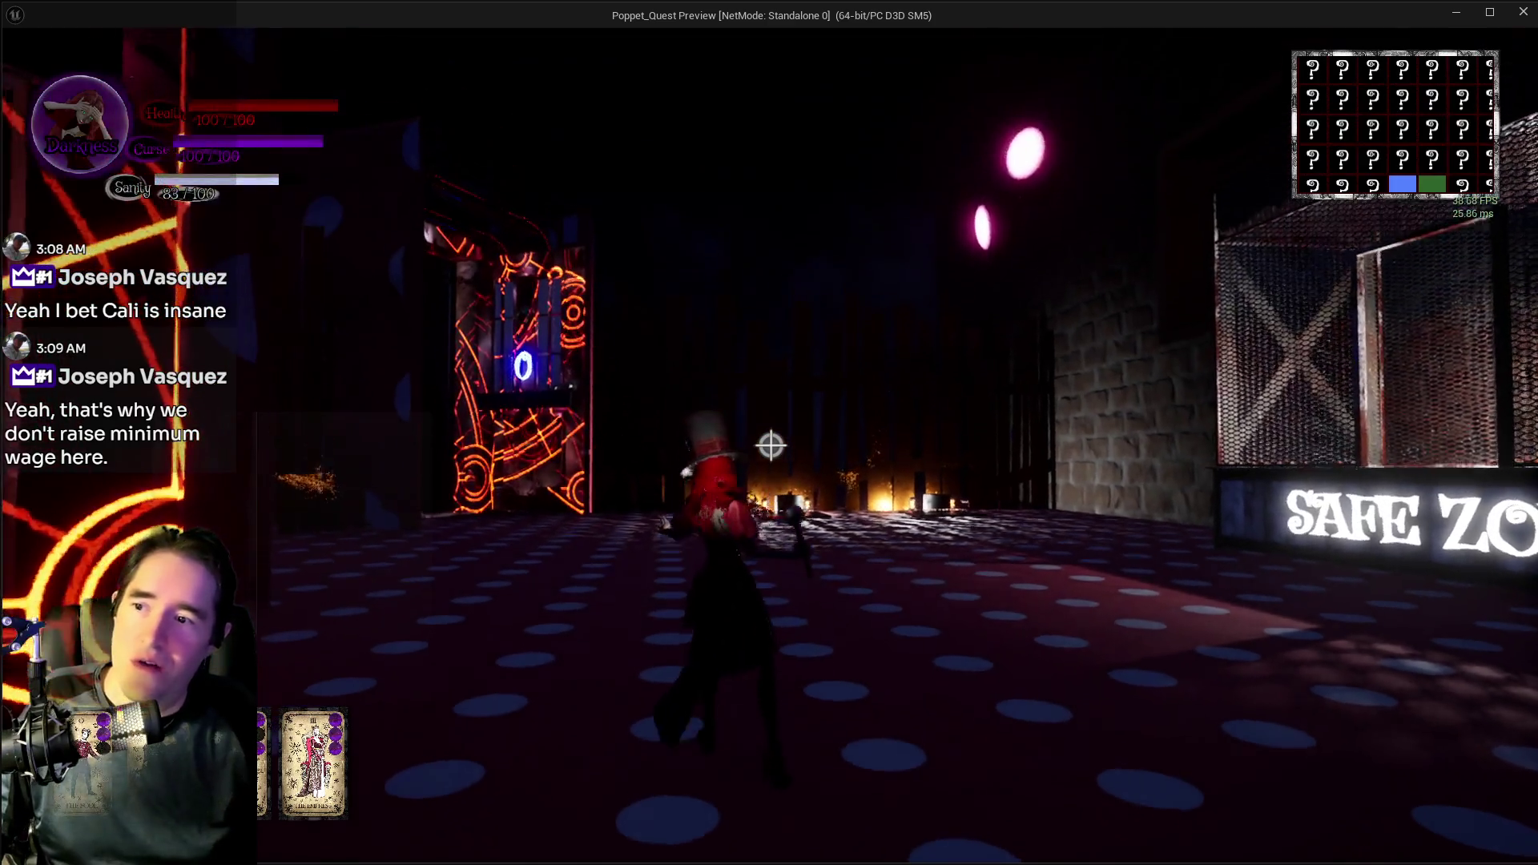
key("w")
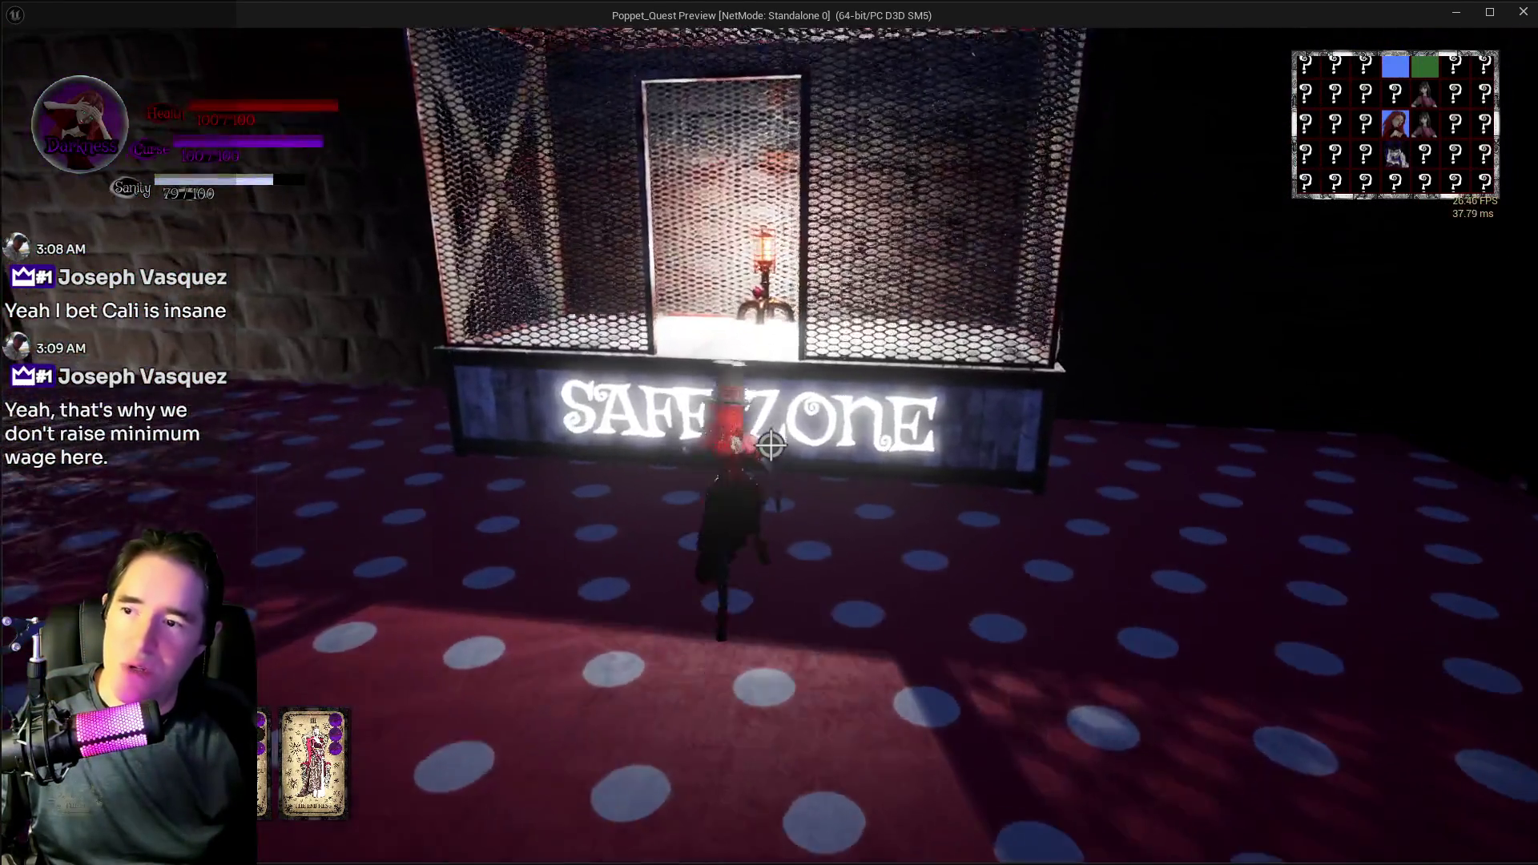
key("w")
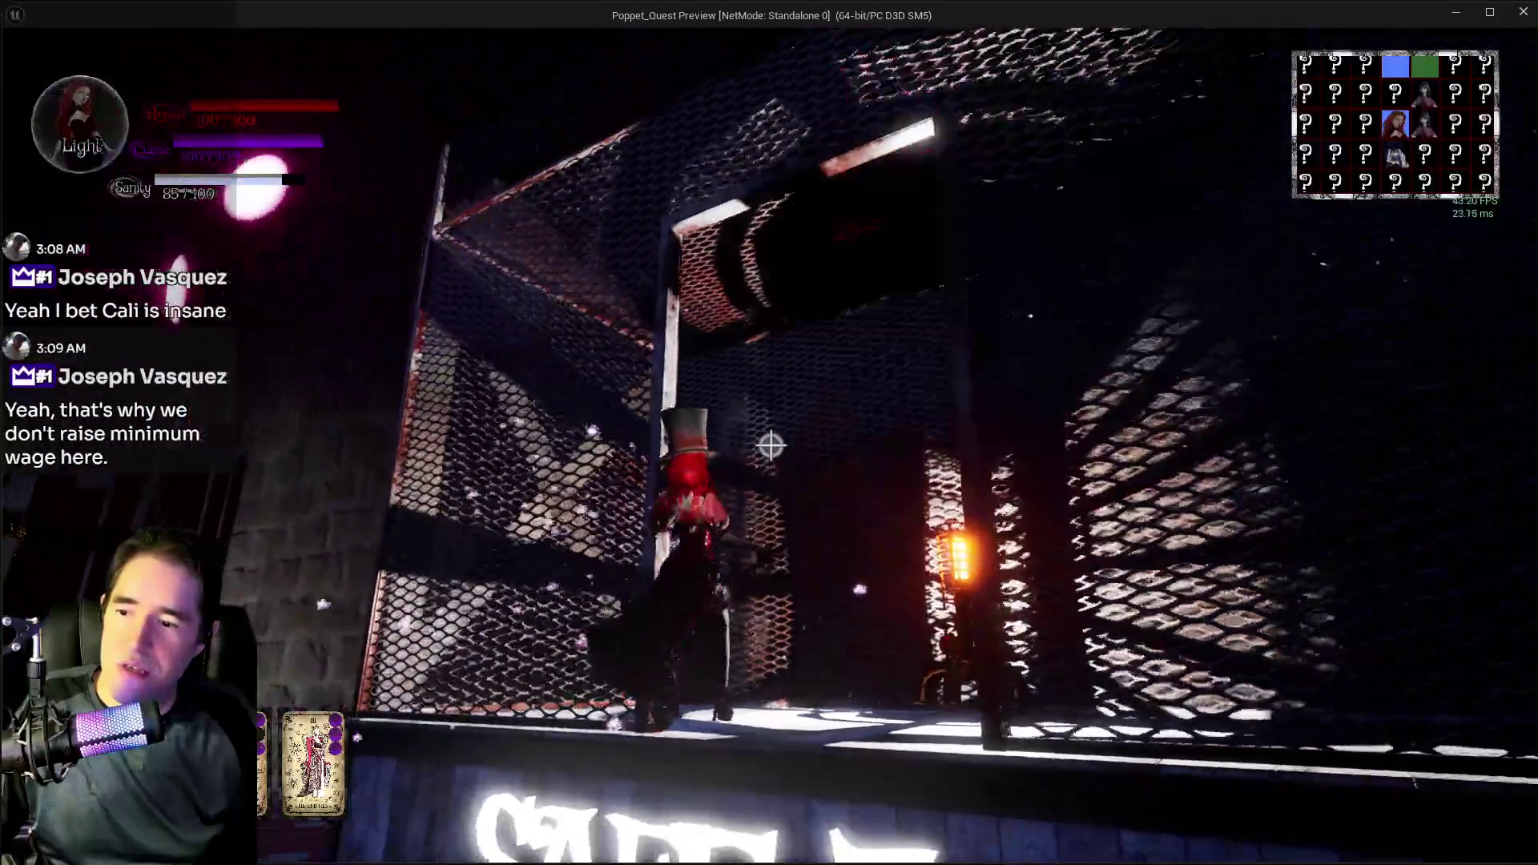
key("w")
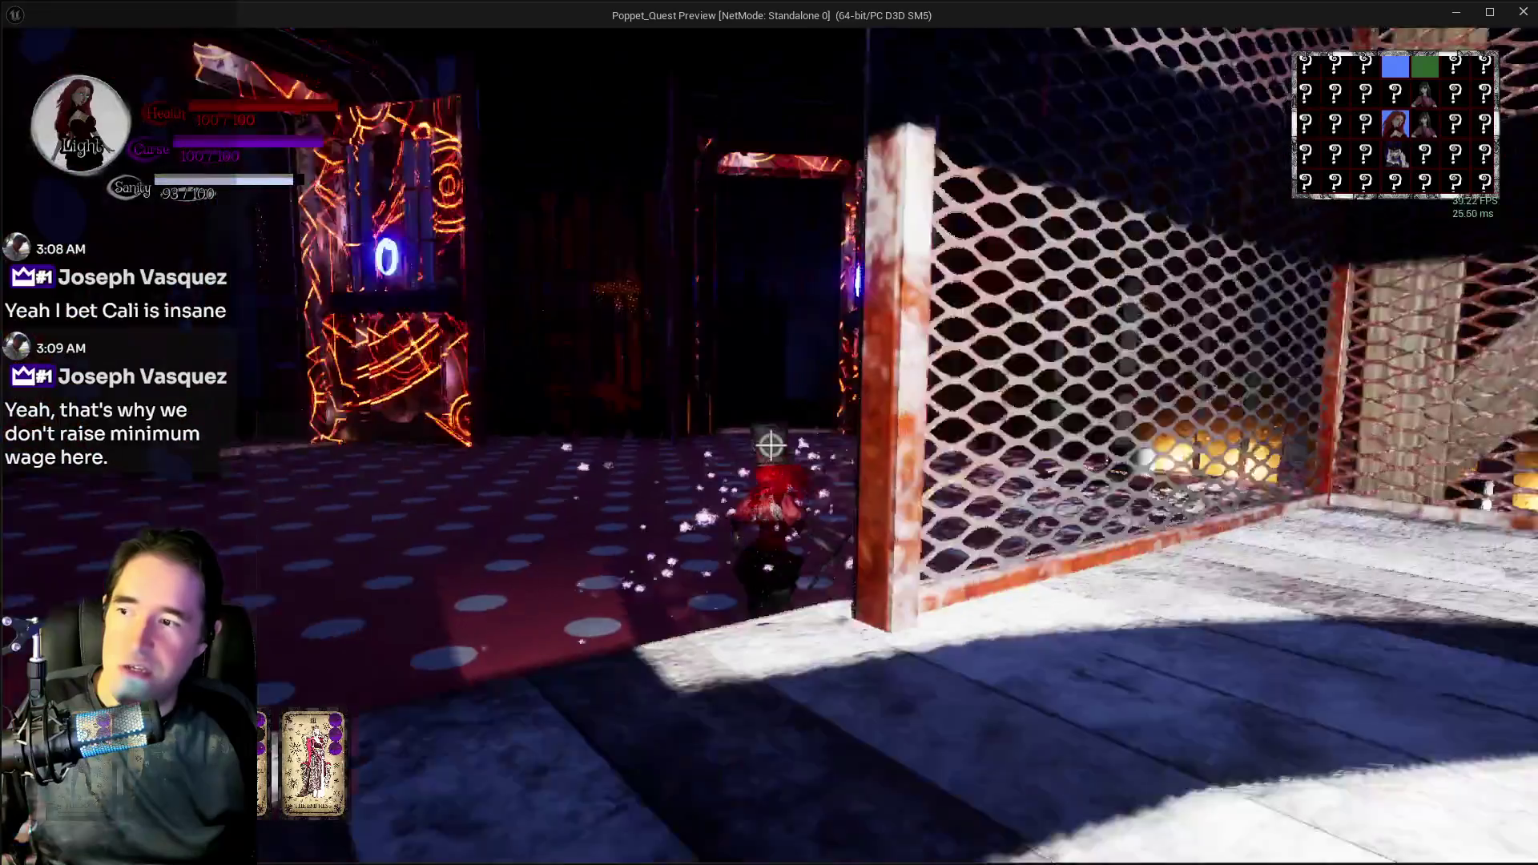
key("w")
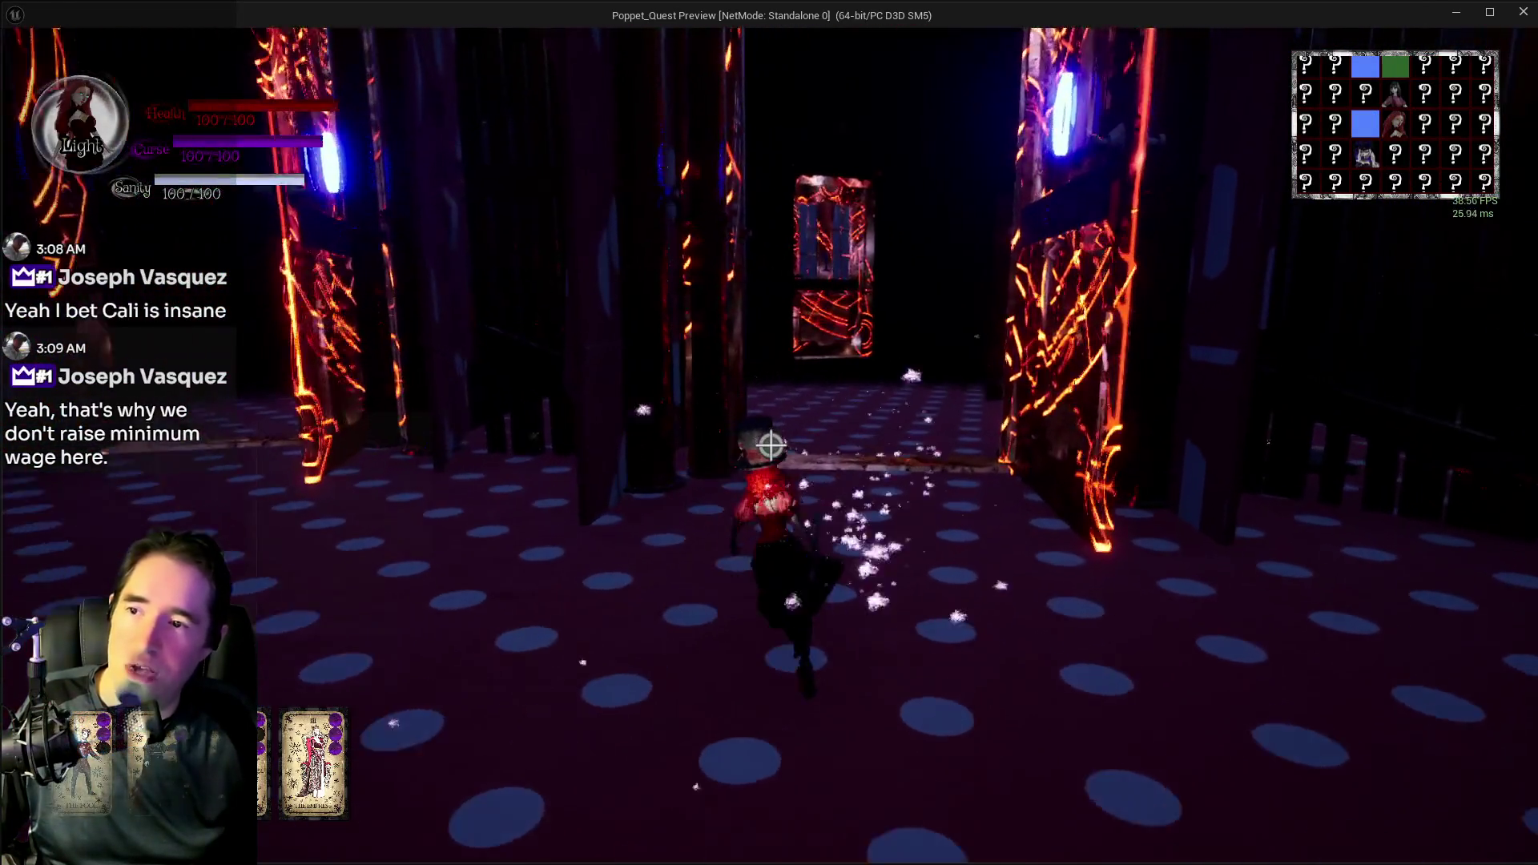
key("w")
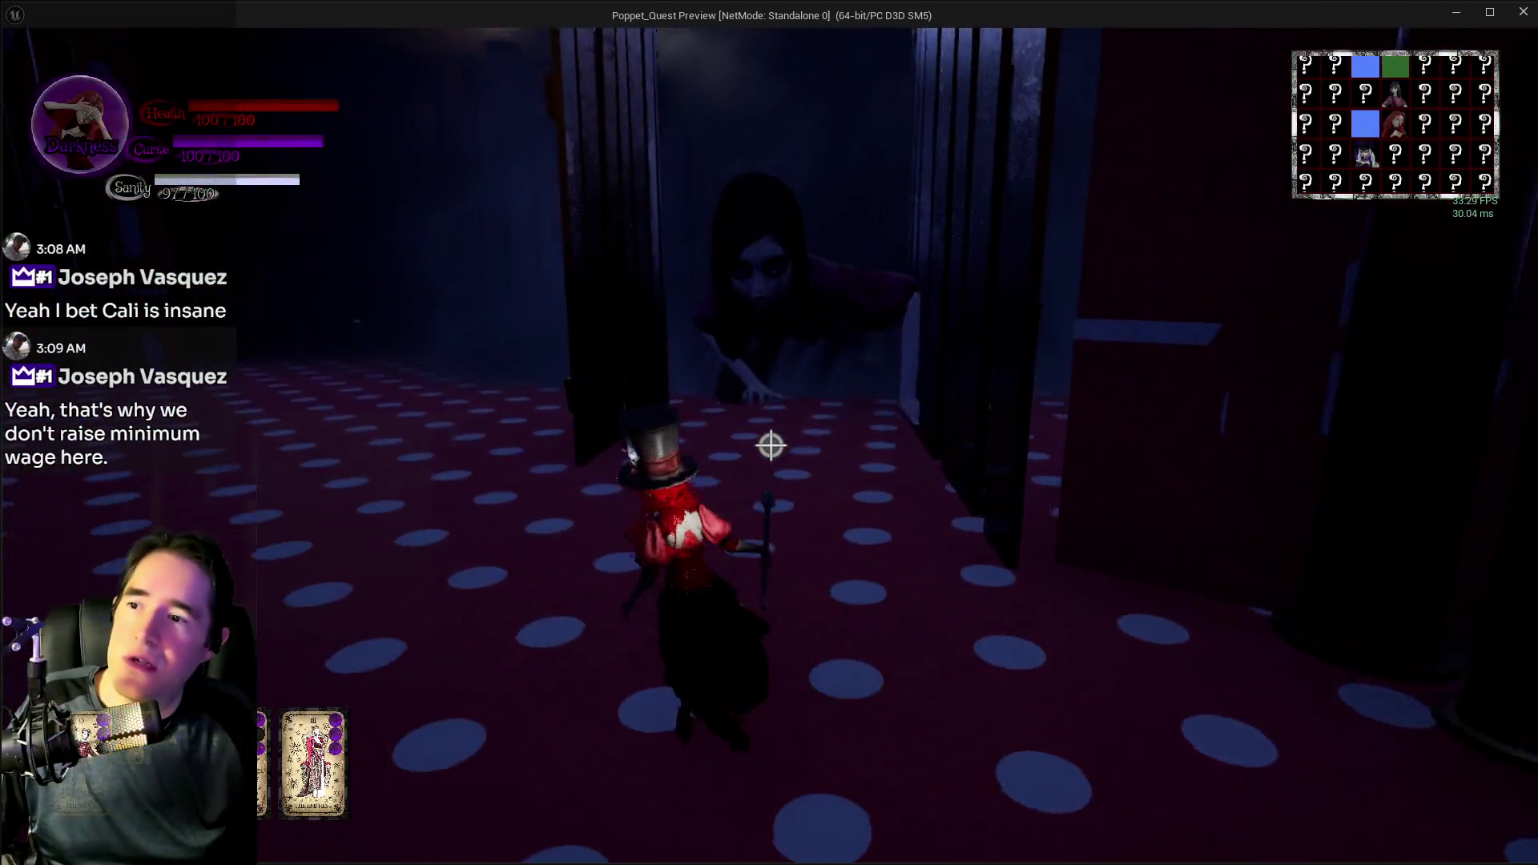
key("w")
- Cast a purple spell burst, pass the Door Control pad and door 1, and cross the foggy room
left_click(770, 445)
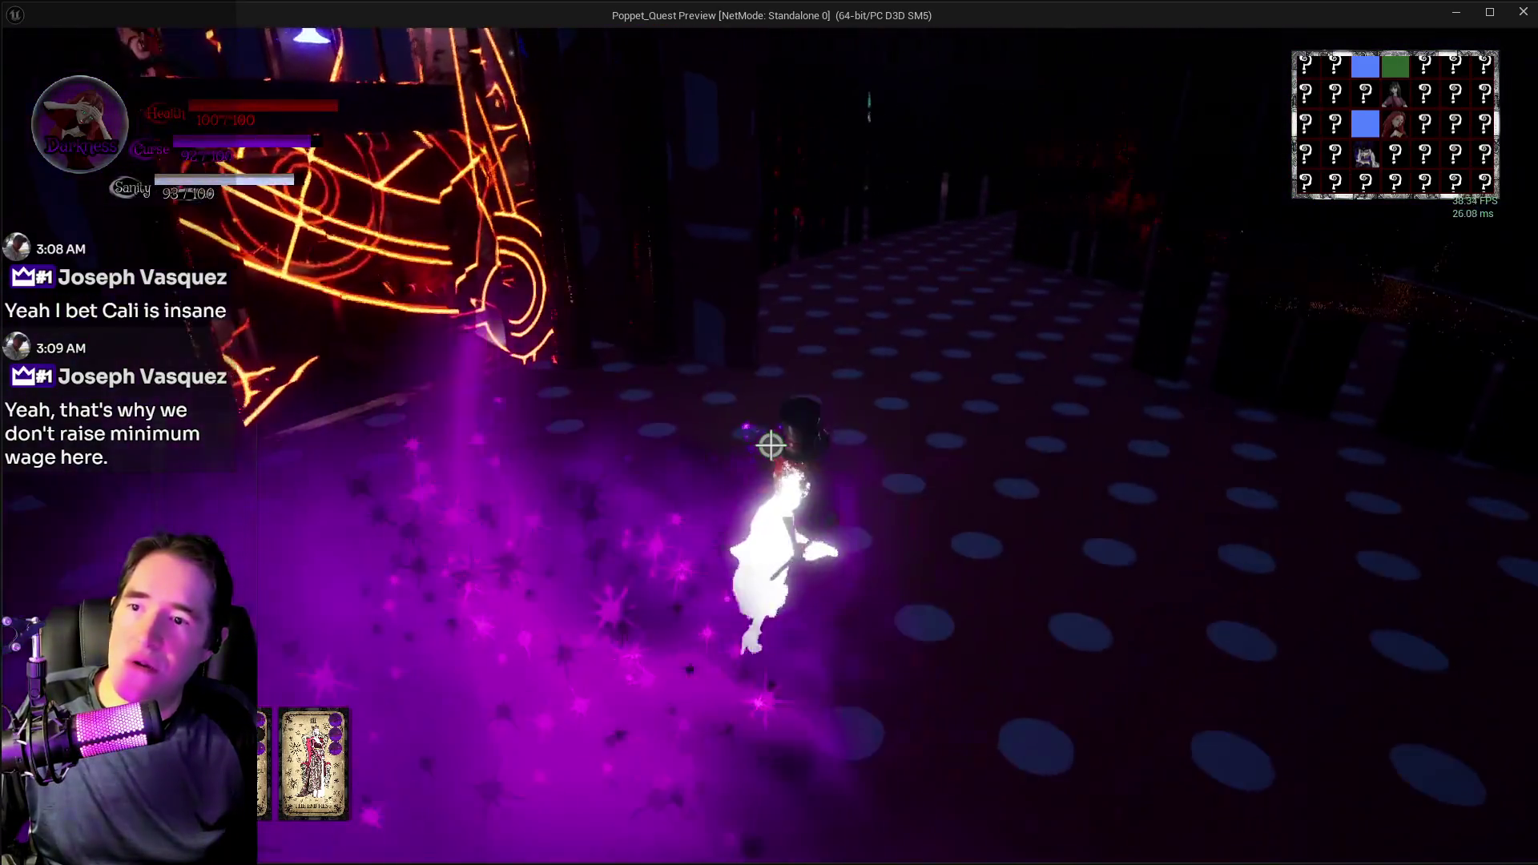
key("w")
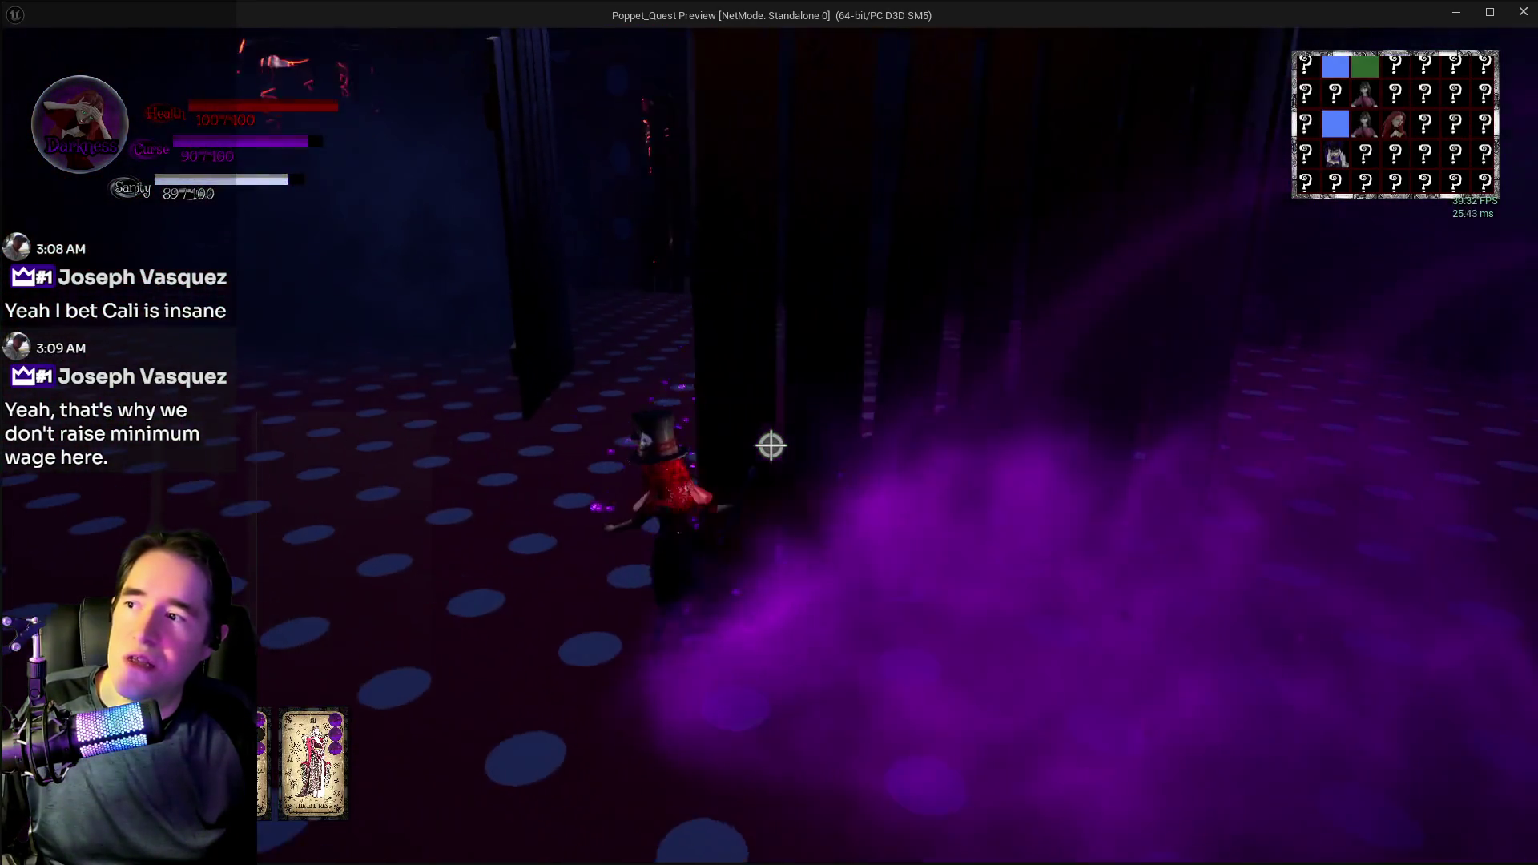
key("w")
key("e")
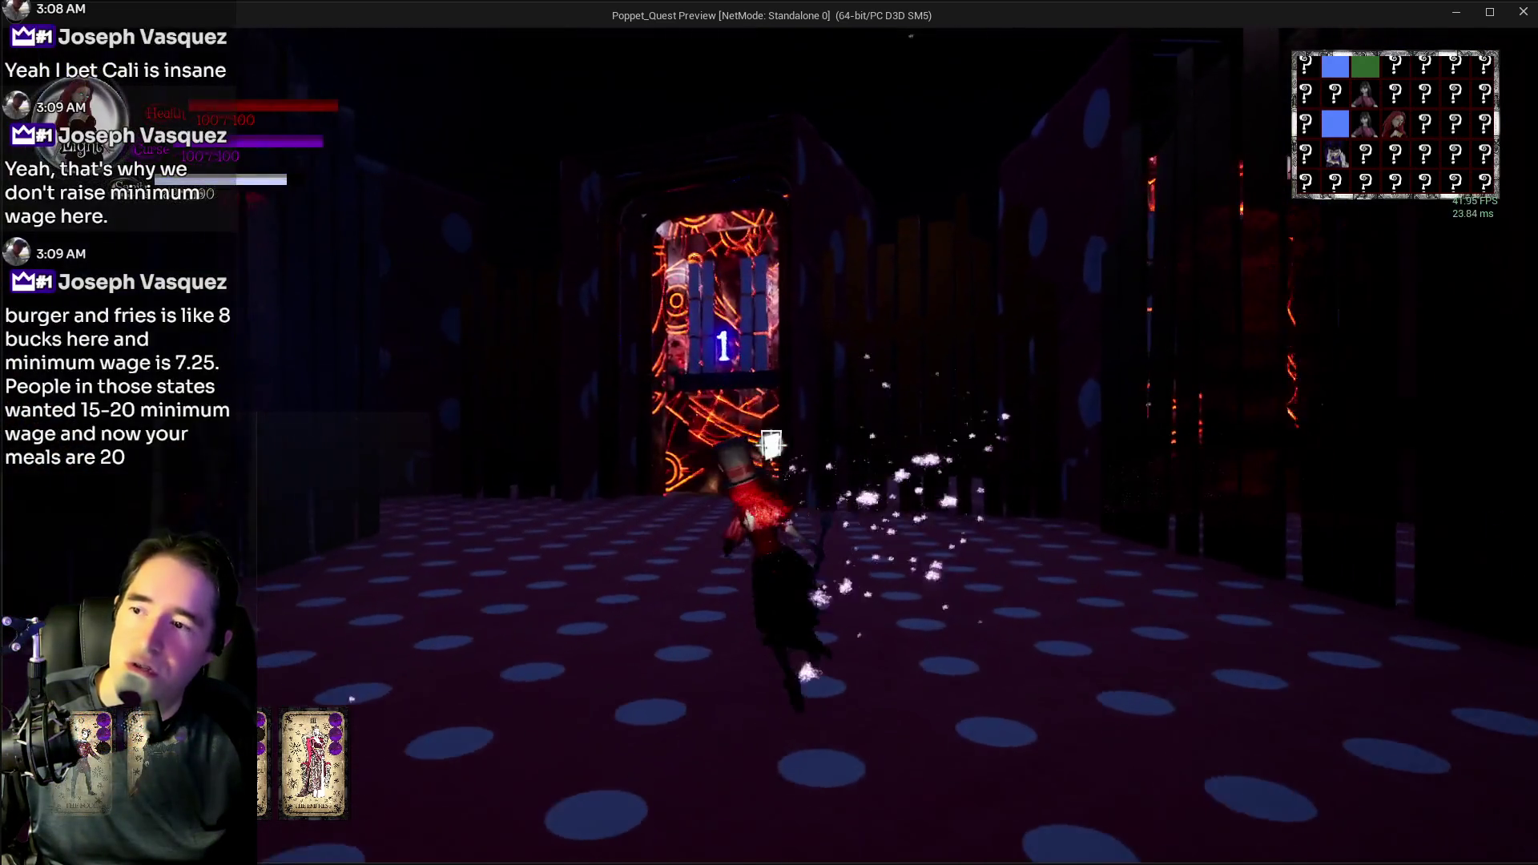
key("w")
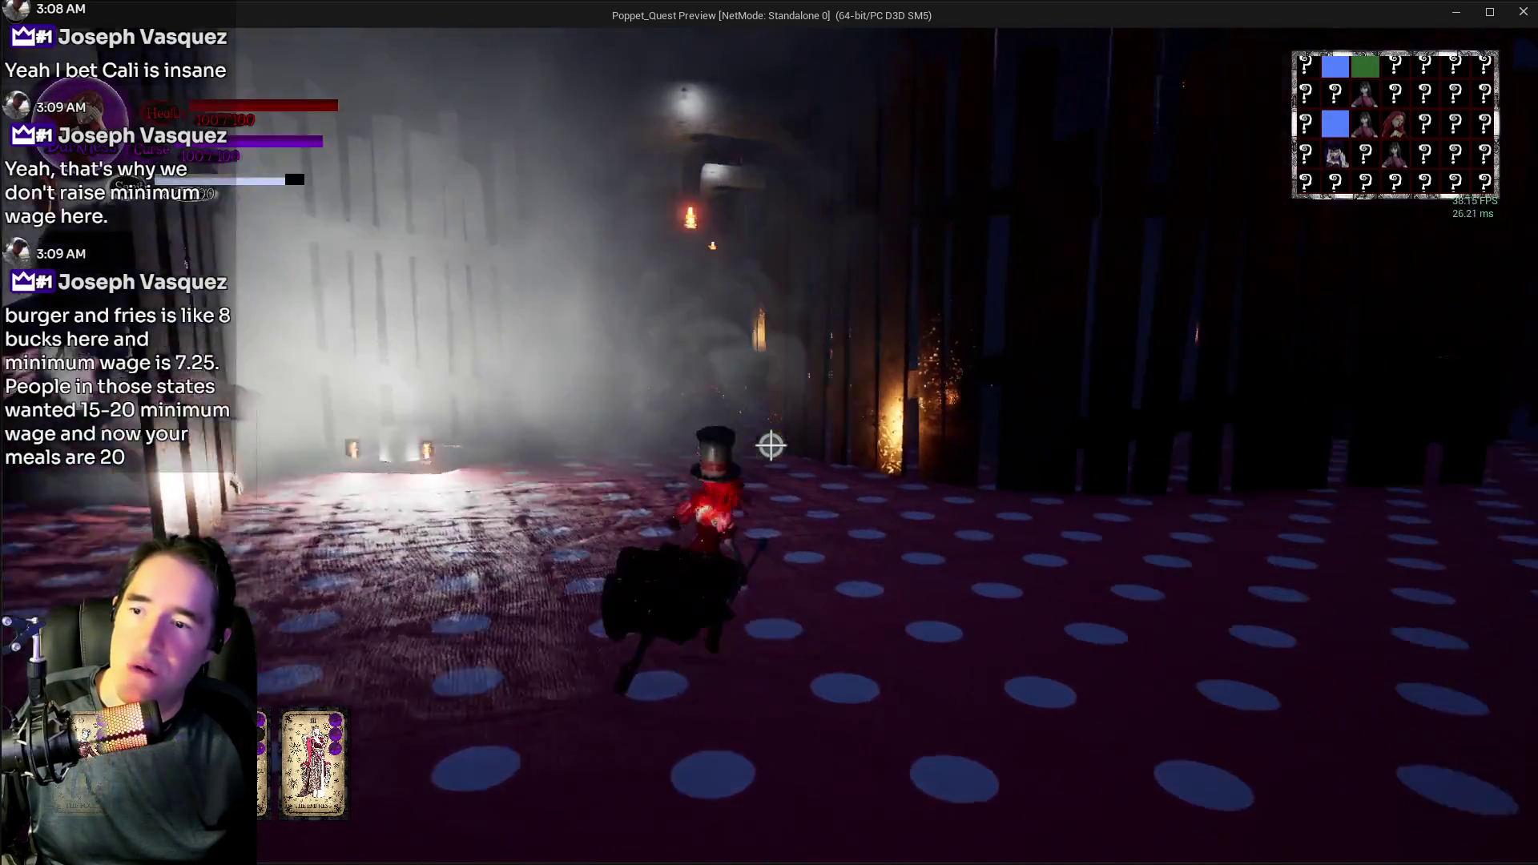
key("w")
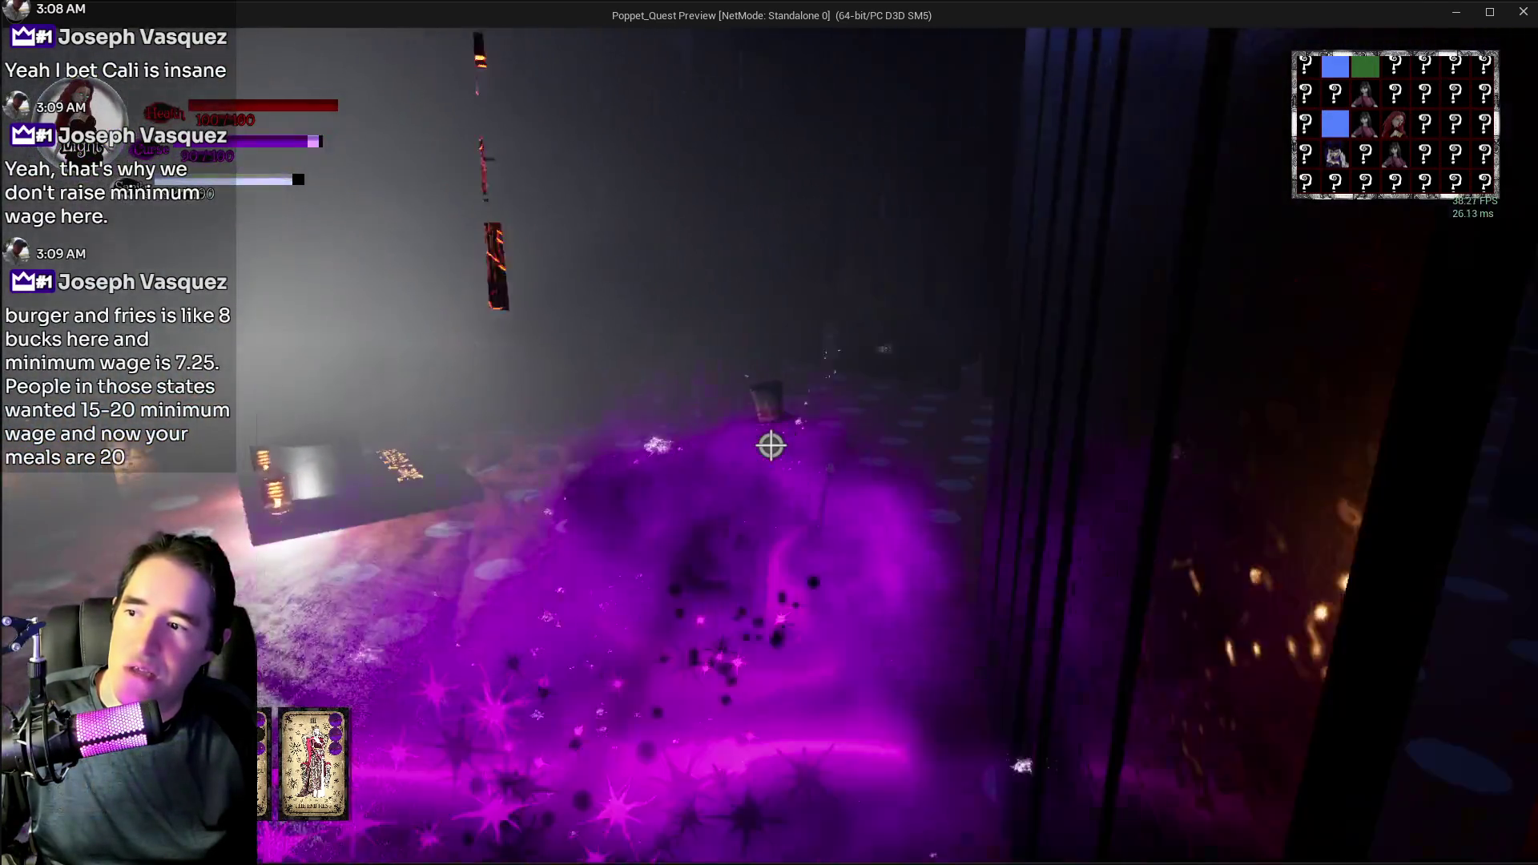
key("w")
key("w")
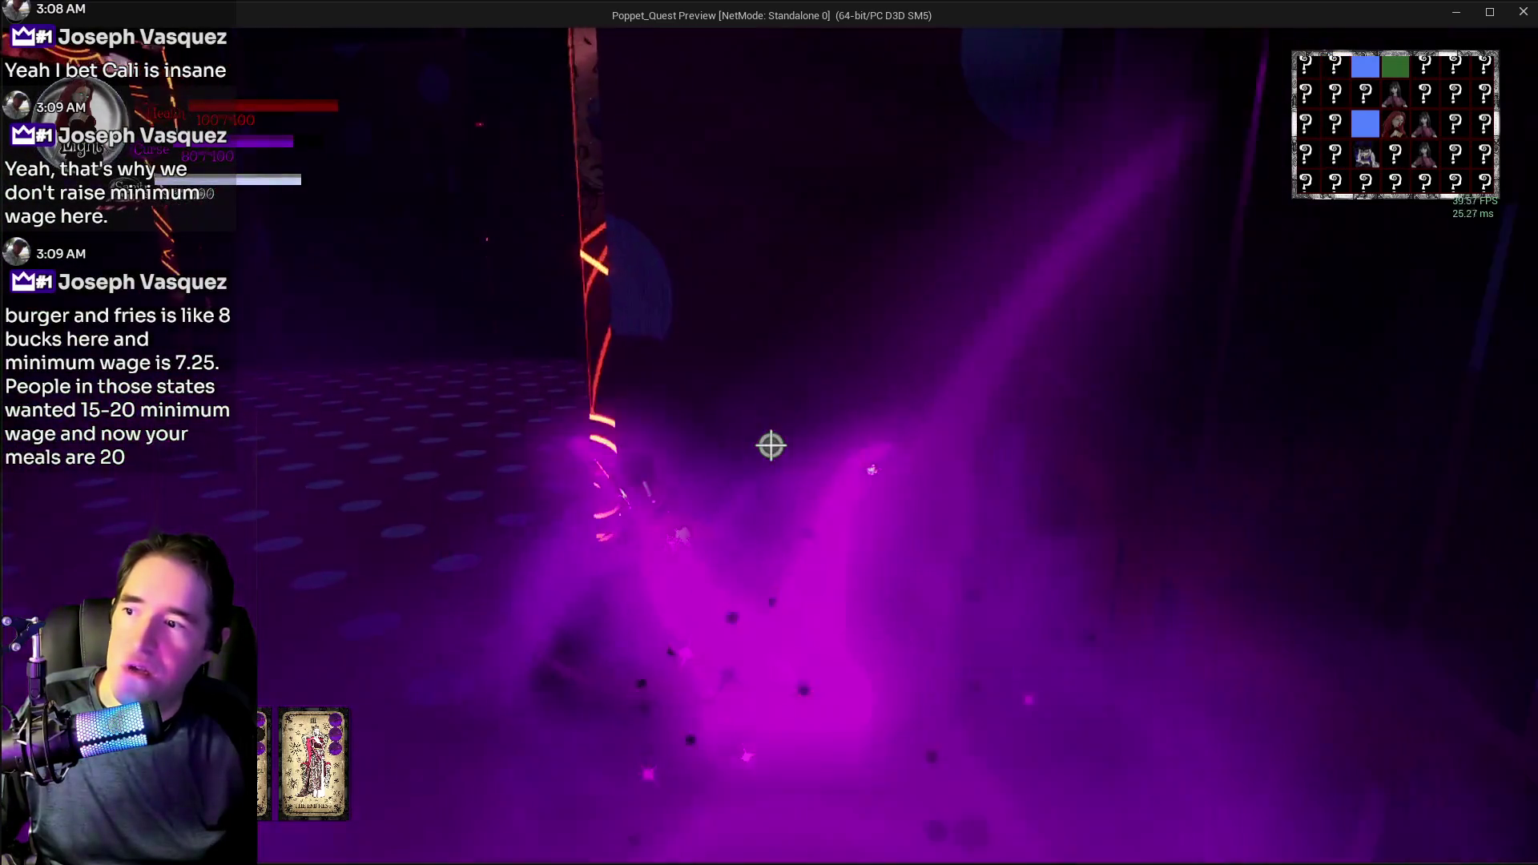
key("w")
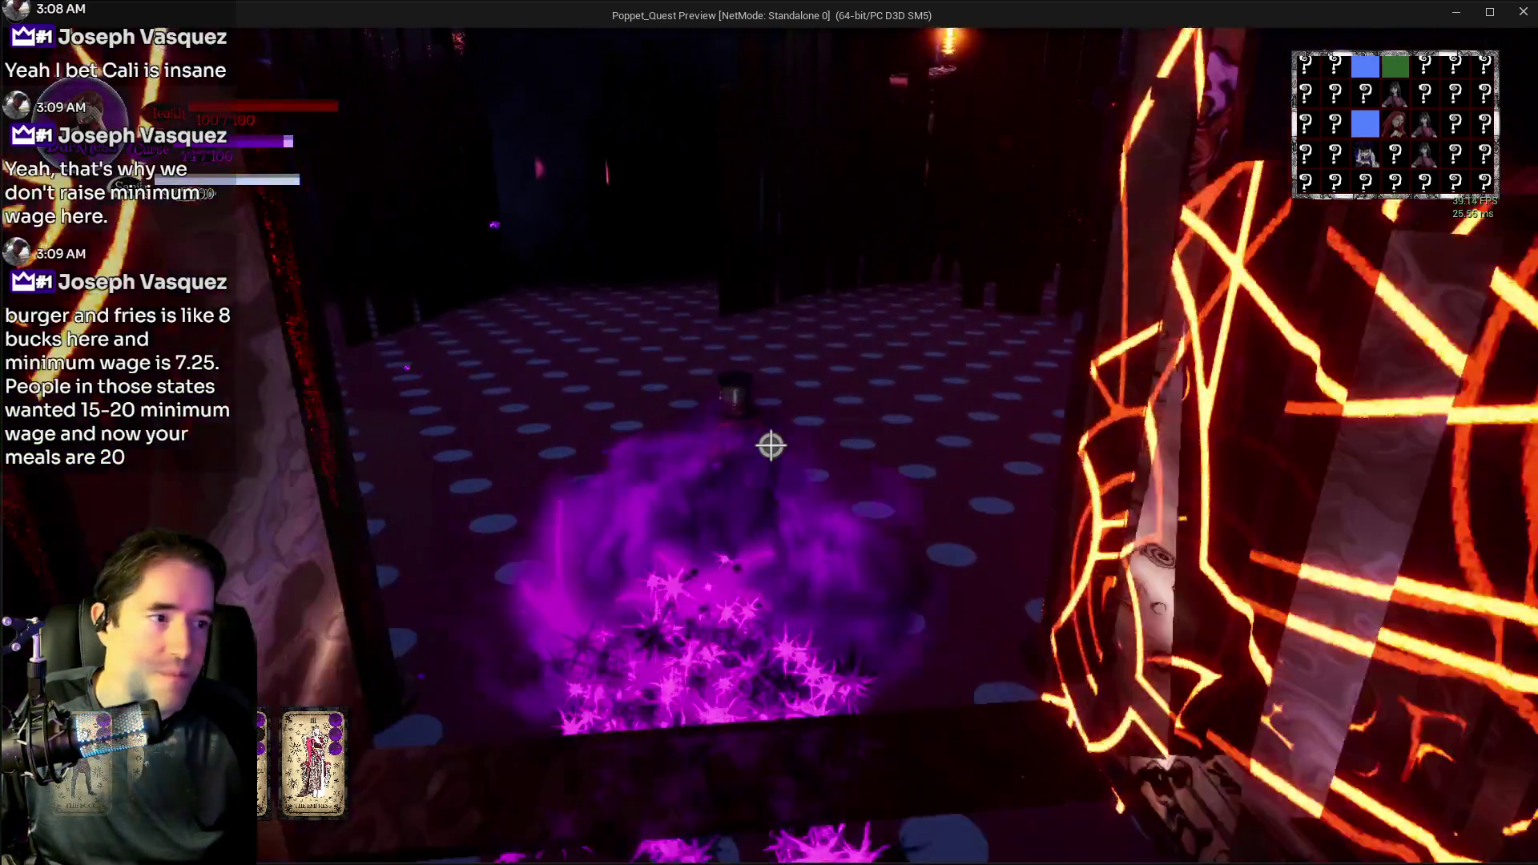
key("w")
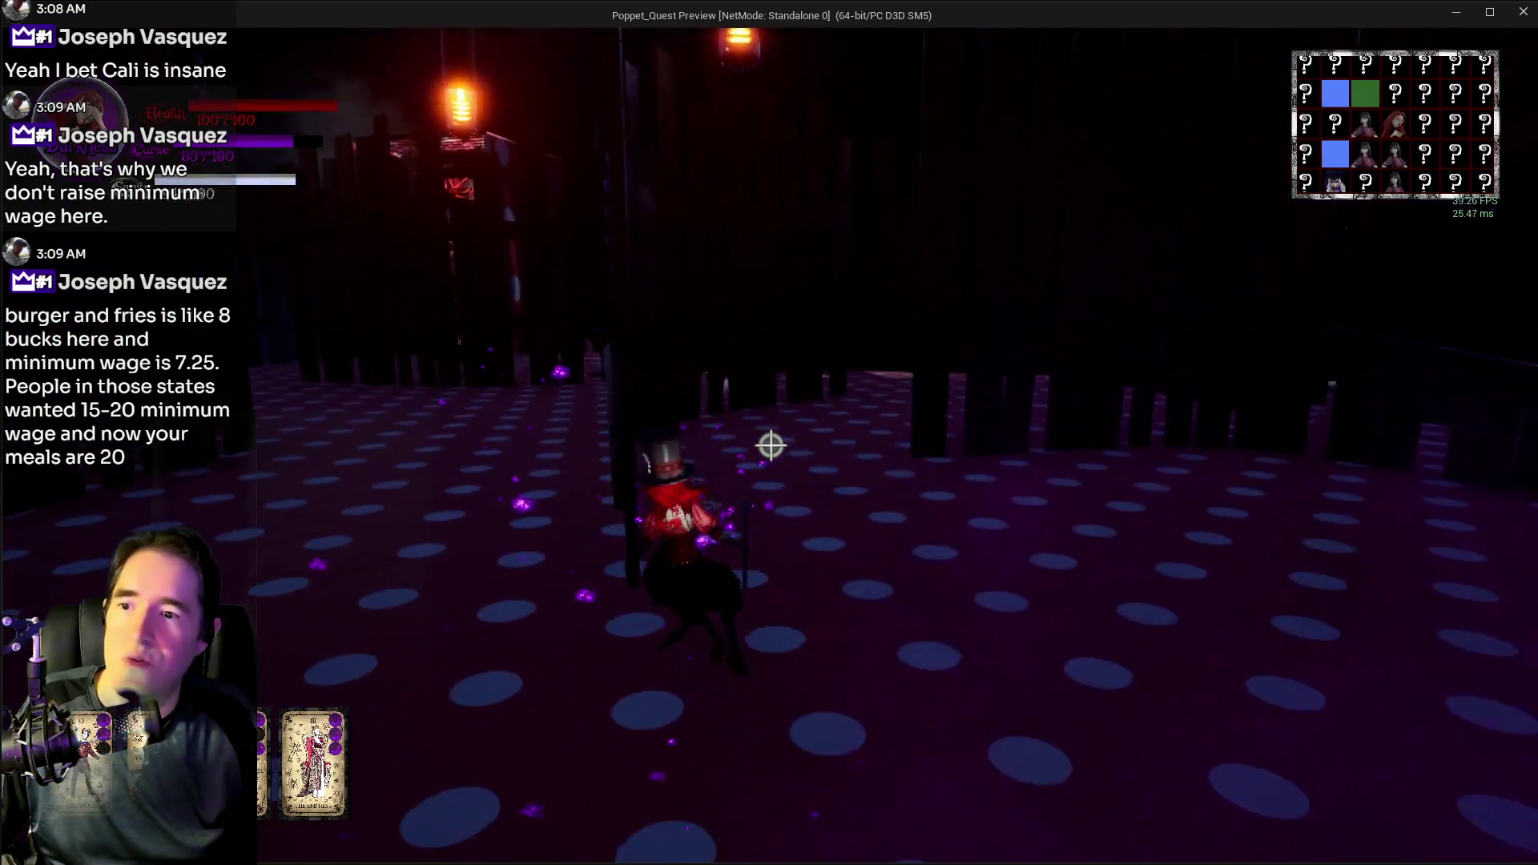
key("w")
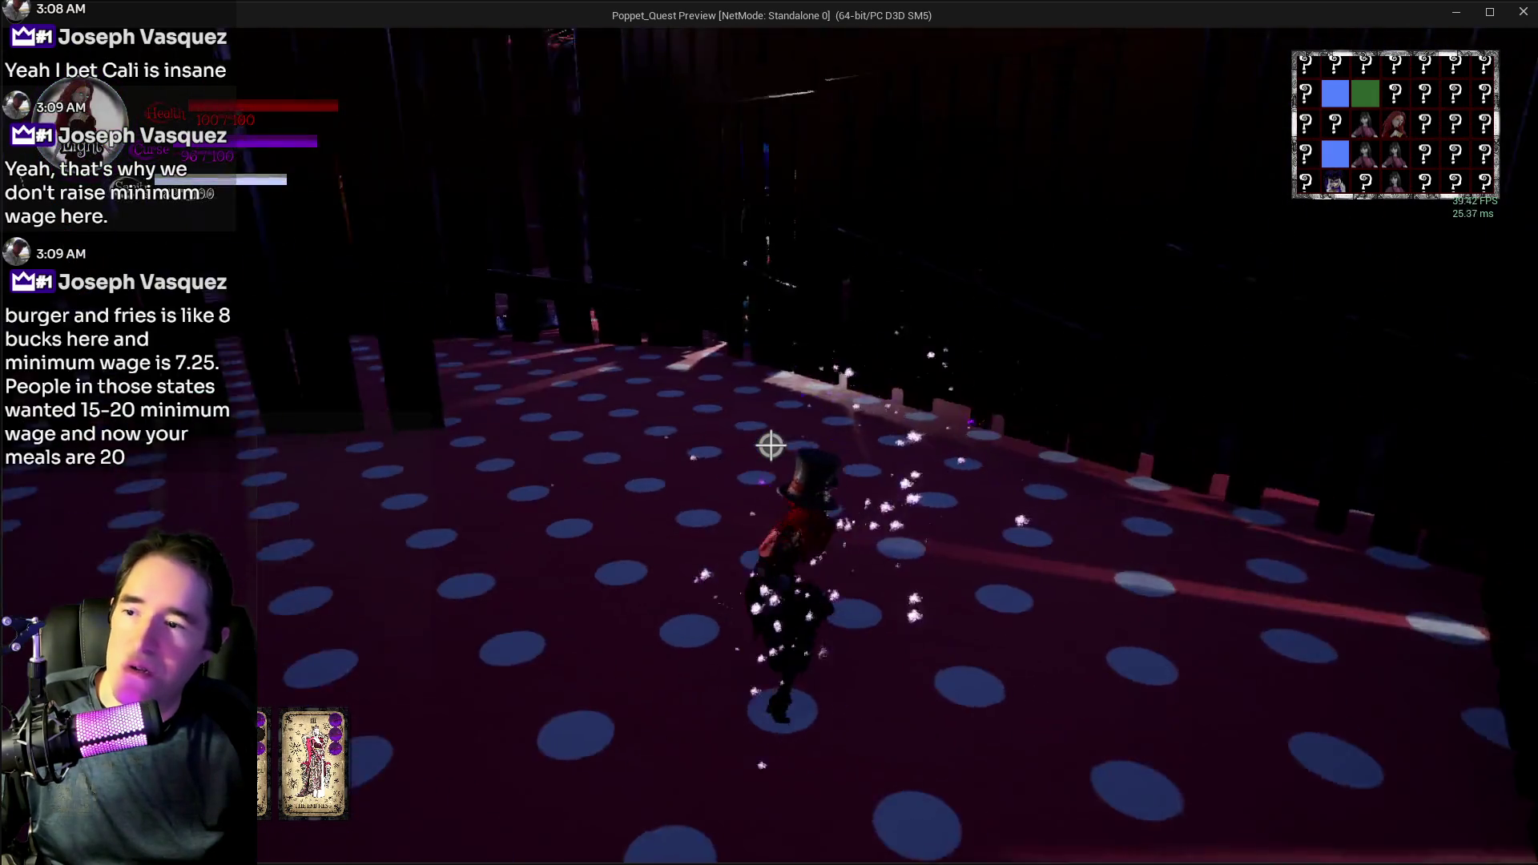
- Run down the dotted corridor past the ghost and through the pillars onto the Door N Control mat
key("w")
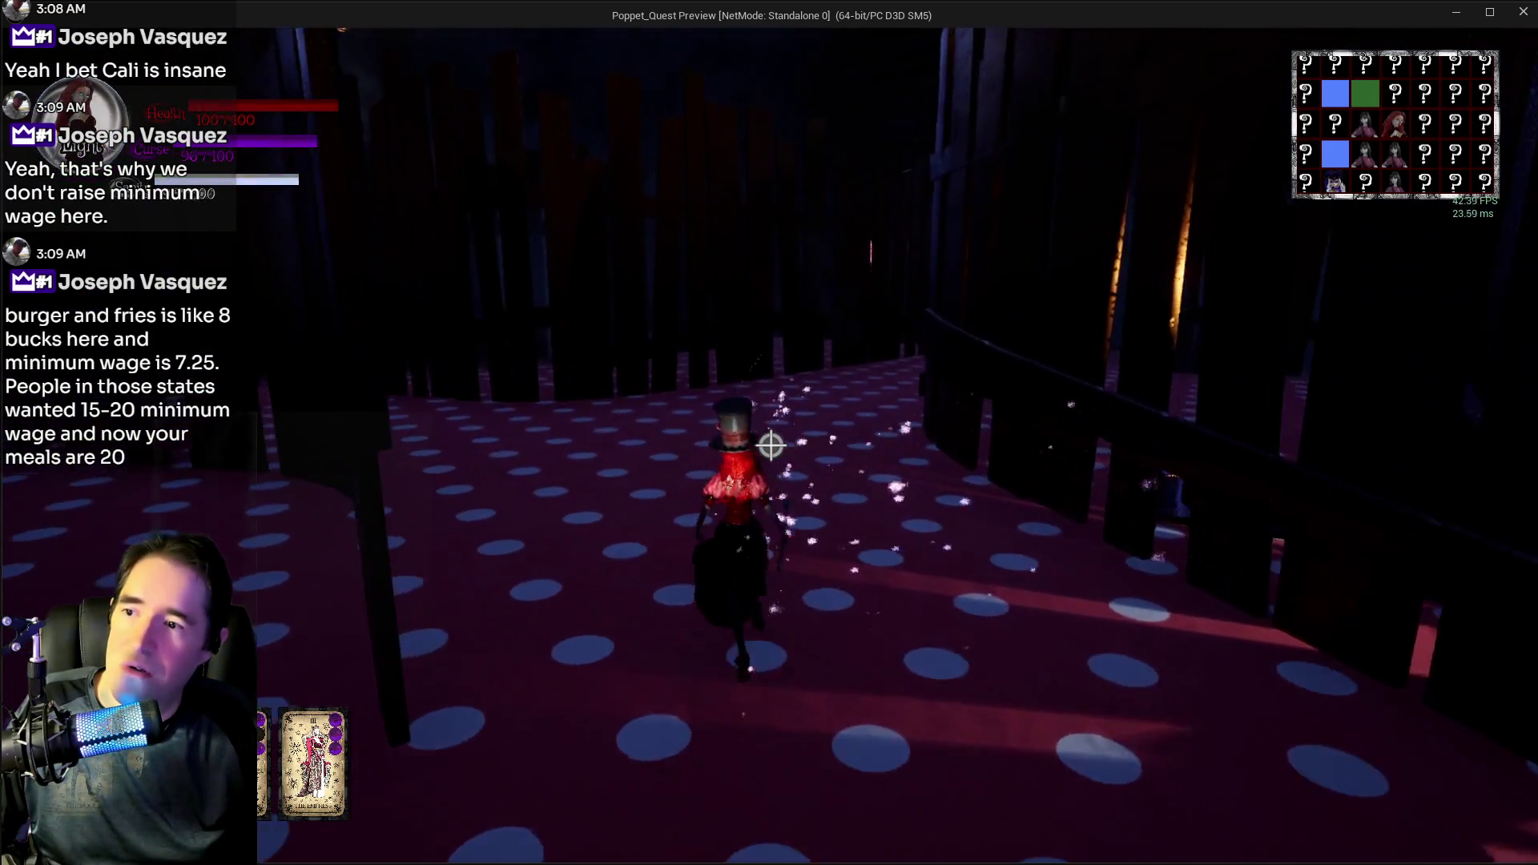
key("w")
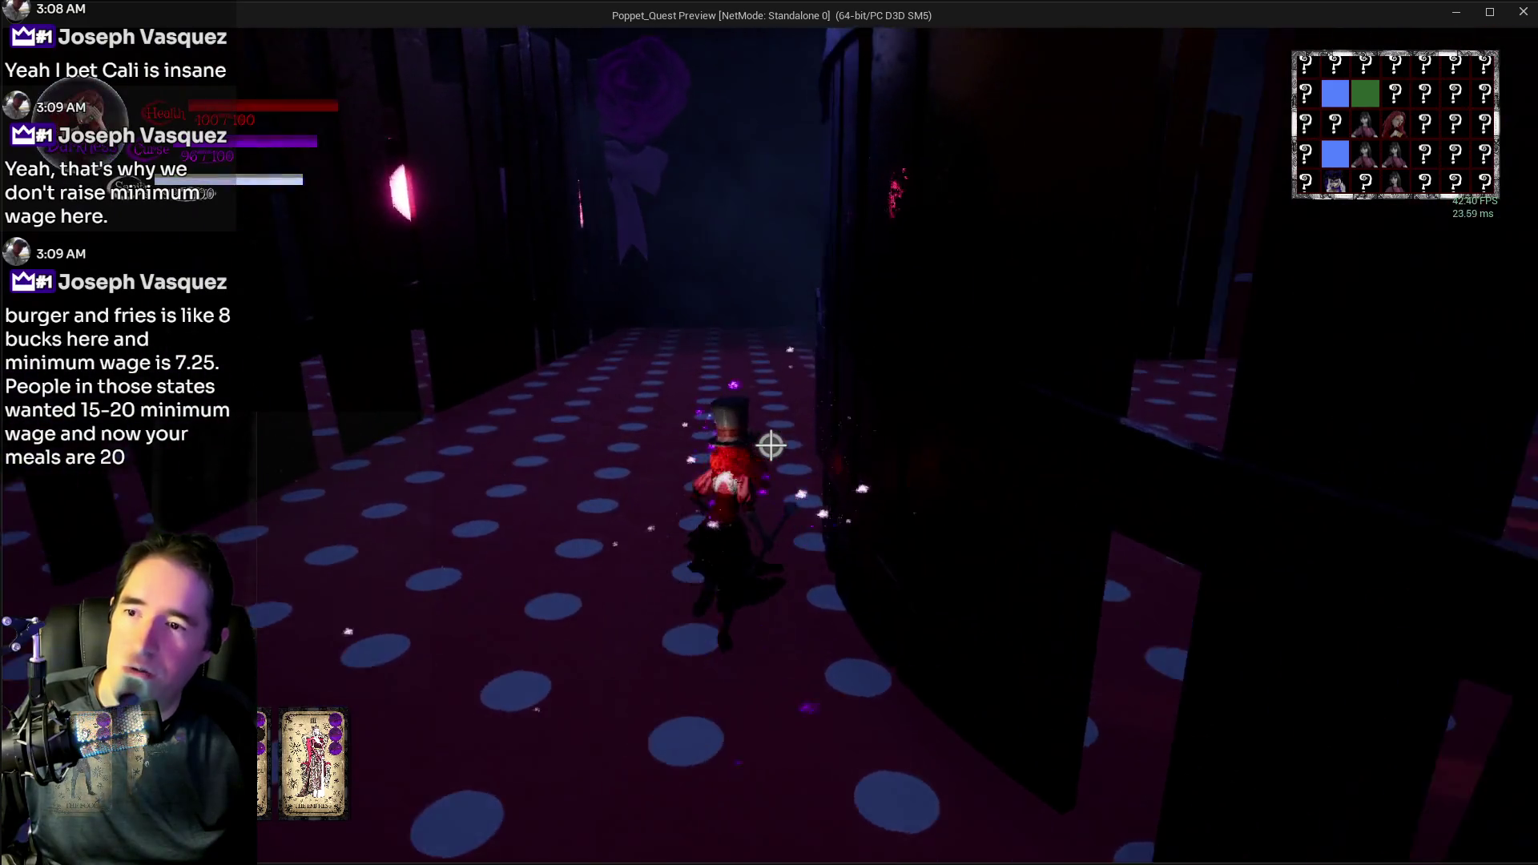
key("w")
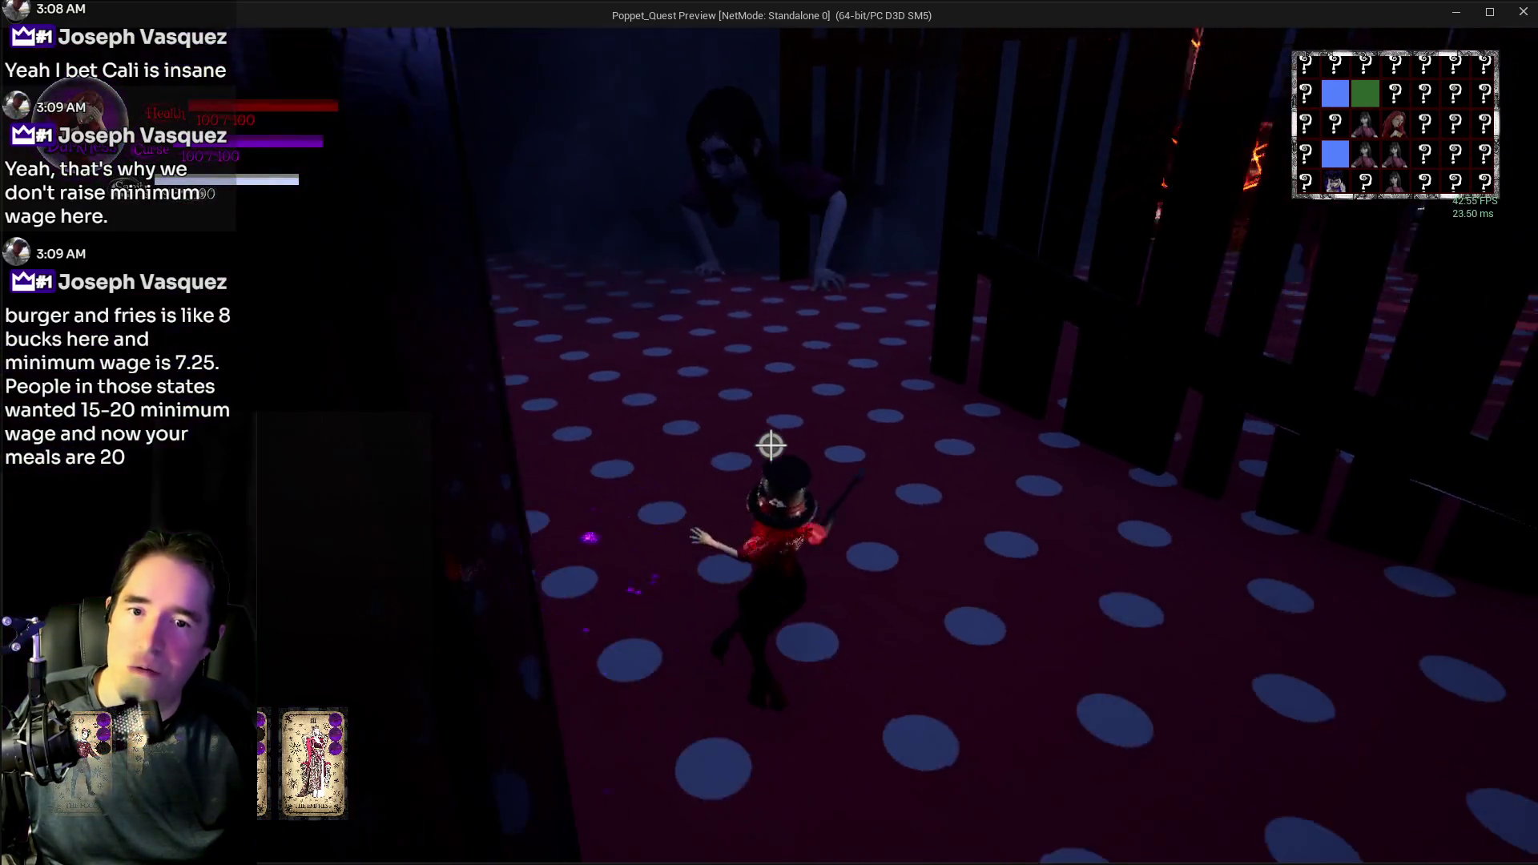
key("a")
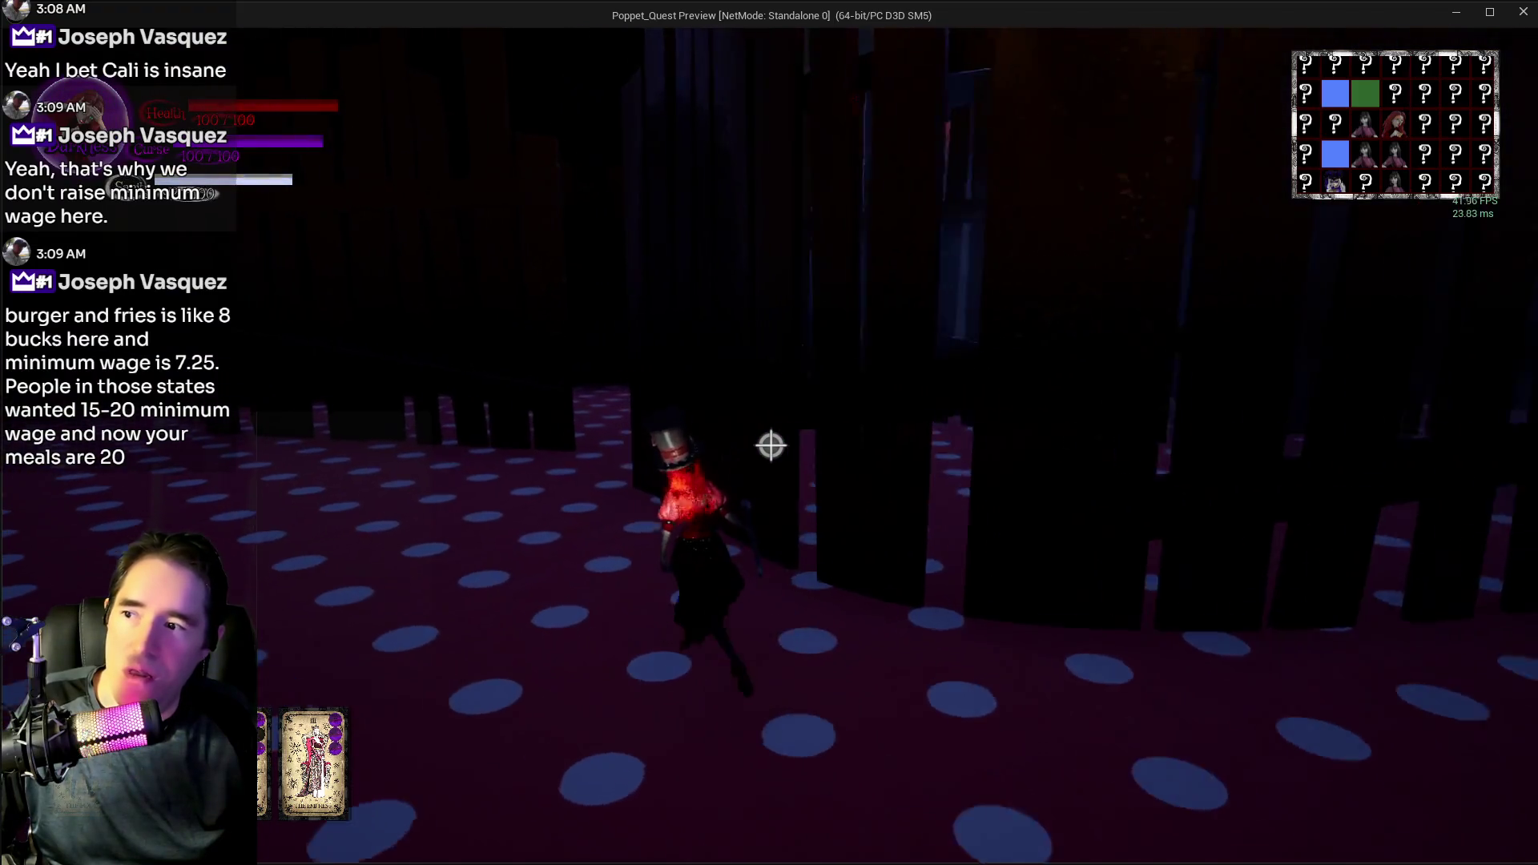
key("w")
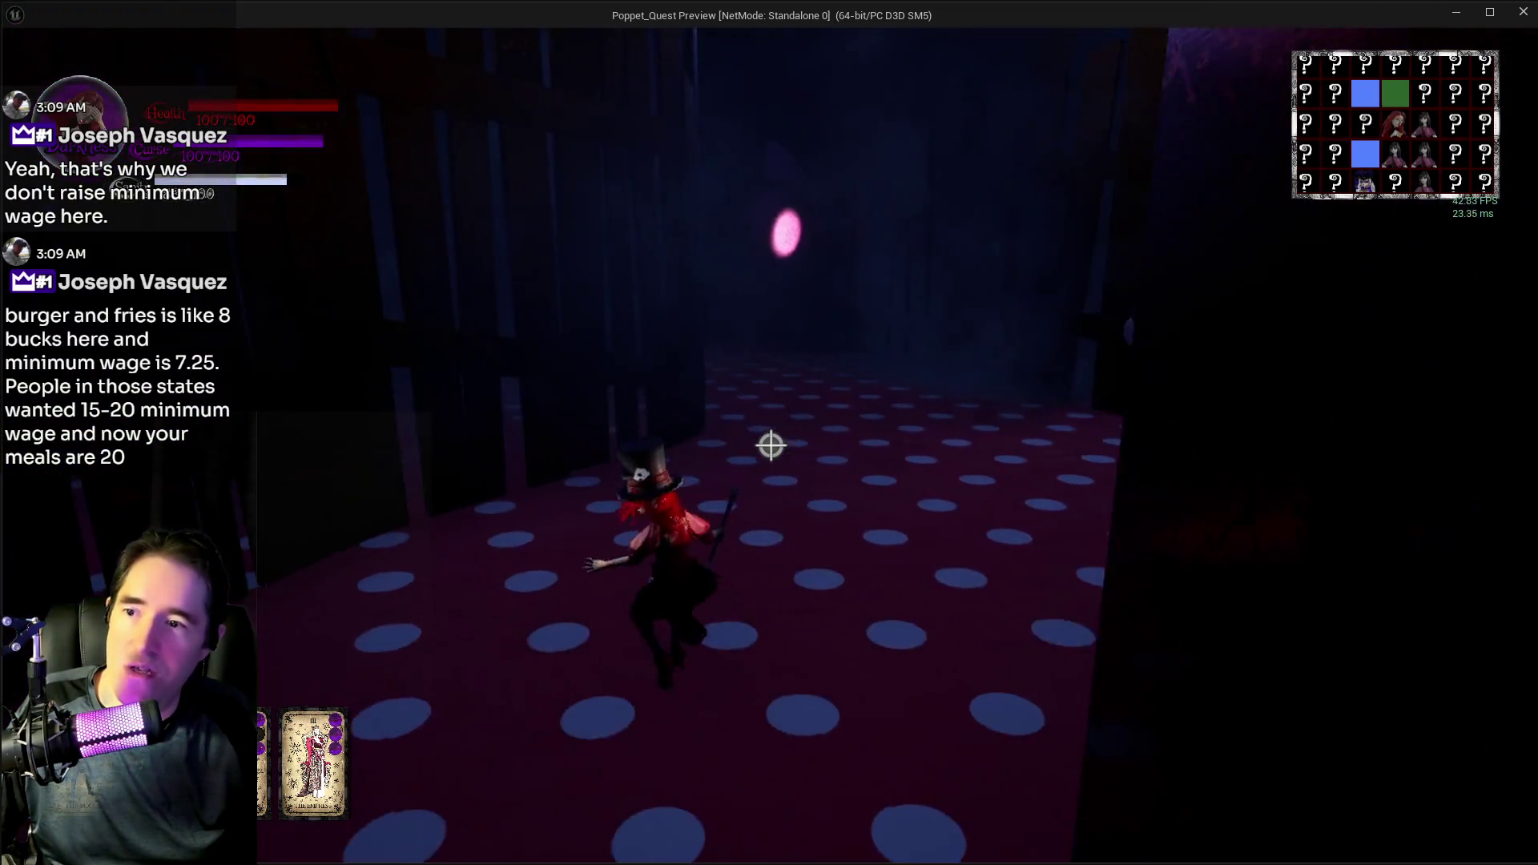
key("w")
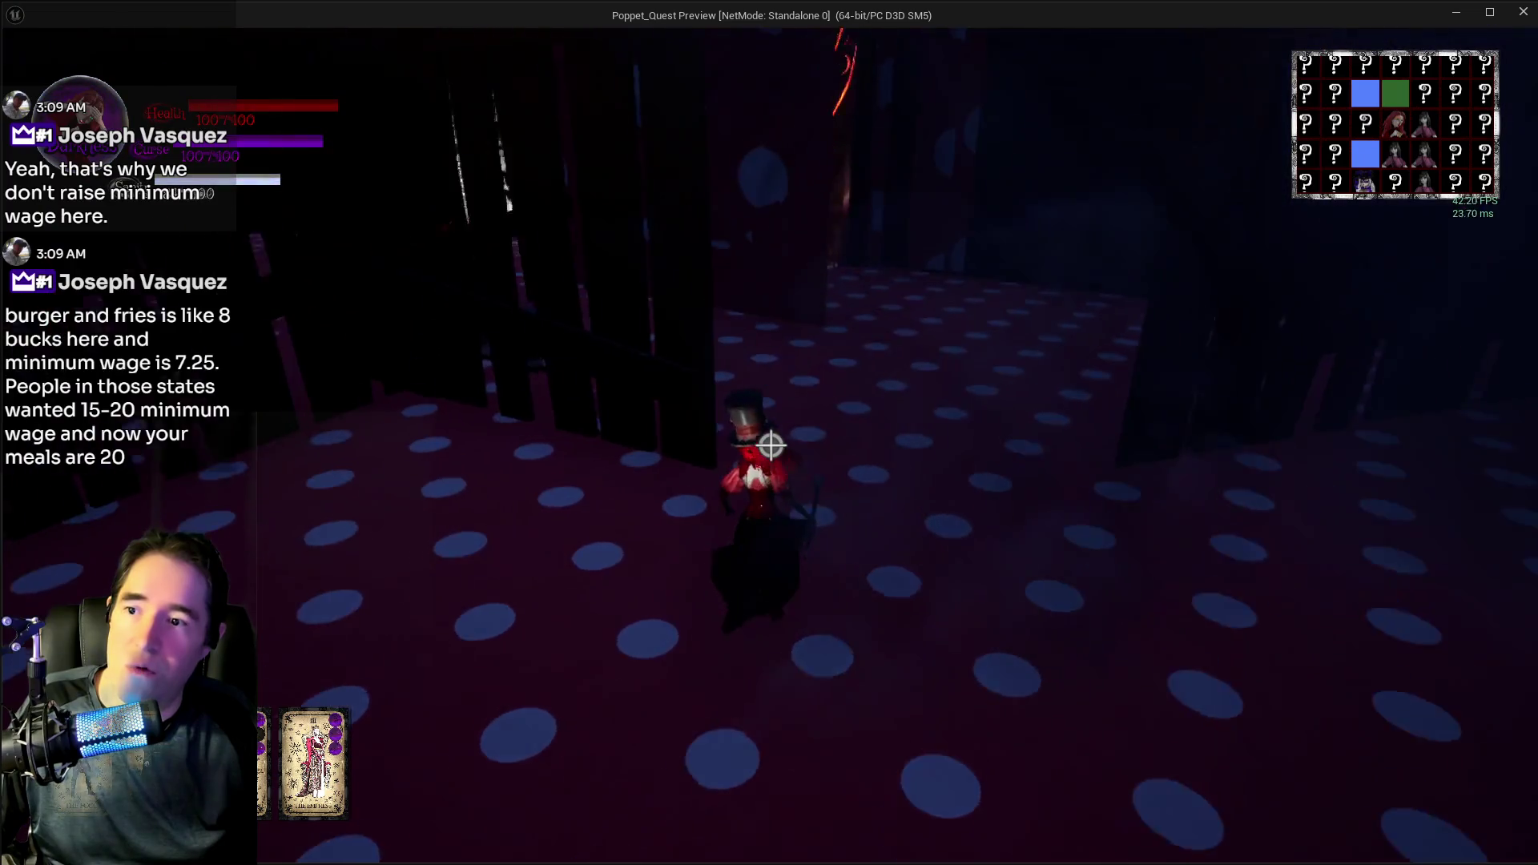
key("w")
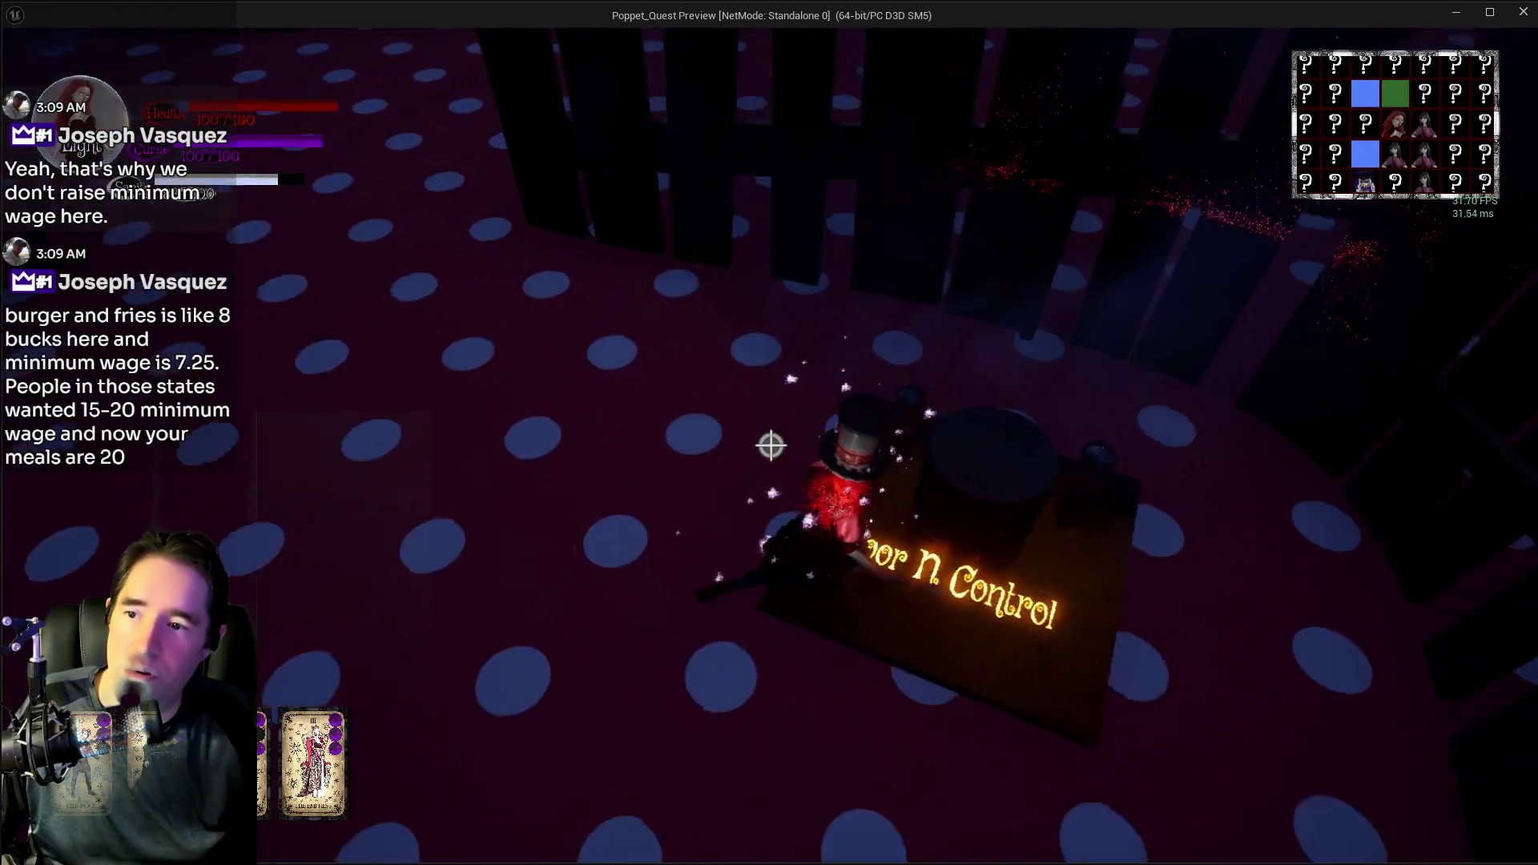
- Run through the pink-walled room and across the polka-dot room, revealing more map rooms
key("w")
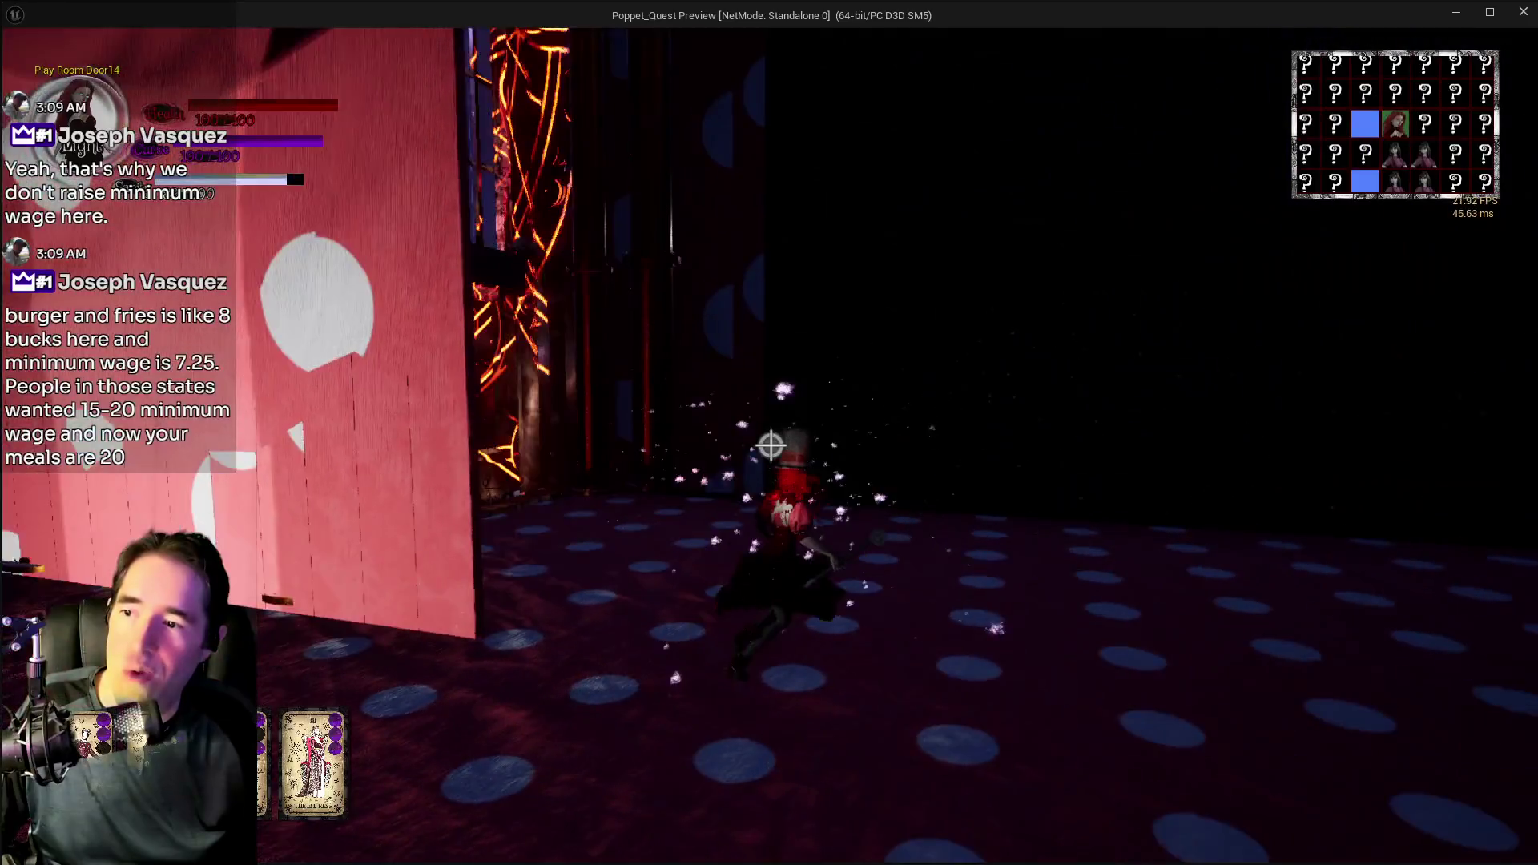
key("w")
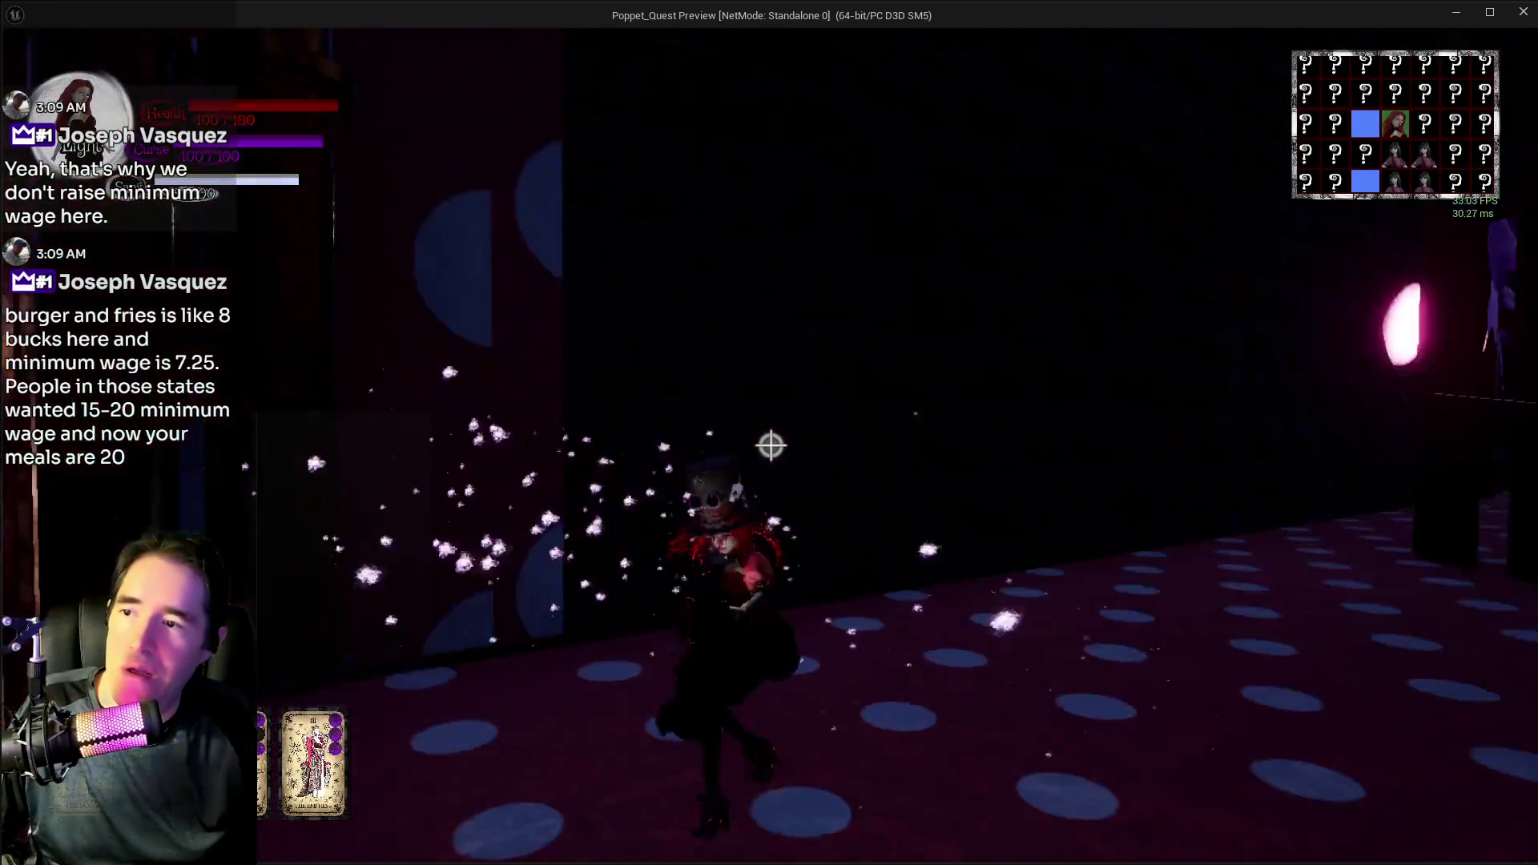
key("w")
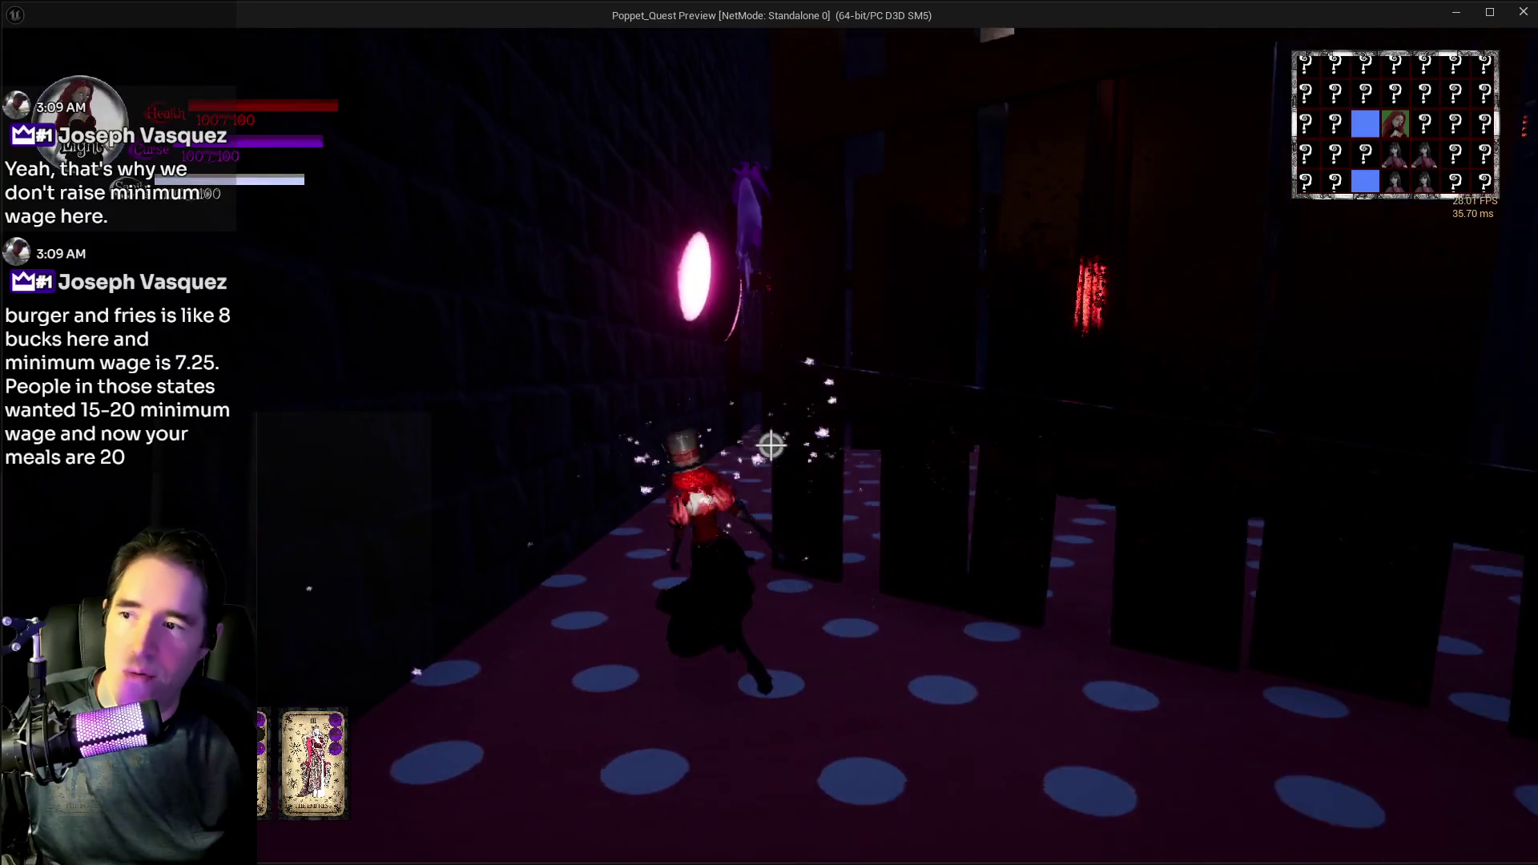
key("w")
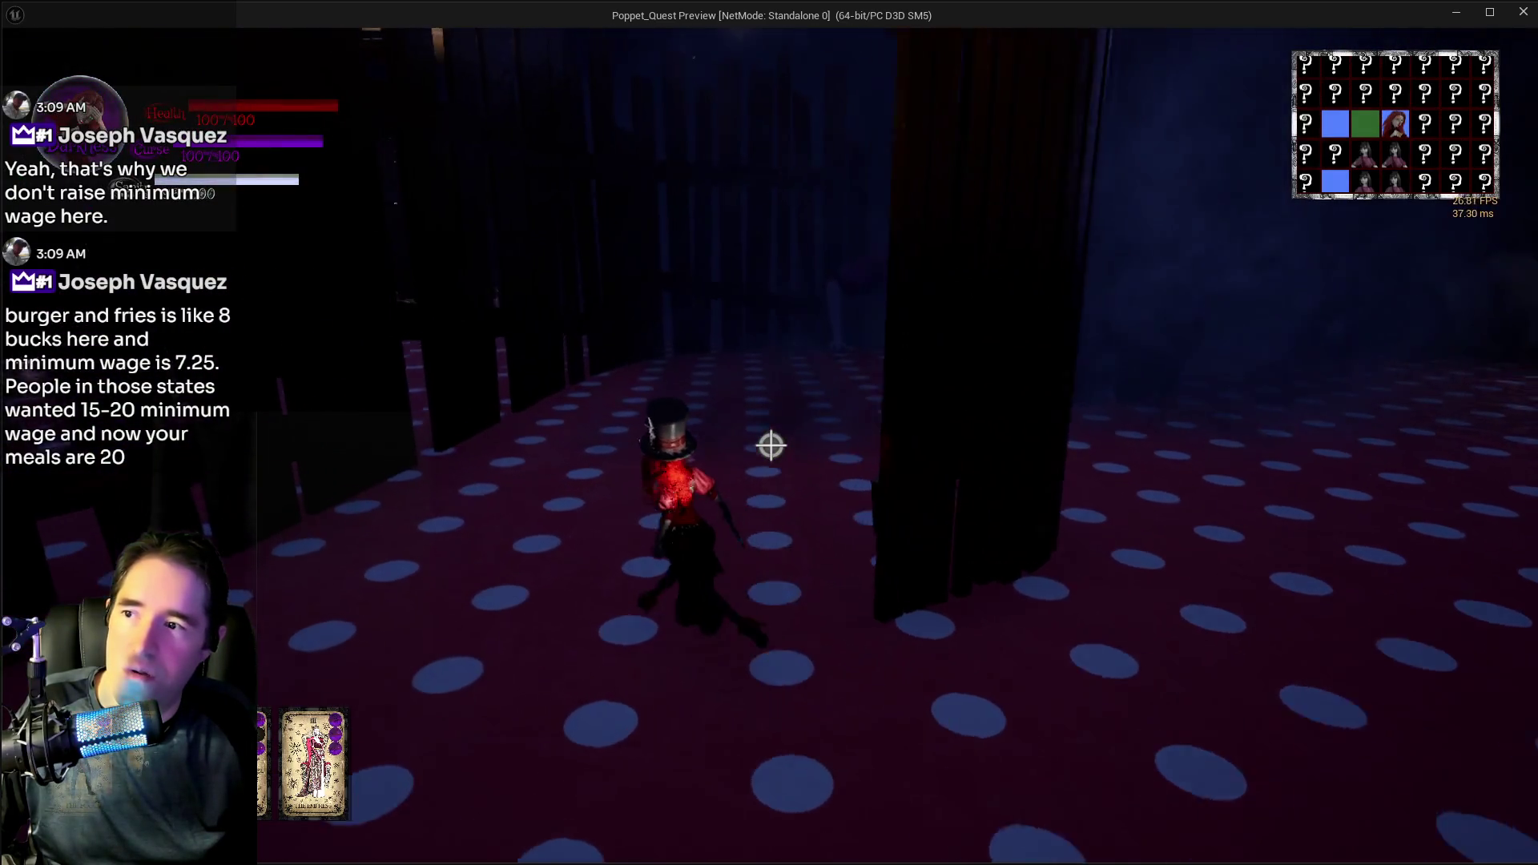
key("w")
key("w")
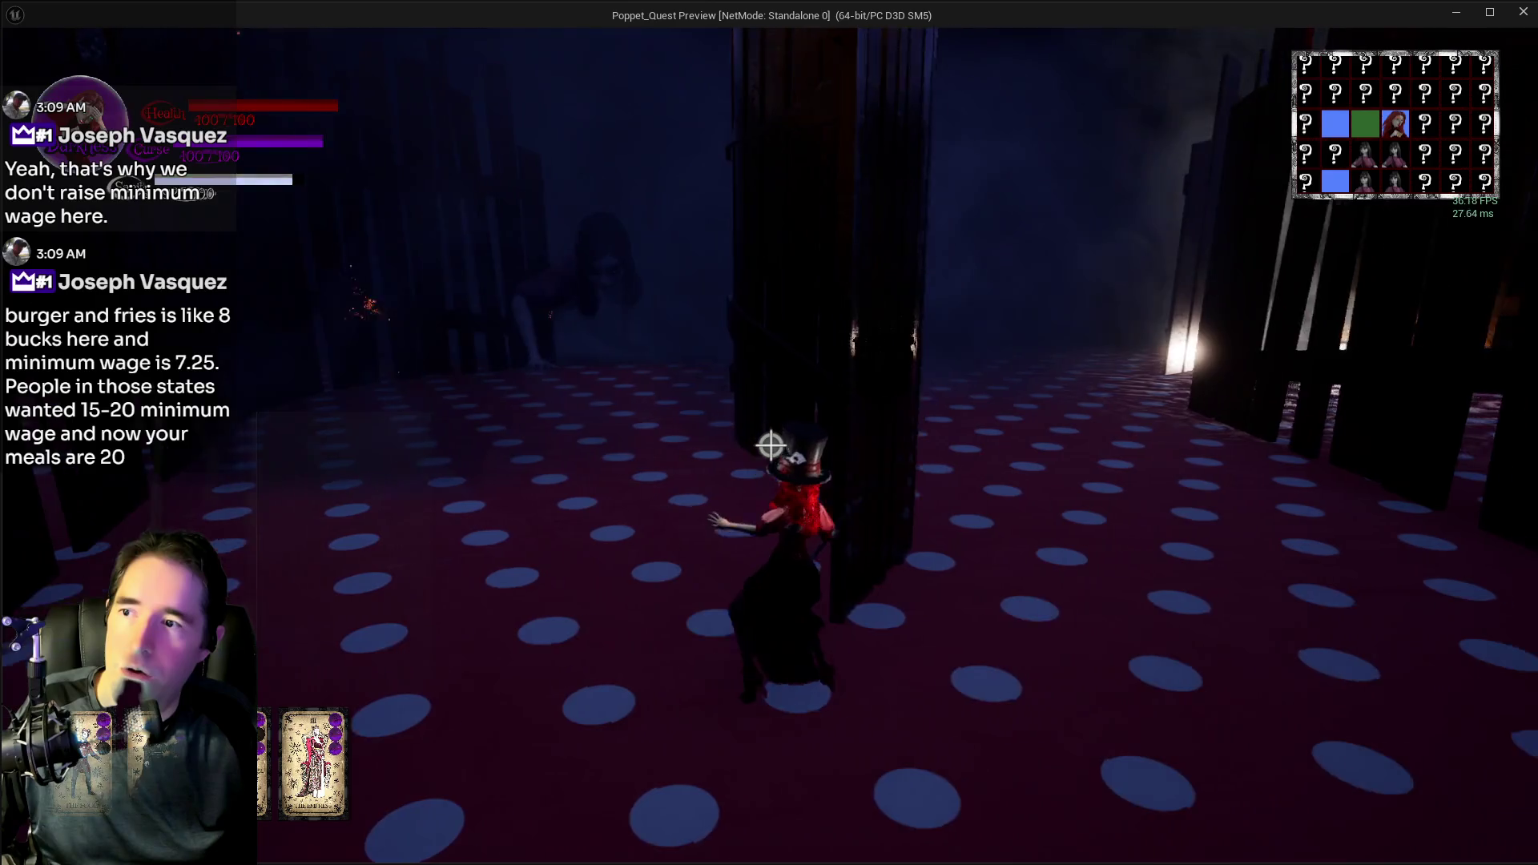
key("w")
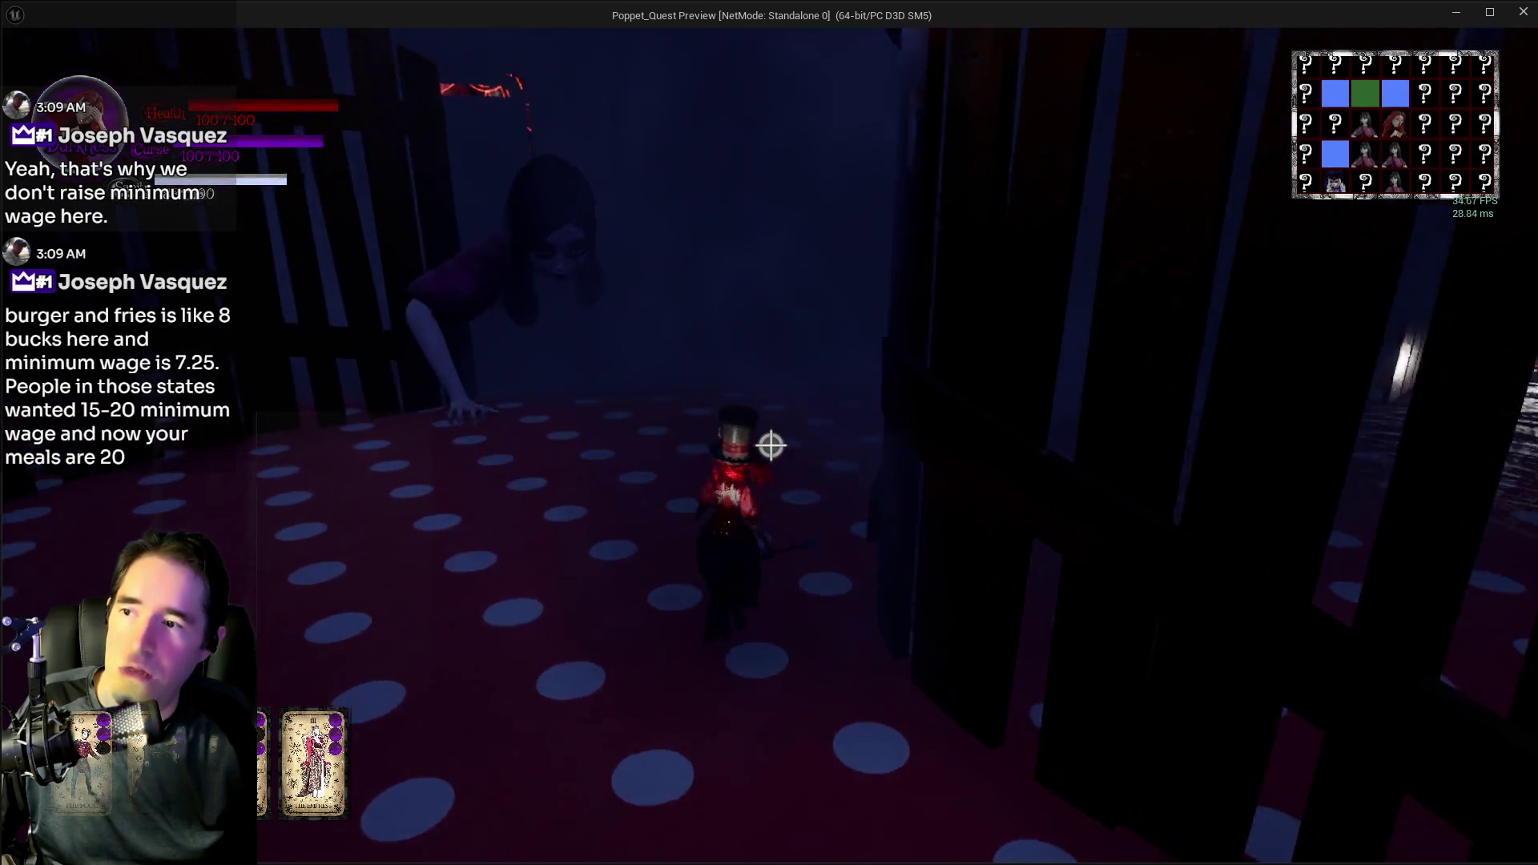
key("w")
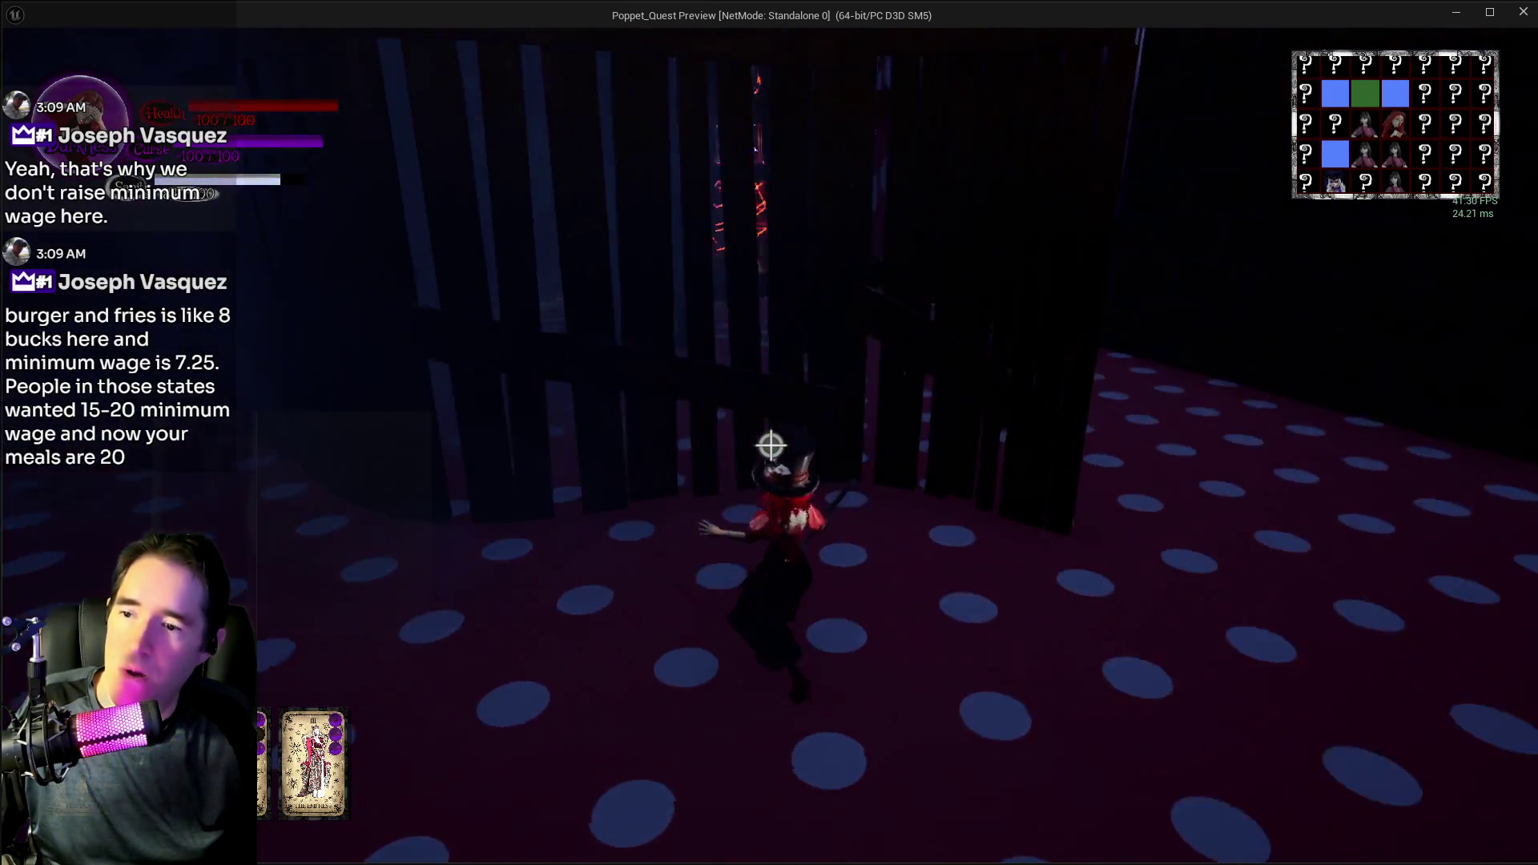
key("w")
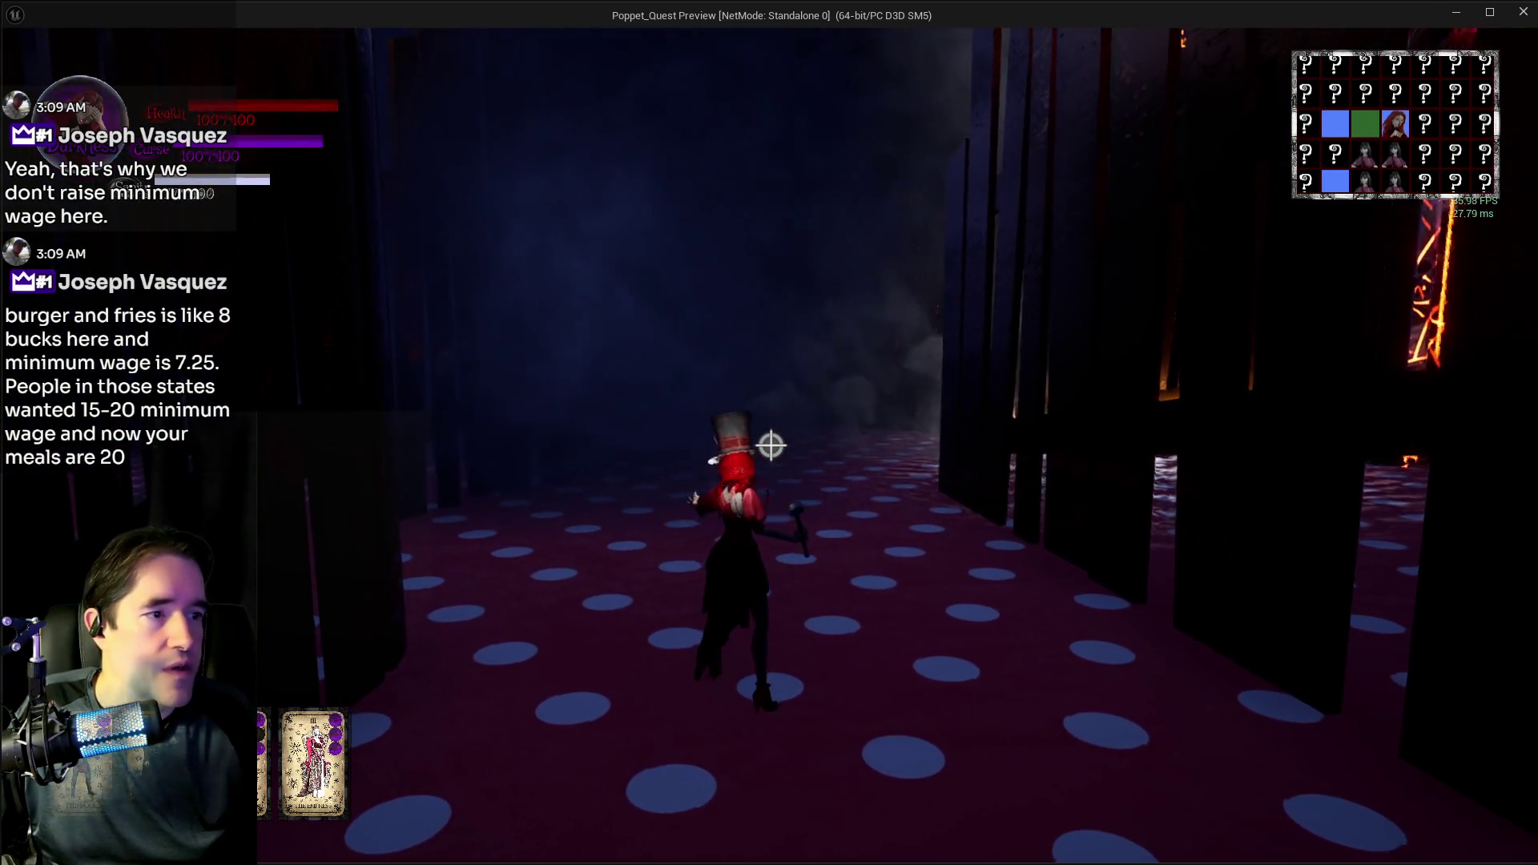
- Continue down the dotted corridor toward the glowing door, releasing a purple curse cloud
key("w")
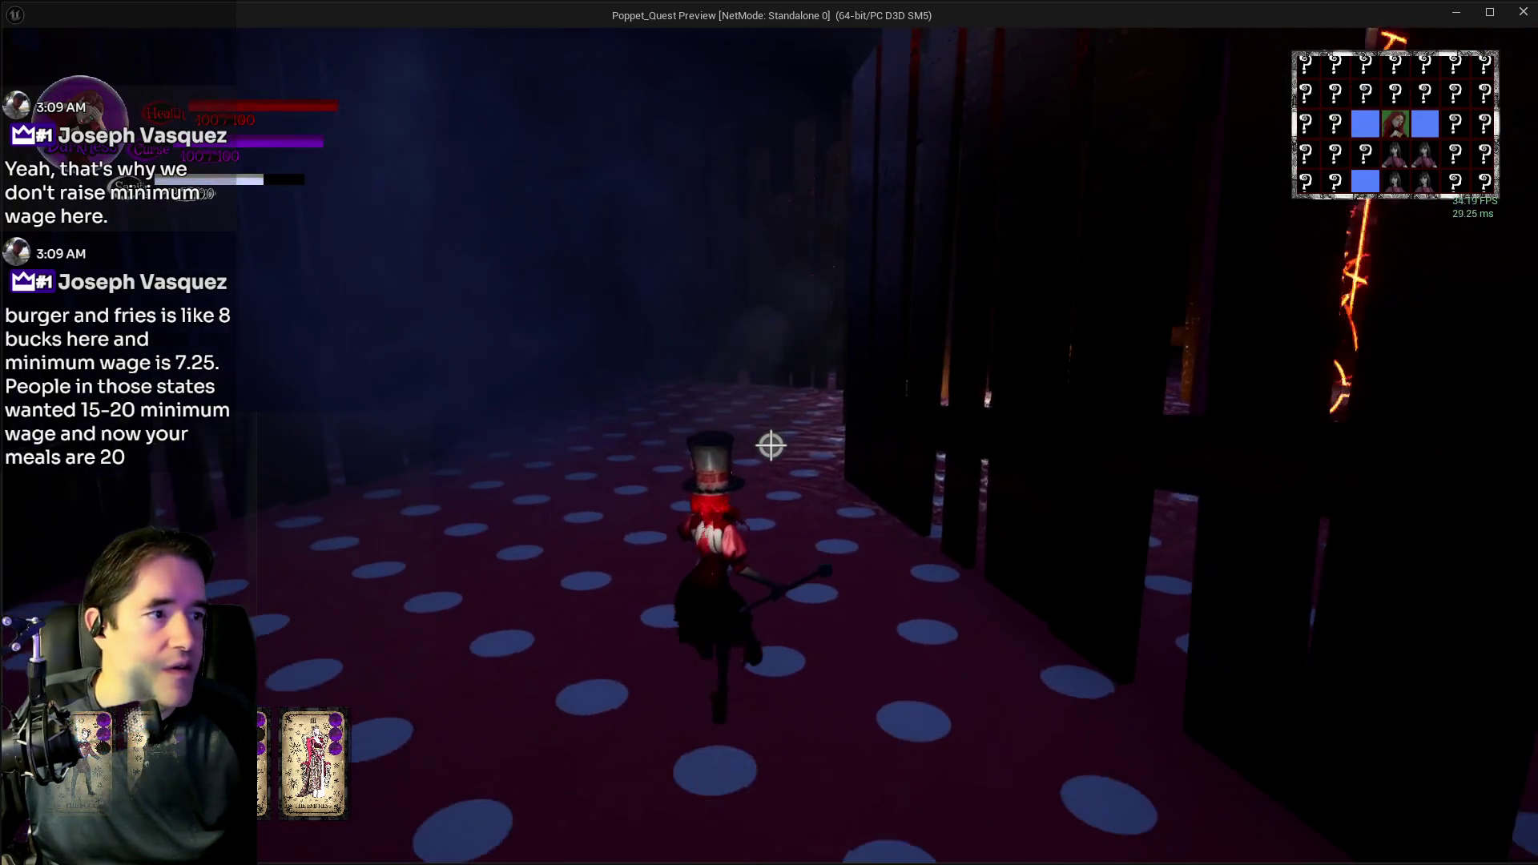
key("w")
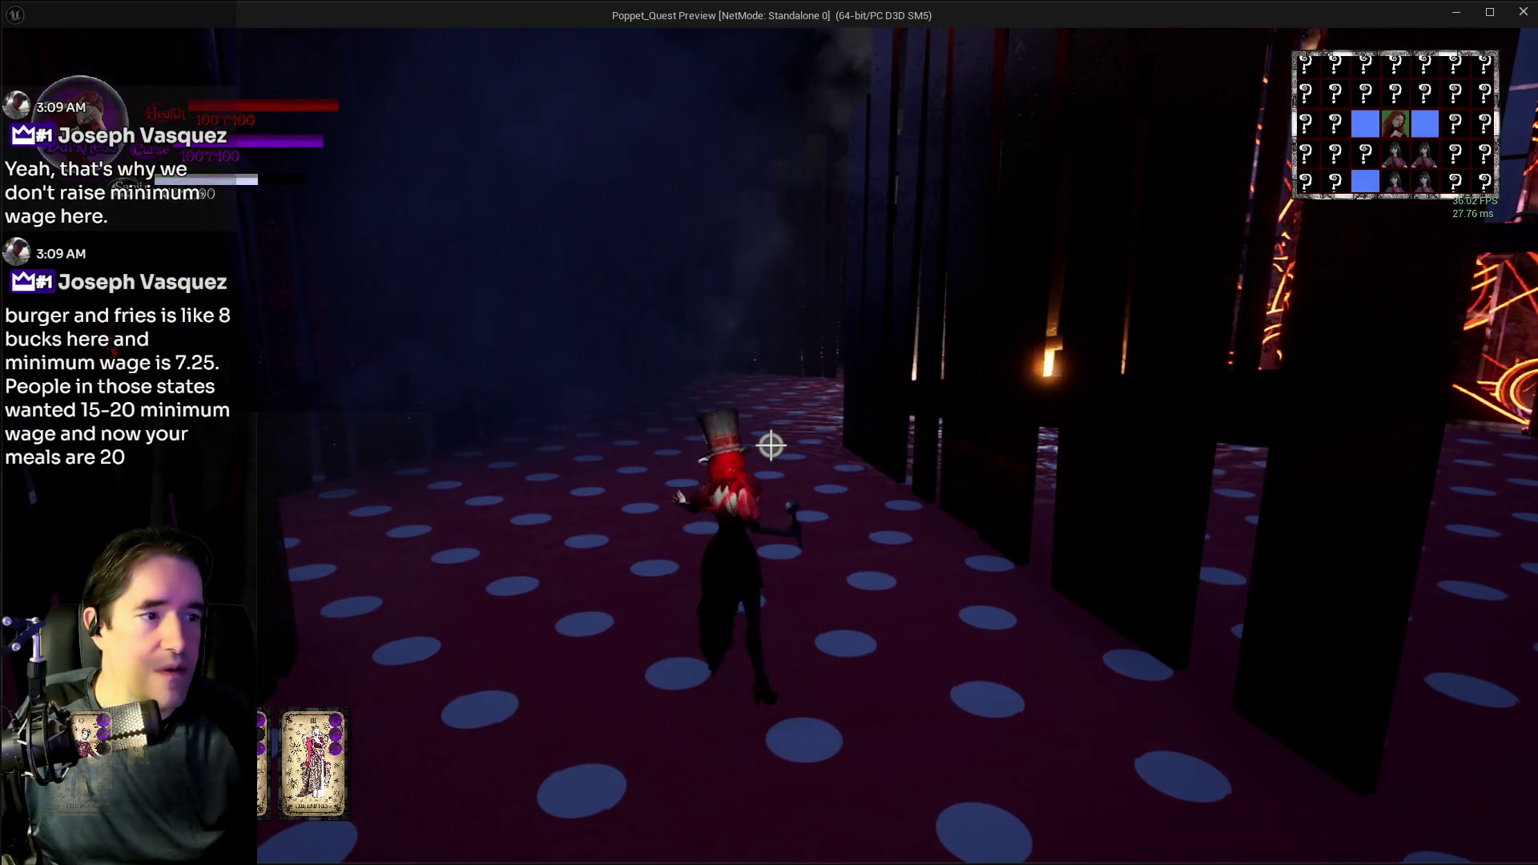
key("w")
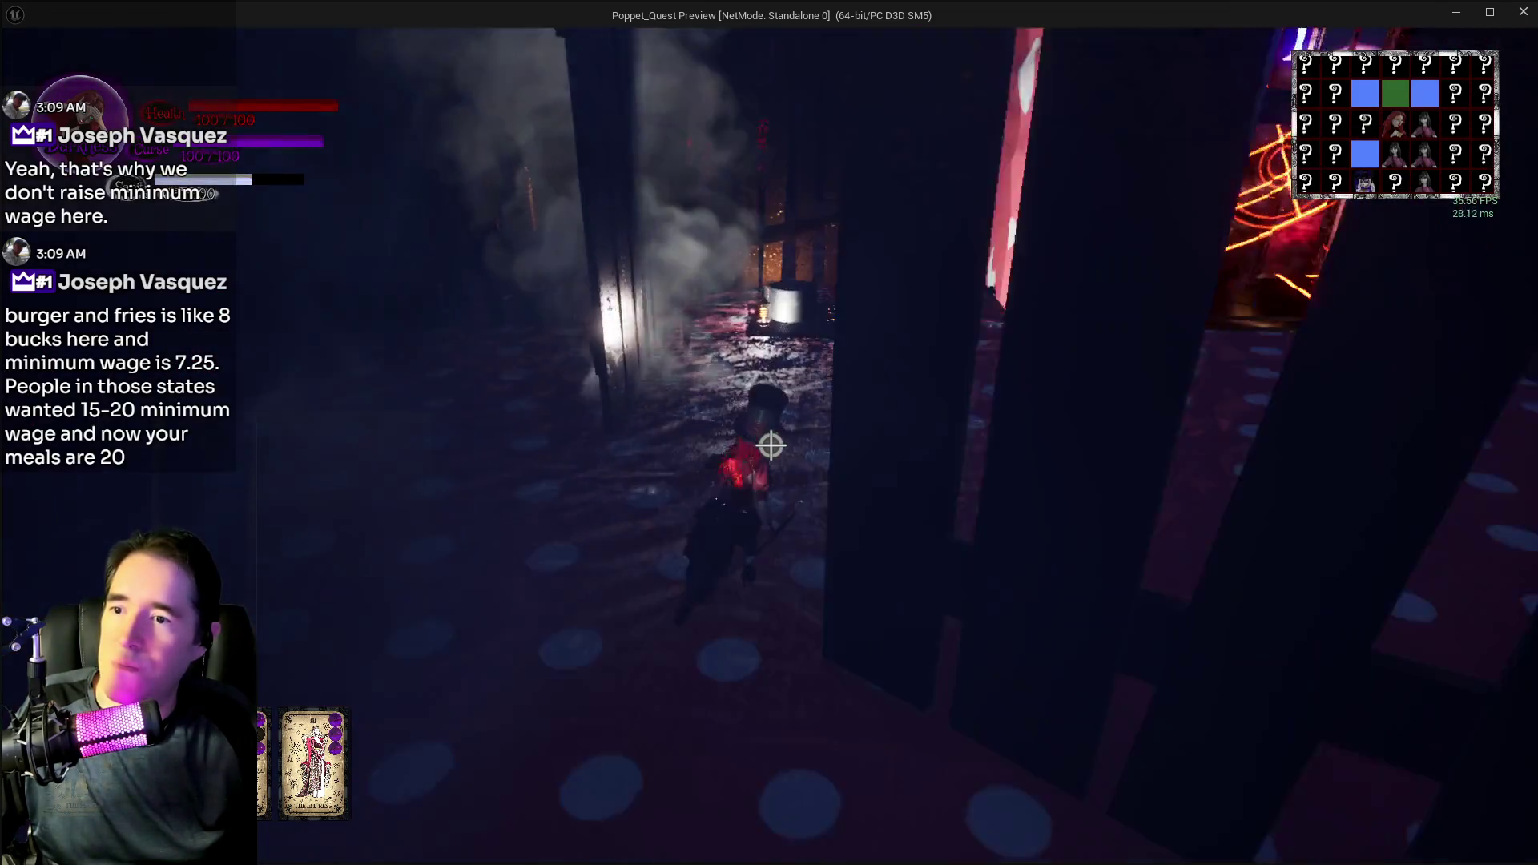
key("w")
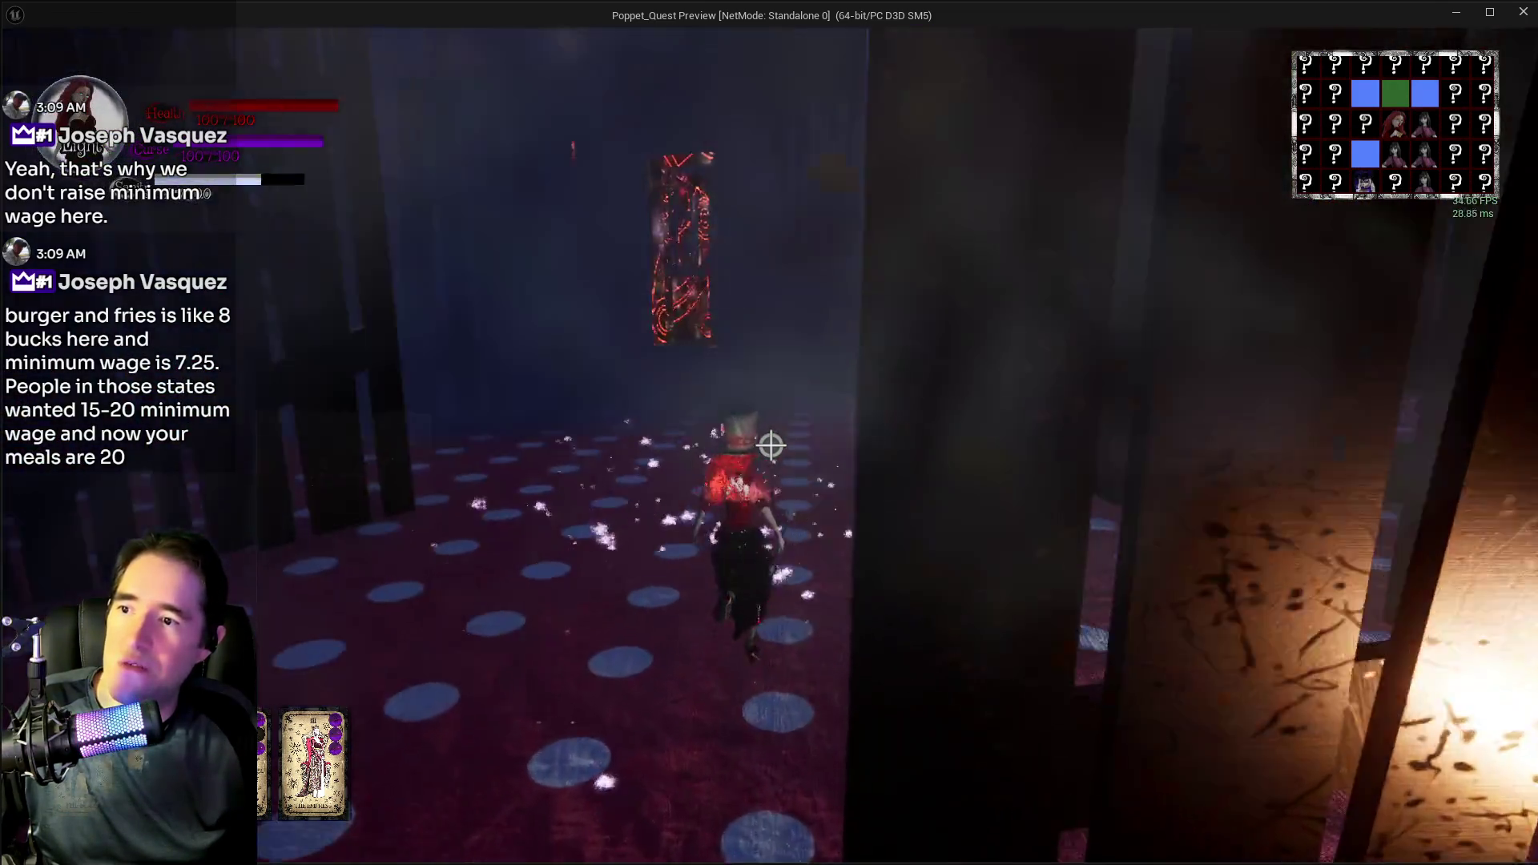
key("w")
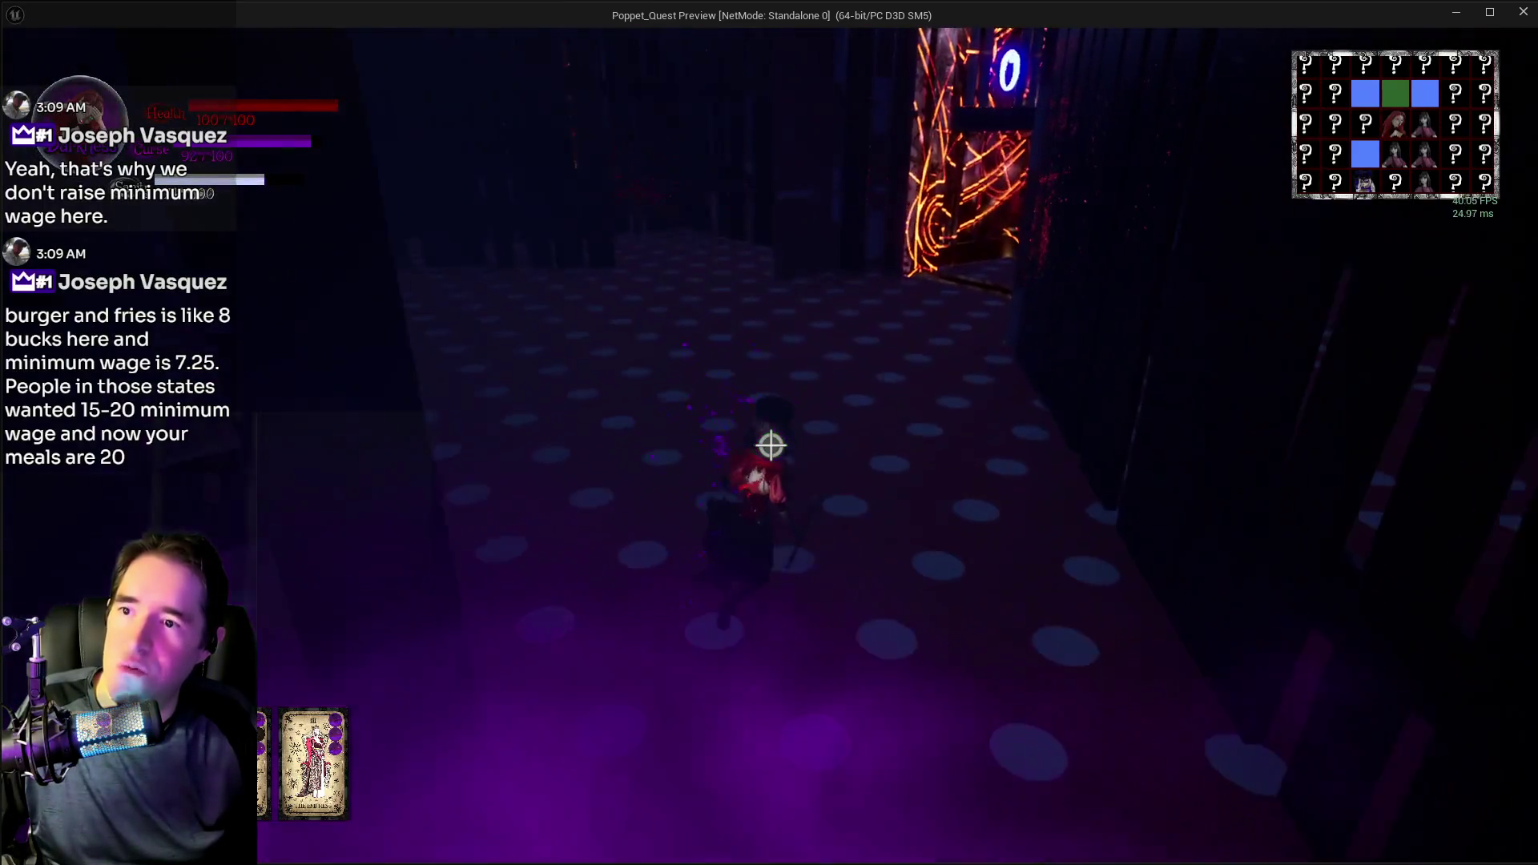
key("w")
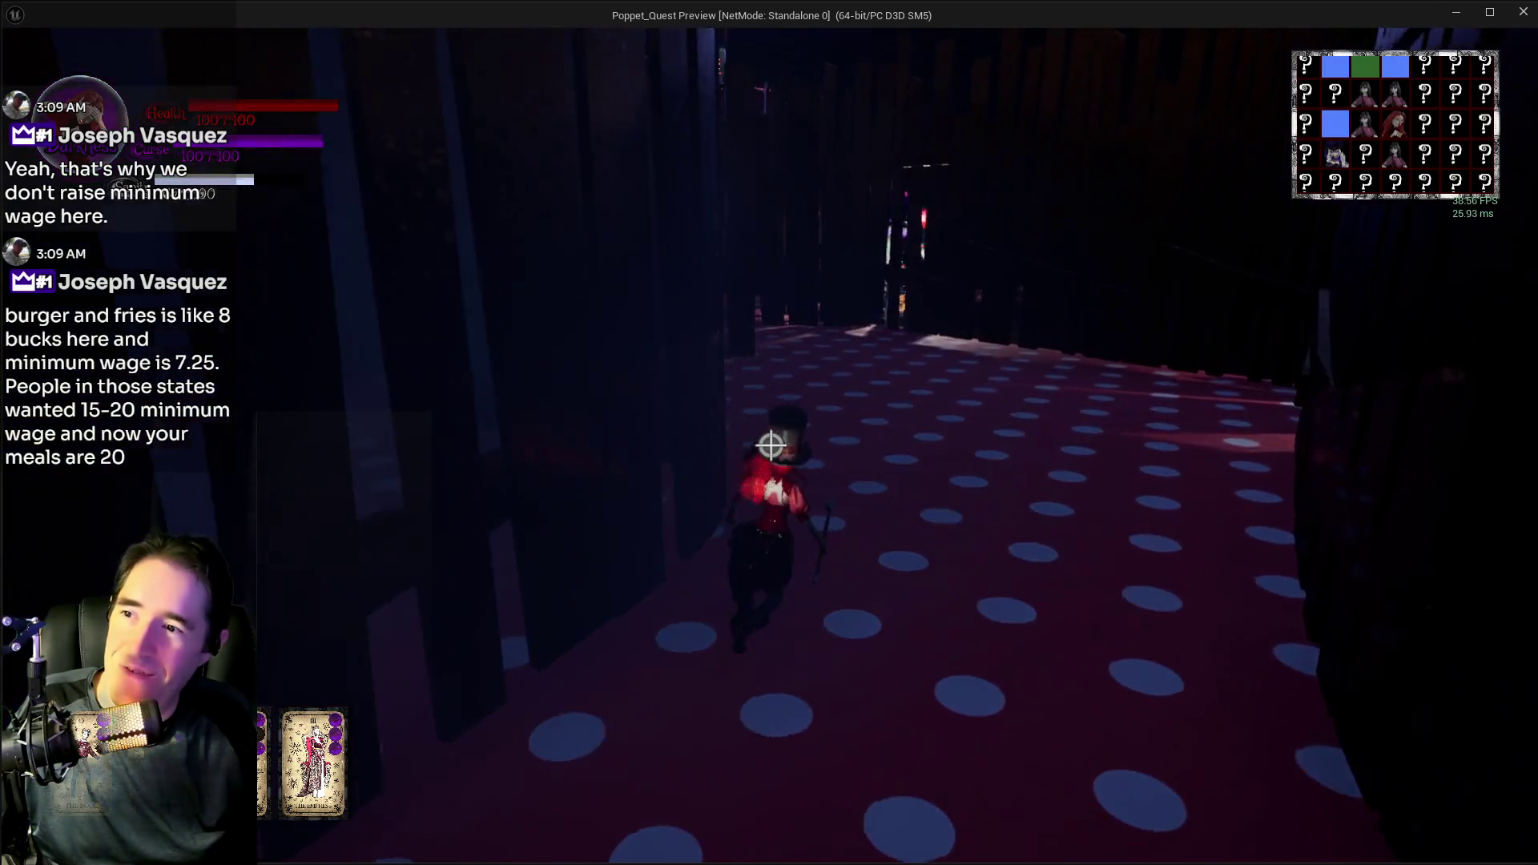
key("w")
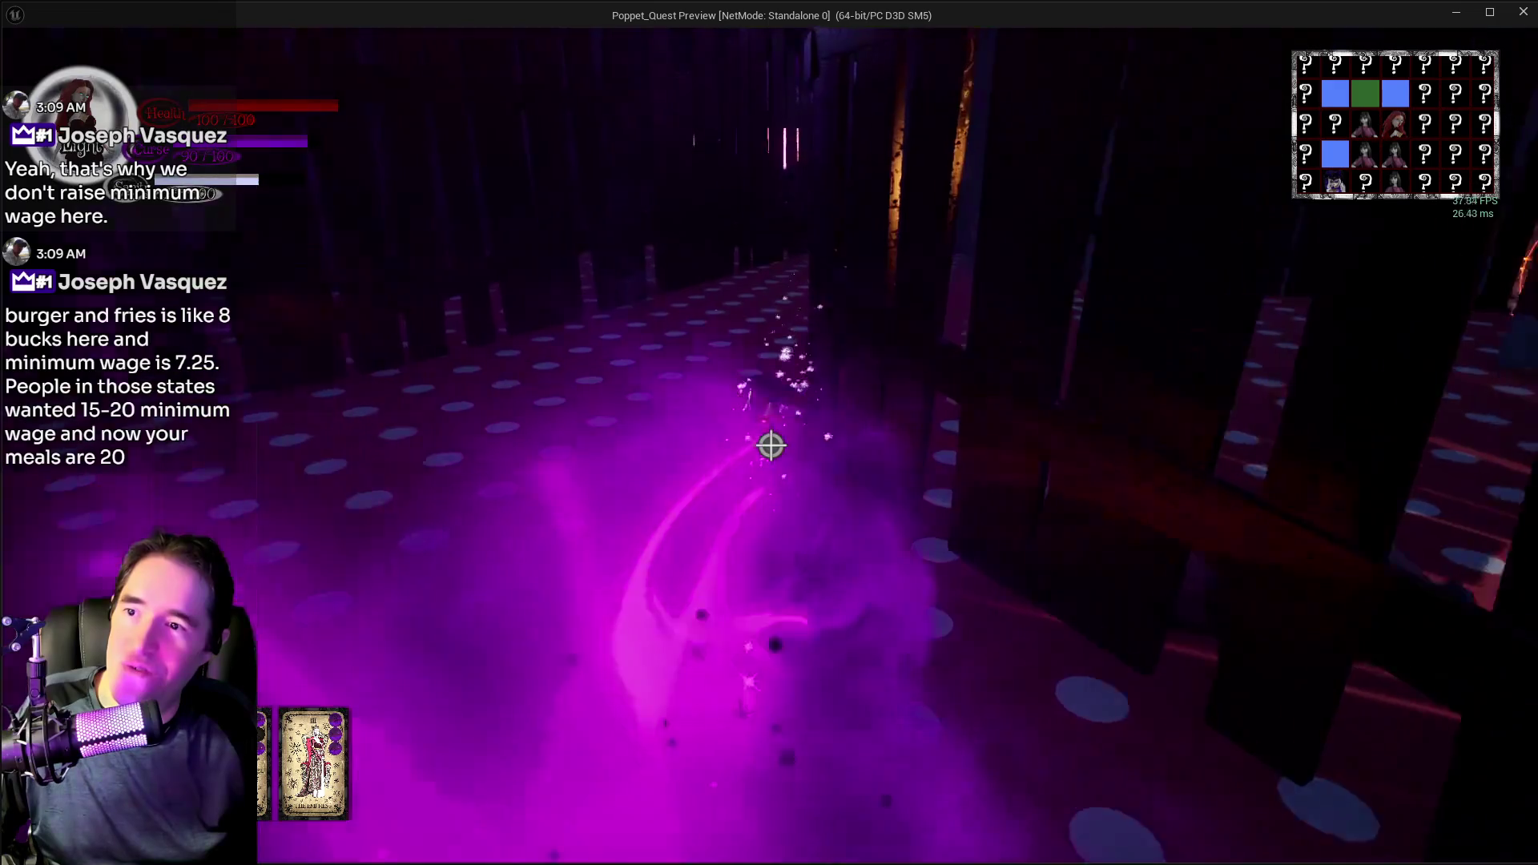
- Cast two purple curse sprays, then run along the dark fence past the top-hat altar toward the pink lamp
left_click(771, 445)
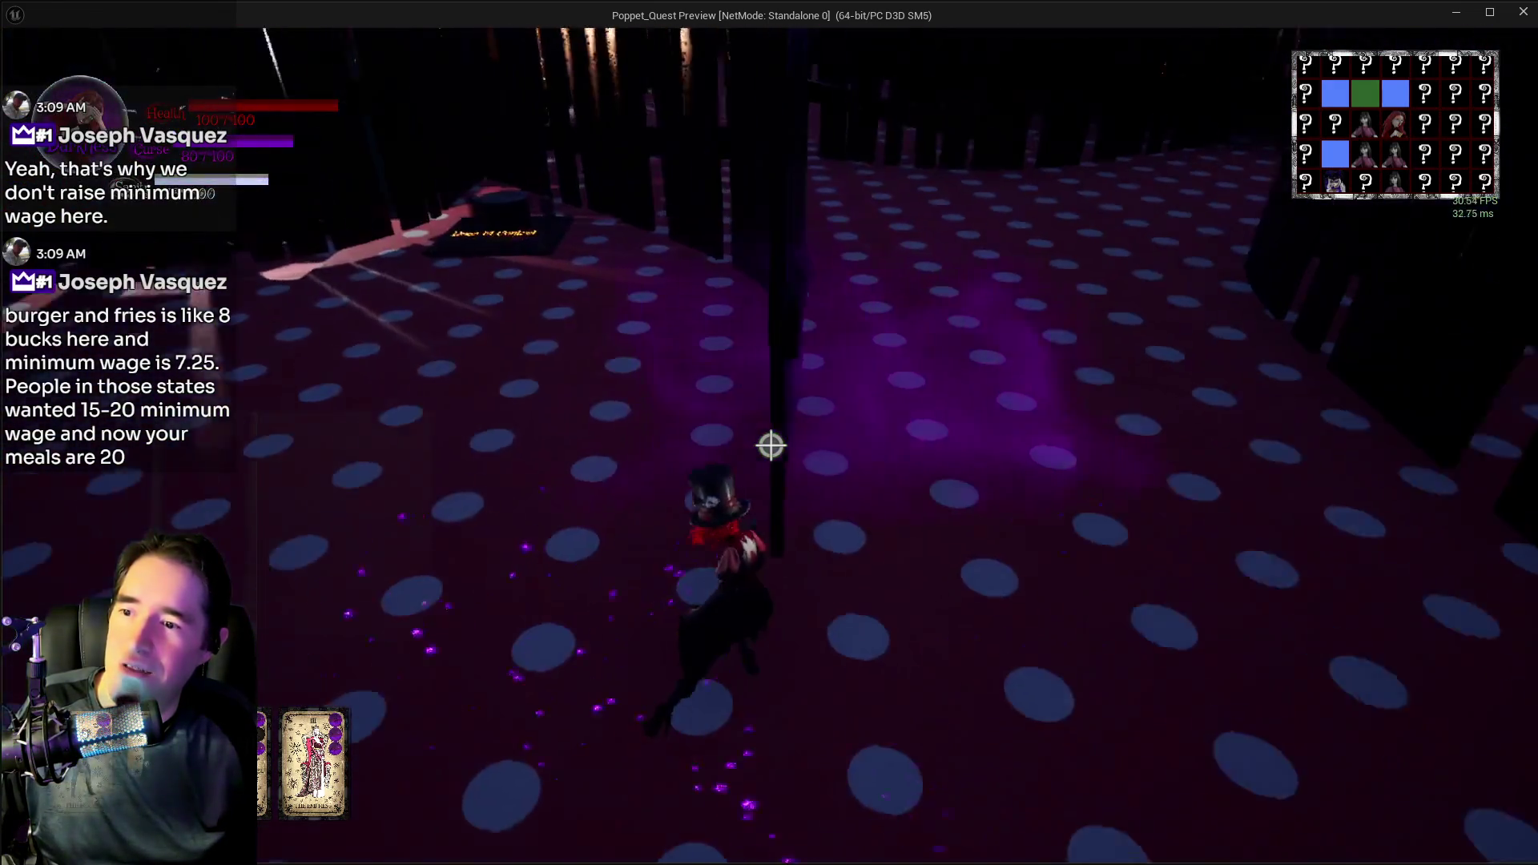
left_click(770, 445)
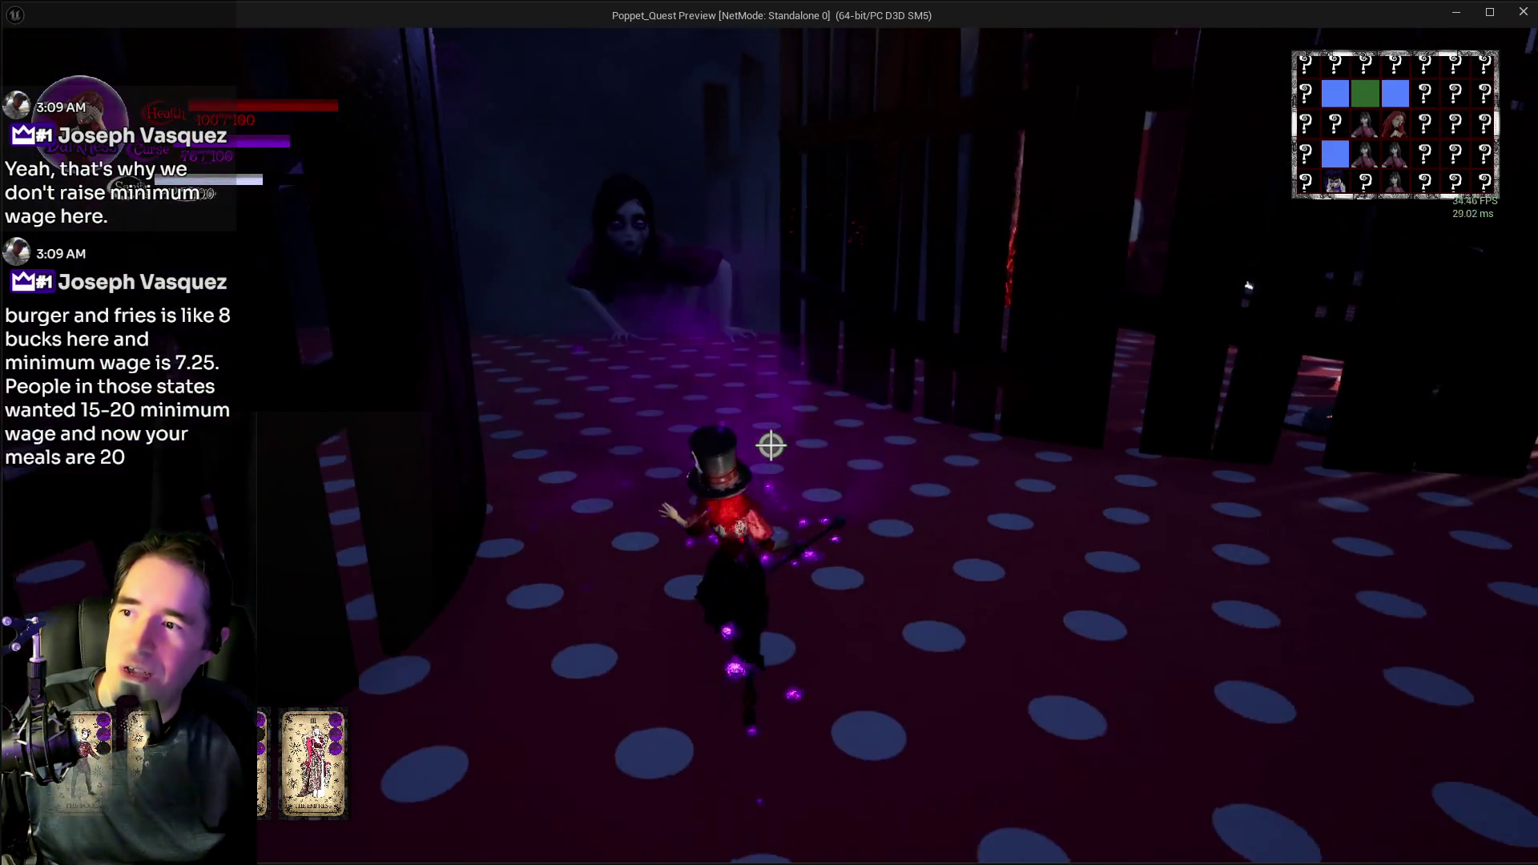
key("w")
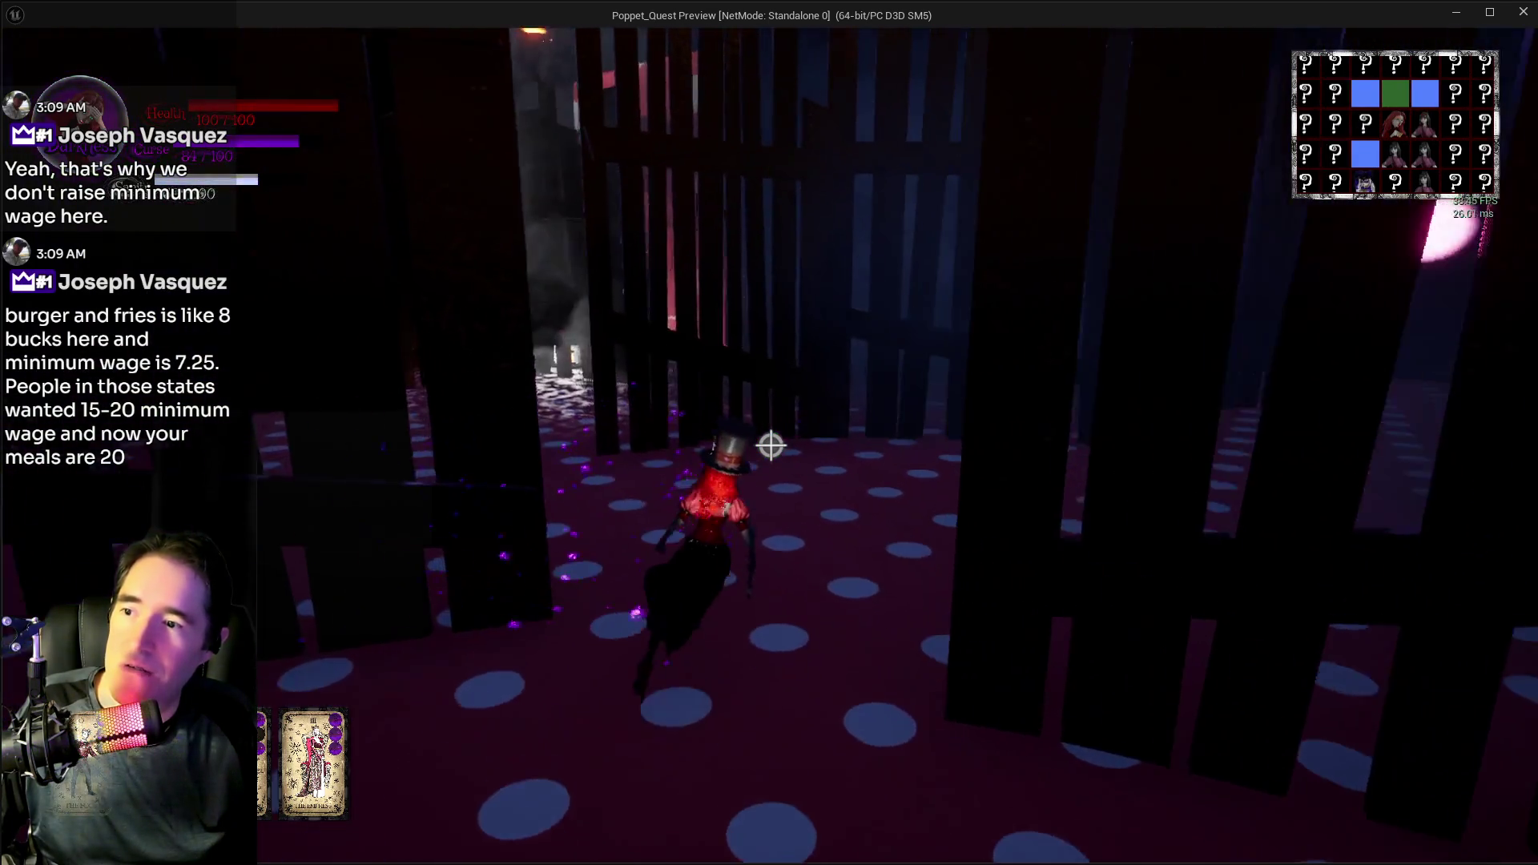
key("w")
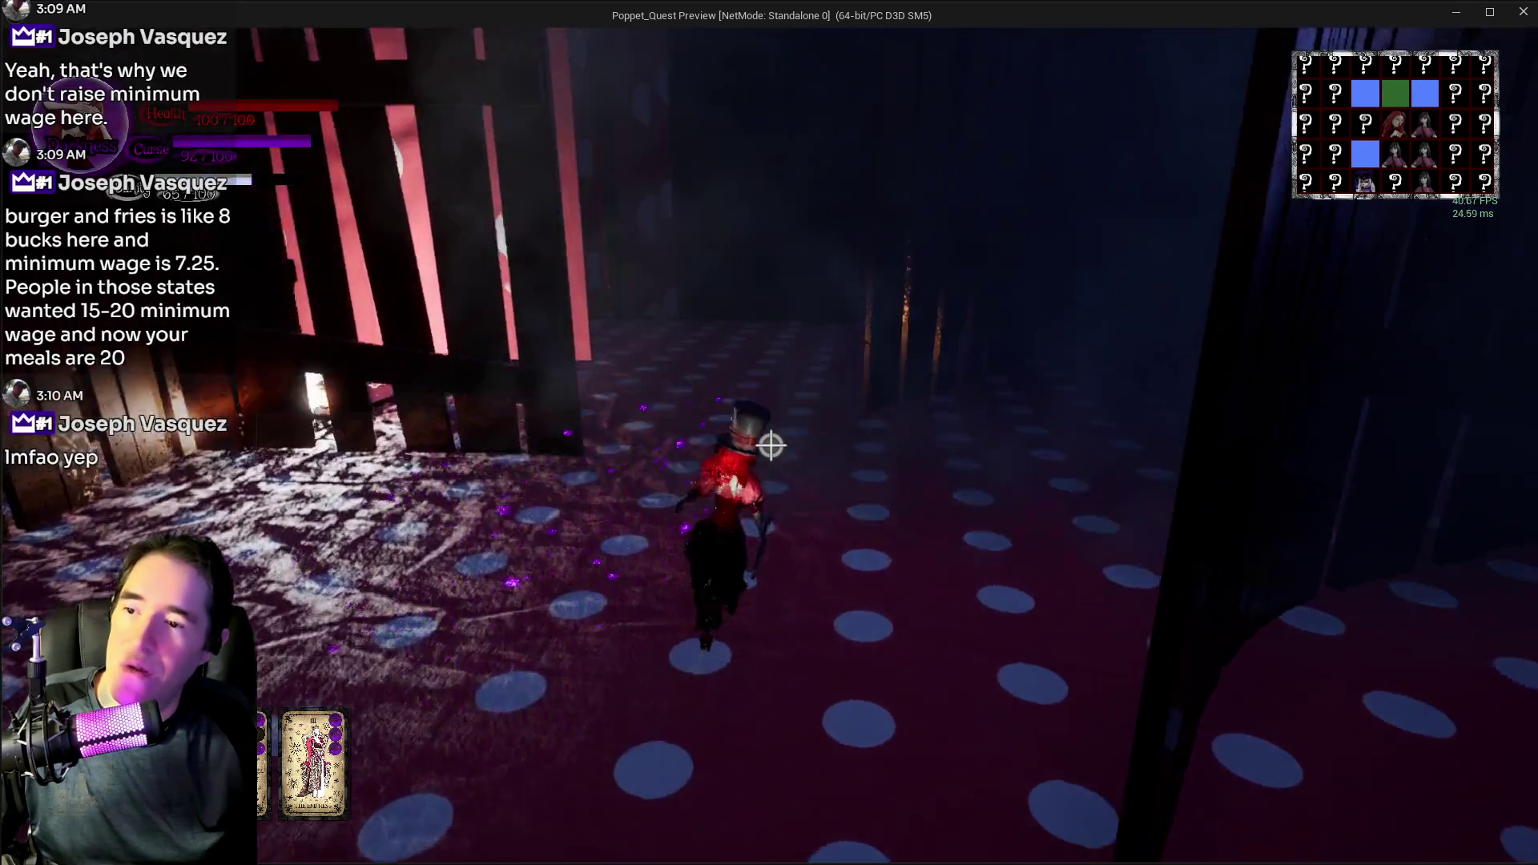
key("w")
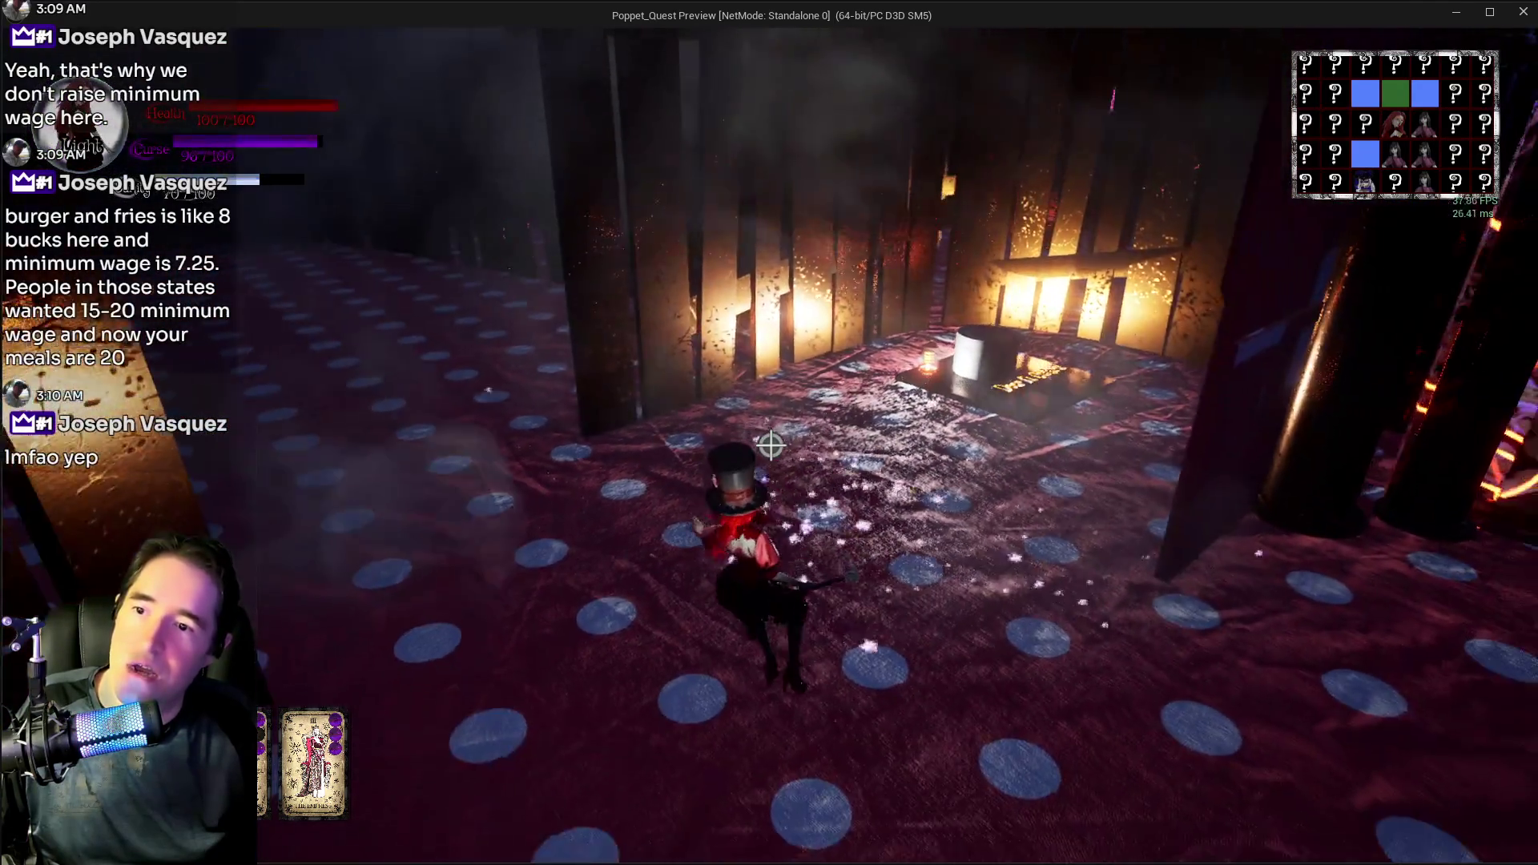
key("w")
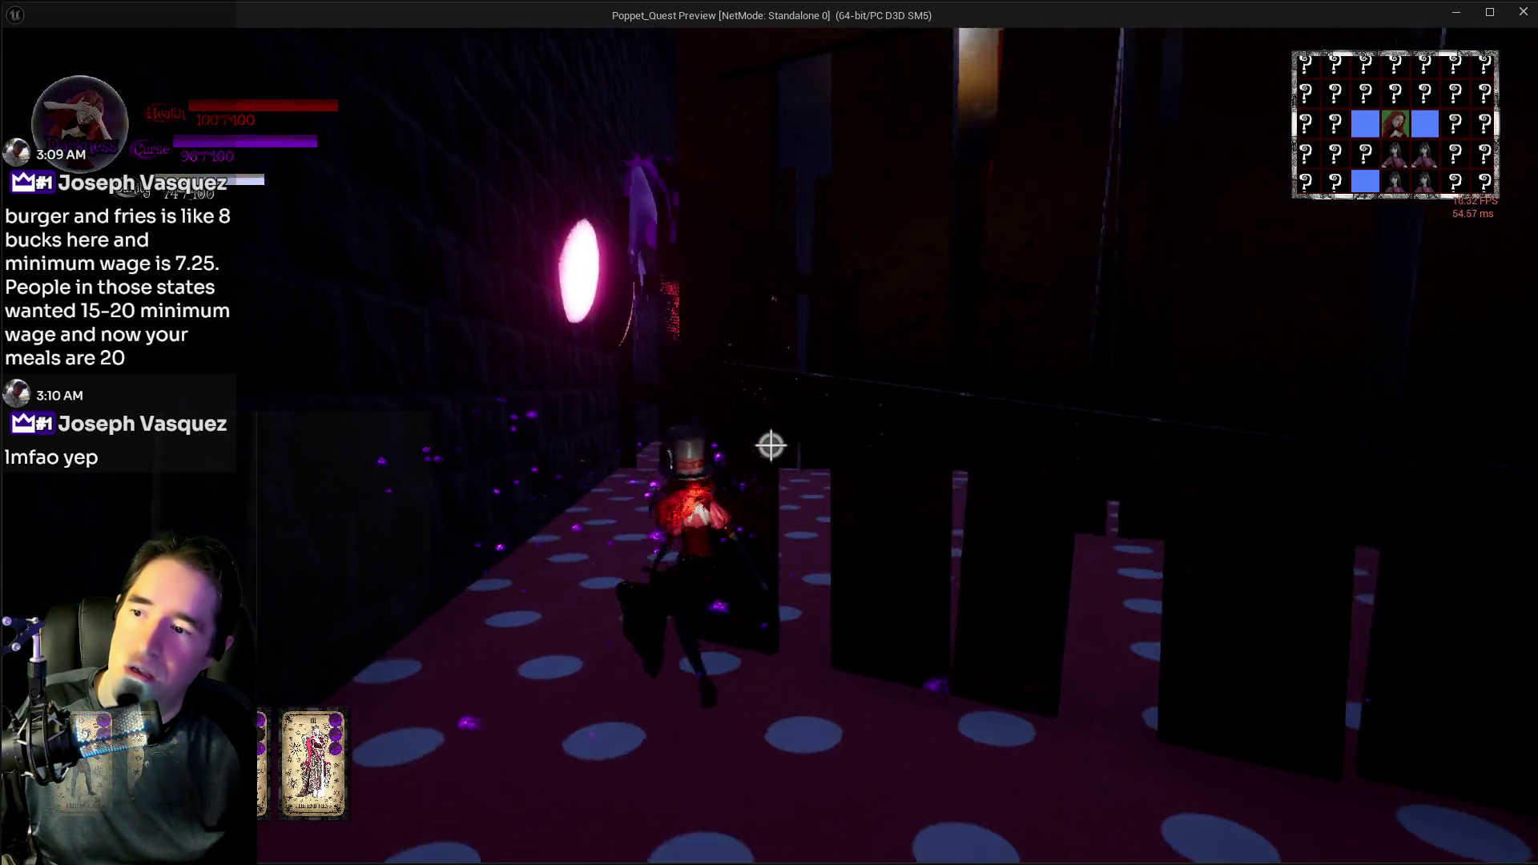
key("w")
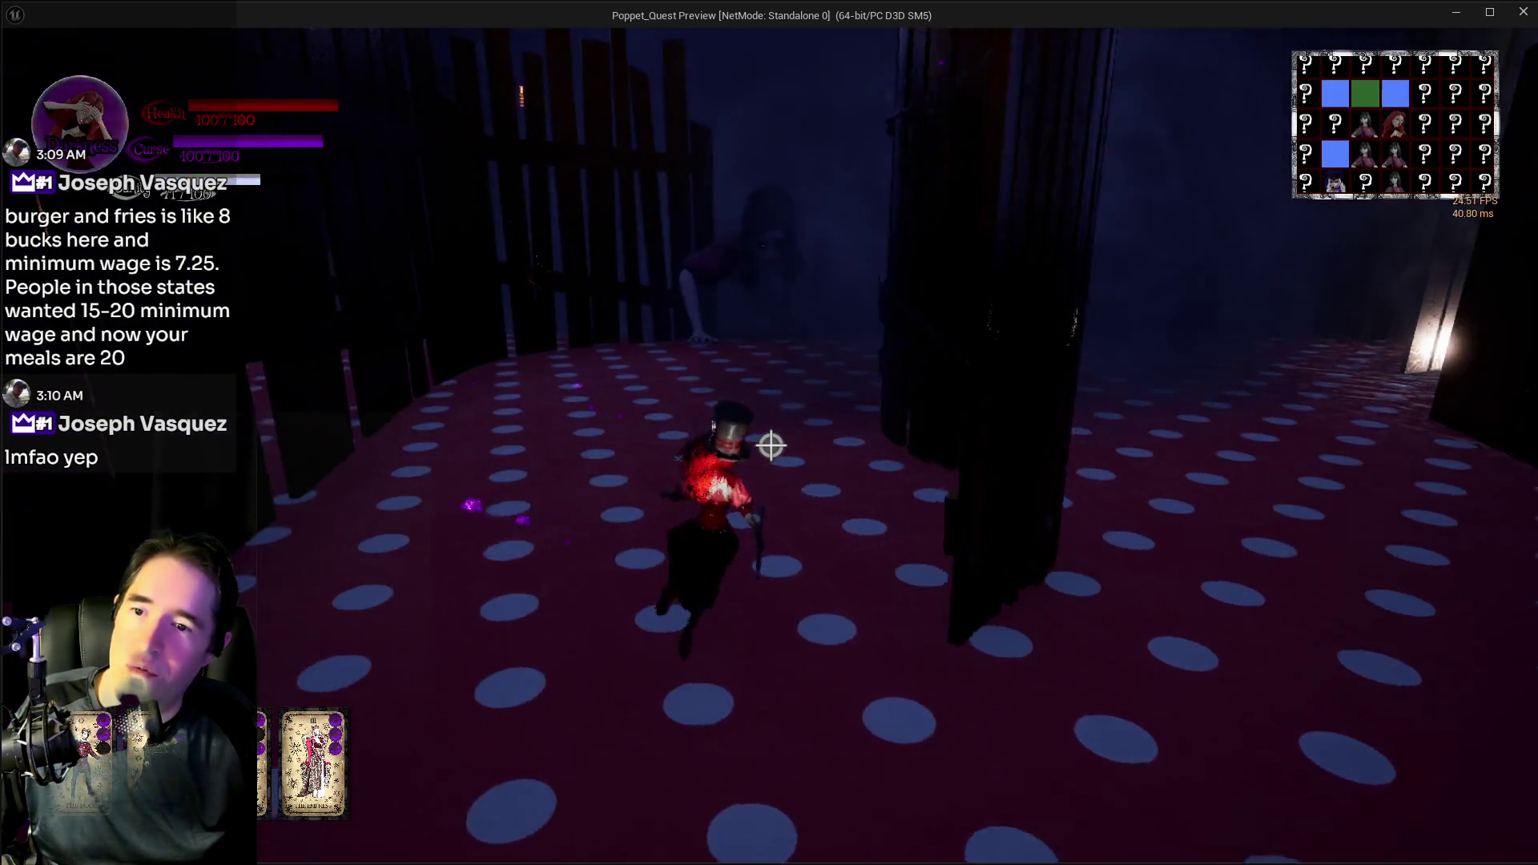
- Run between the pillars past the lit table and through the smoky corridor into the large spotted room
key("w")
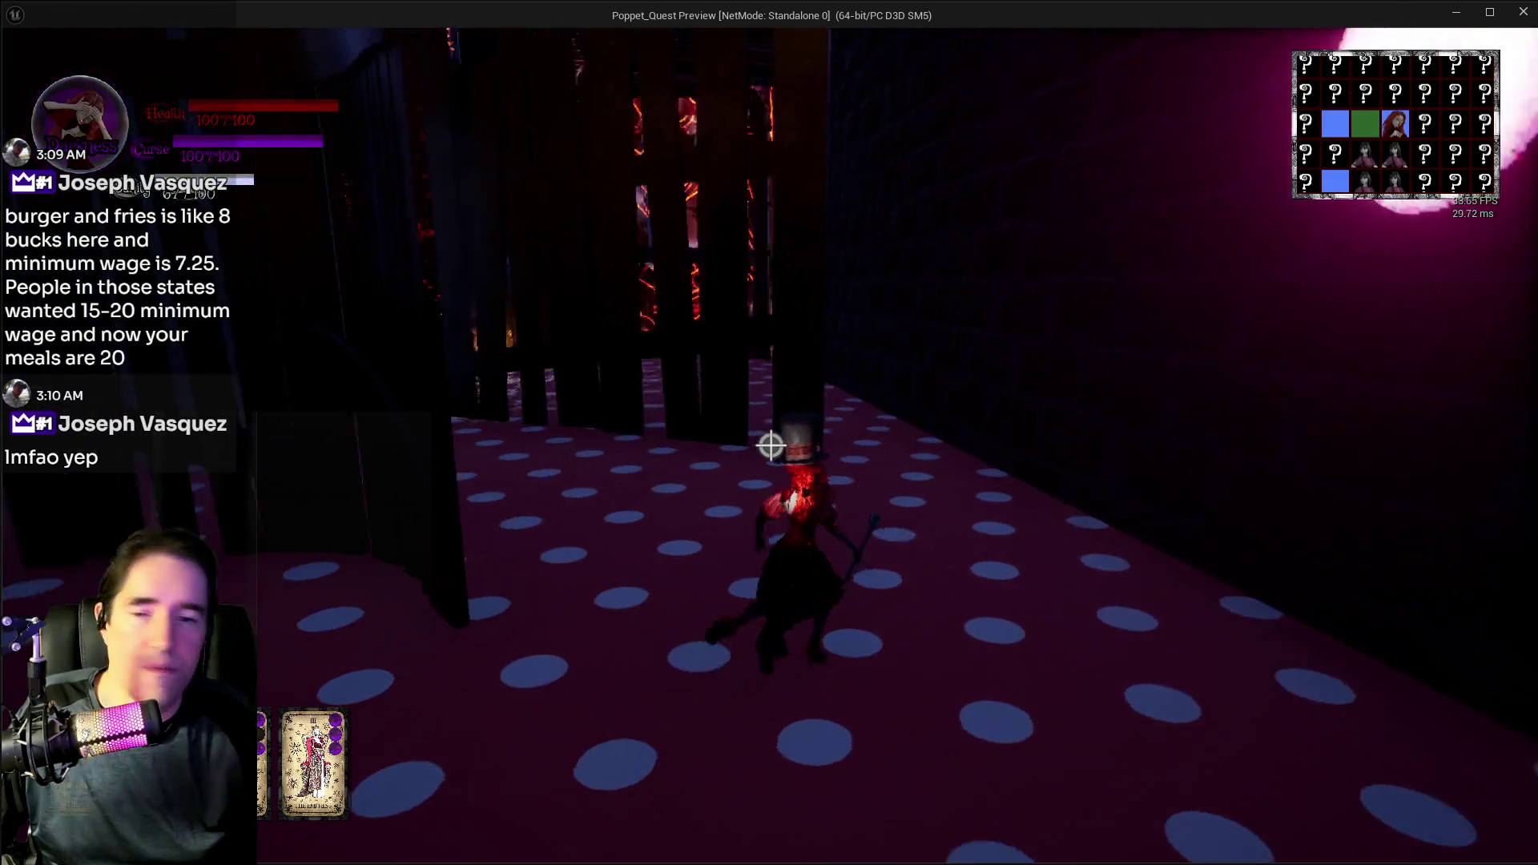
key("w")
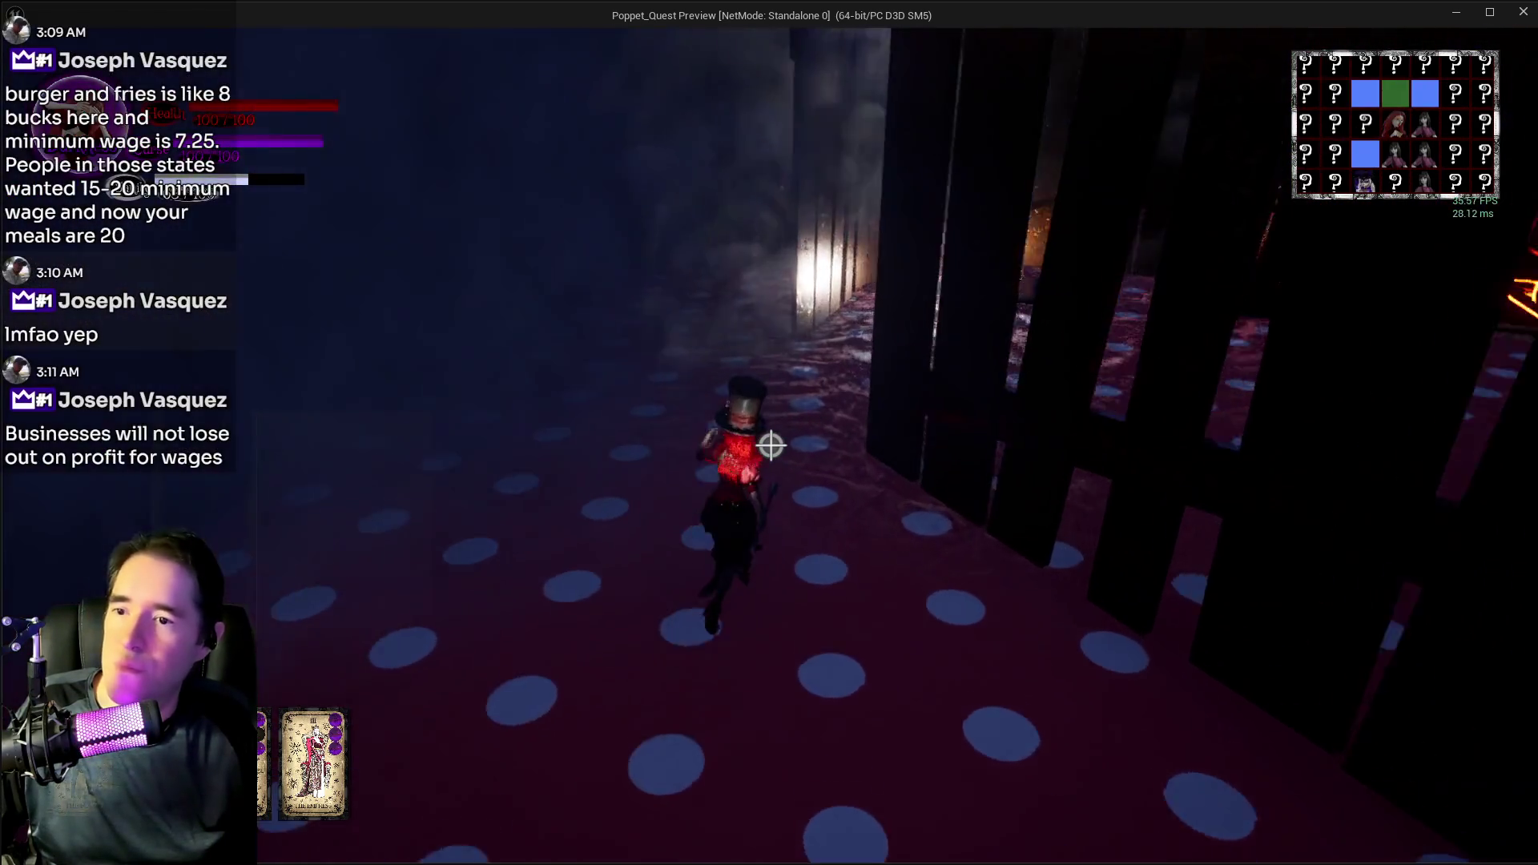
key("w")
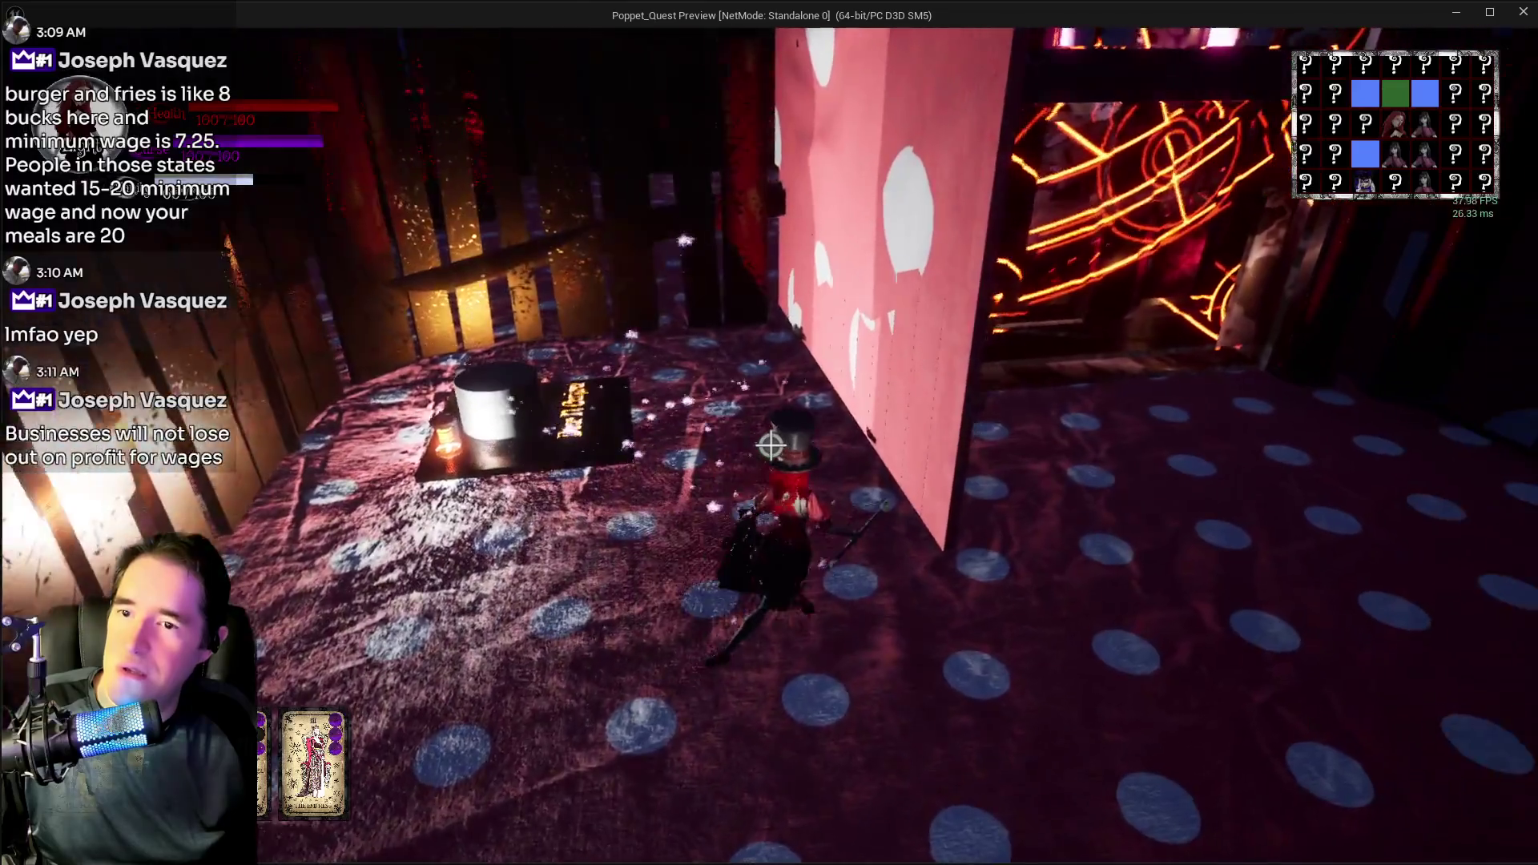
key("w")
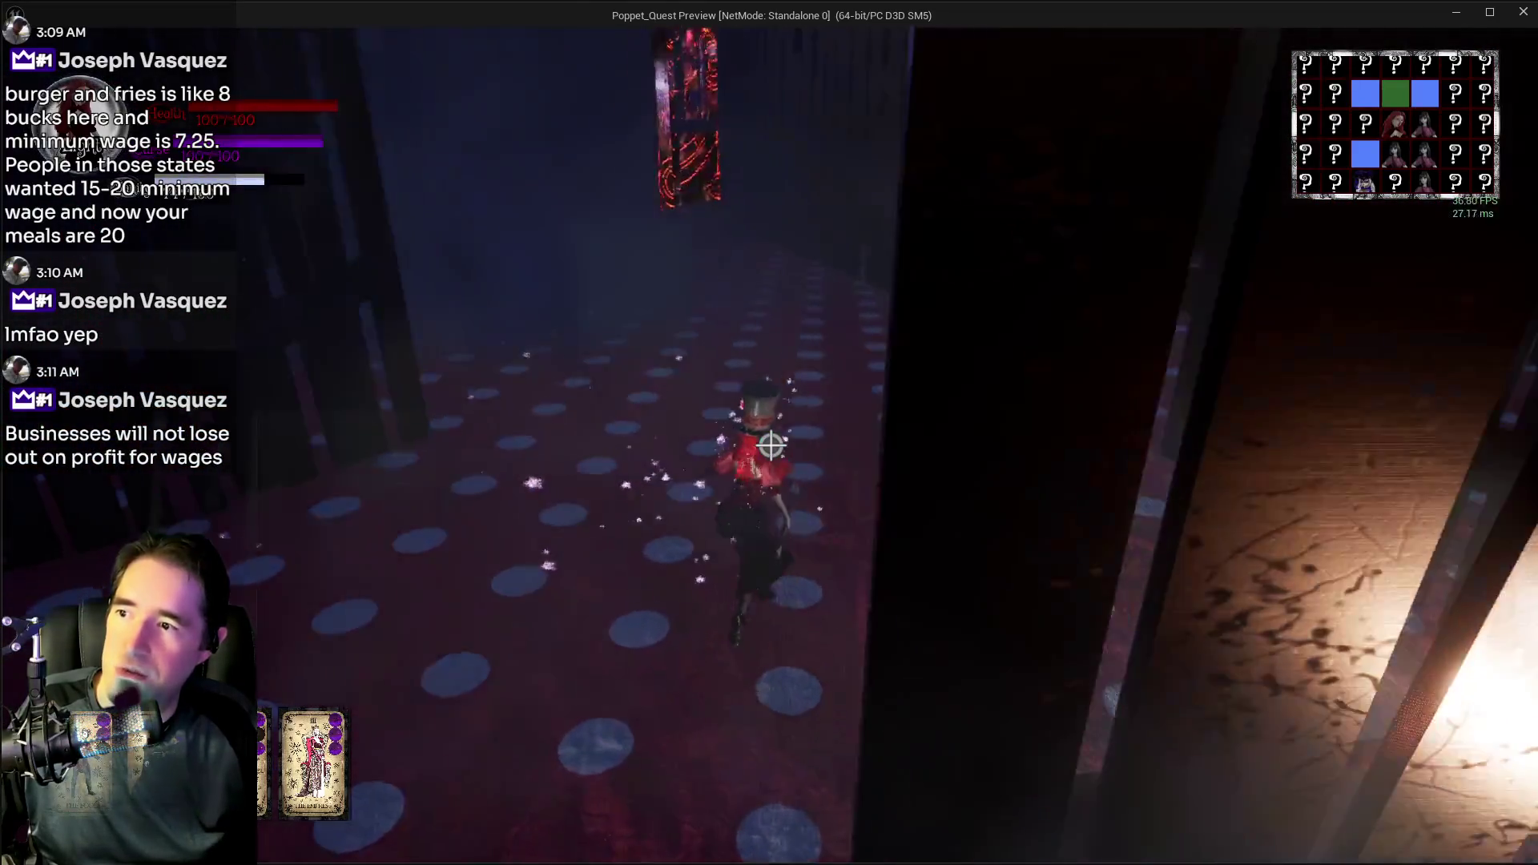
key("w")
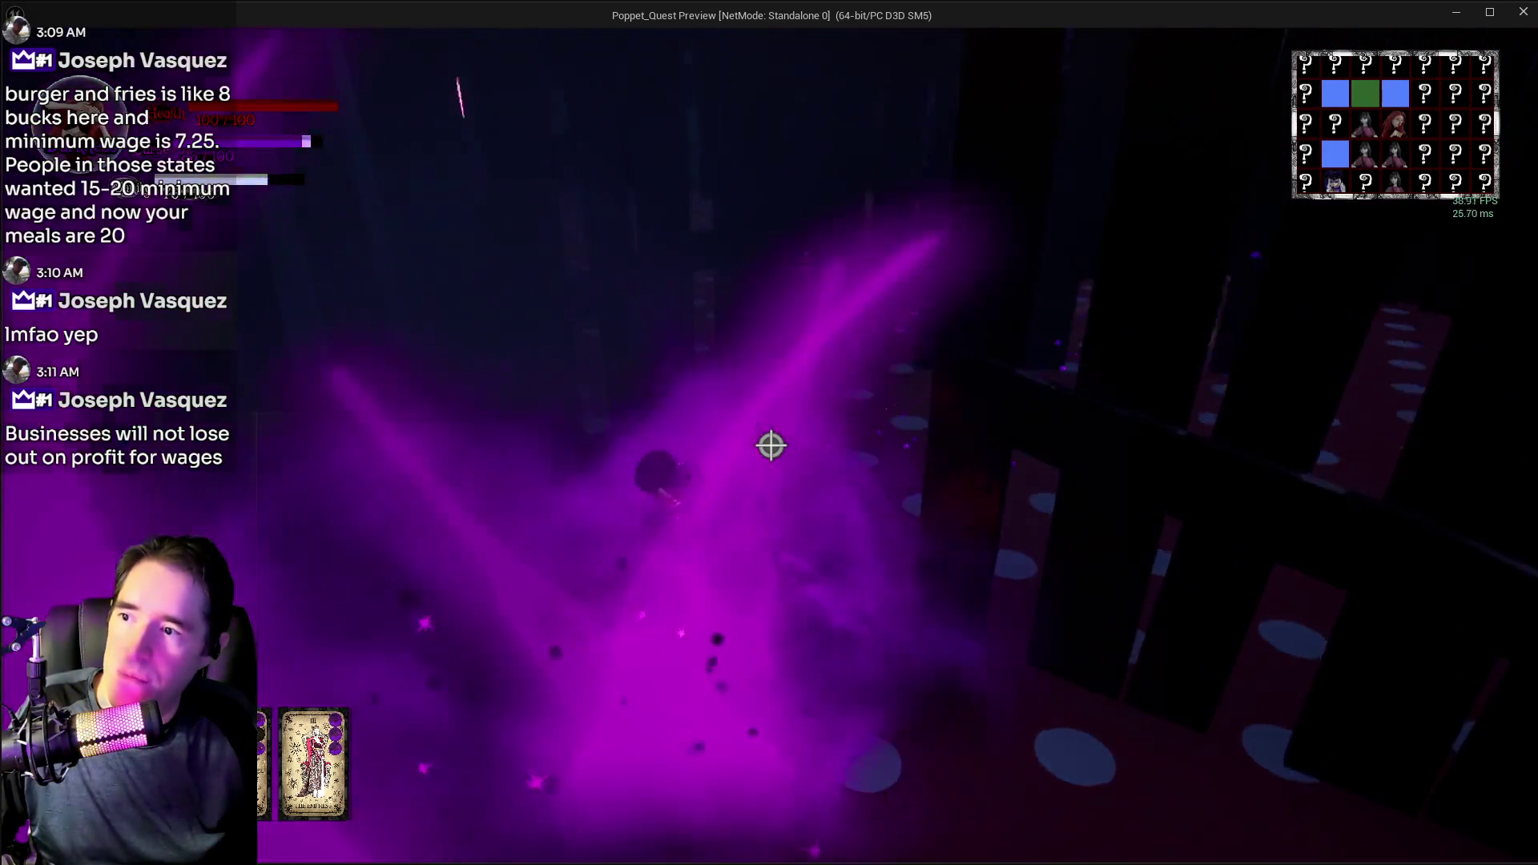
key("w")
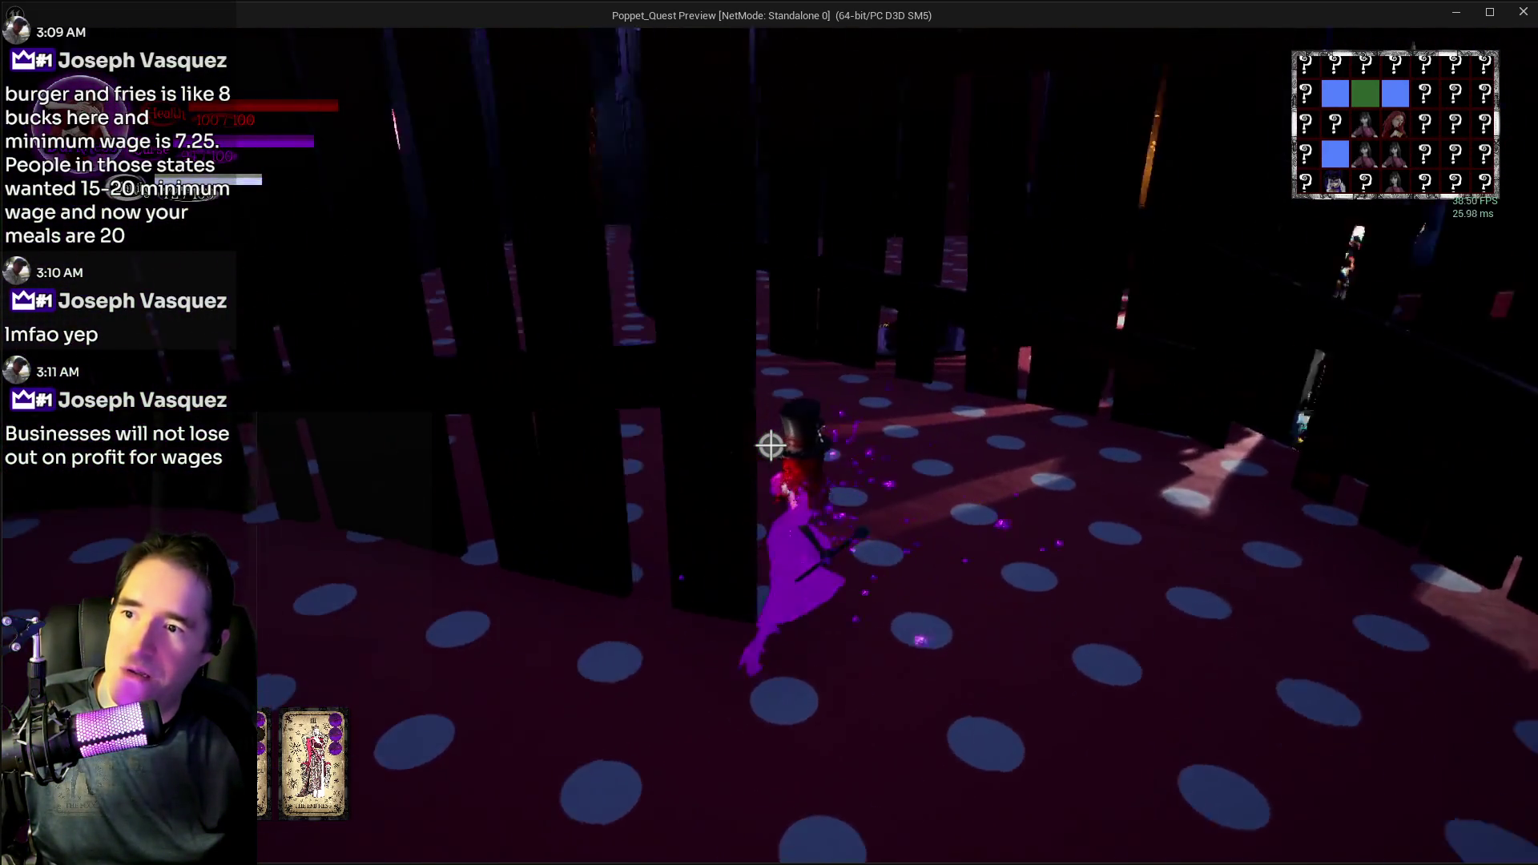
key("w")
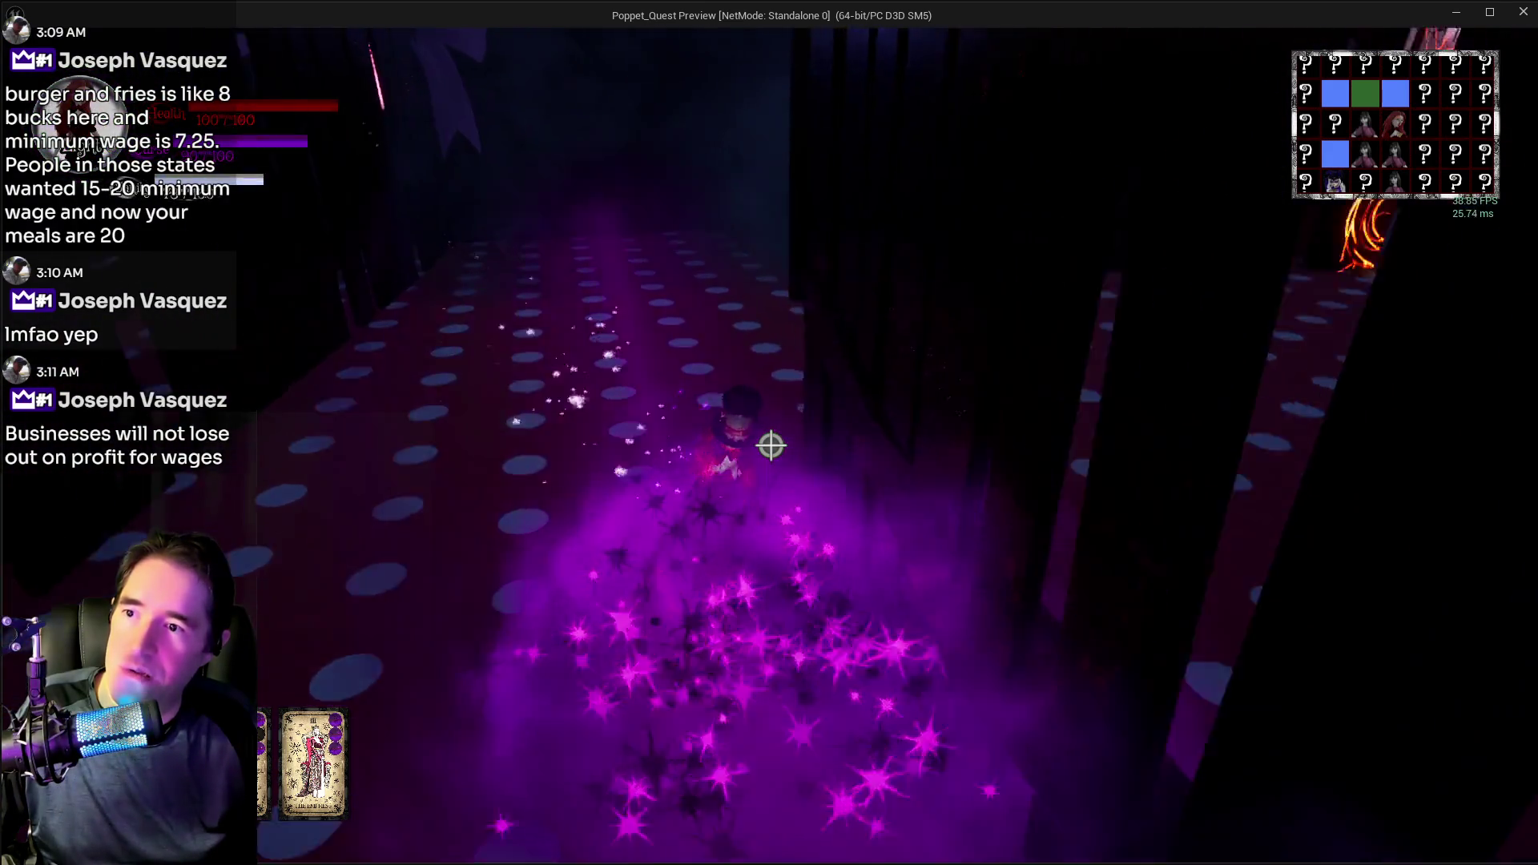
- Pass the Door M Control pedestal, follow the pillar row, and go through the glowing doorway
key("w")
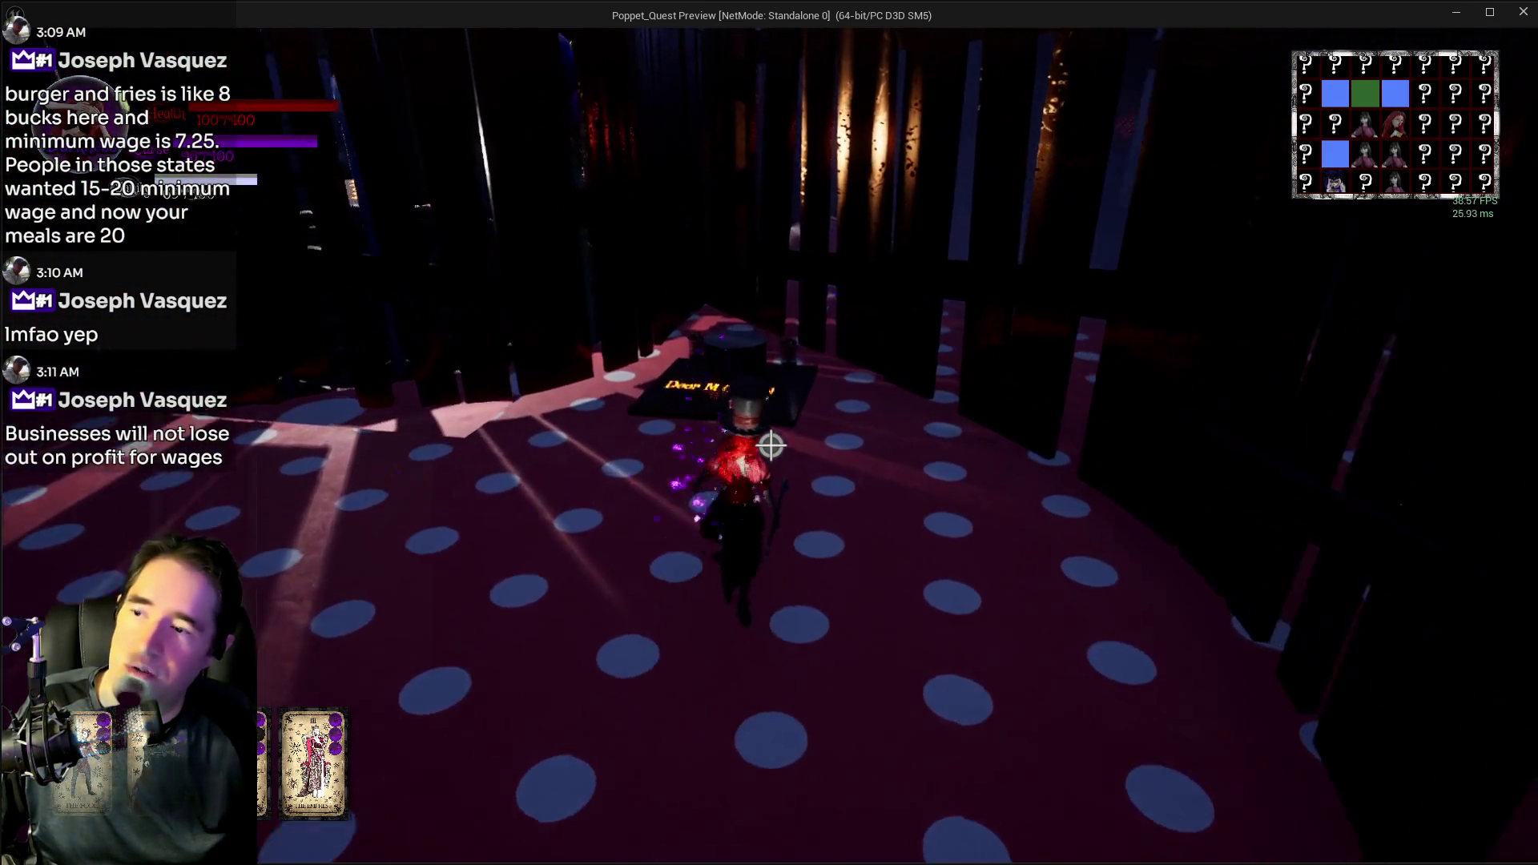
key("w")
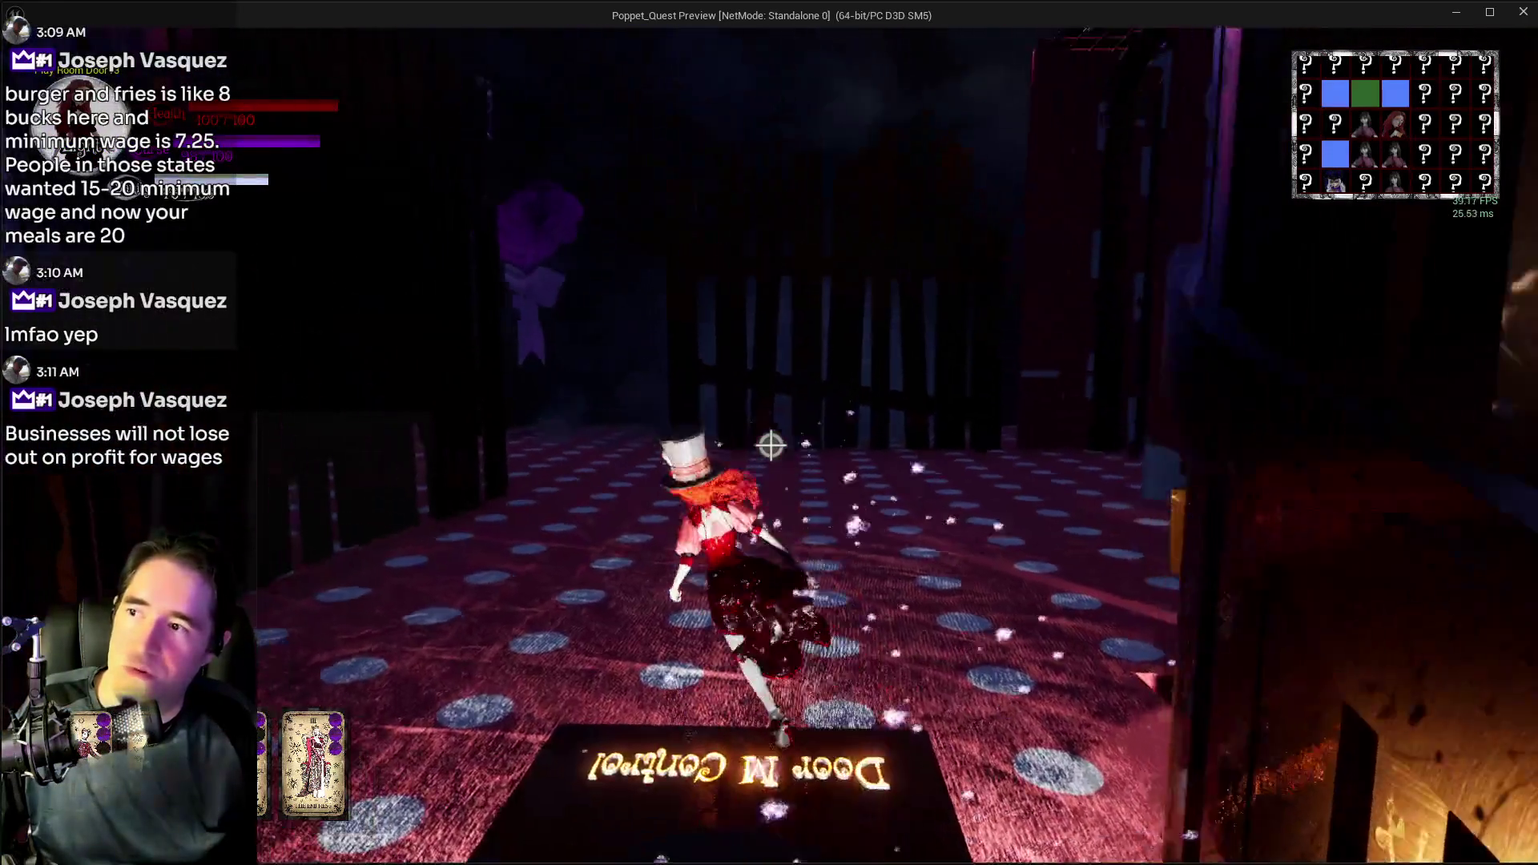
key("w")
key("w")
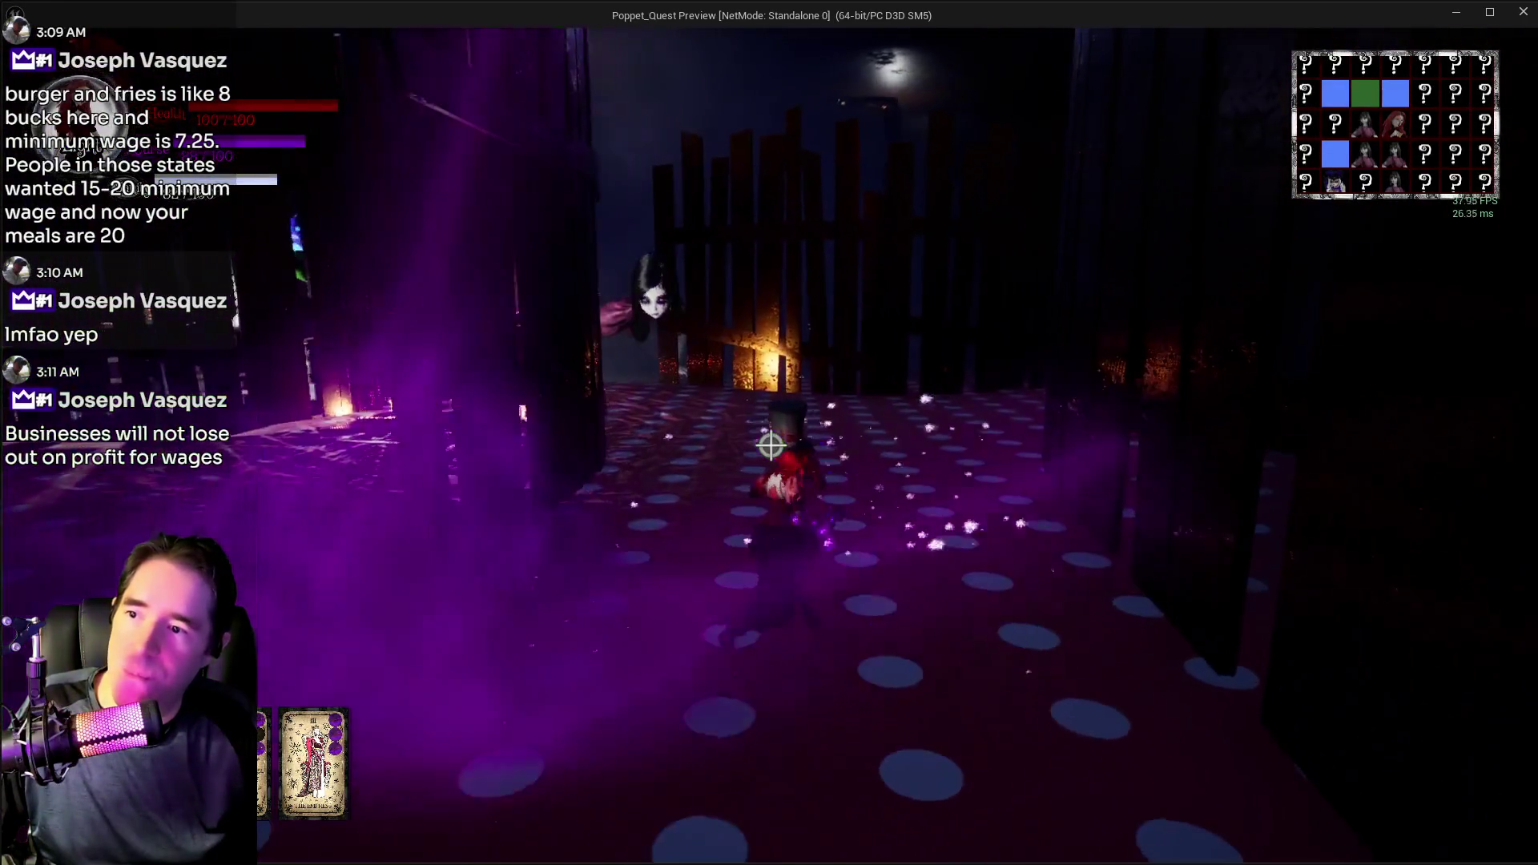
key("w")
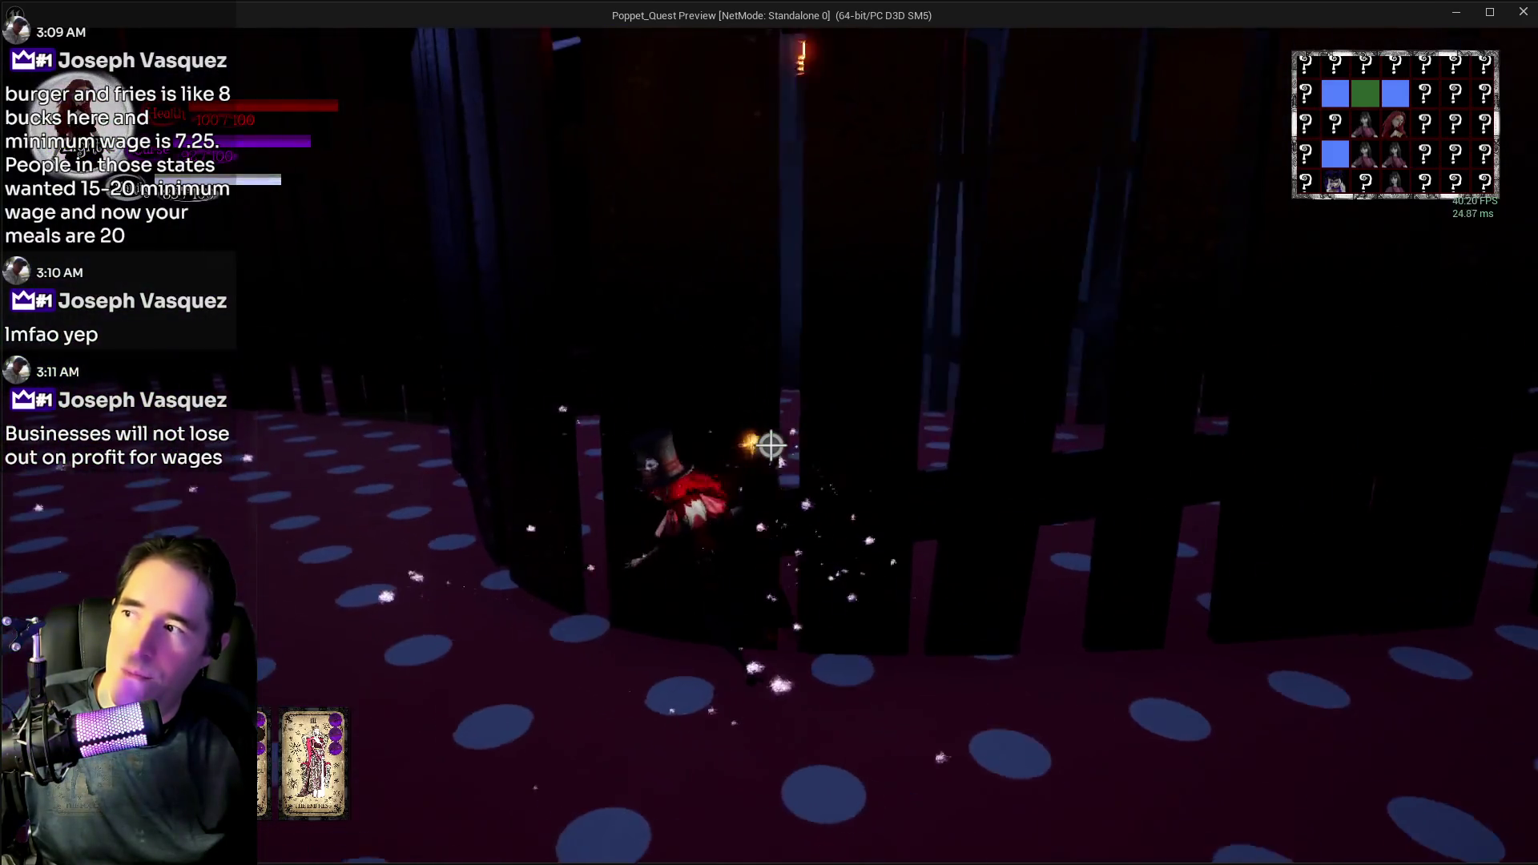
key("w")
key("w")
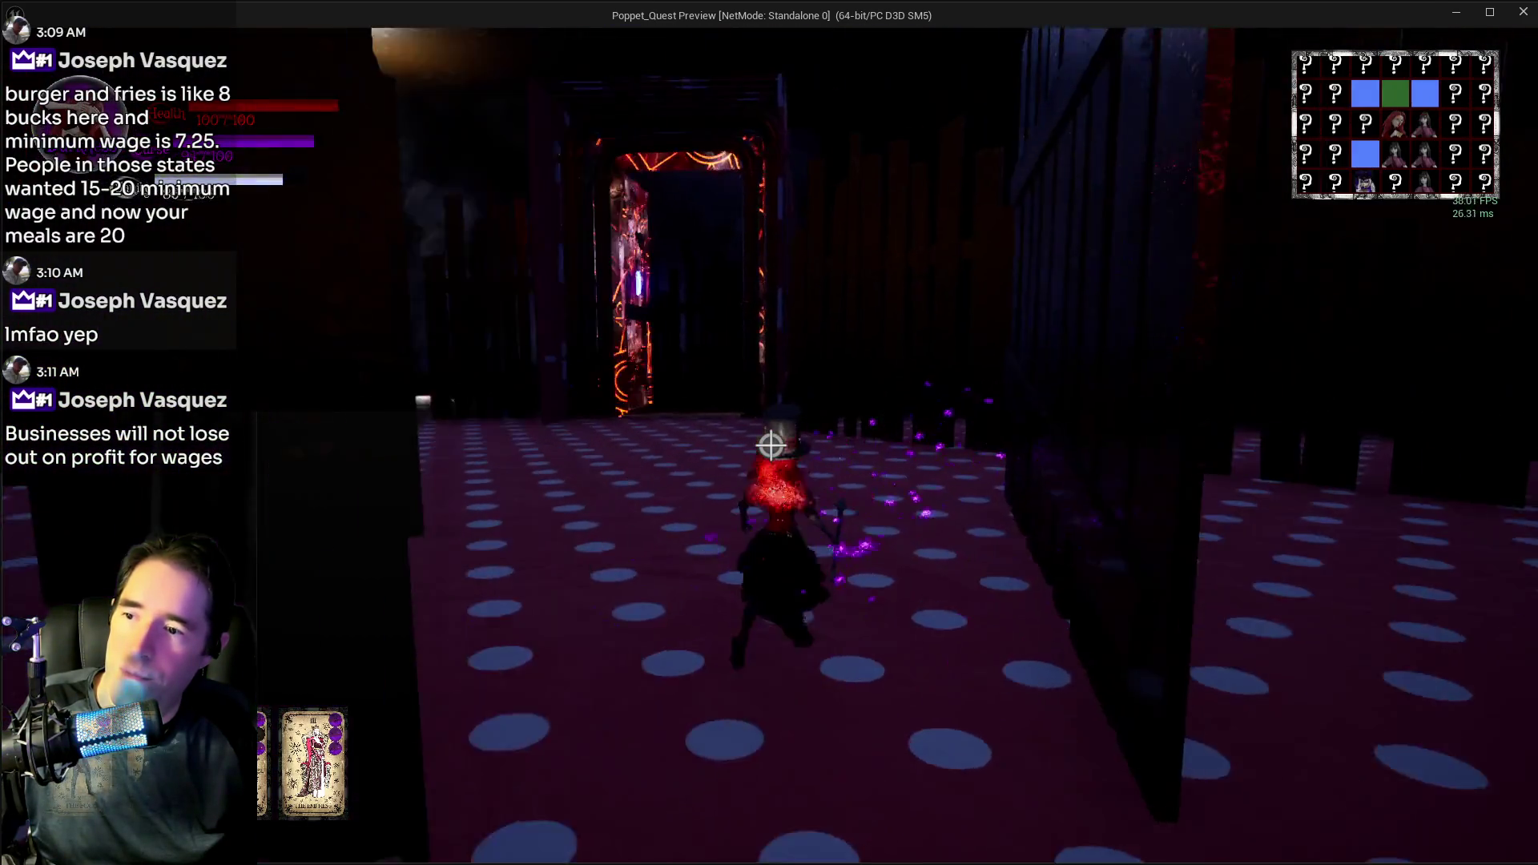
key("w")
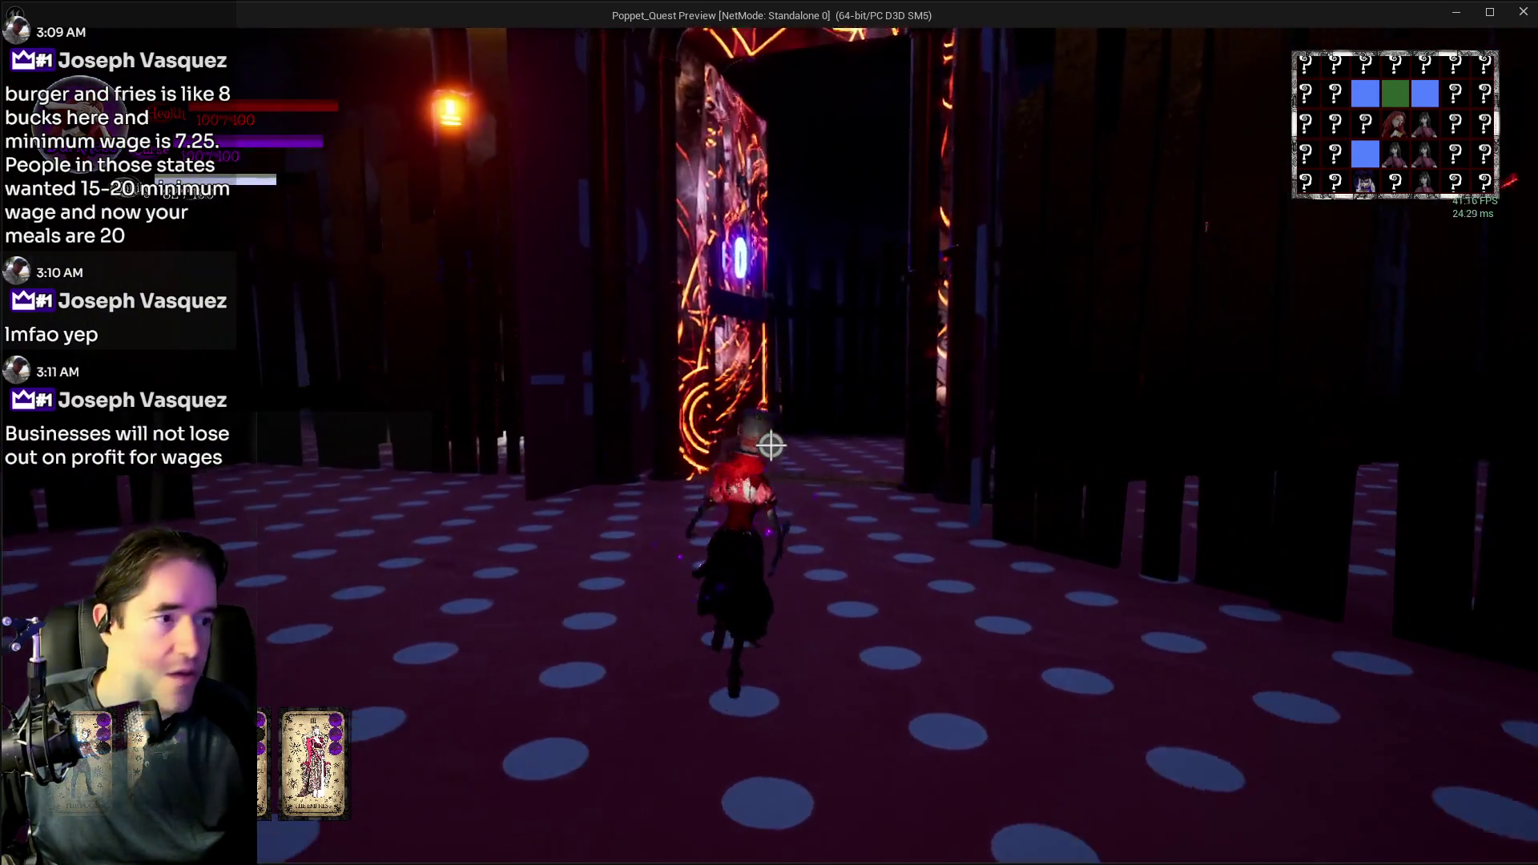
- Dash across the polka-dot room to the next room beside the rune door 1, then head back
key("w")
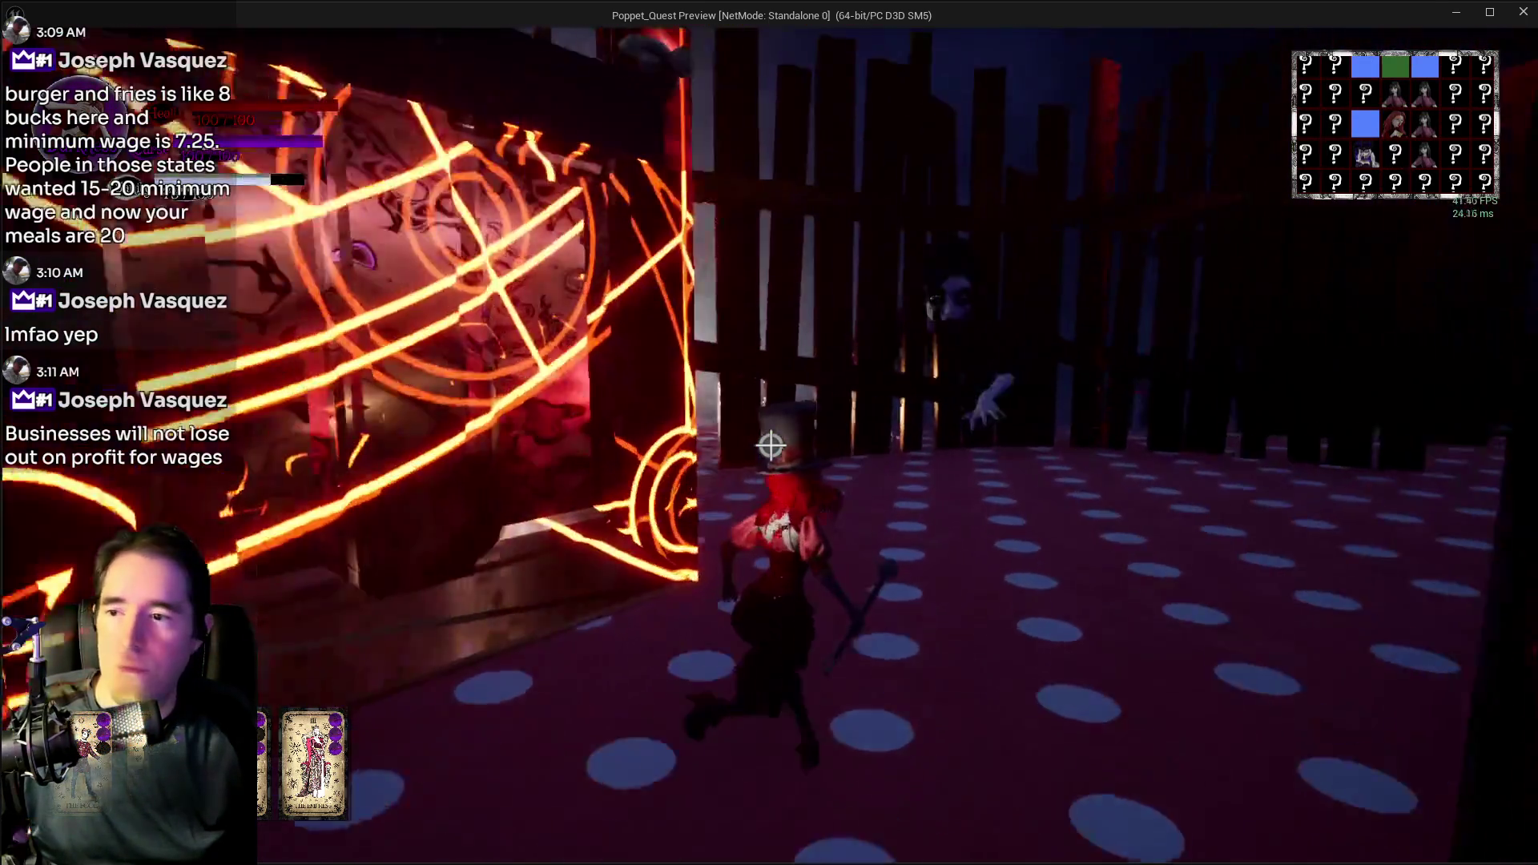
key("w")
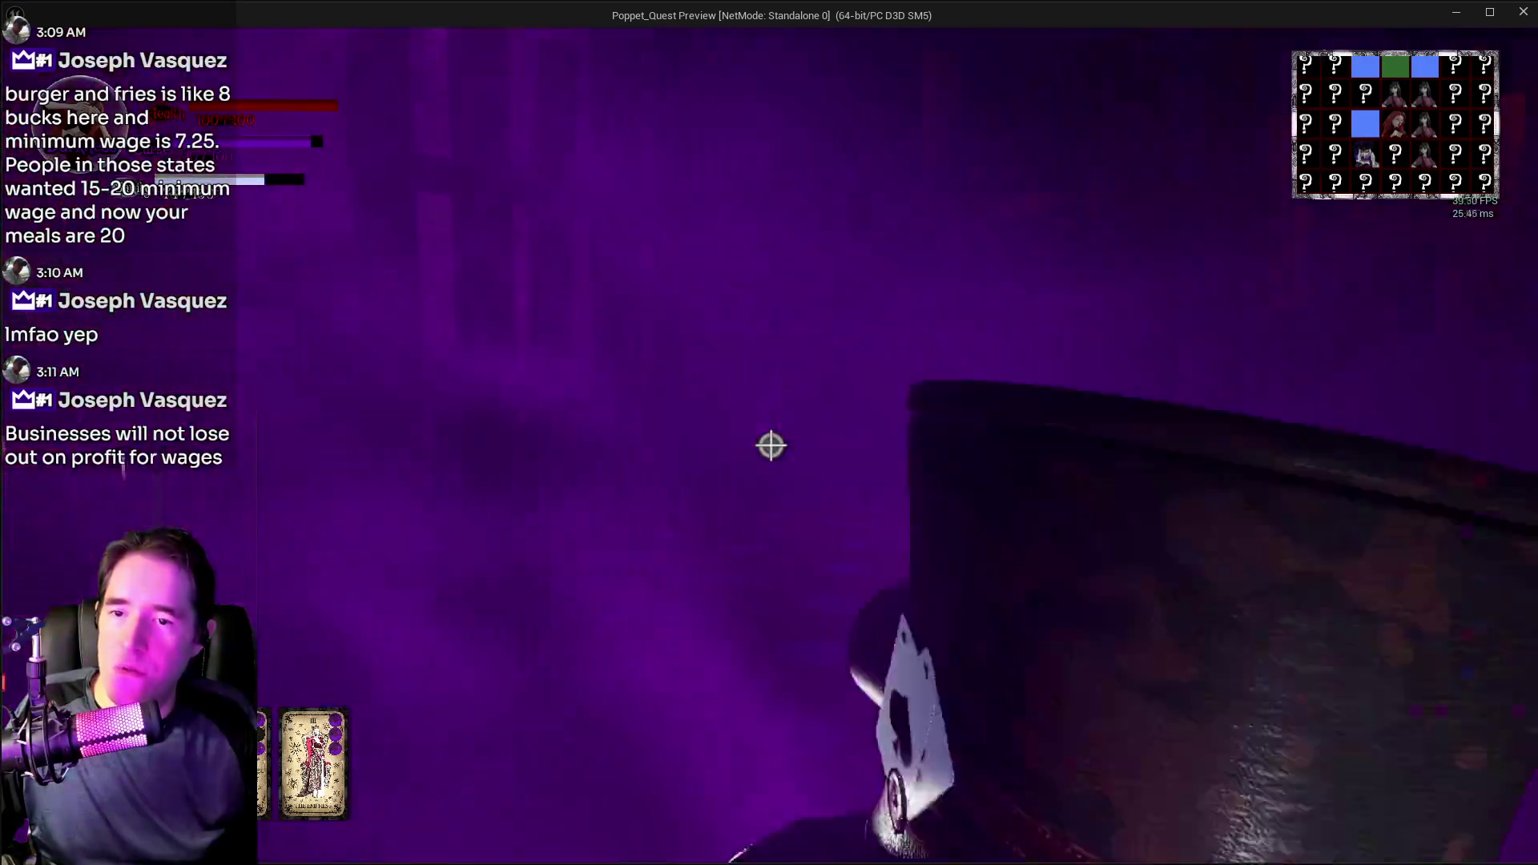
key("w")
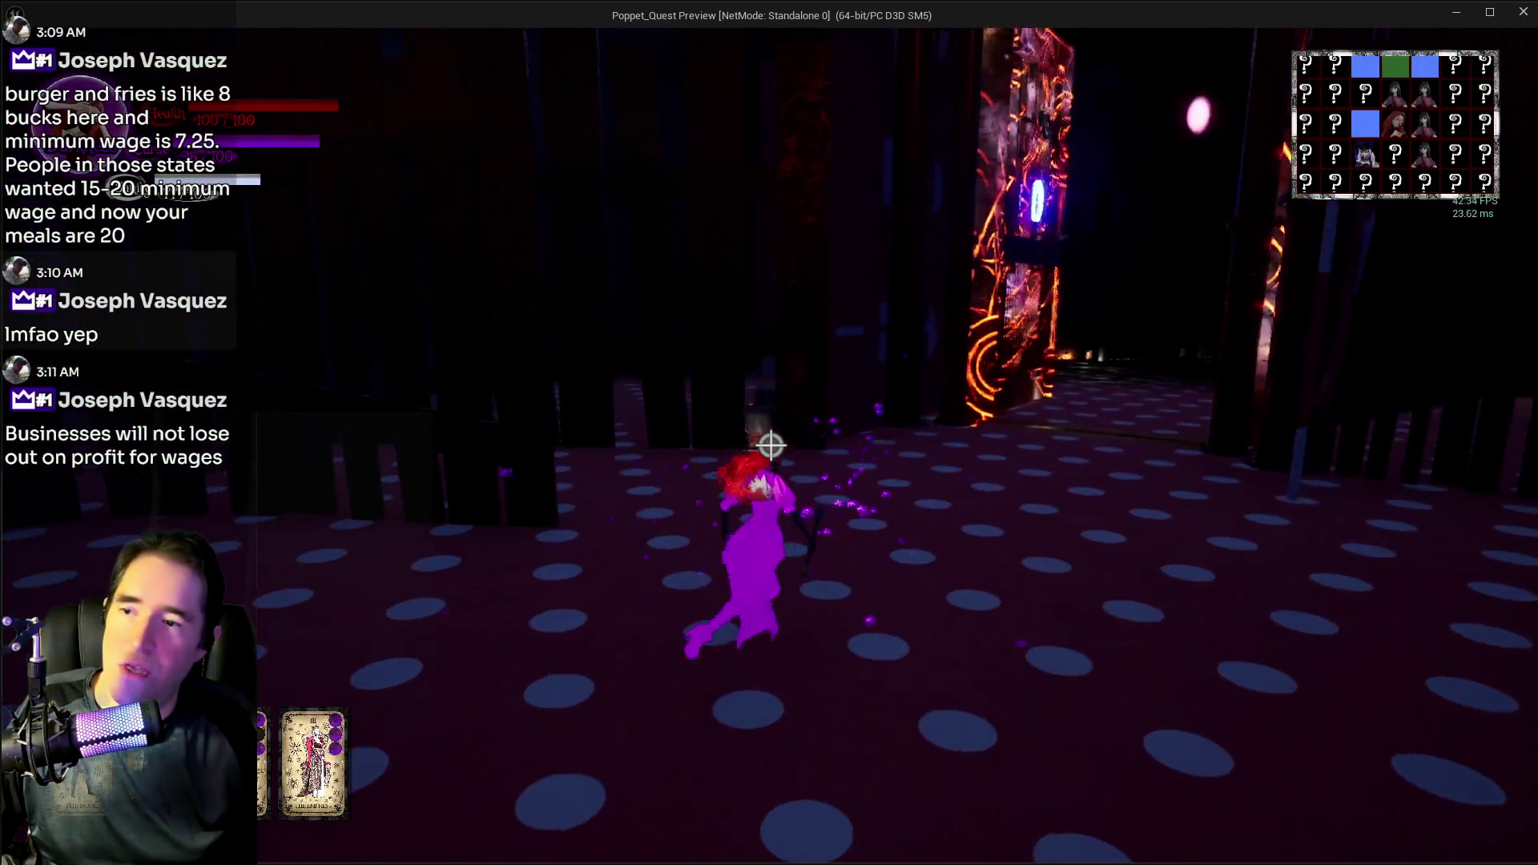
key("w")
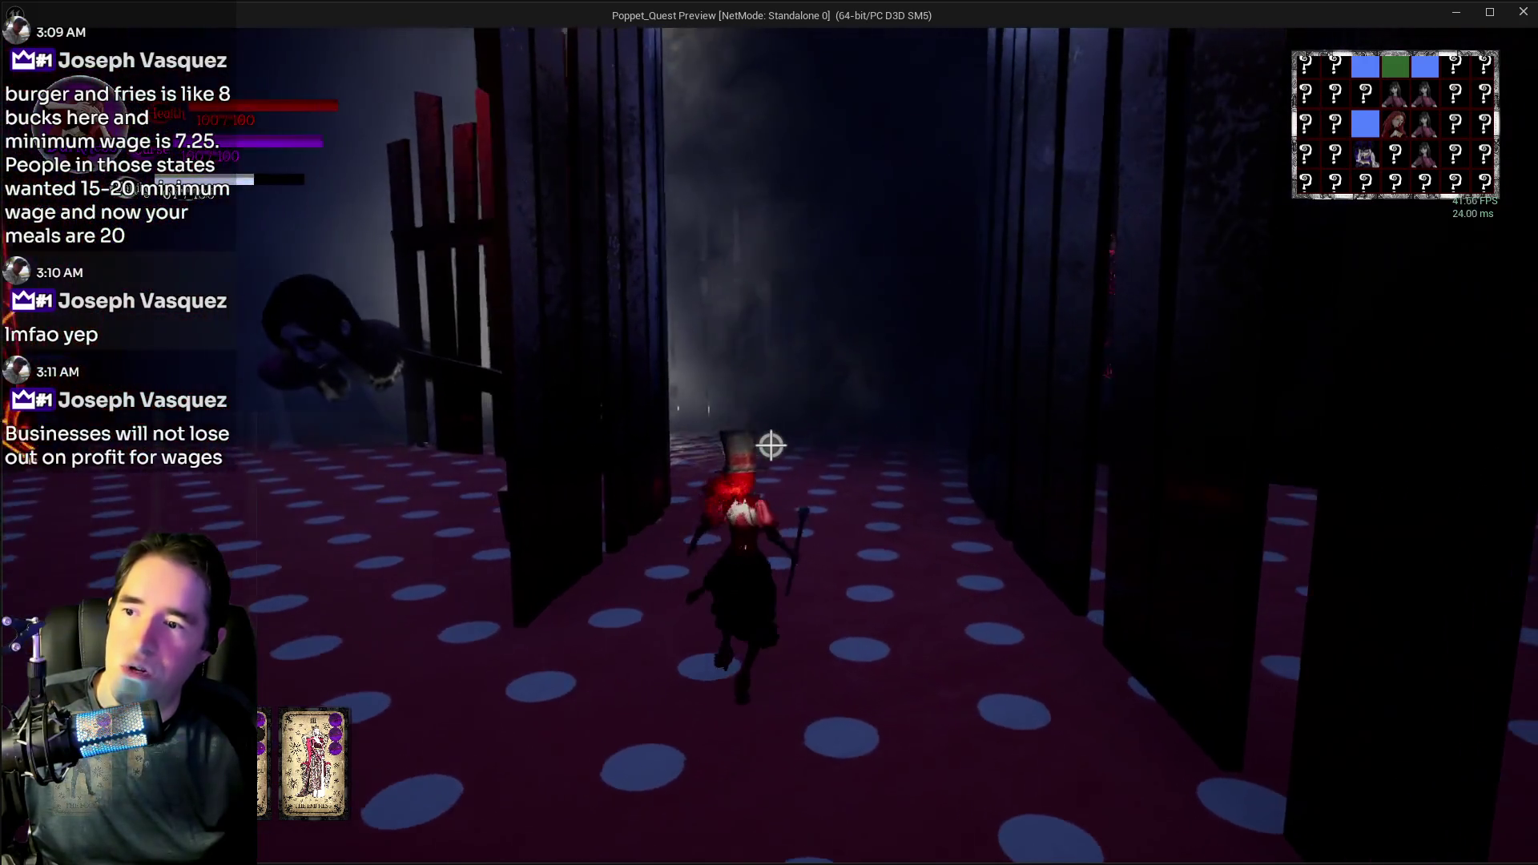
key("shift")
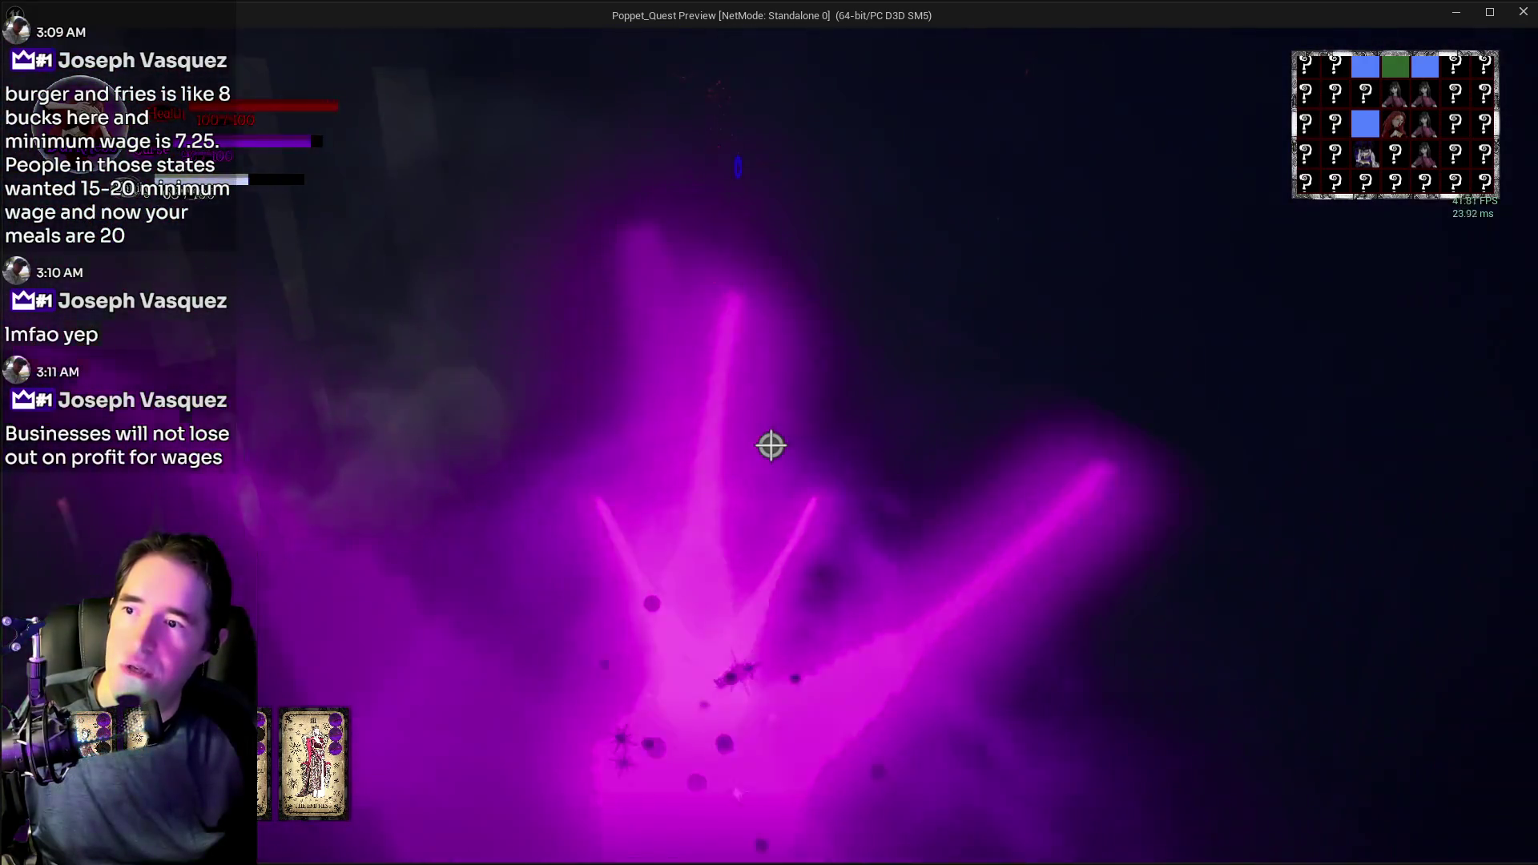
key("w")
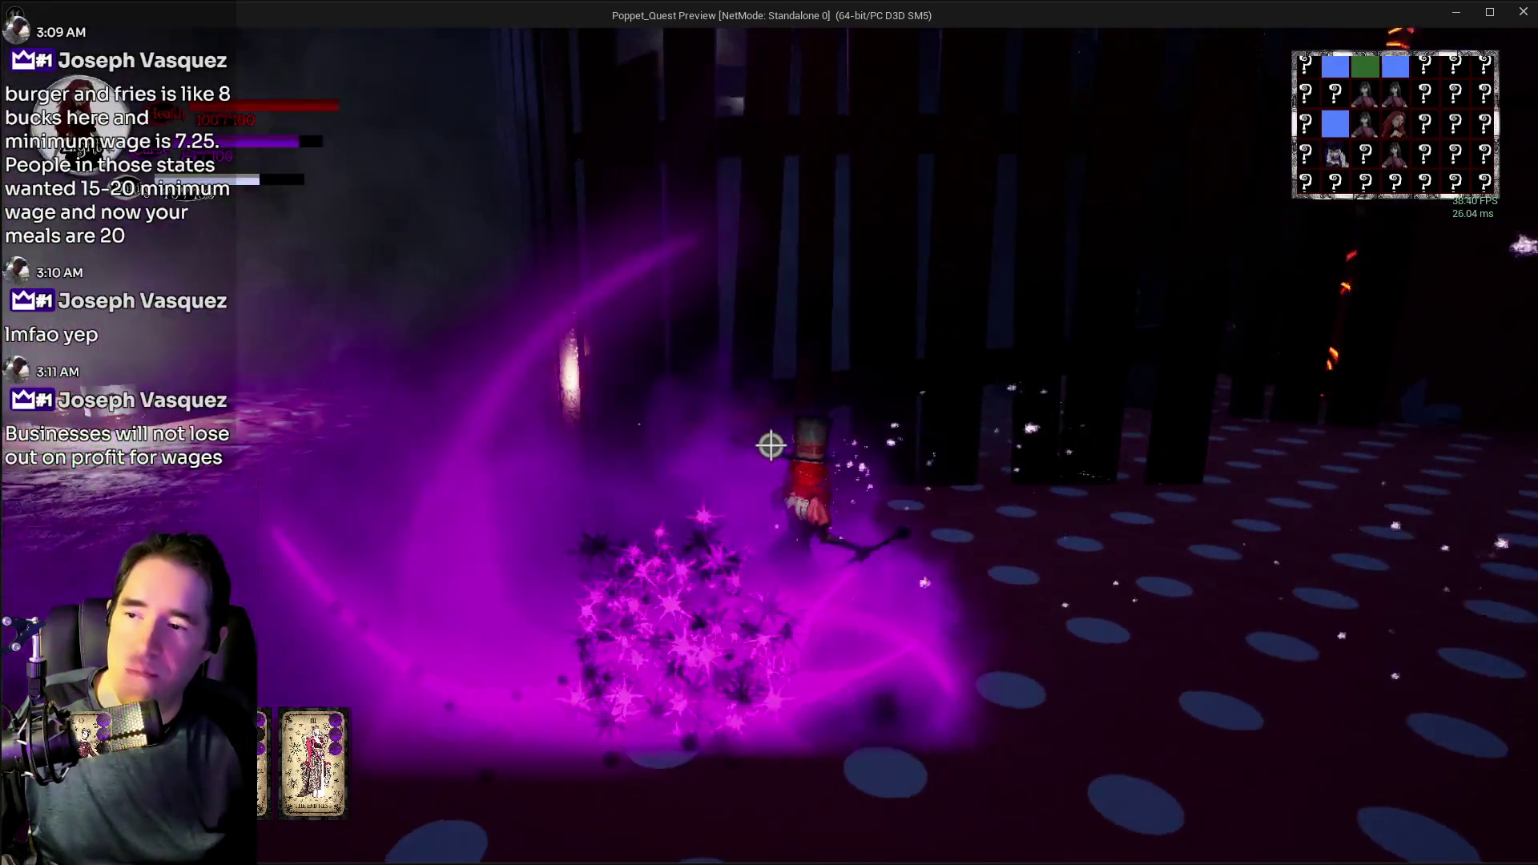
key("w")
key("w")
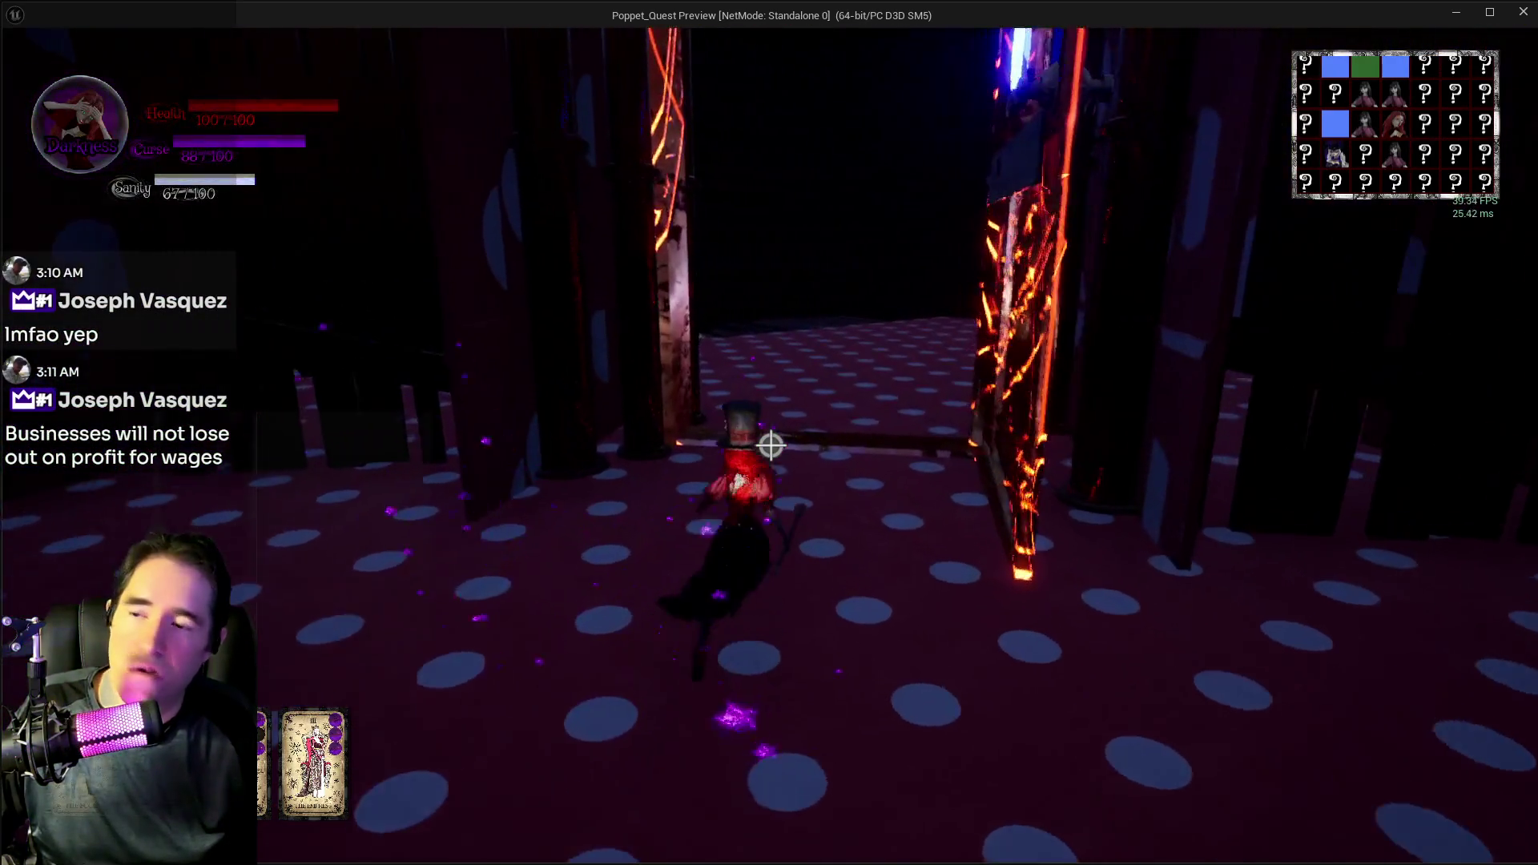
key("w")
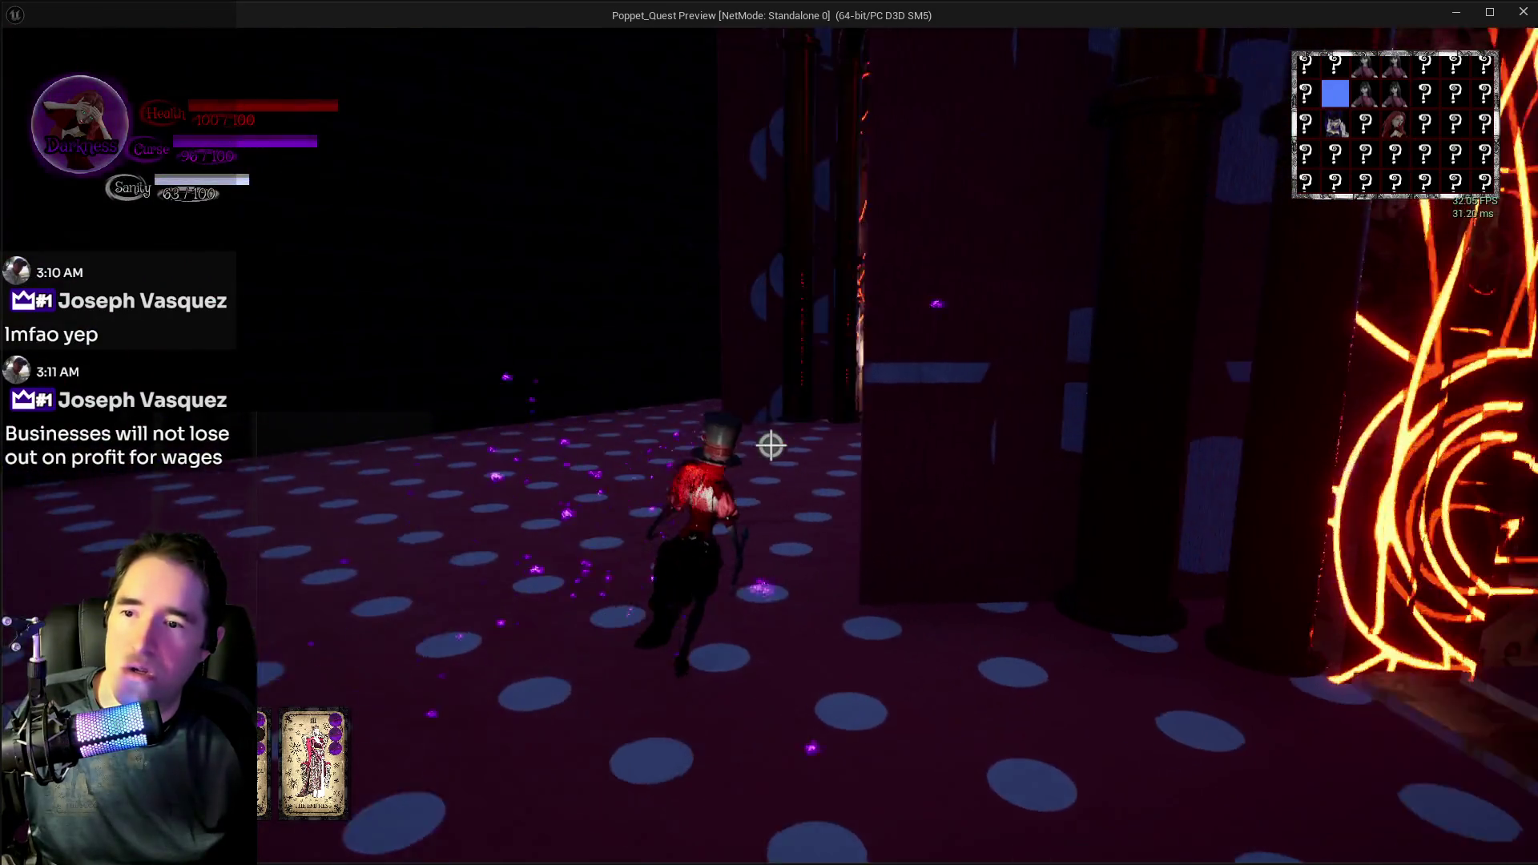
key("w")
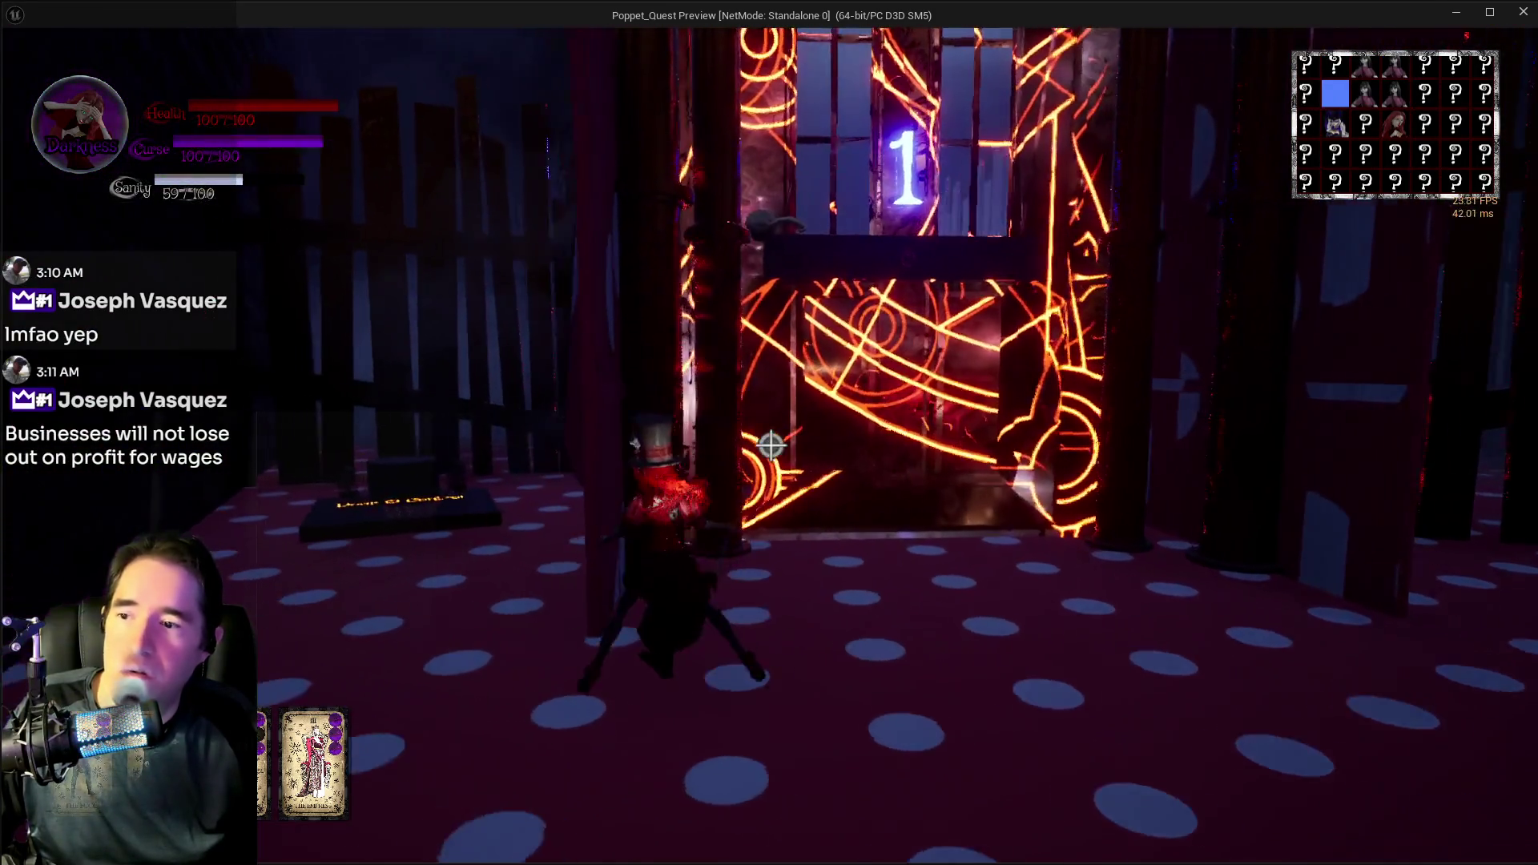
- Trigger the Door O Control platform, then turn toward the glowing orange structure
key("w")
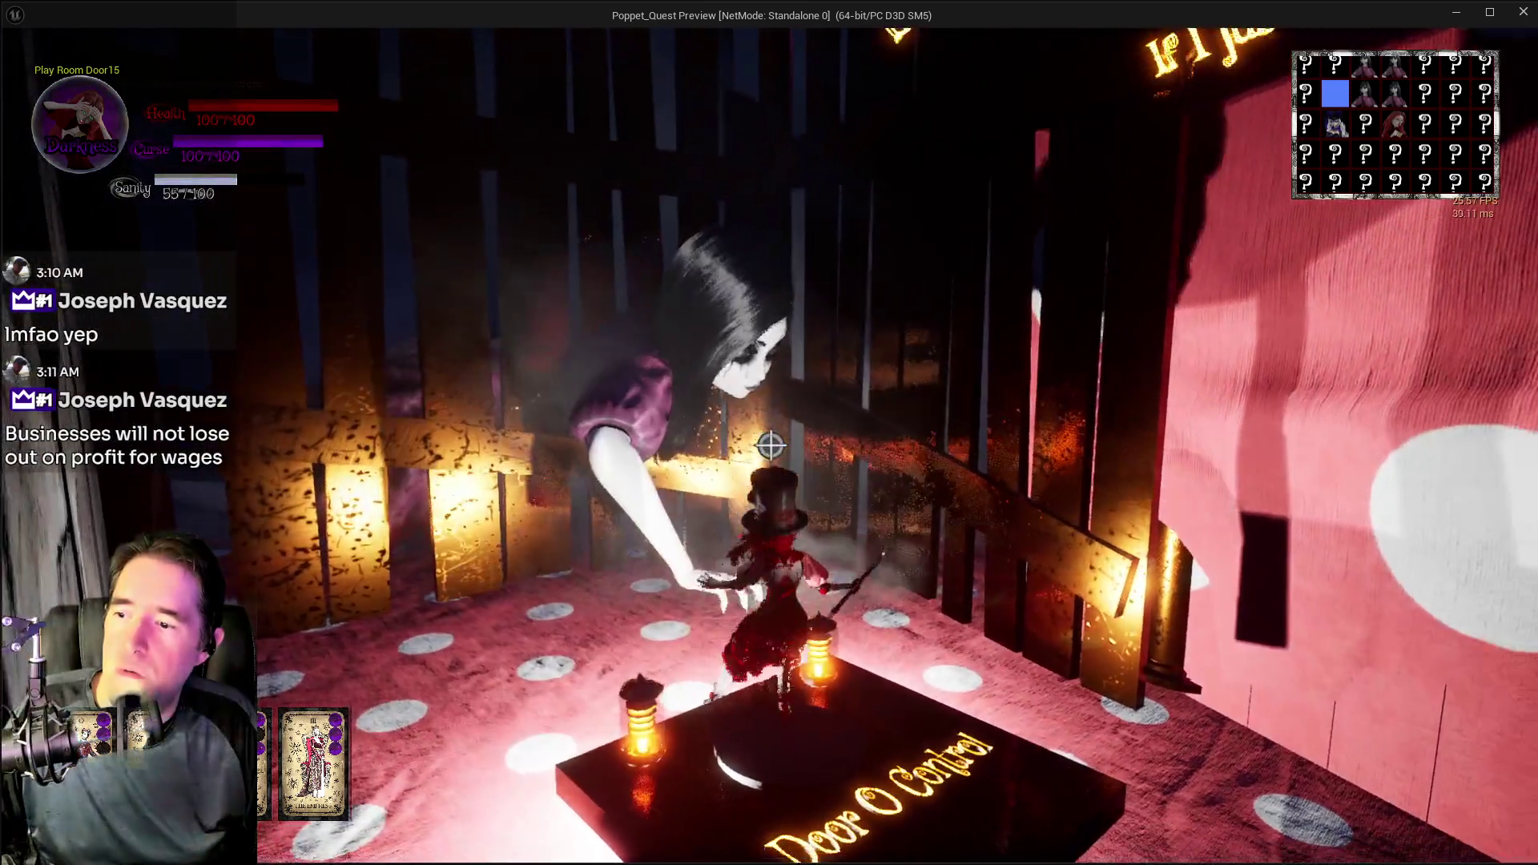
key("w")
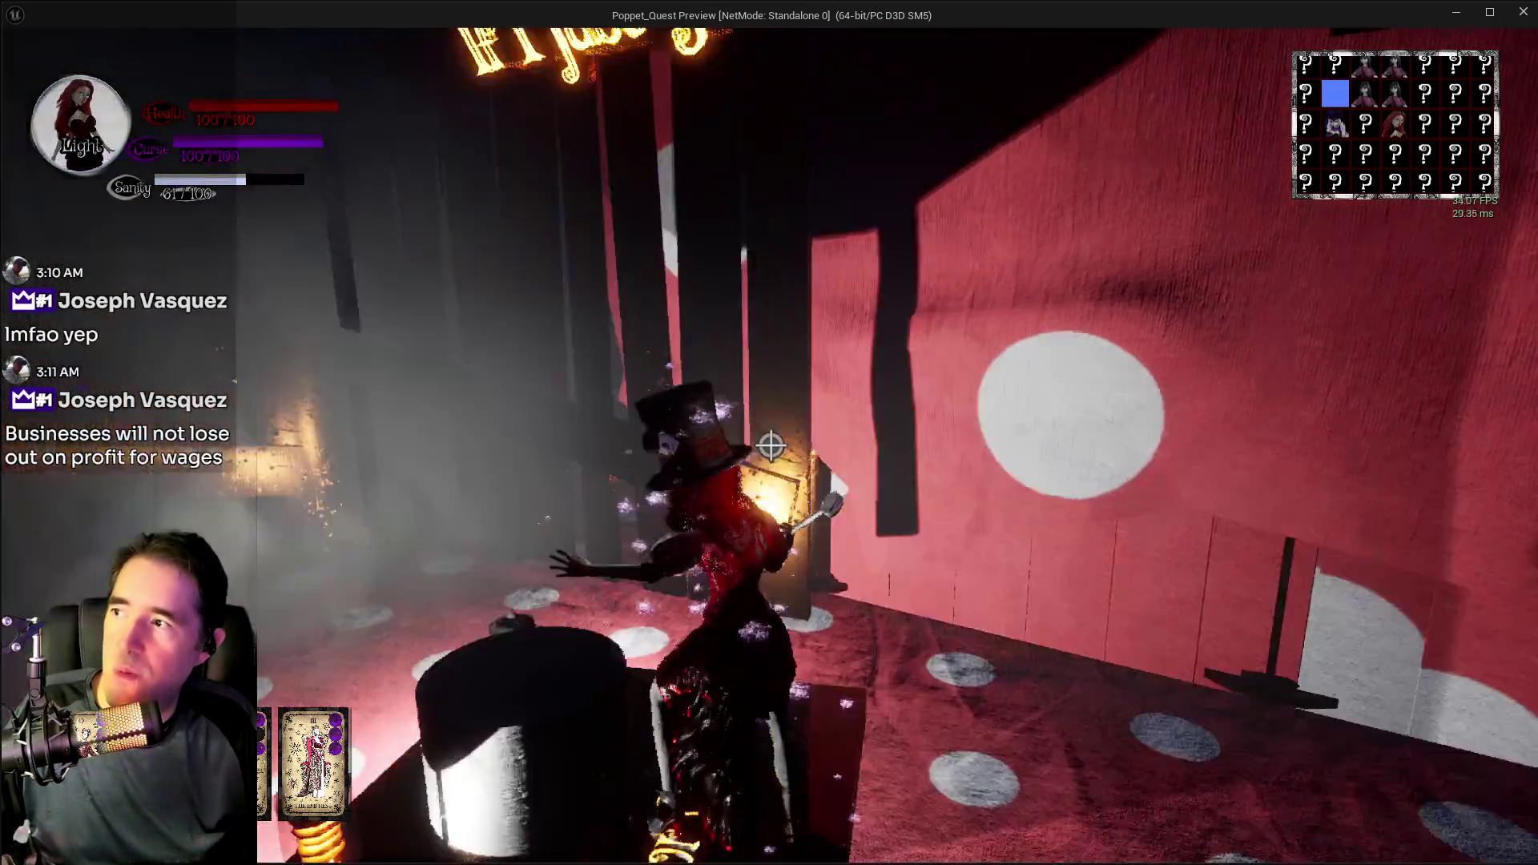
key("w")
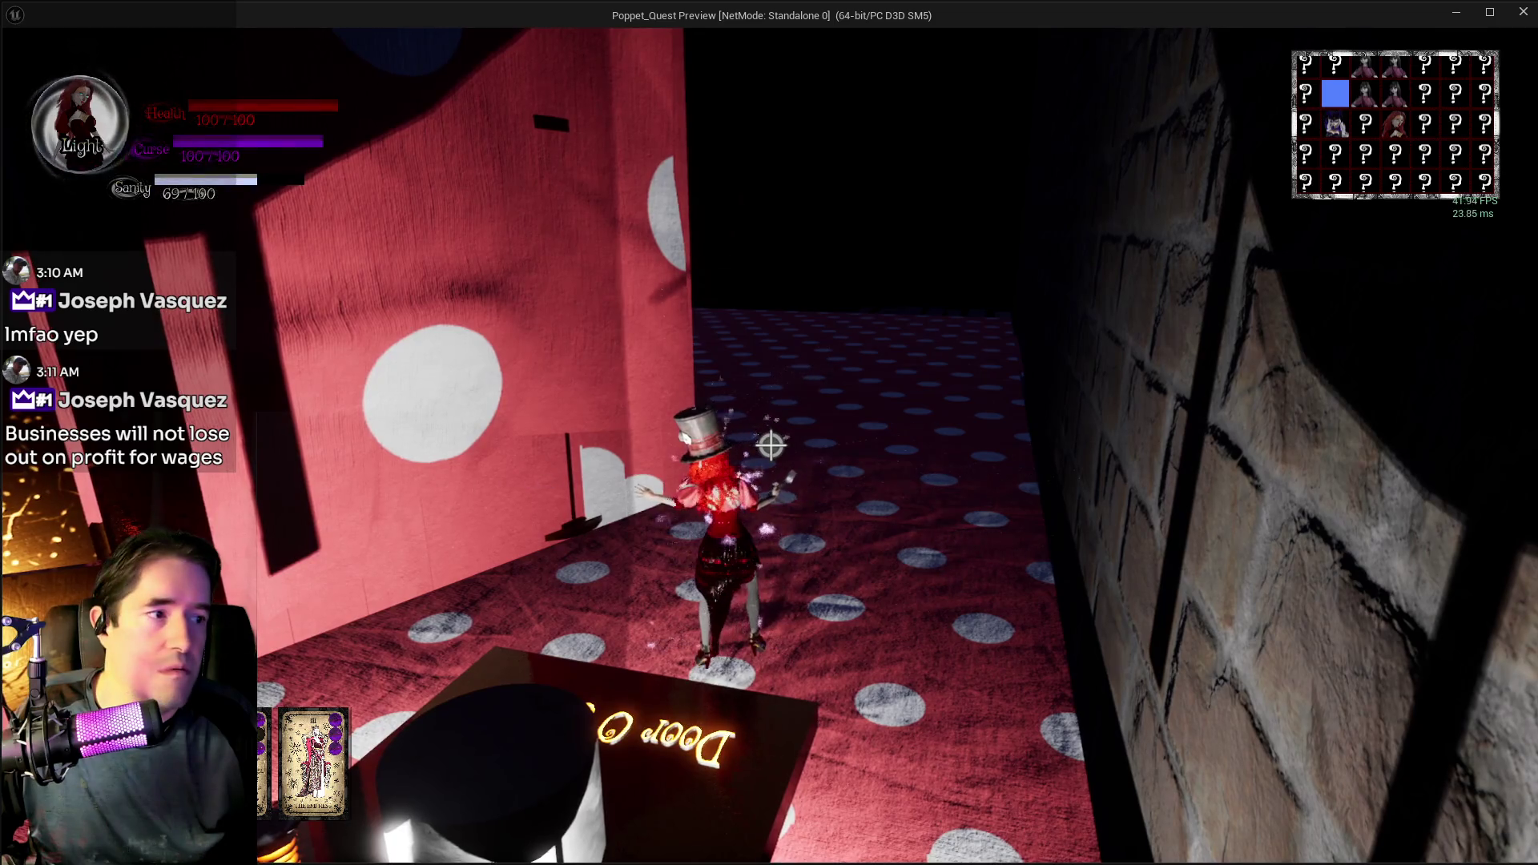
key("w")
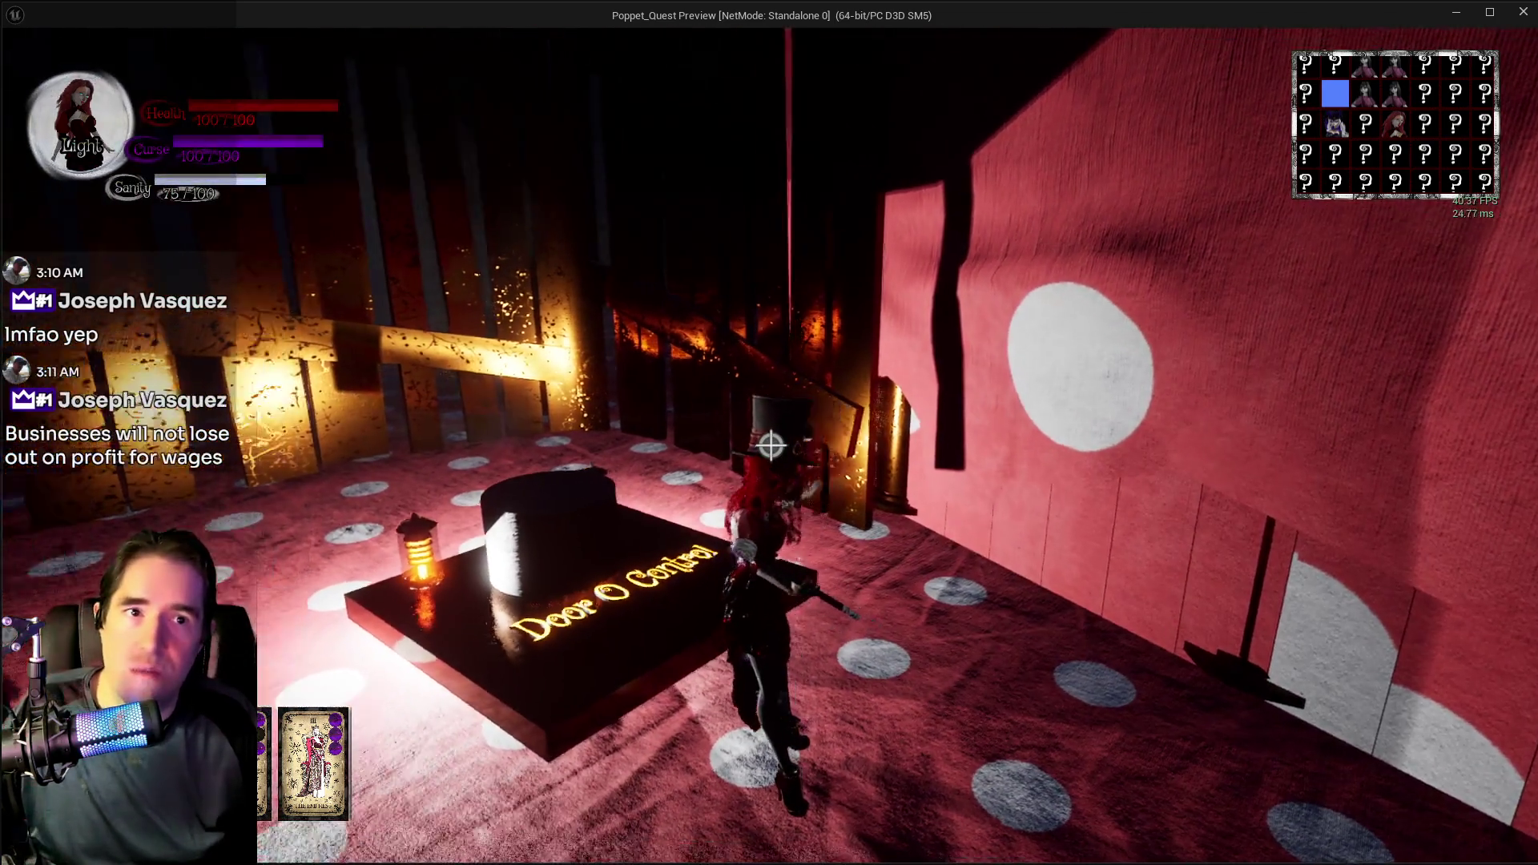
key("w")
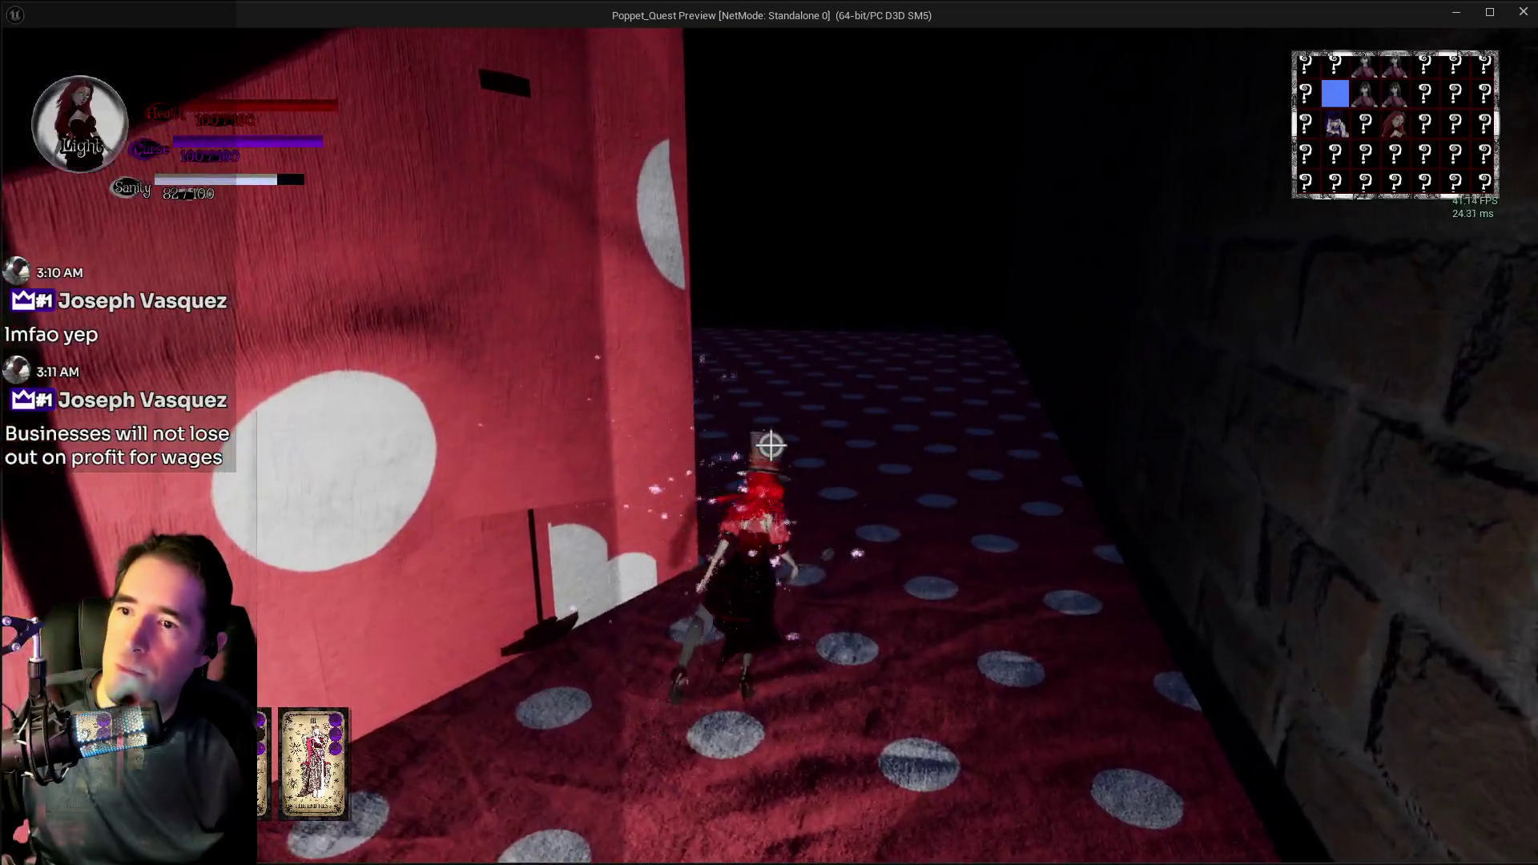
key("w")
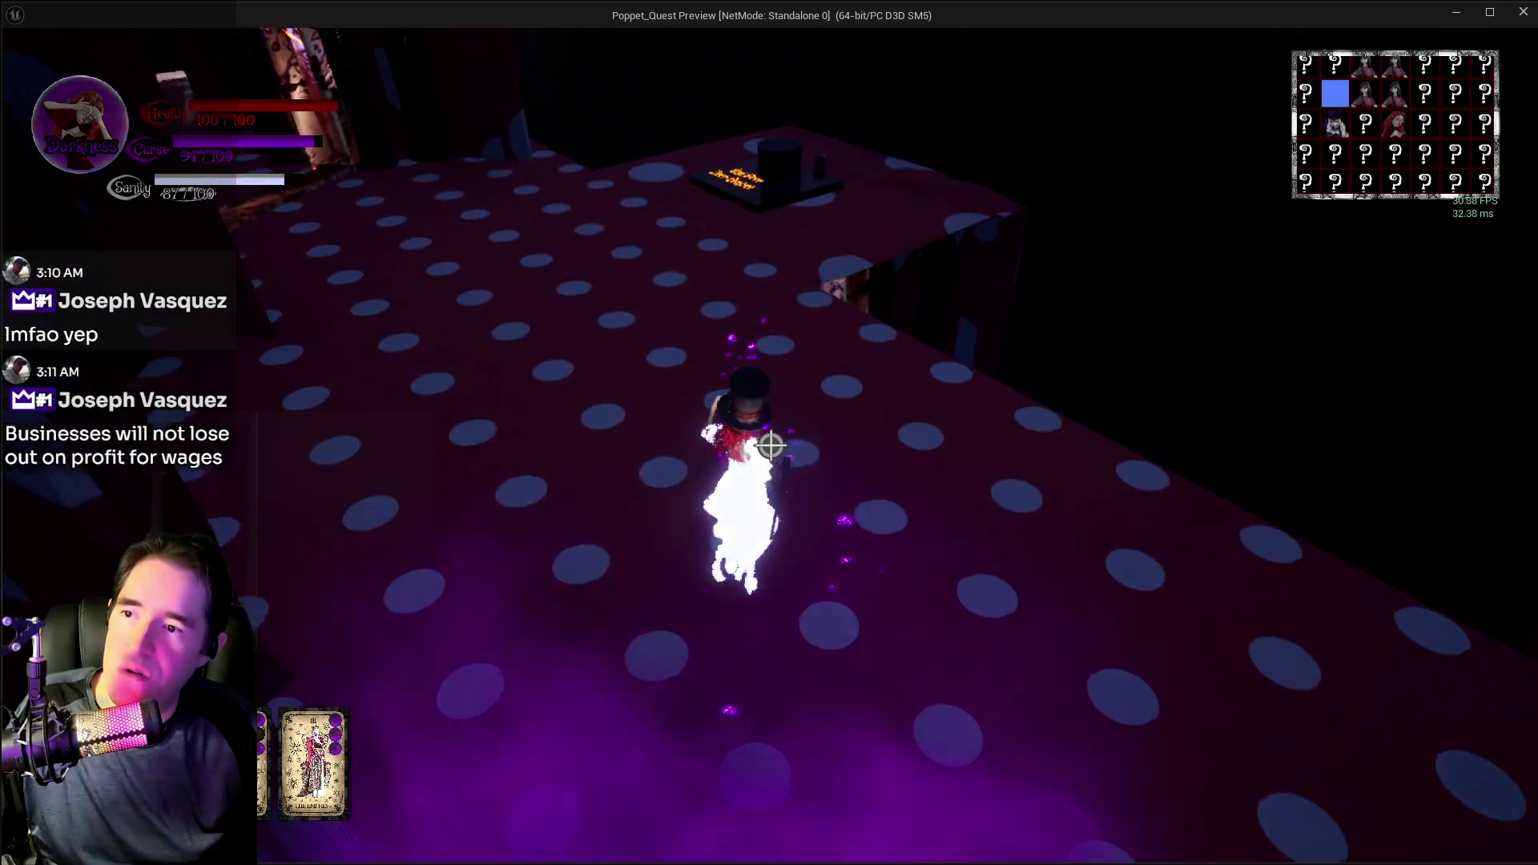
- Trigger the 2nd Floor Door Control platform and walk through the glowing doorway into the polka-dot room
key("w")
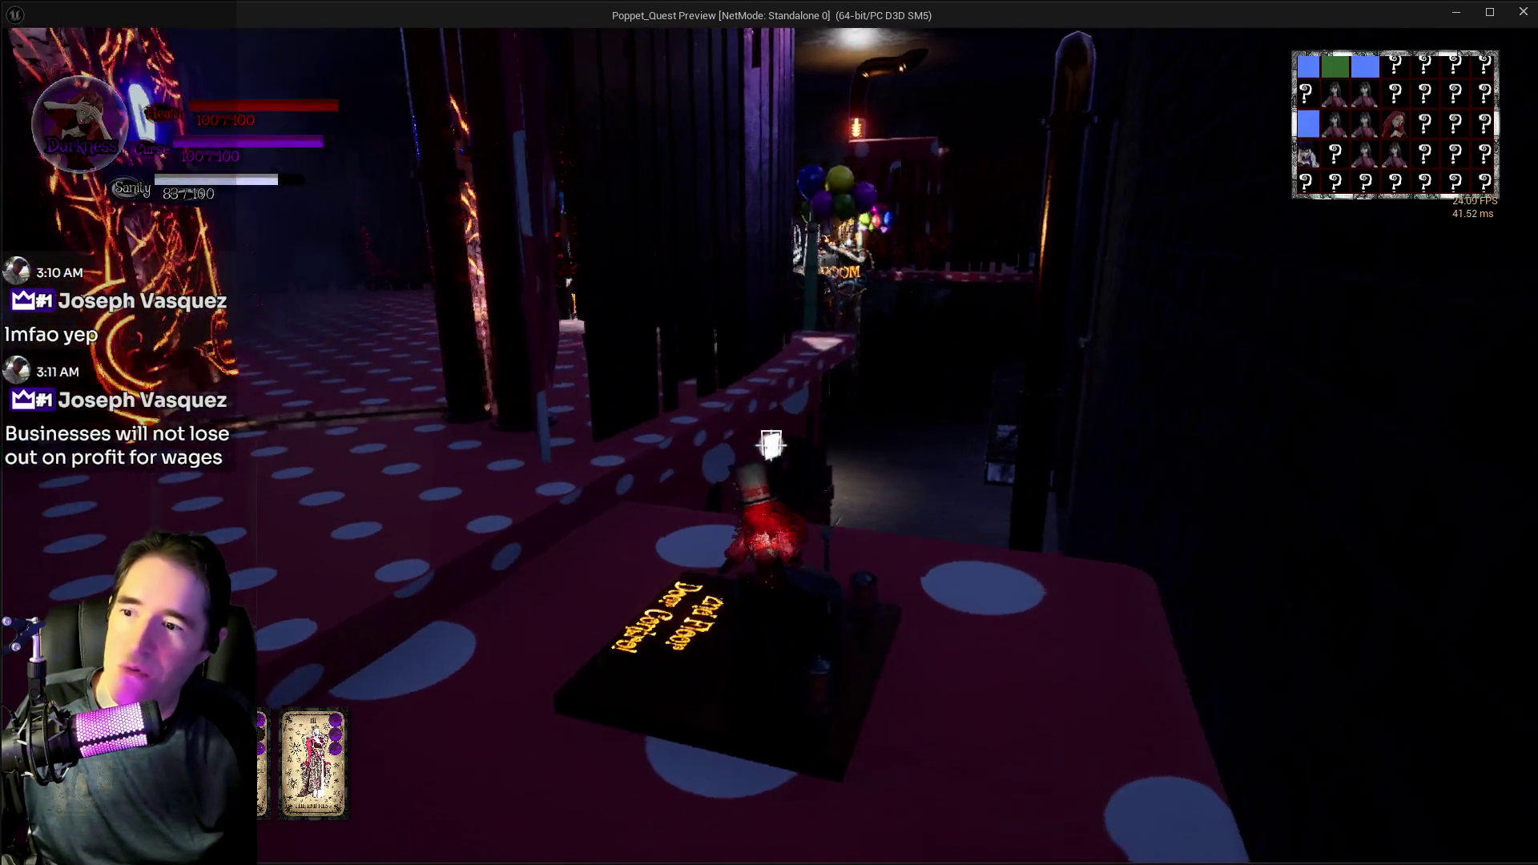
key("w")
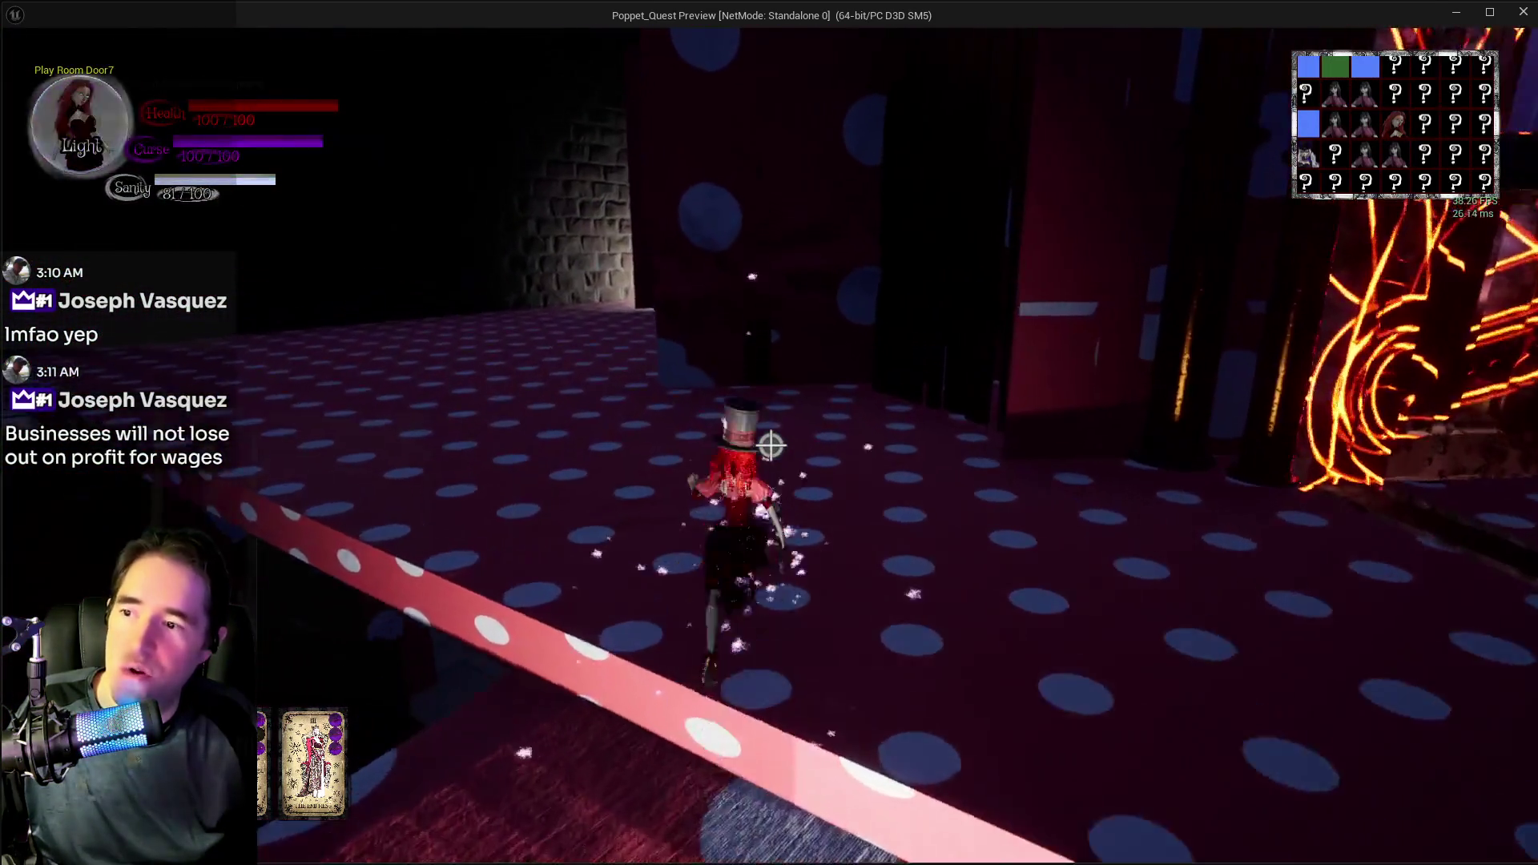
key("w")
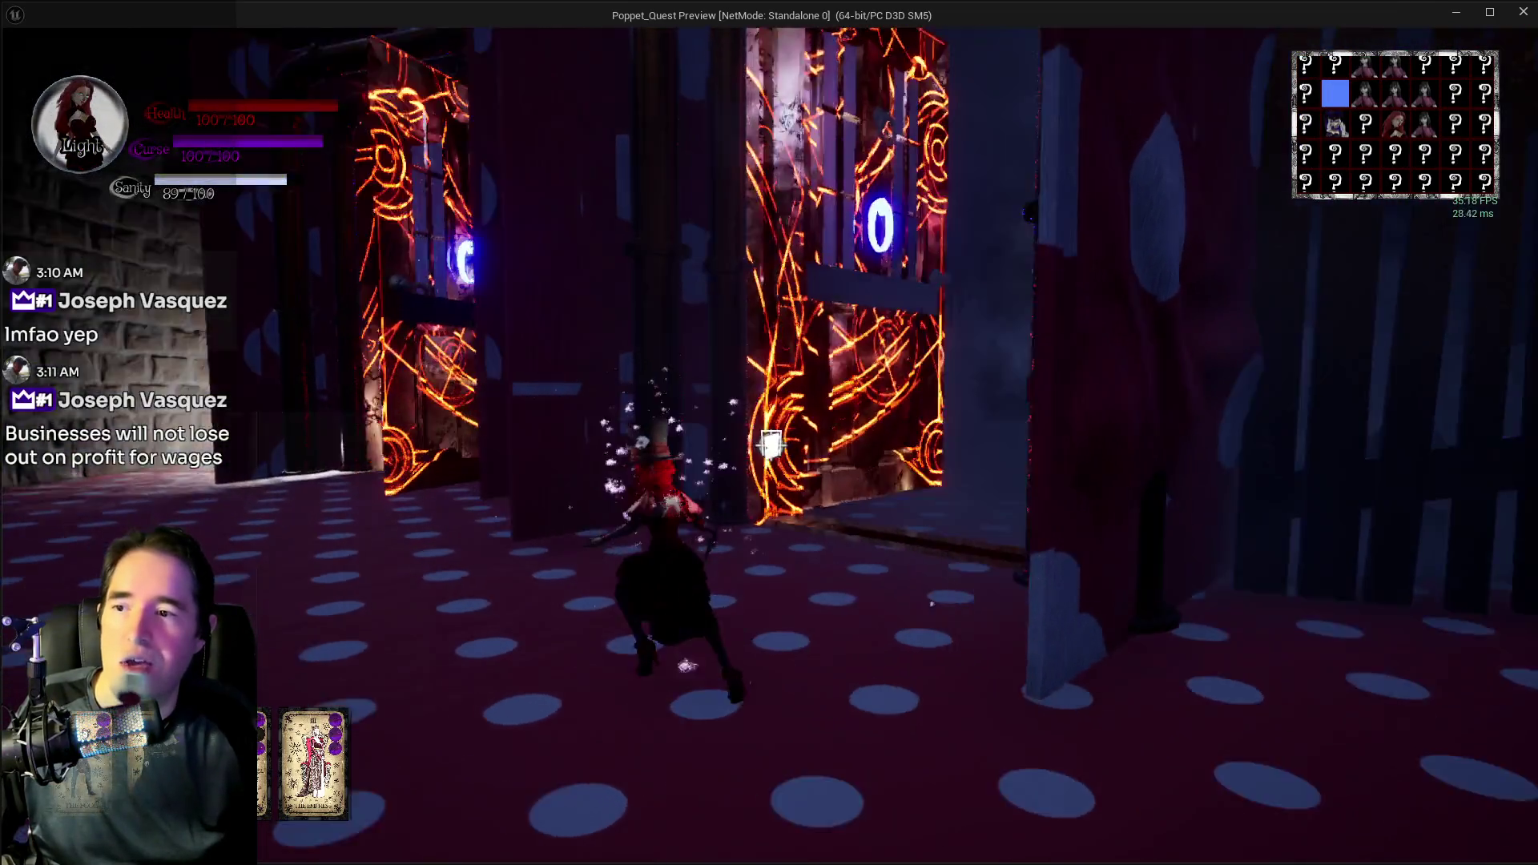
key("w")
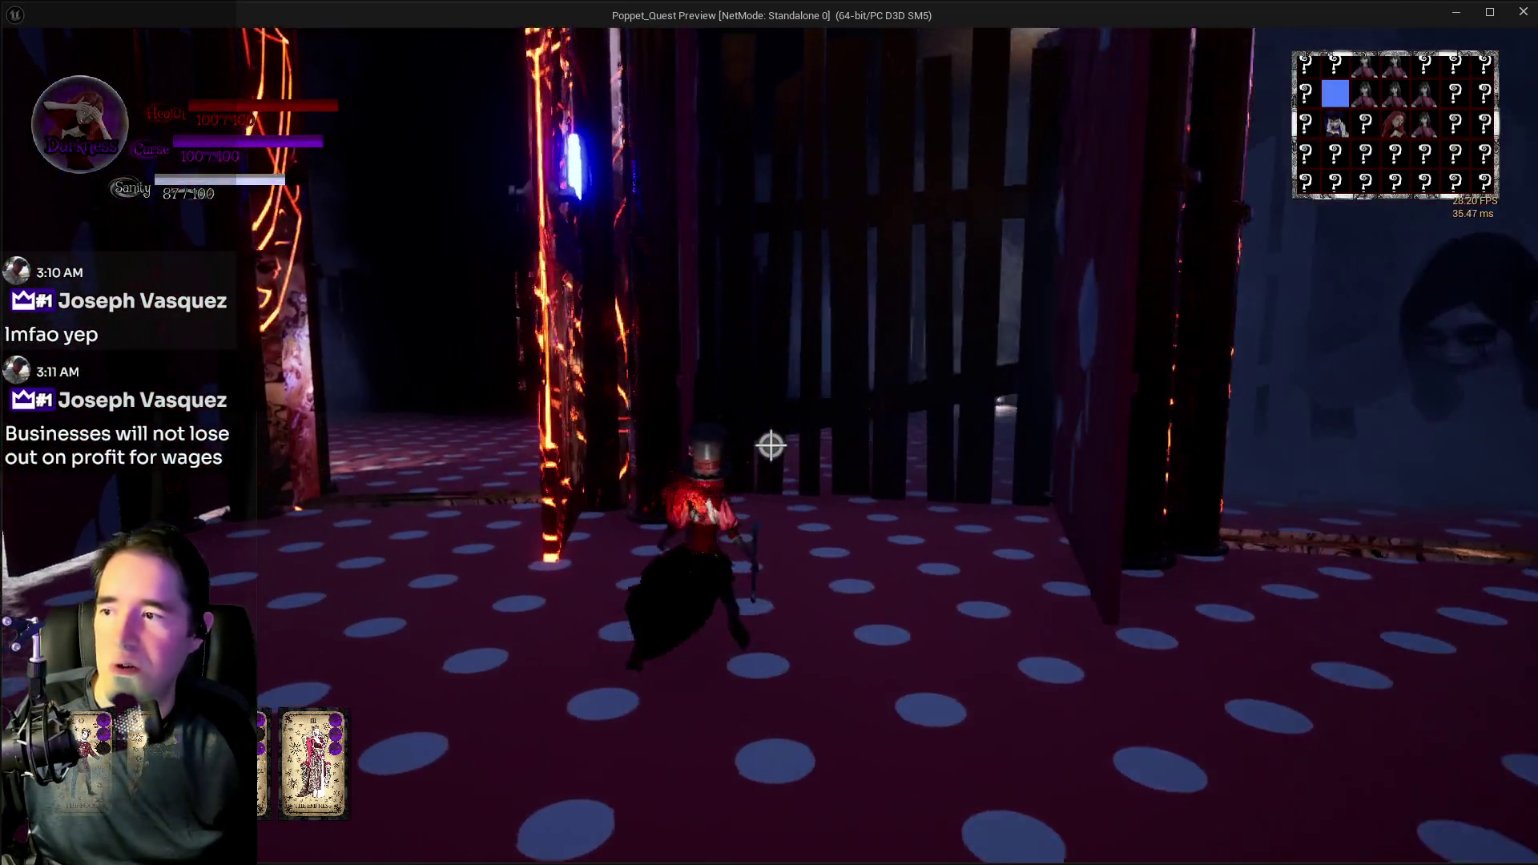
key("w")
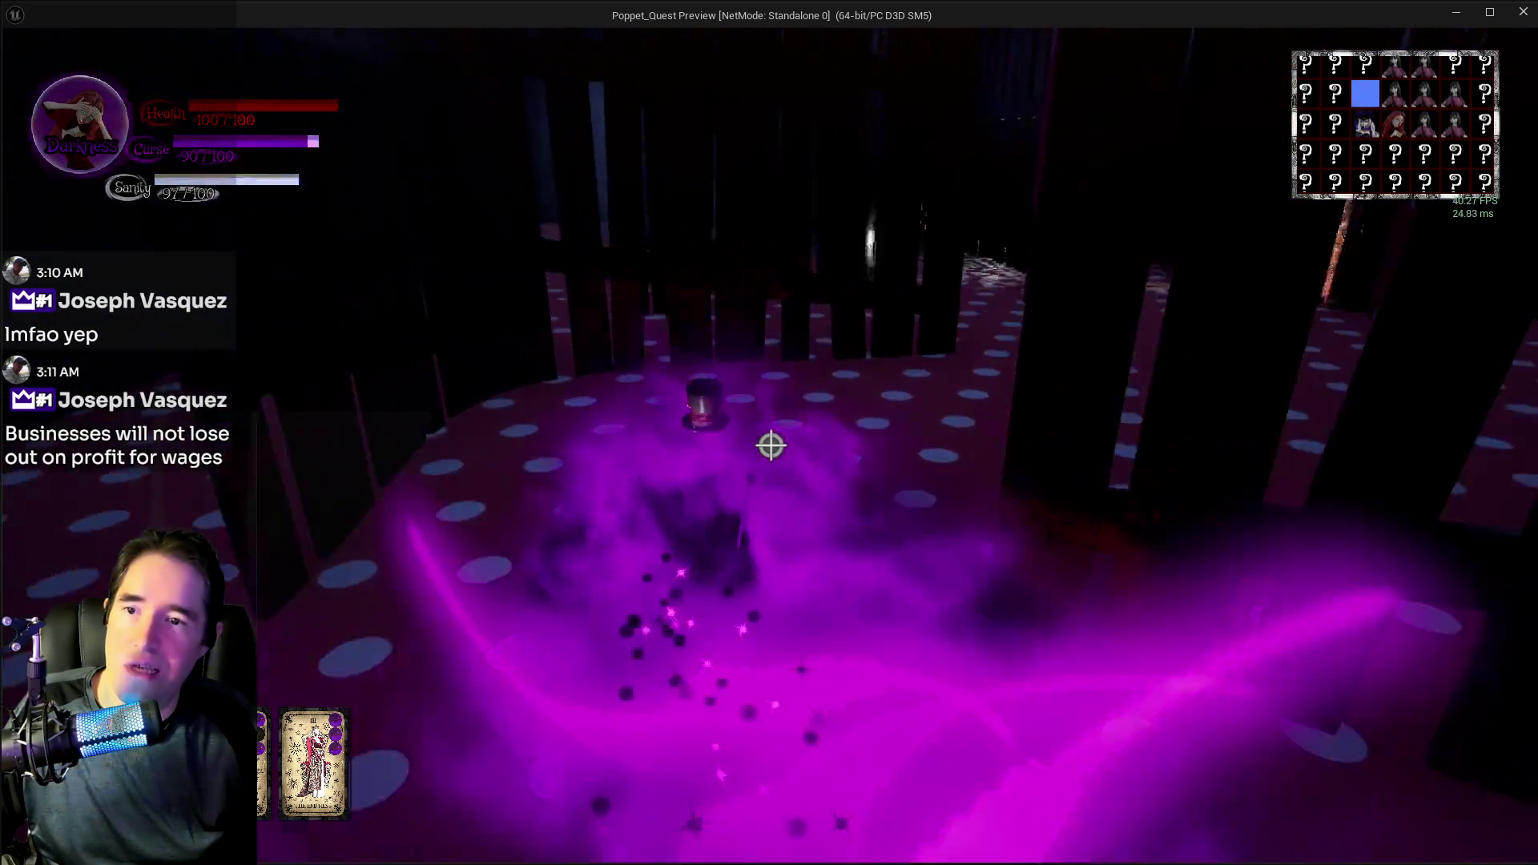
key("w")
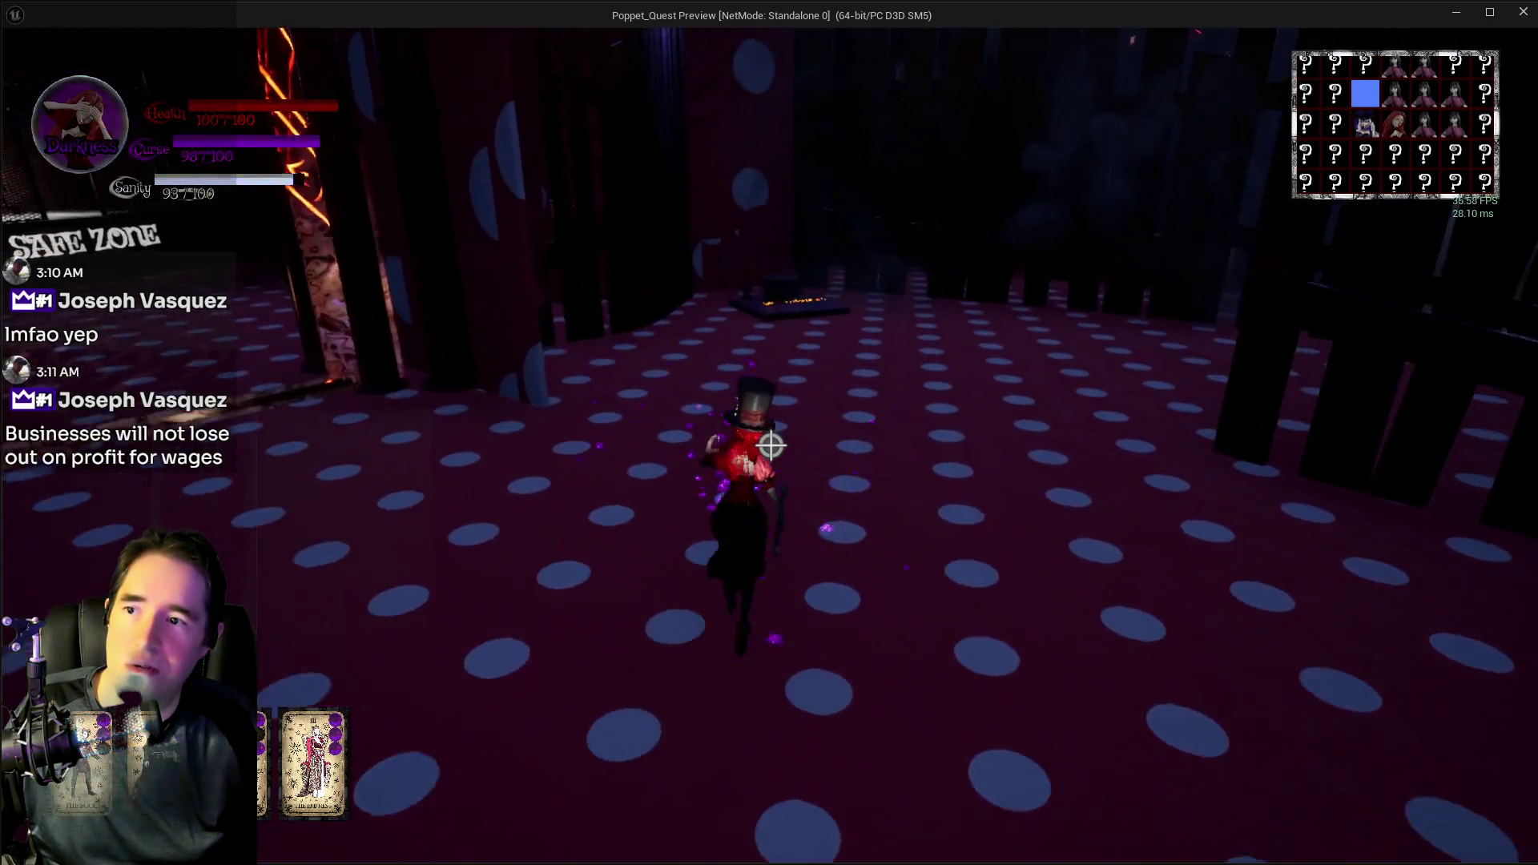
- Walk over the Door Control 1 pedestal and on through the dark polka-dot room
key("w")
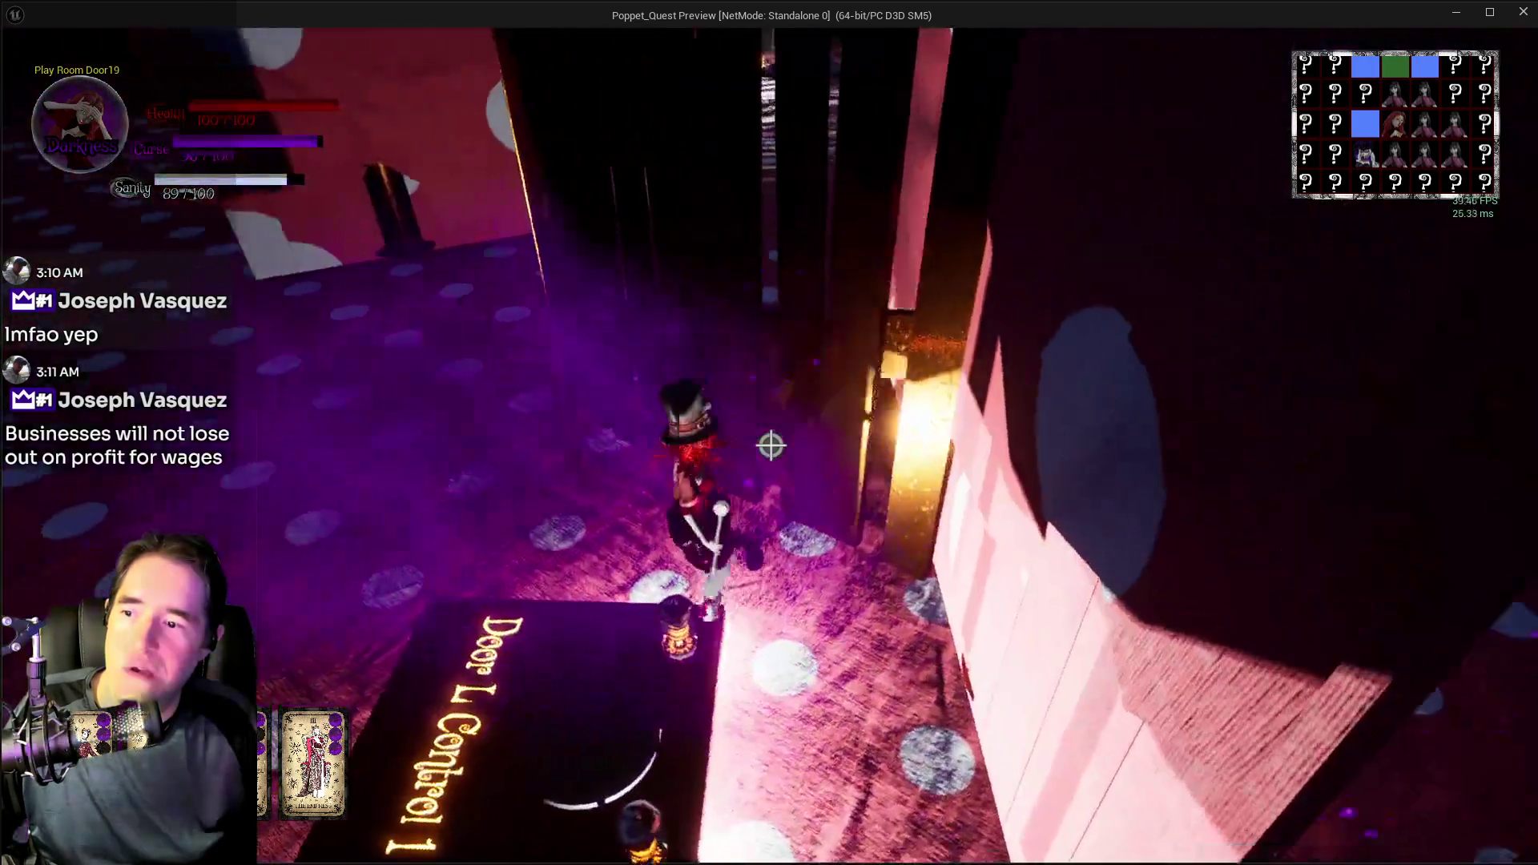
key("w")
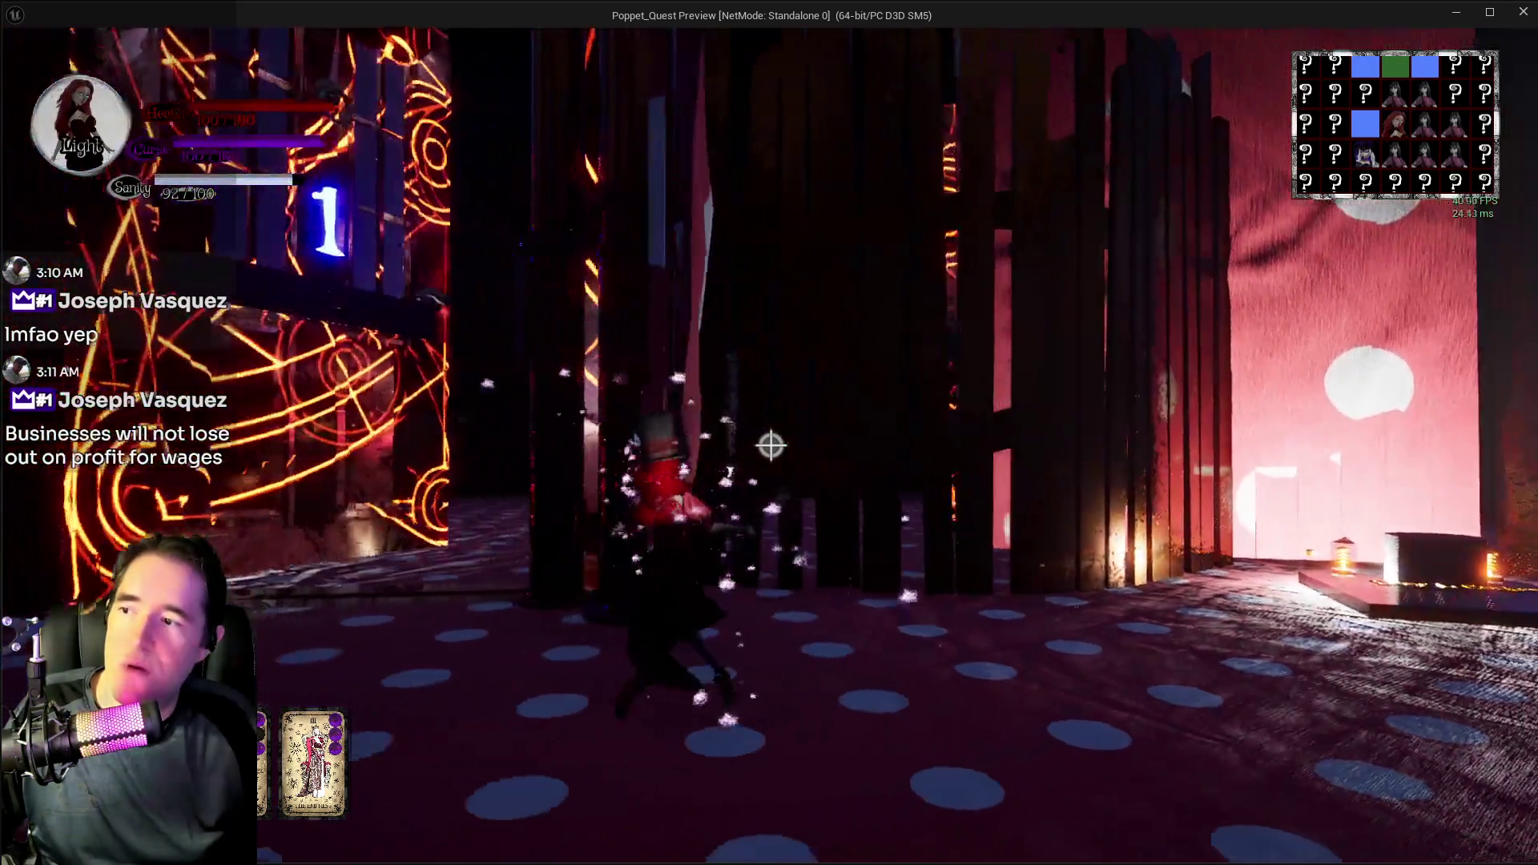
key("w")
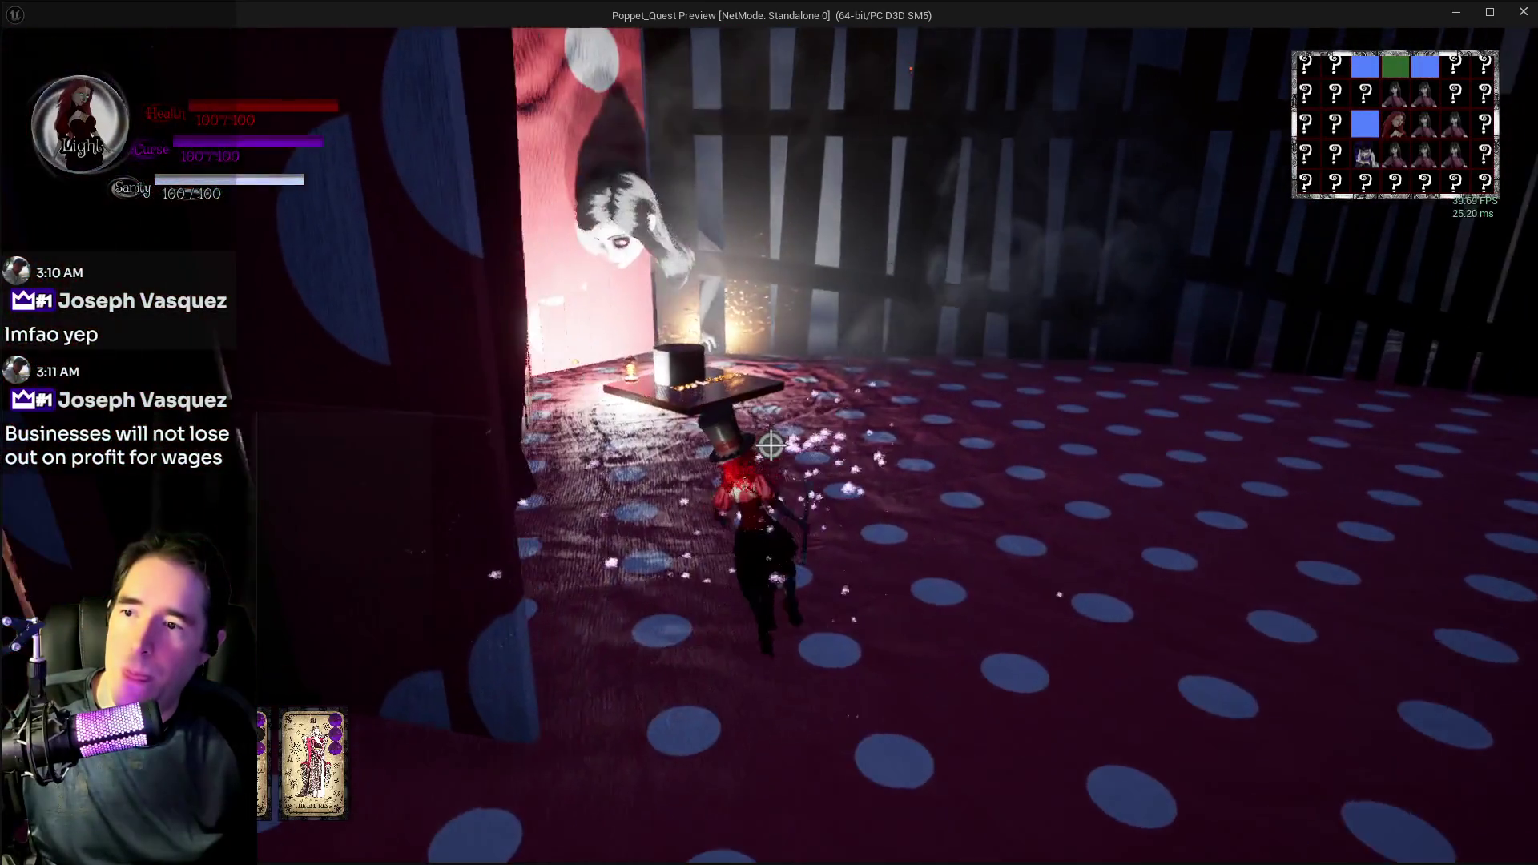
key("w")
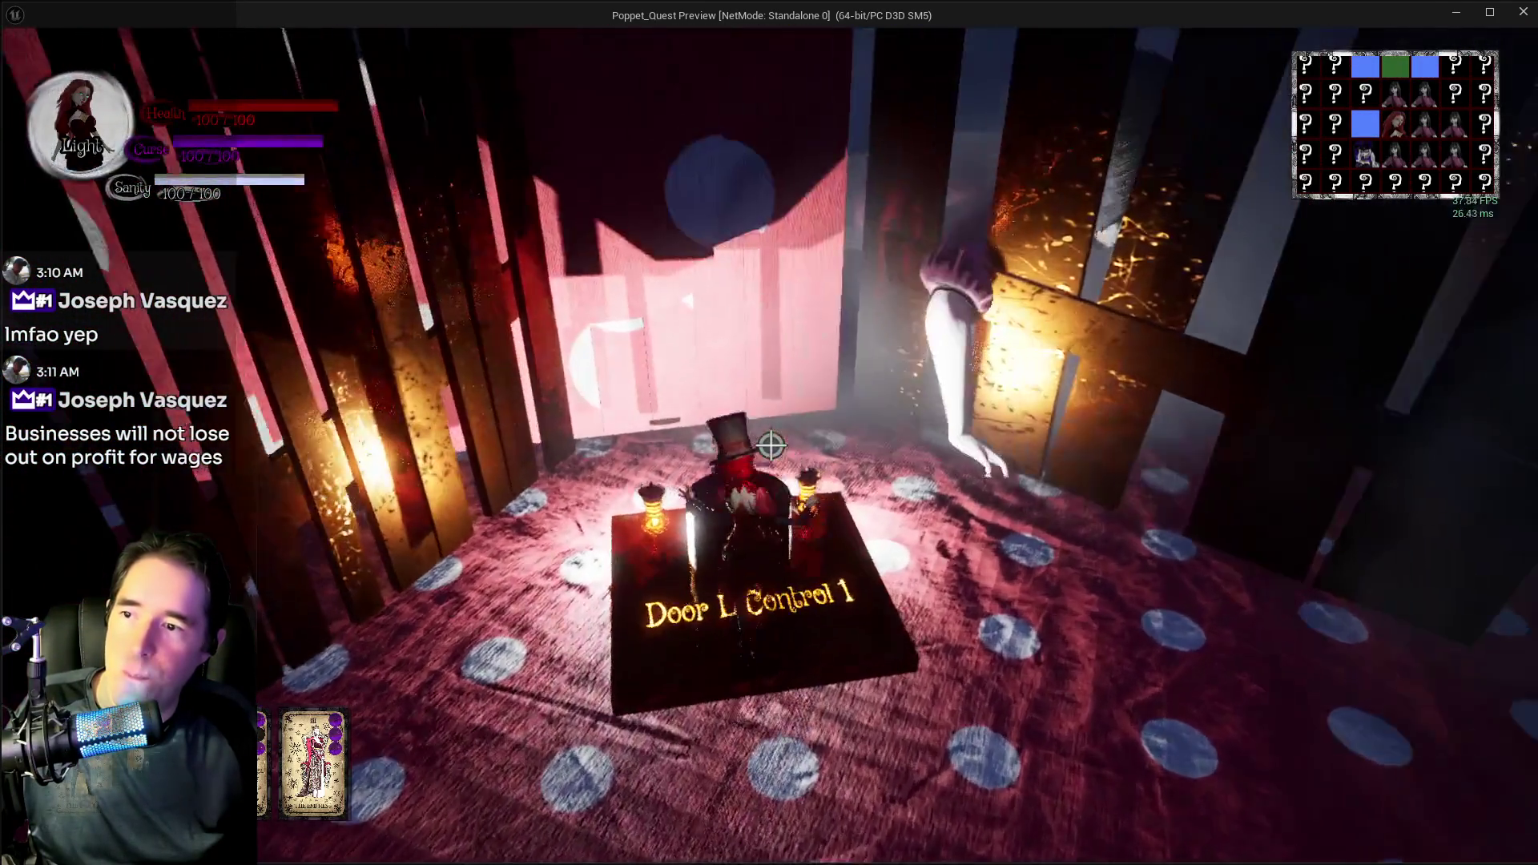
key("w")
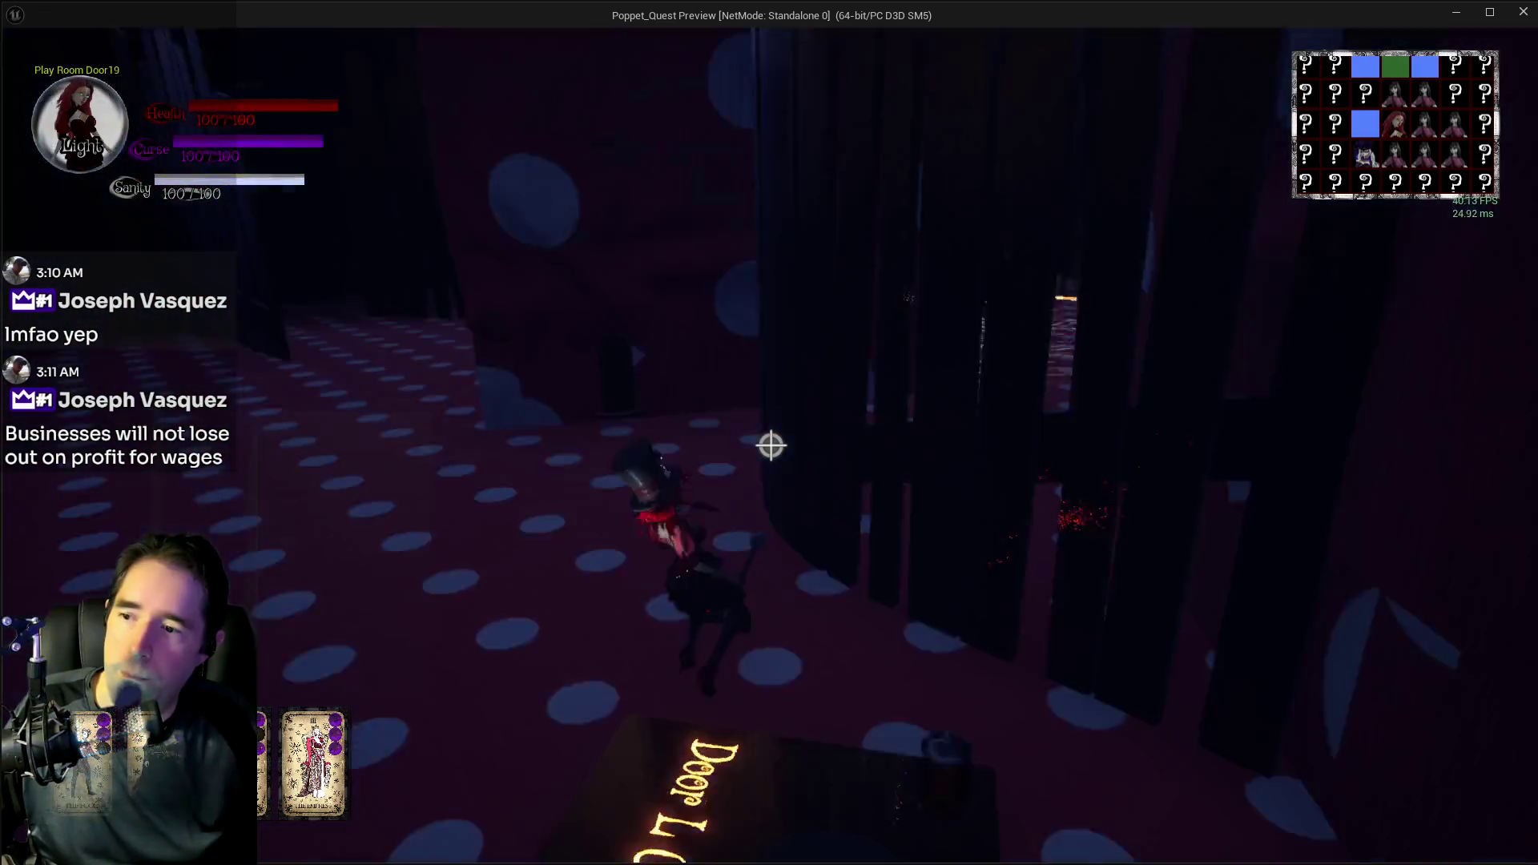
key("w")
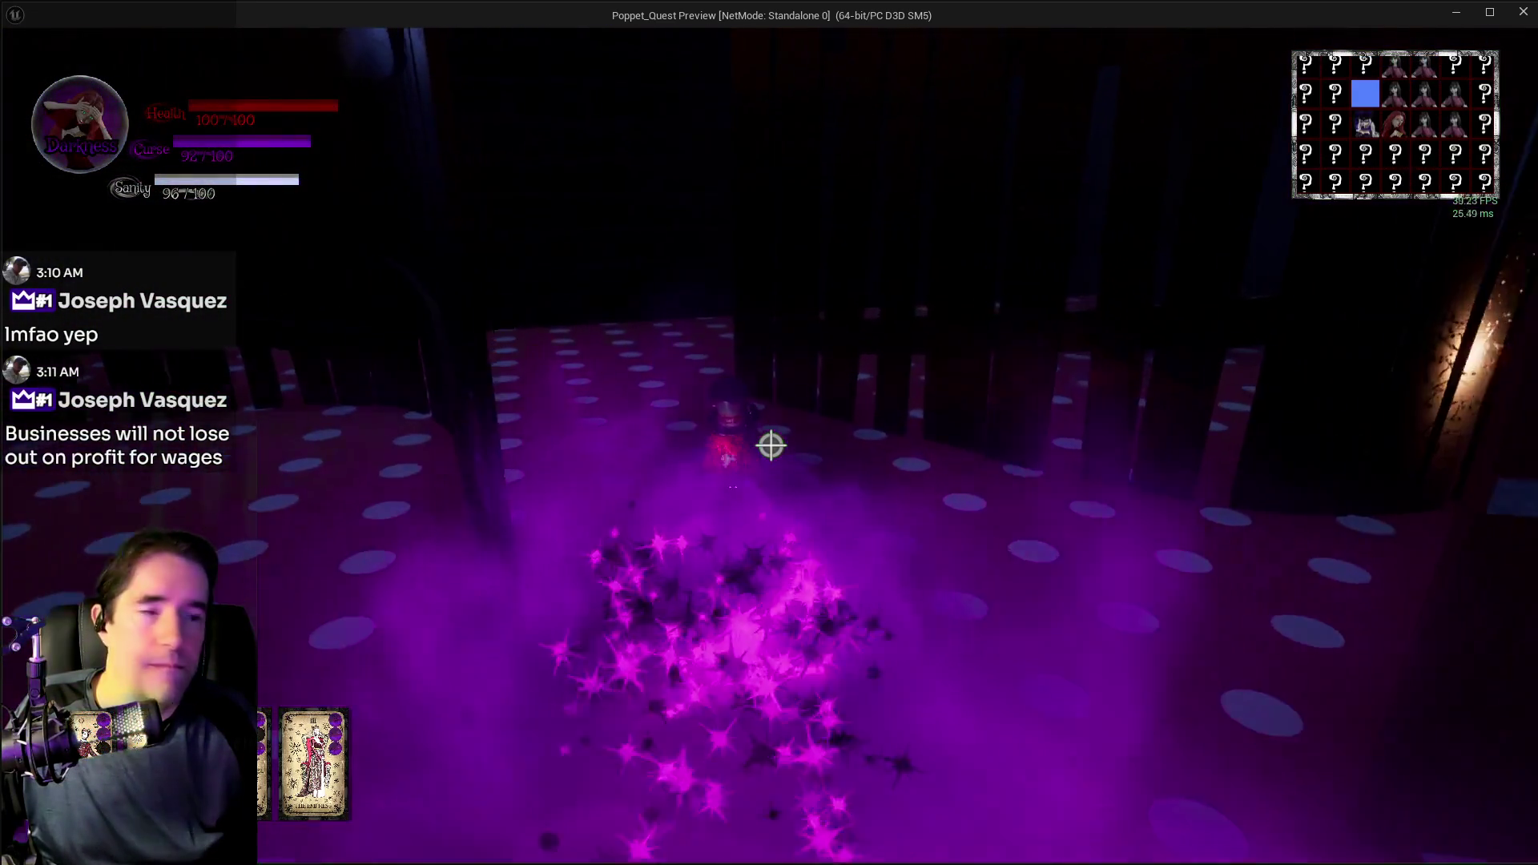
key("w")
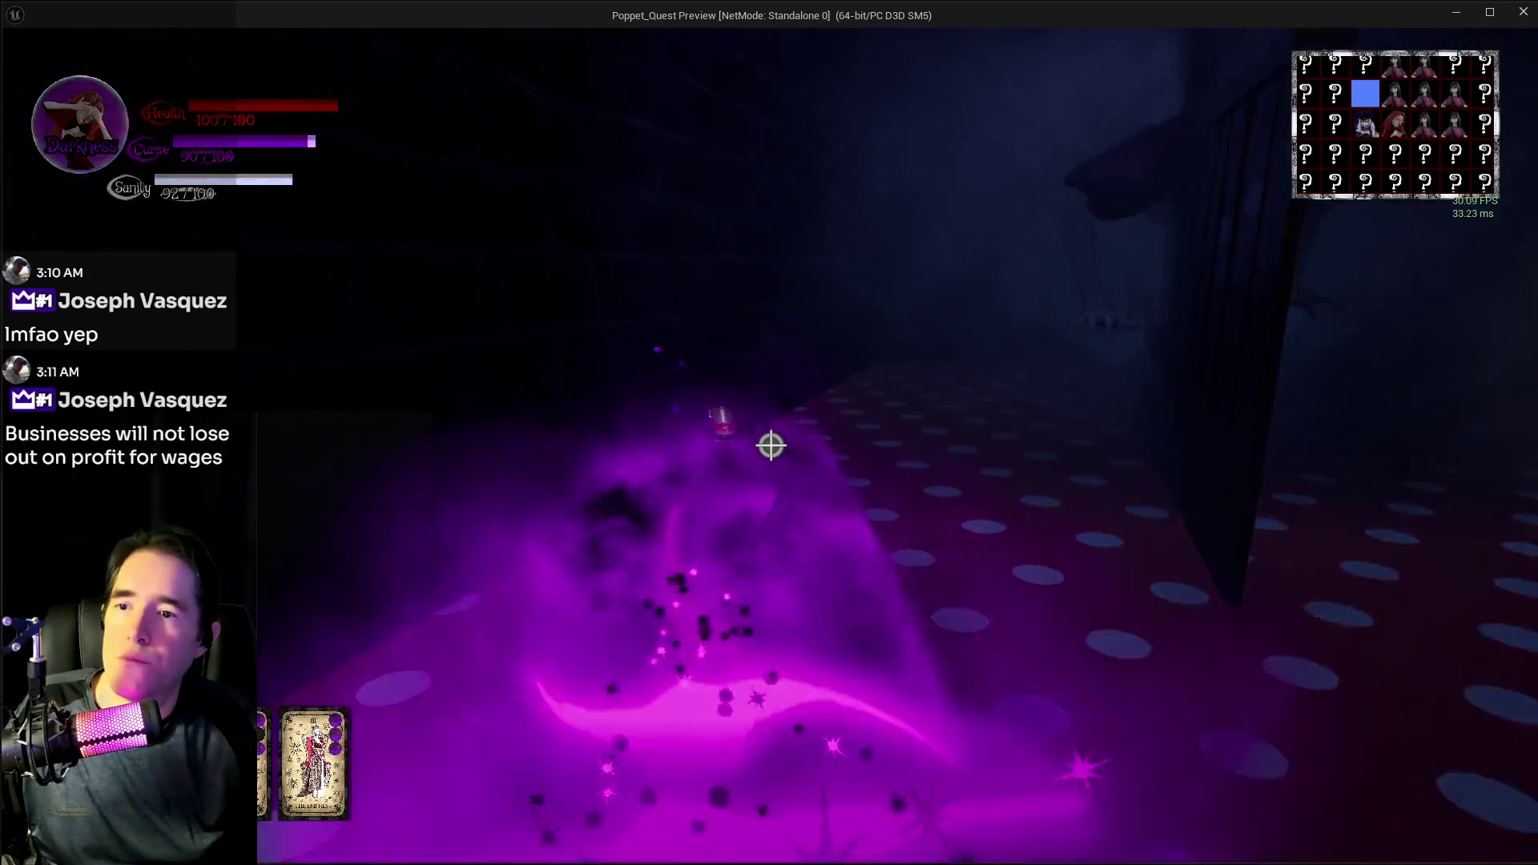
key("w")
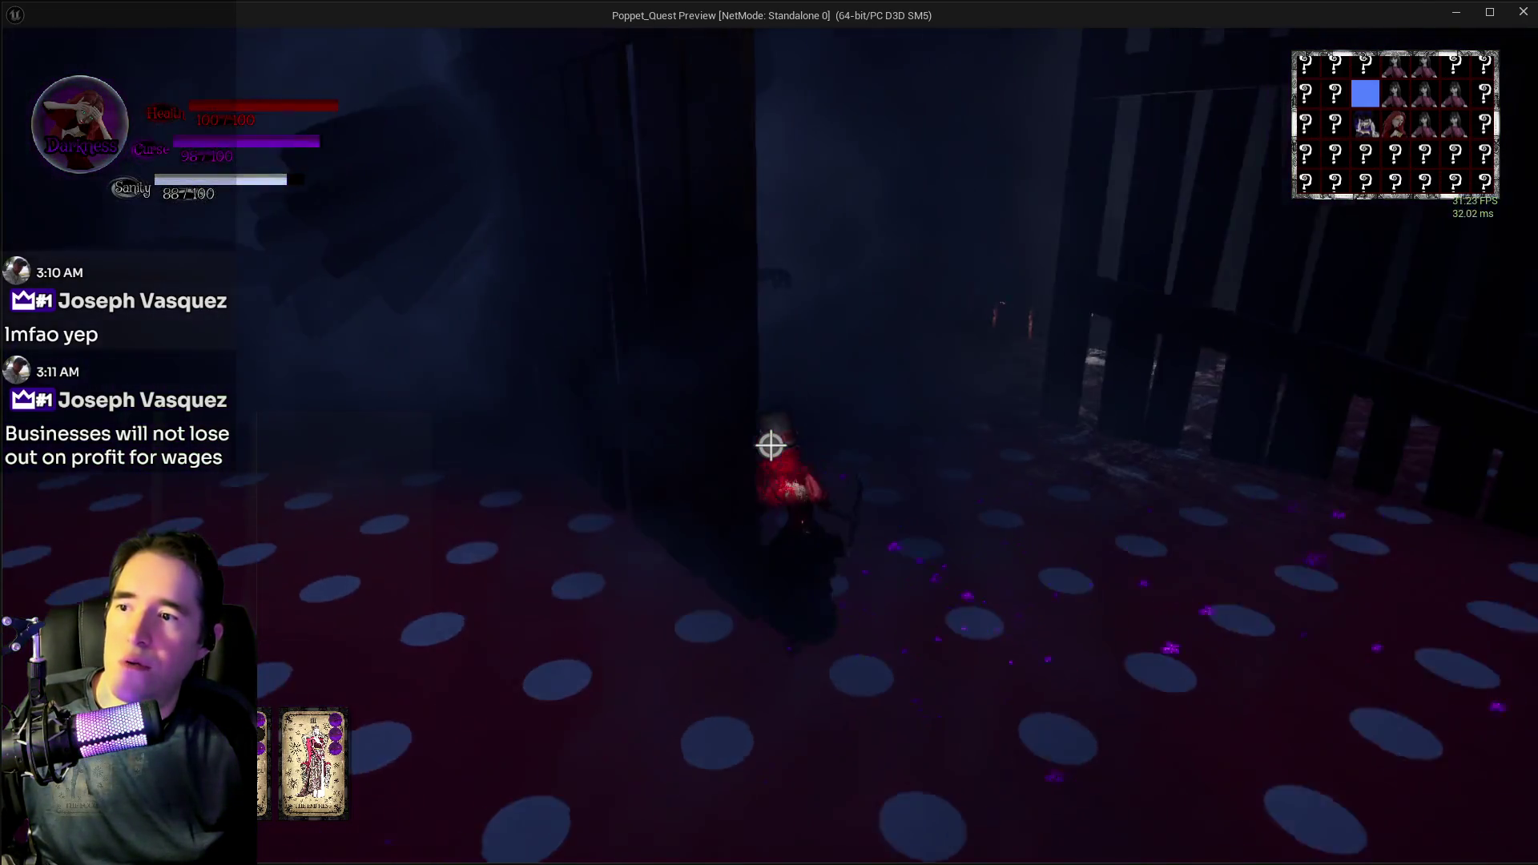
key("w")
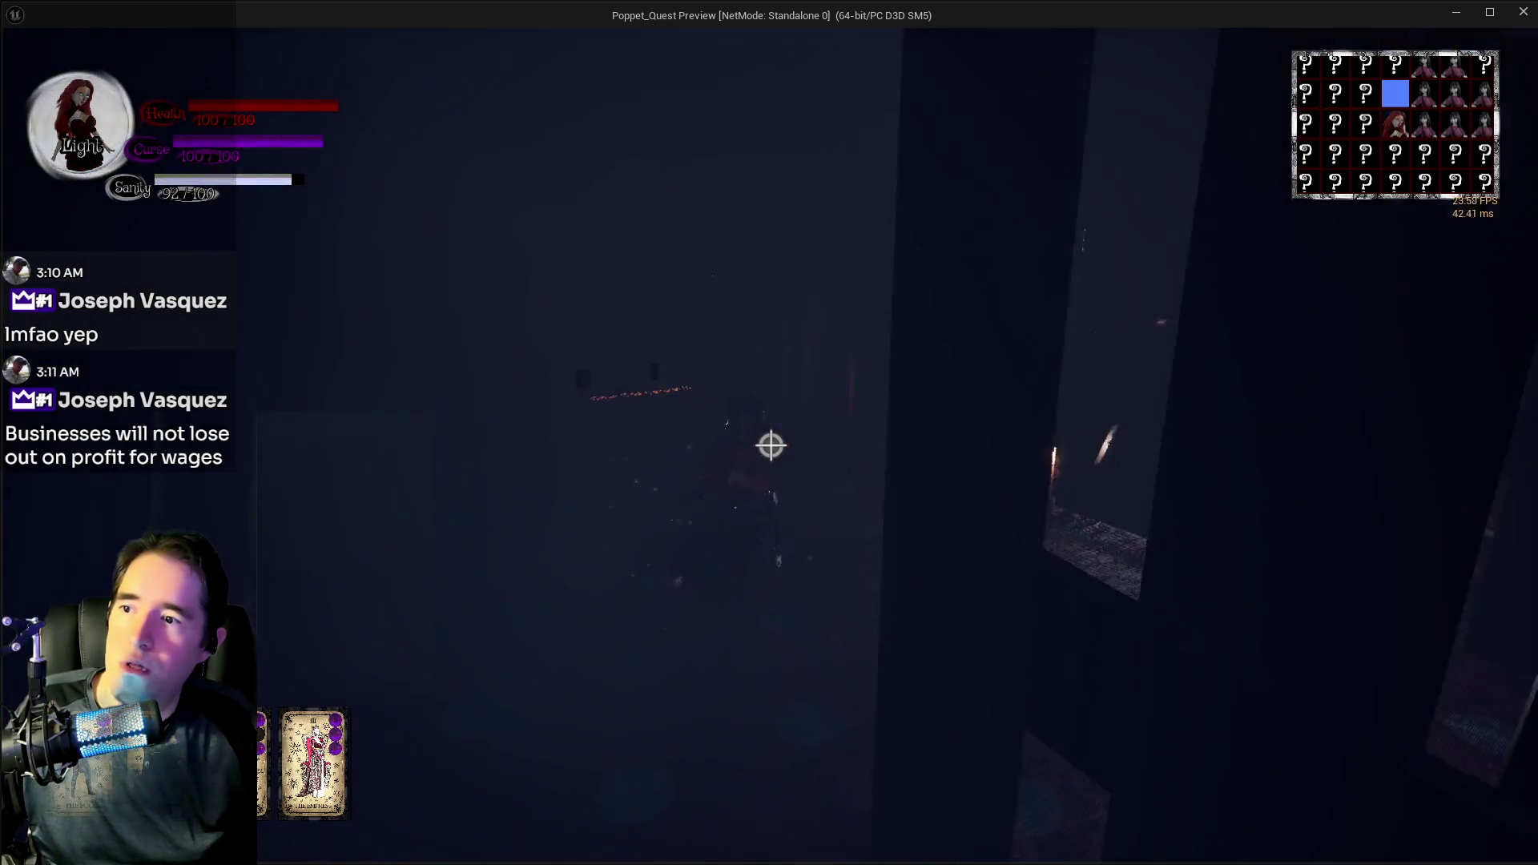
- Cross the lit play room and foggy corridor, casting purple magic down the polka-dot corridor
key("w")
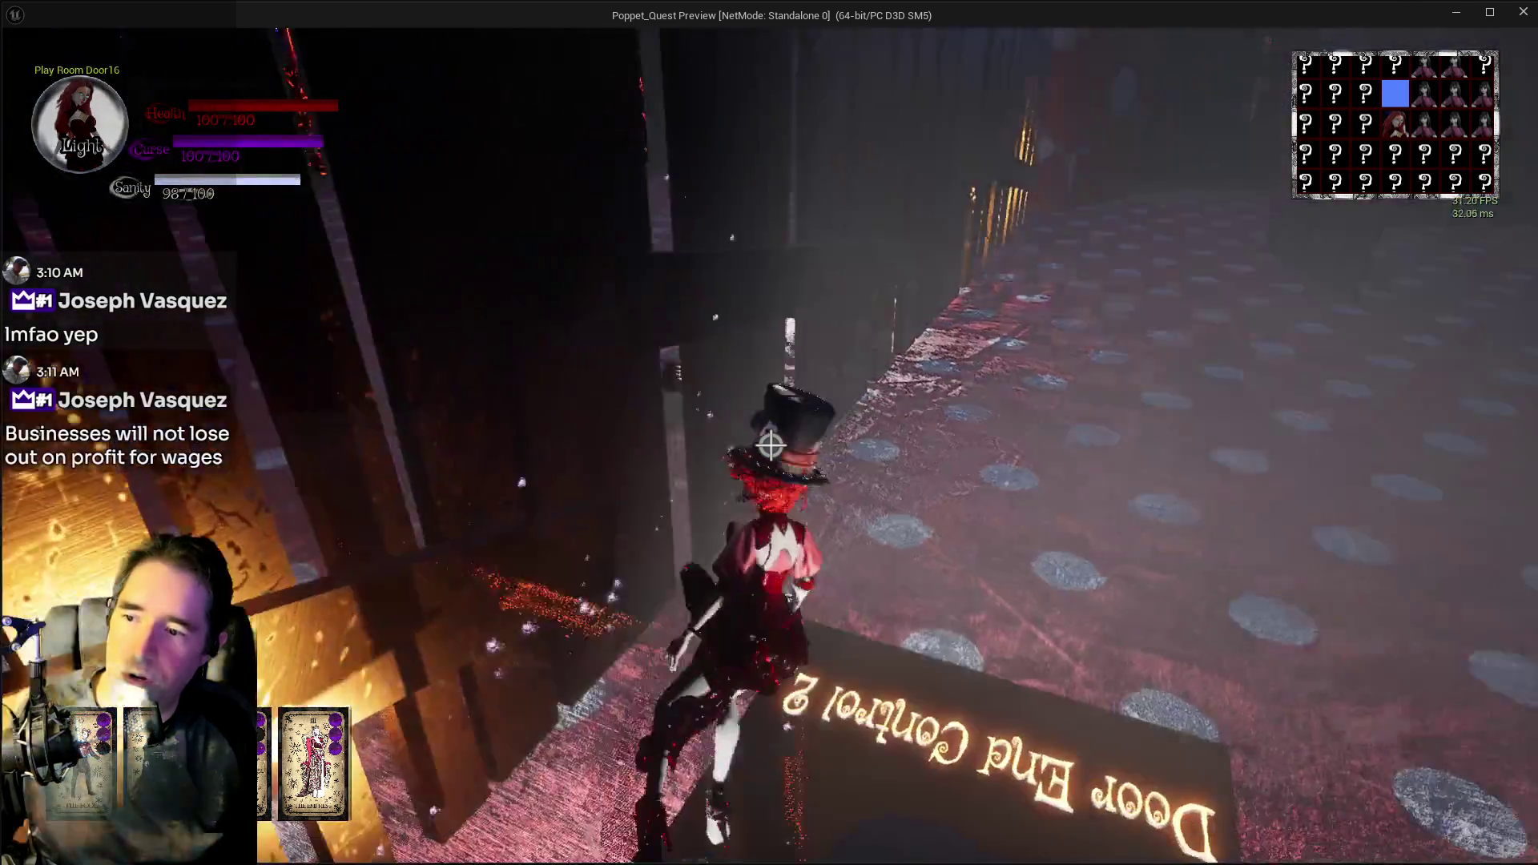
key("w")
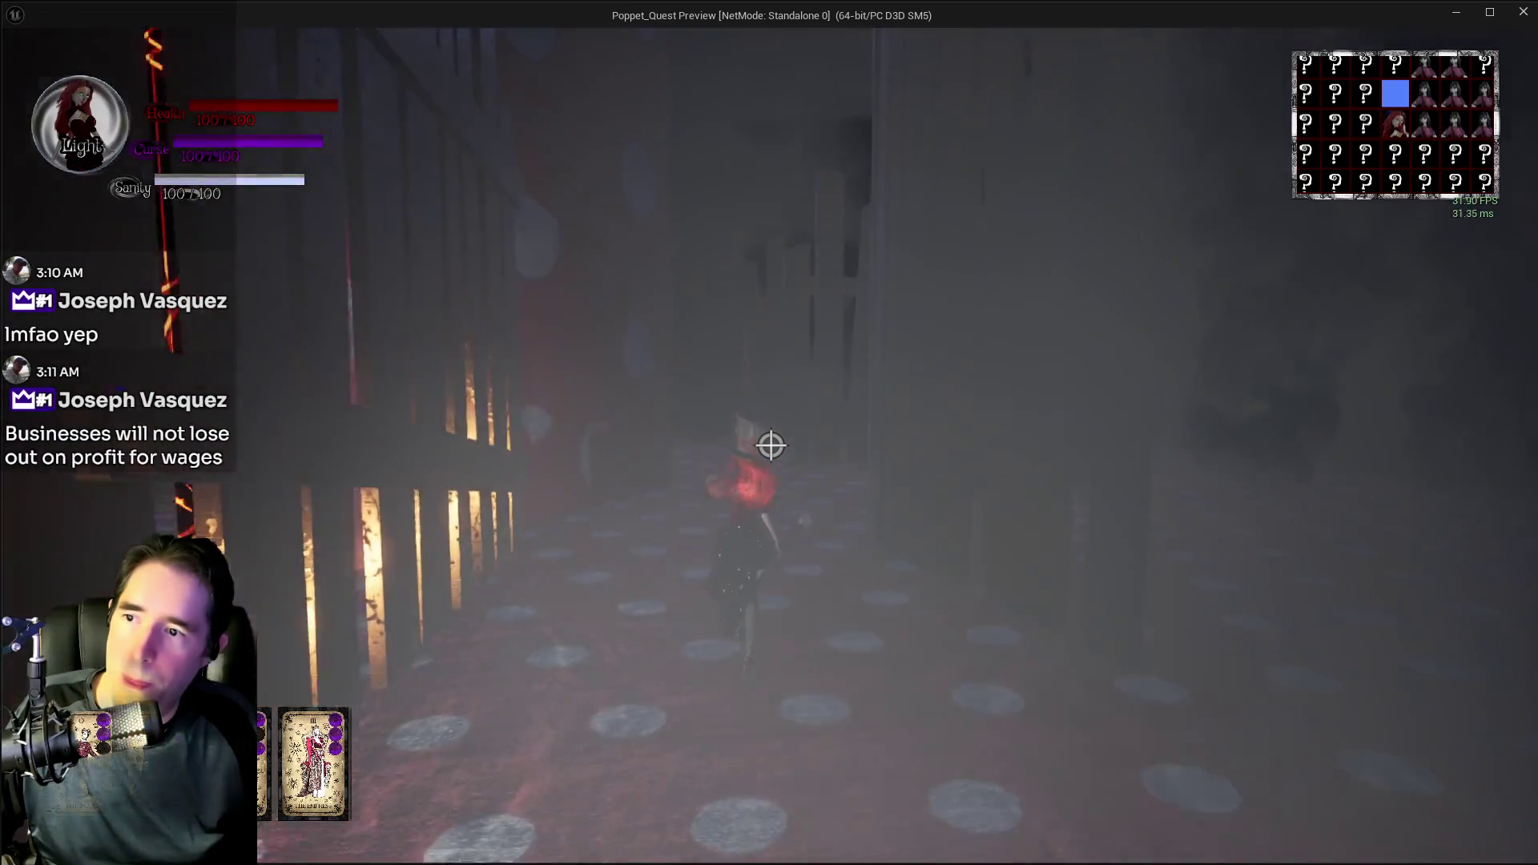
key("w")
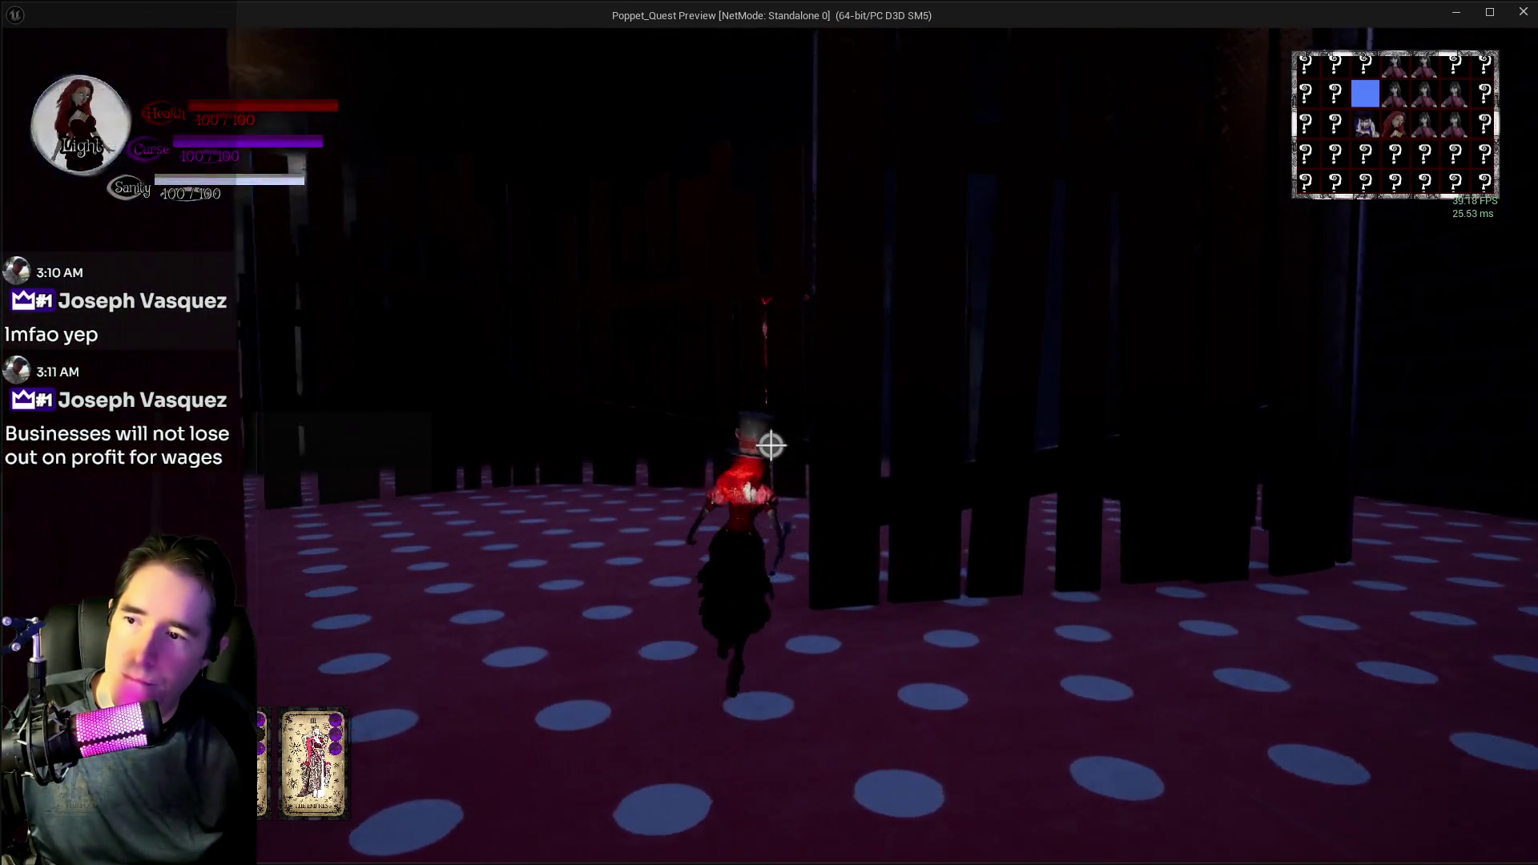
key("w")
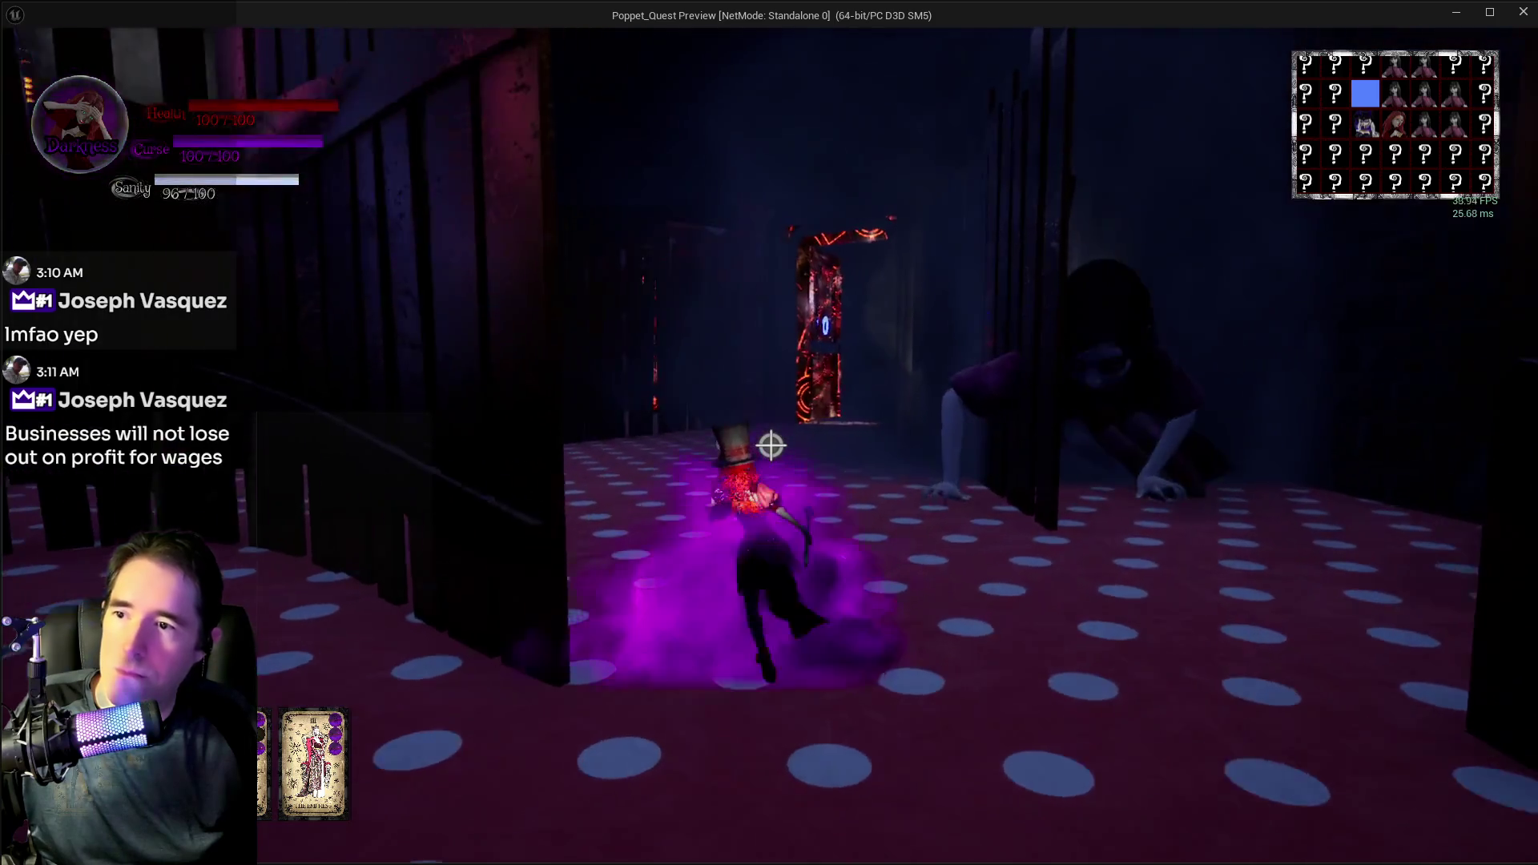
left_click(770, 445)
key("w")
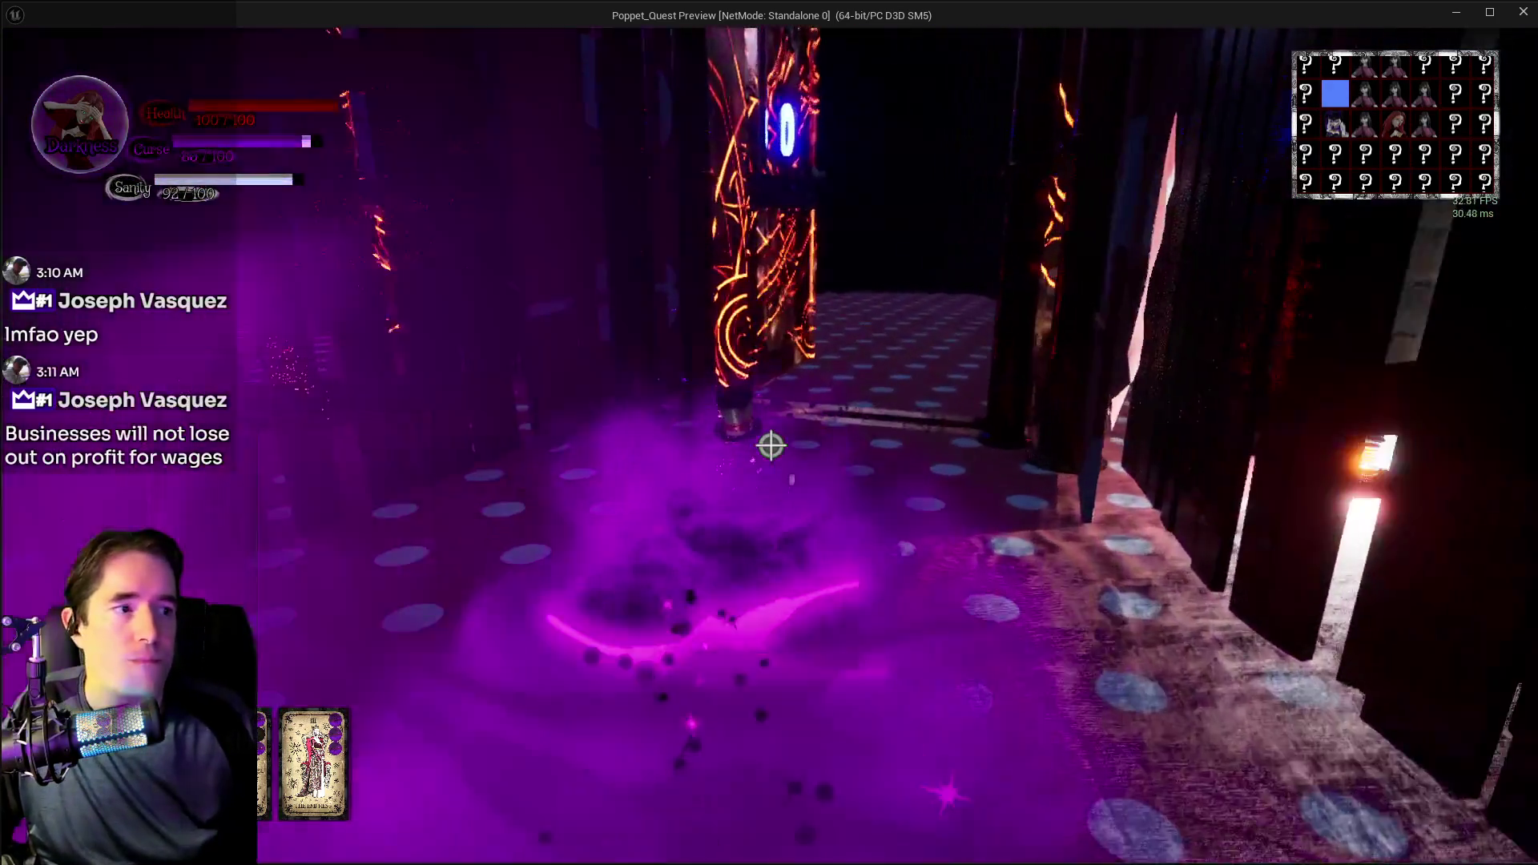
key("w")
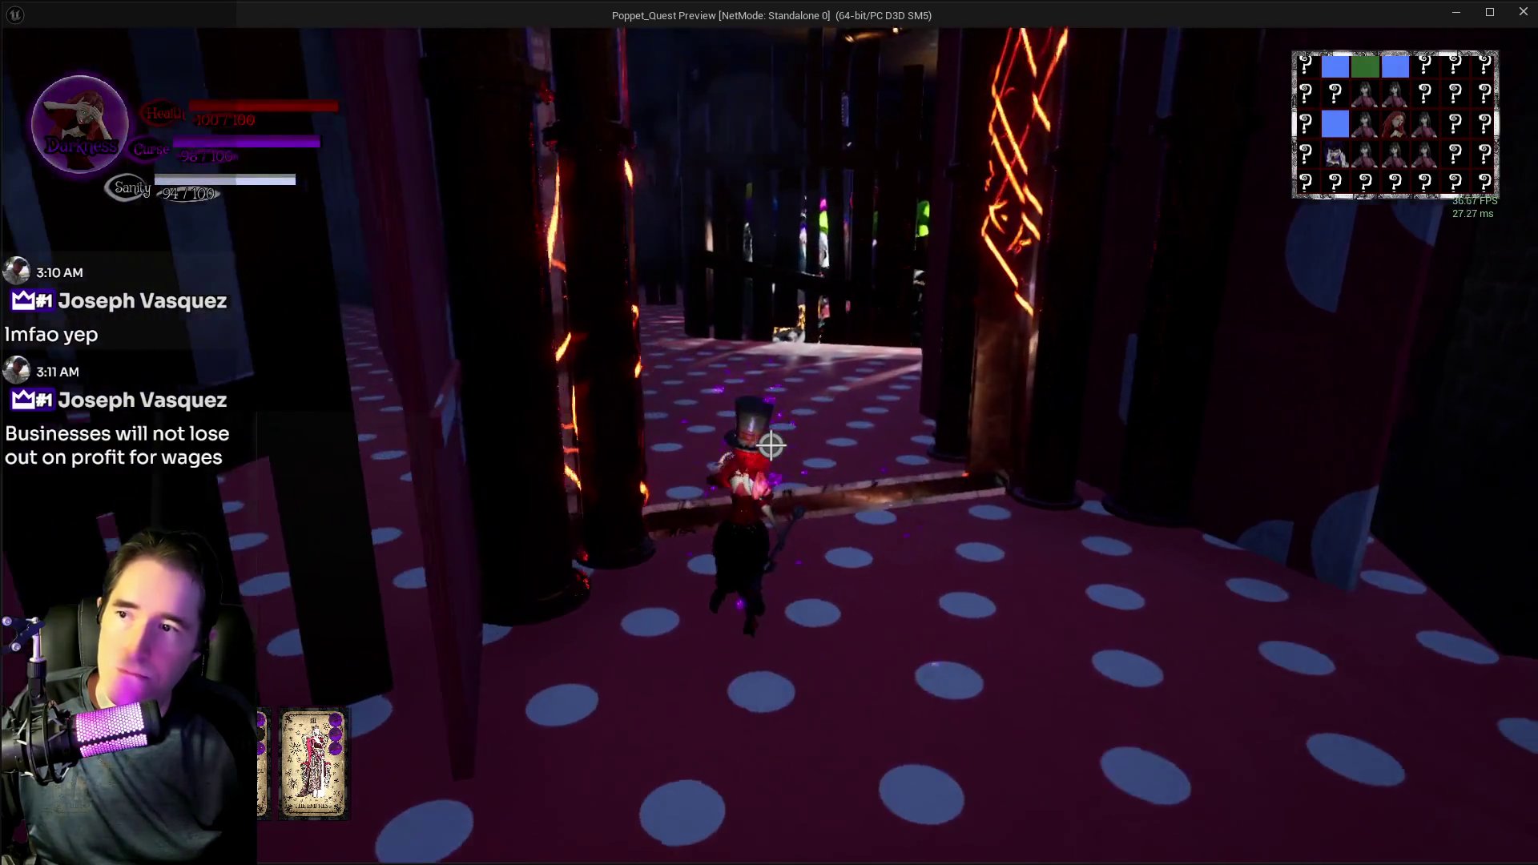
left_click(770, 445)
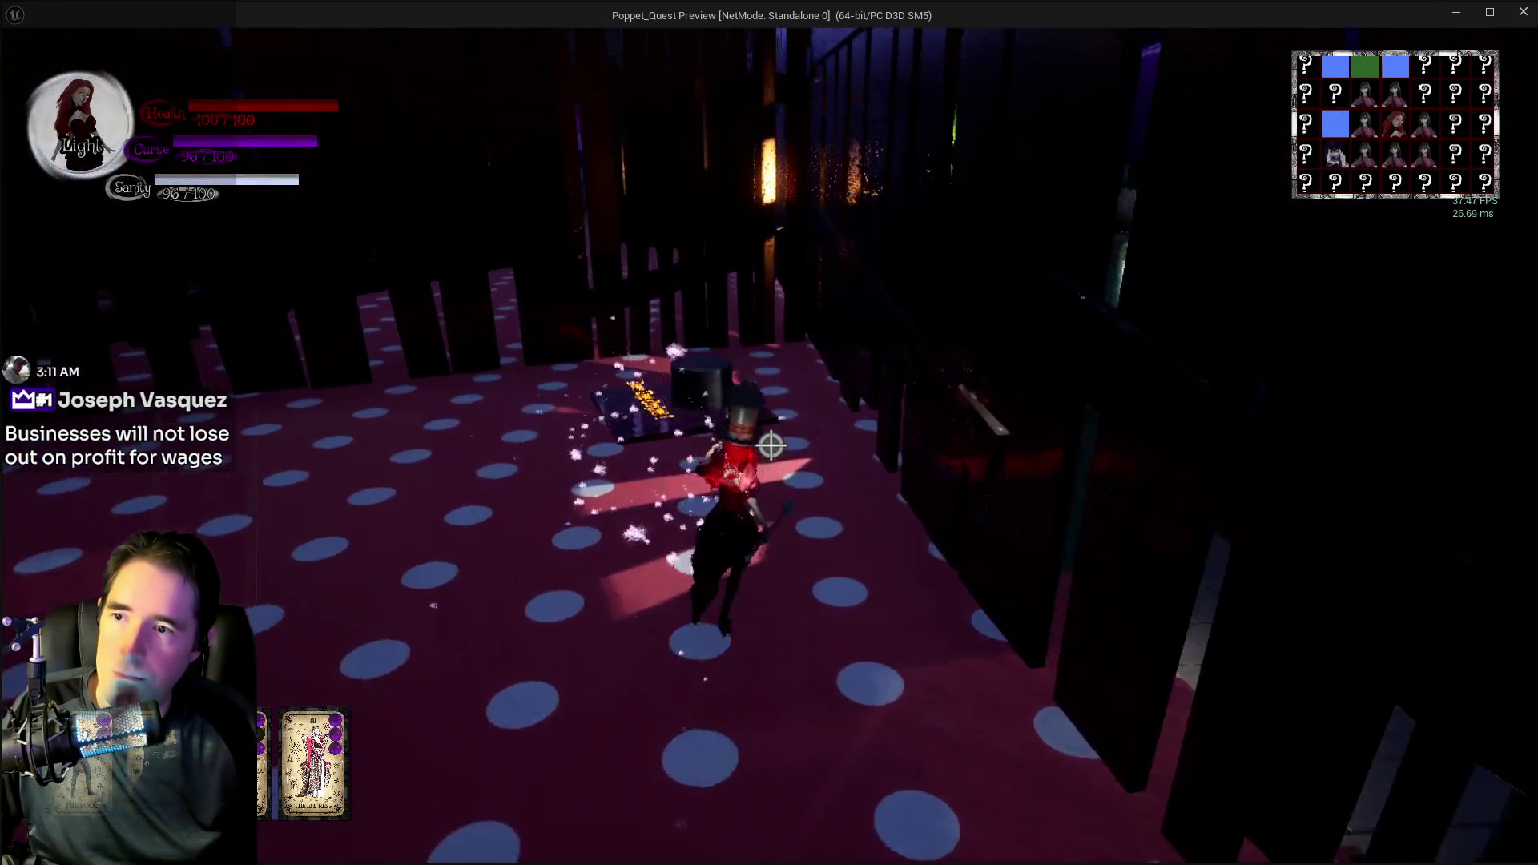
- Walk through Play Room Door16, past the Hall Of Records Cabinet Key, to the Safe Zone
key("w")
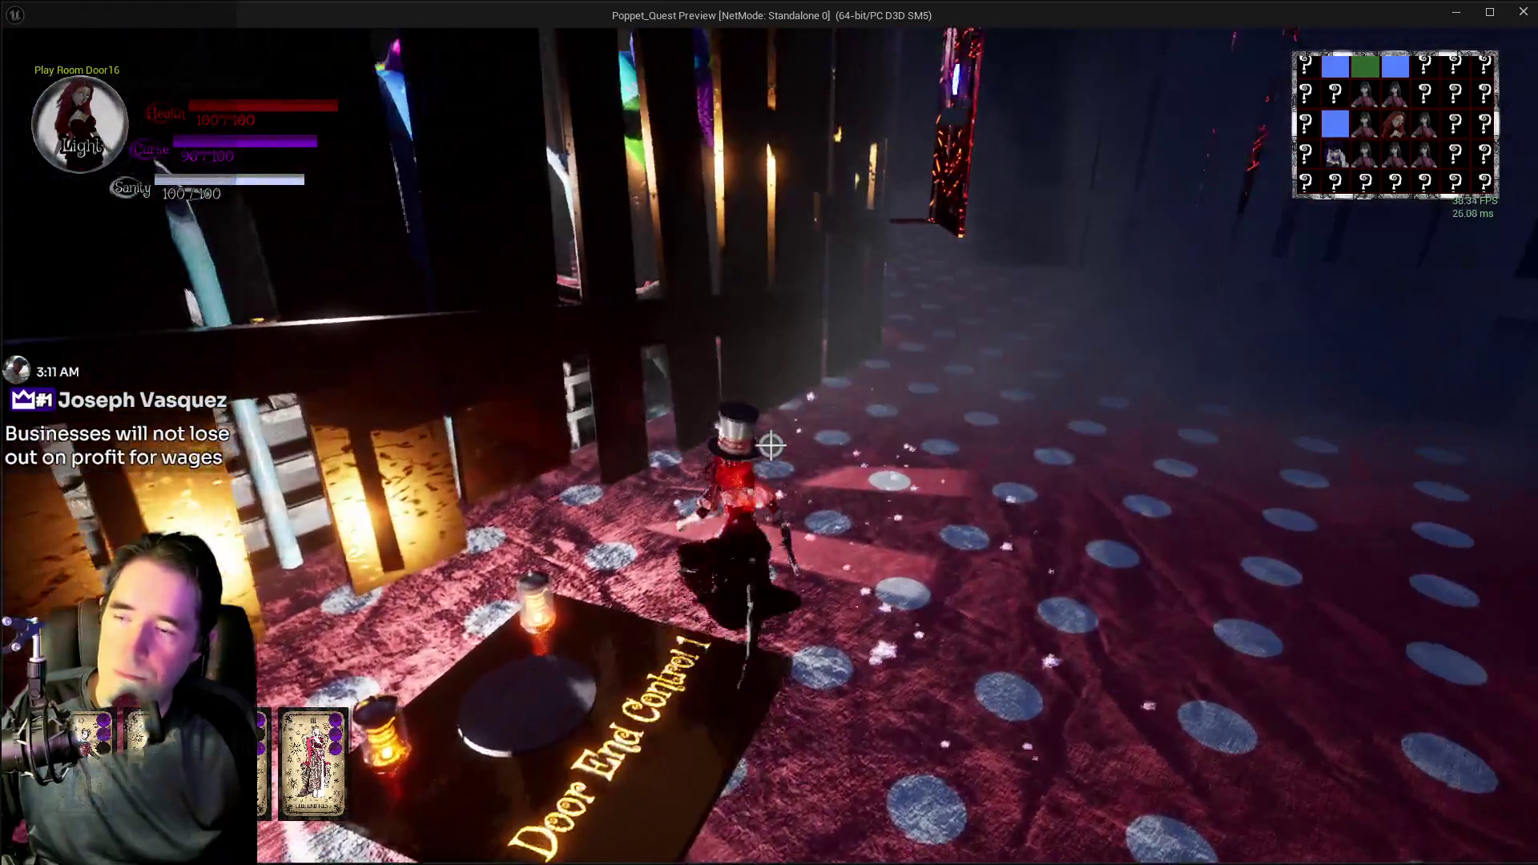
key("w")
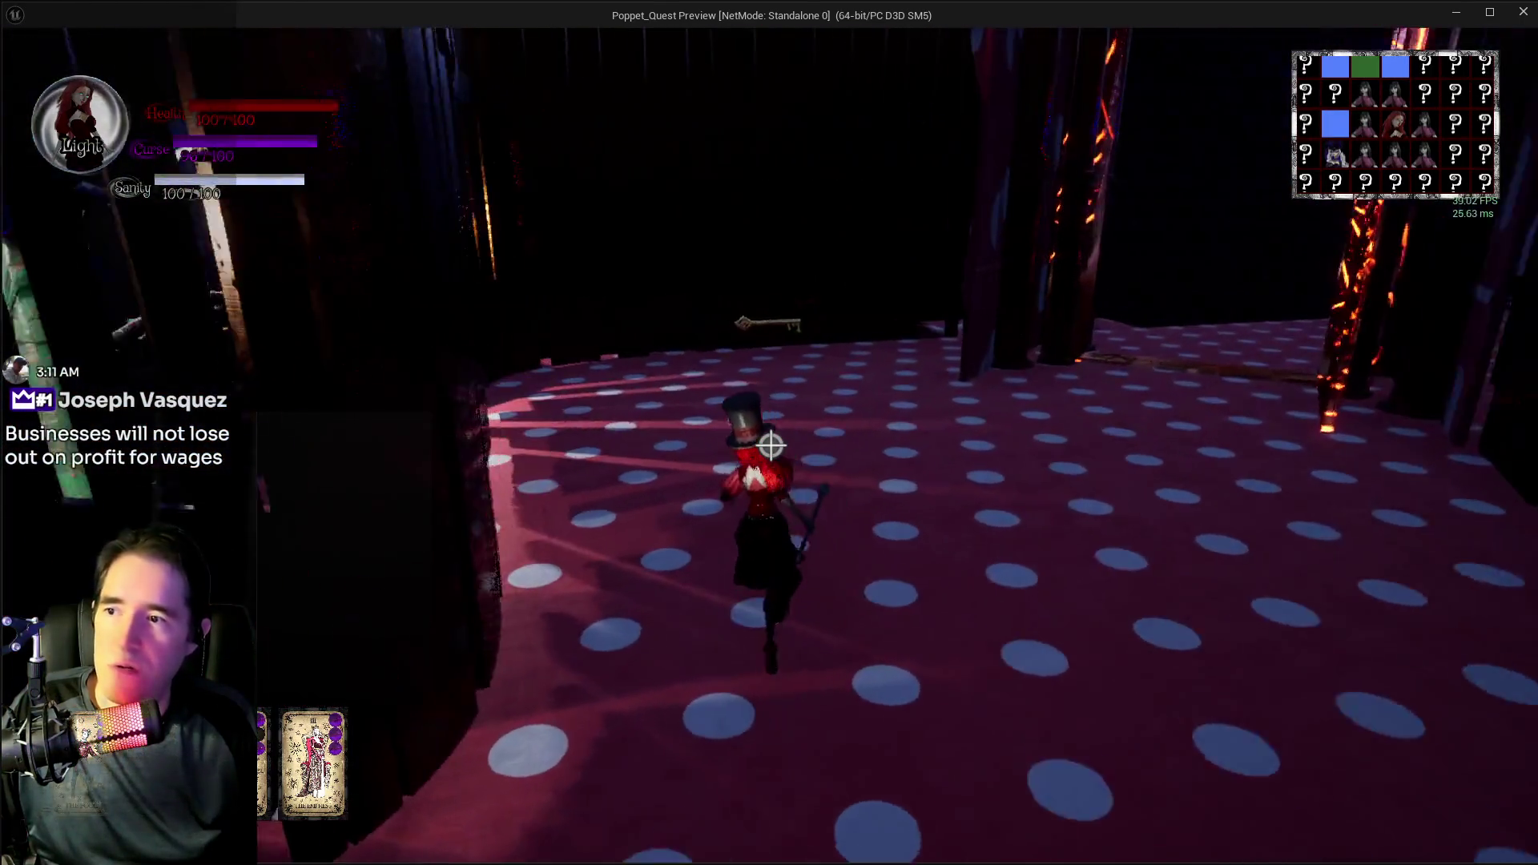
key("w")
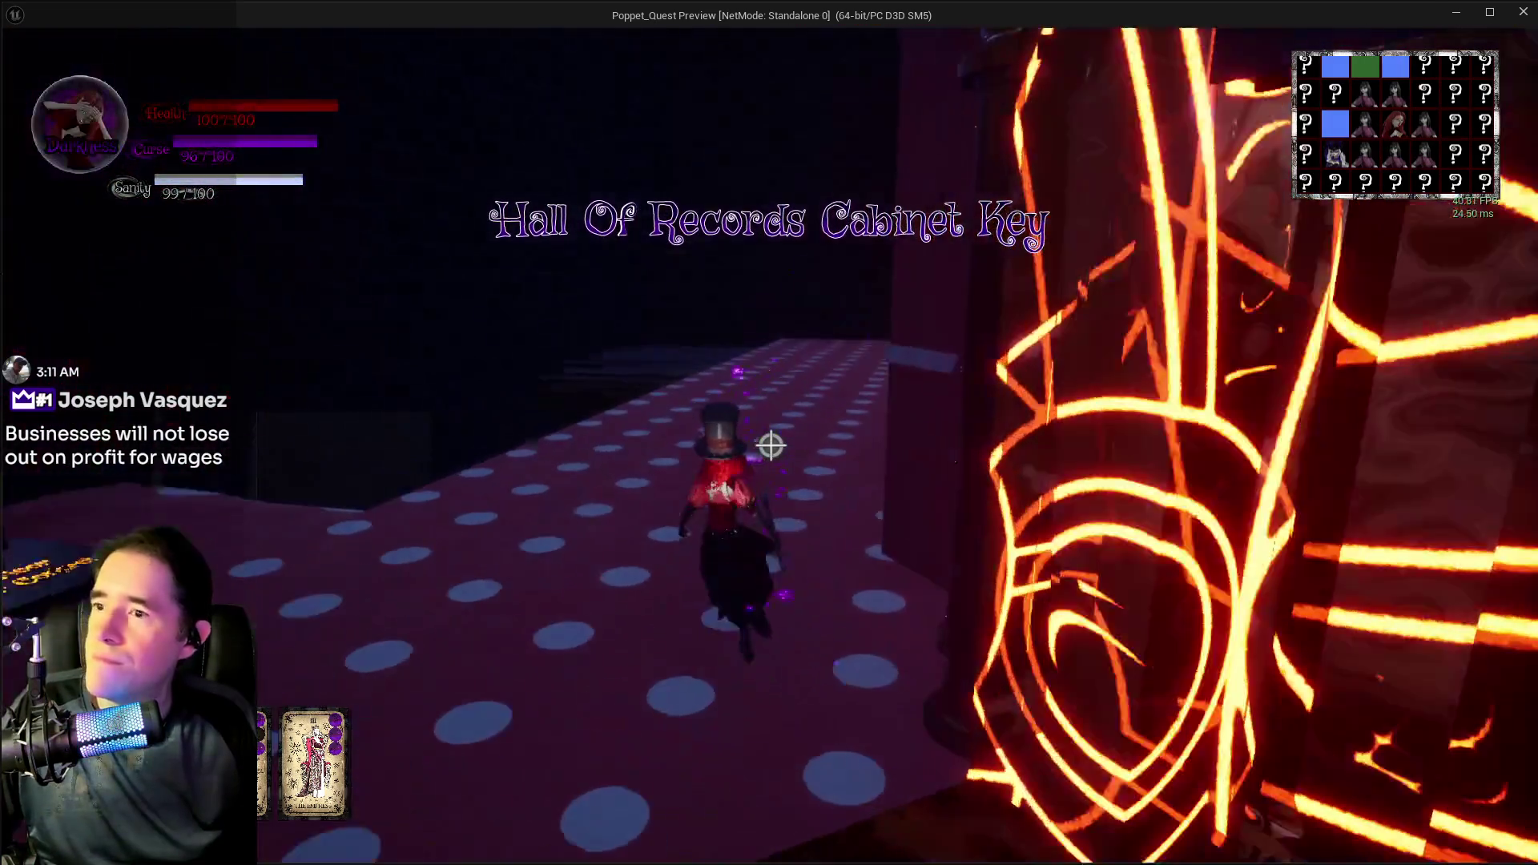
key("w")
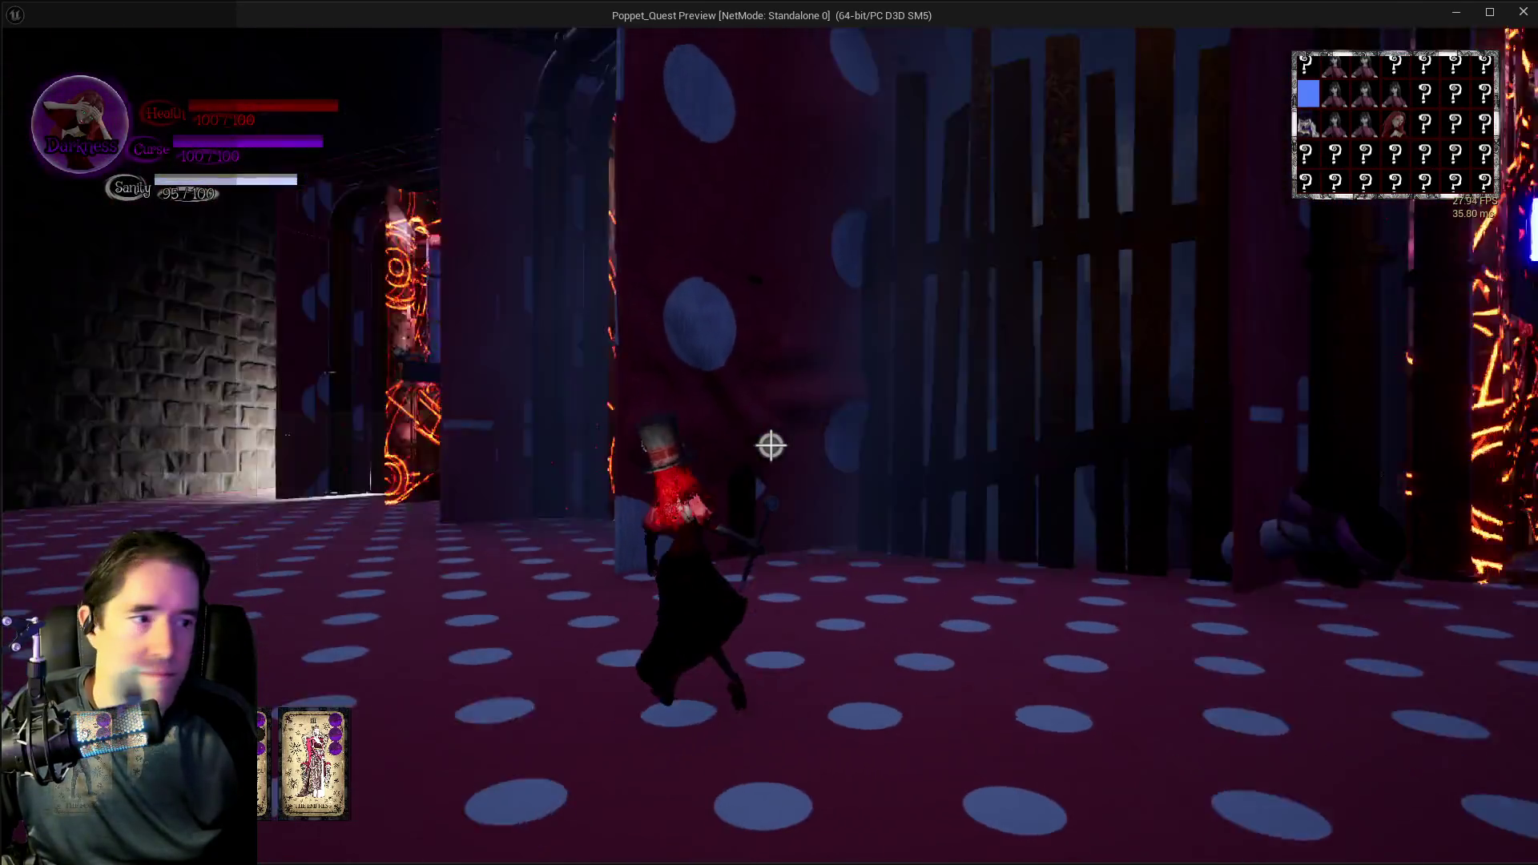
key("w")
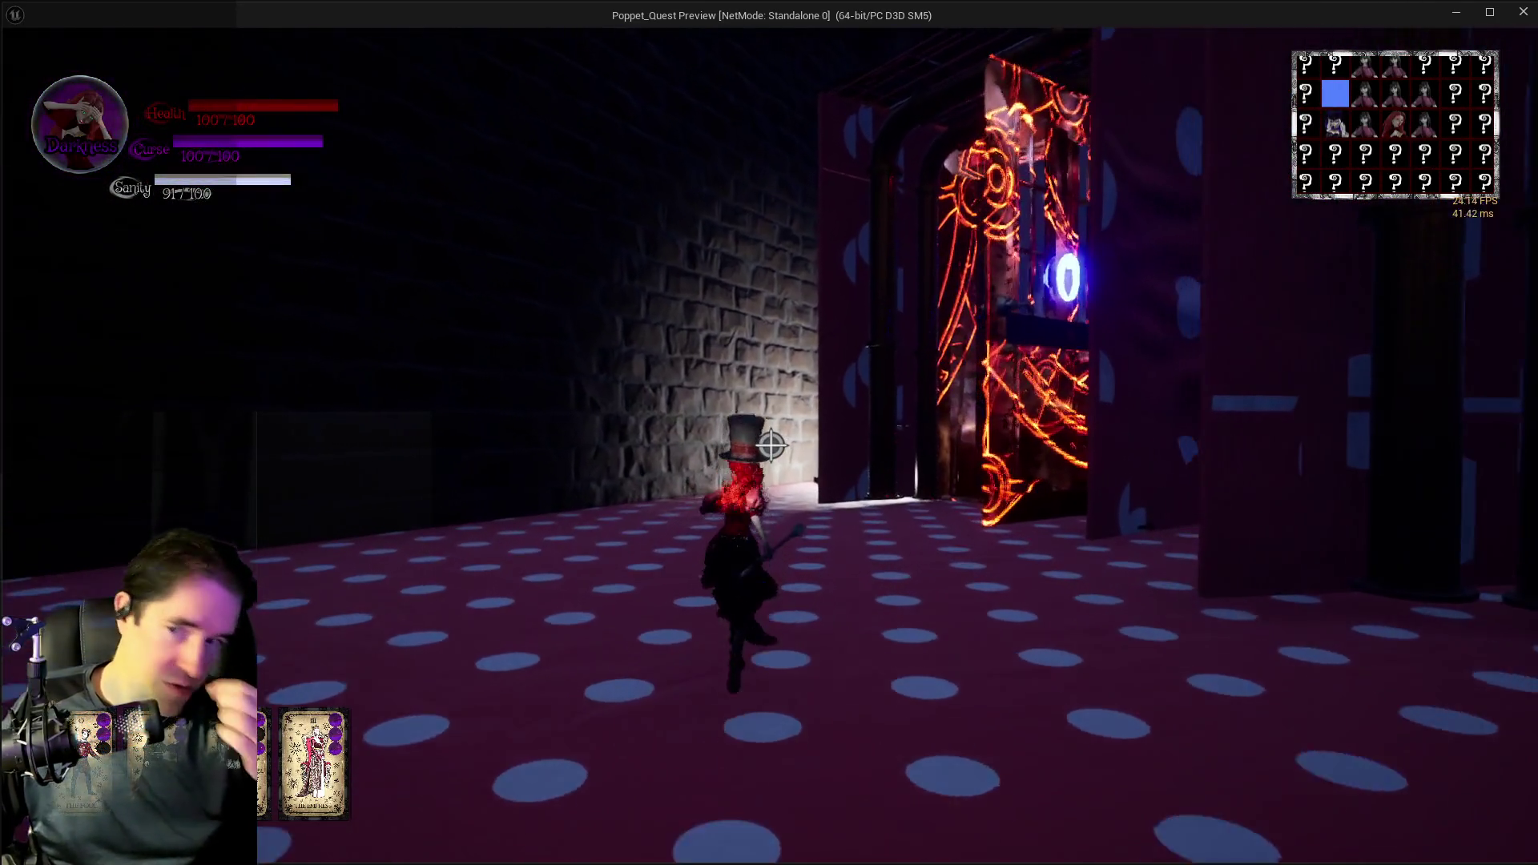
key("w")
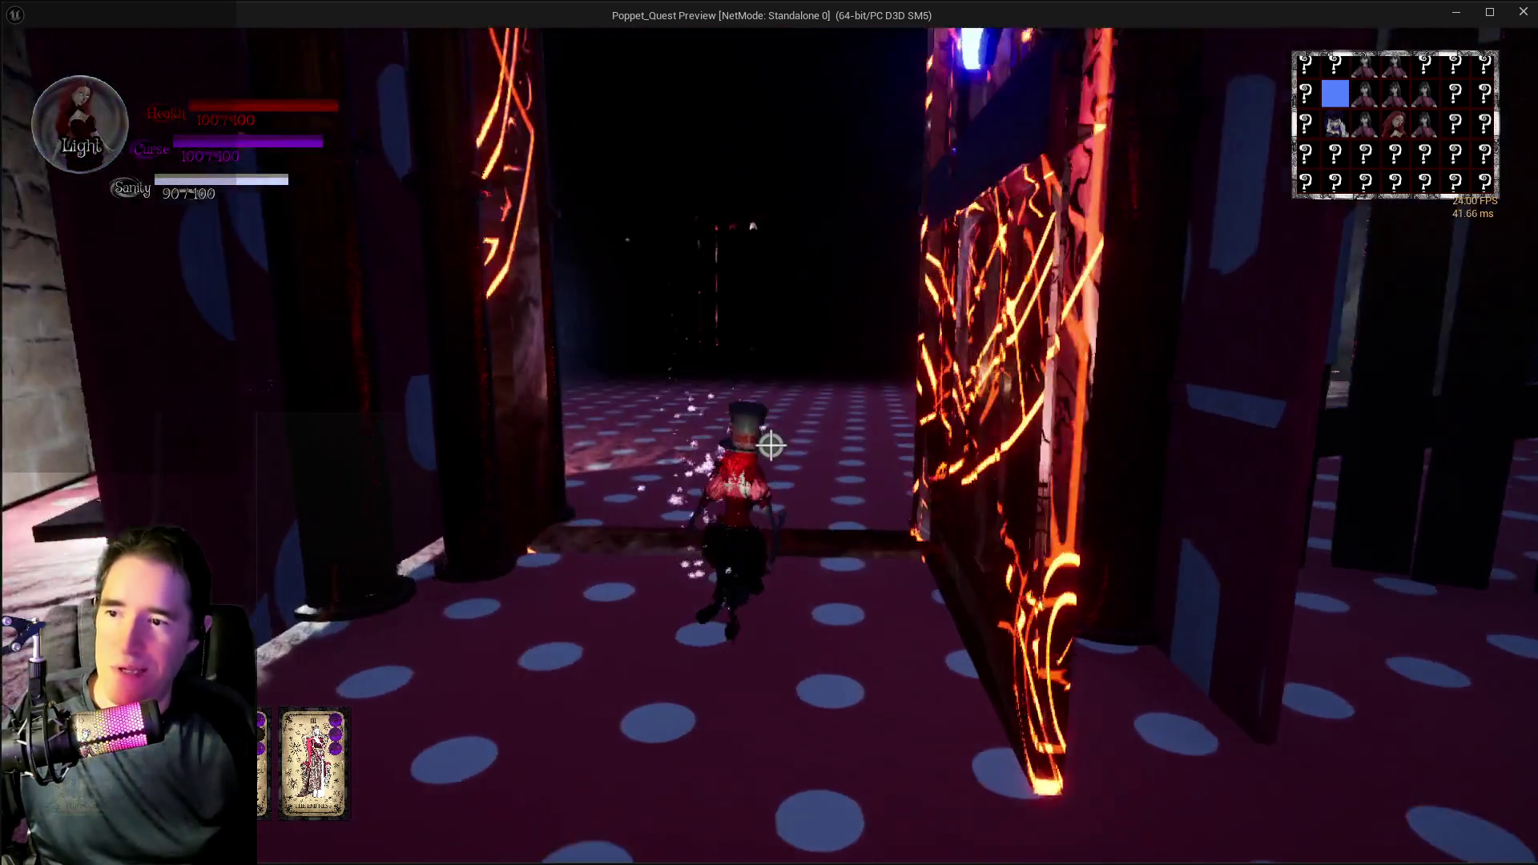
key("w")
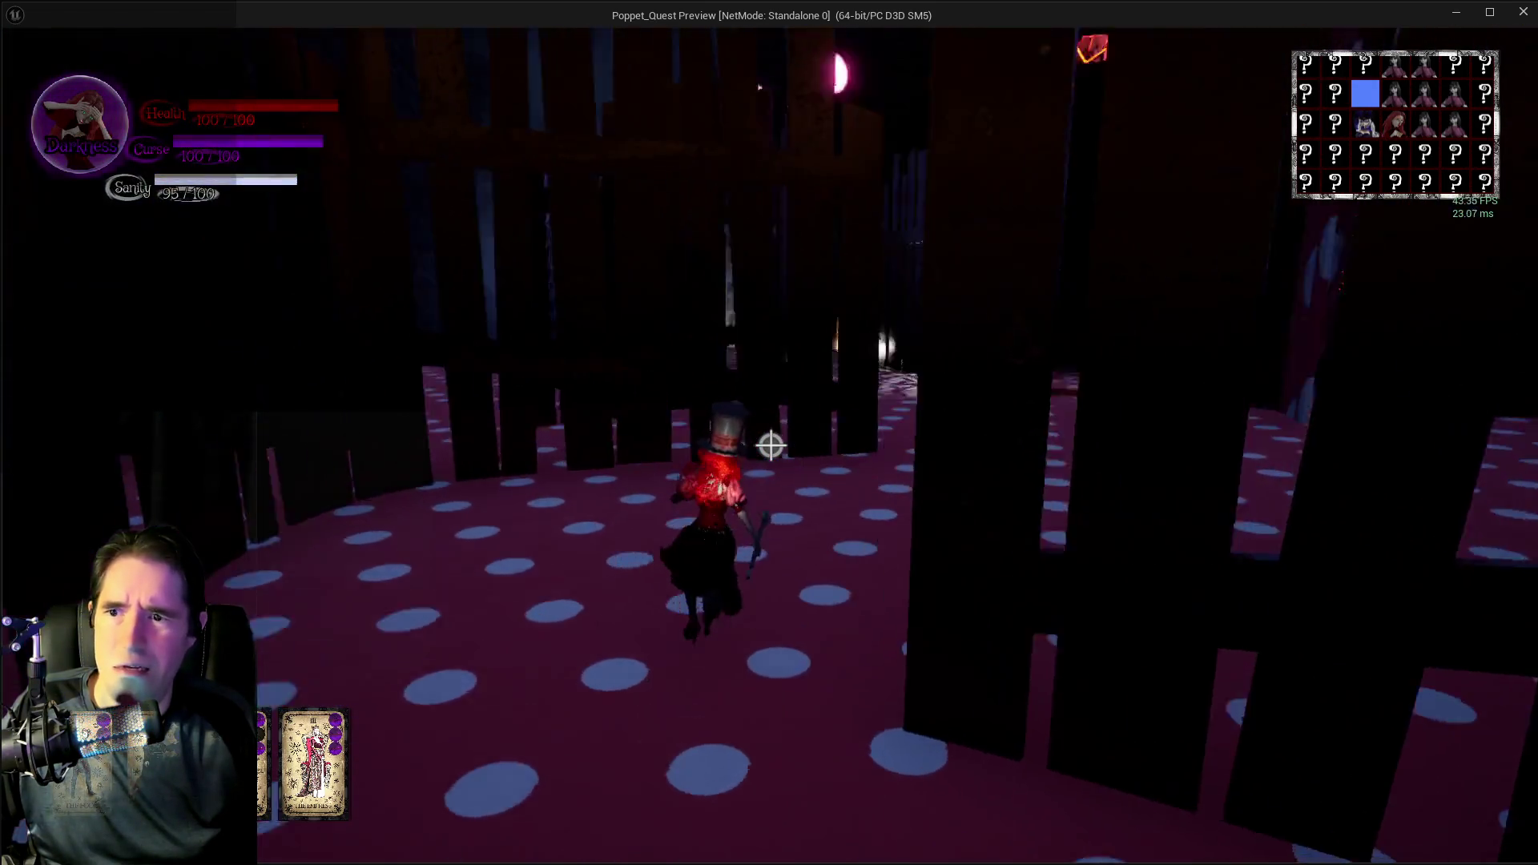
key("w")
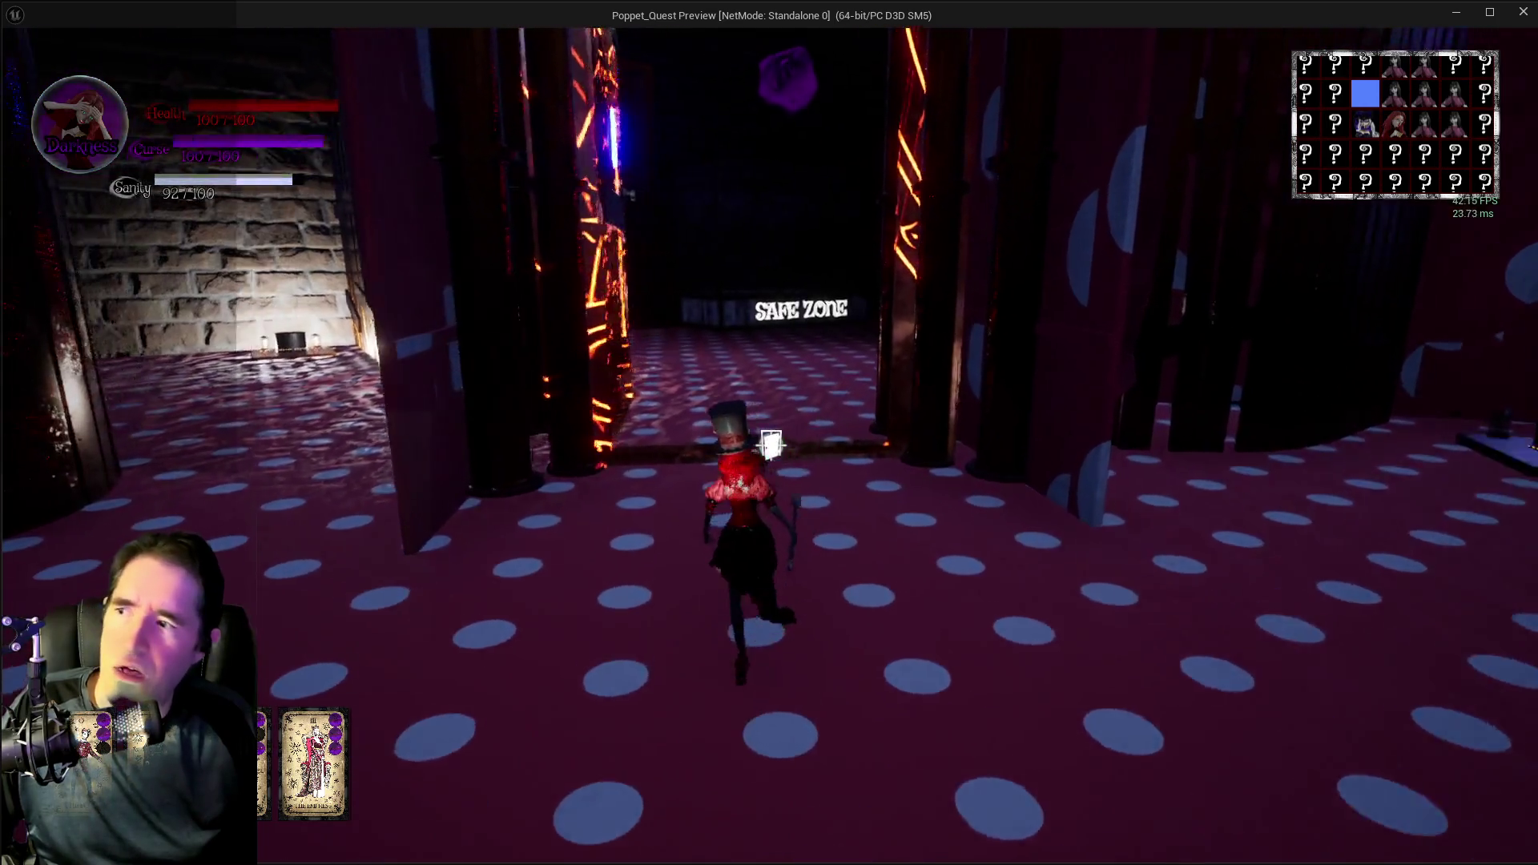
key("w")
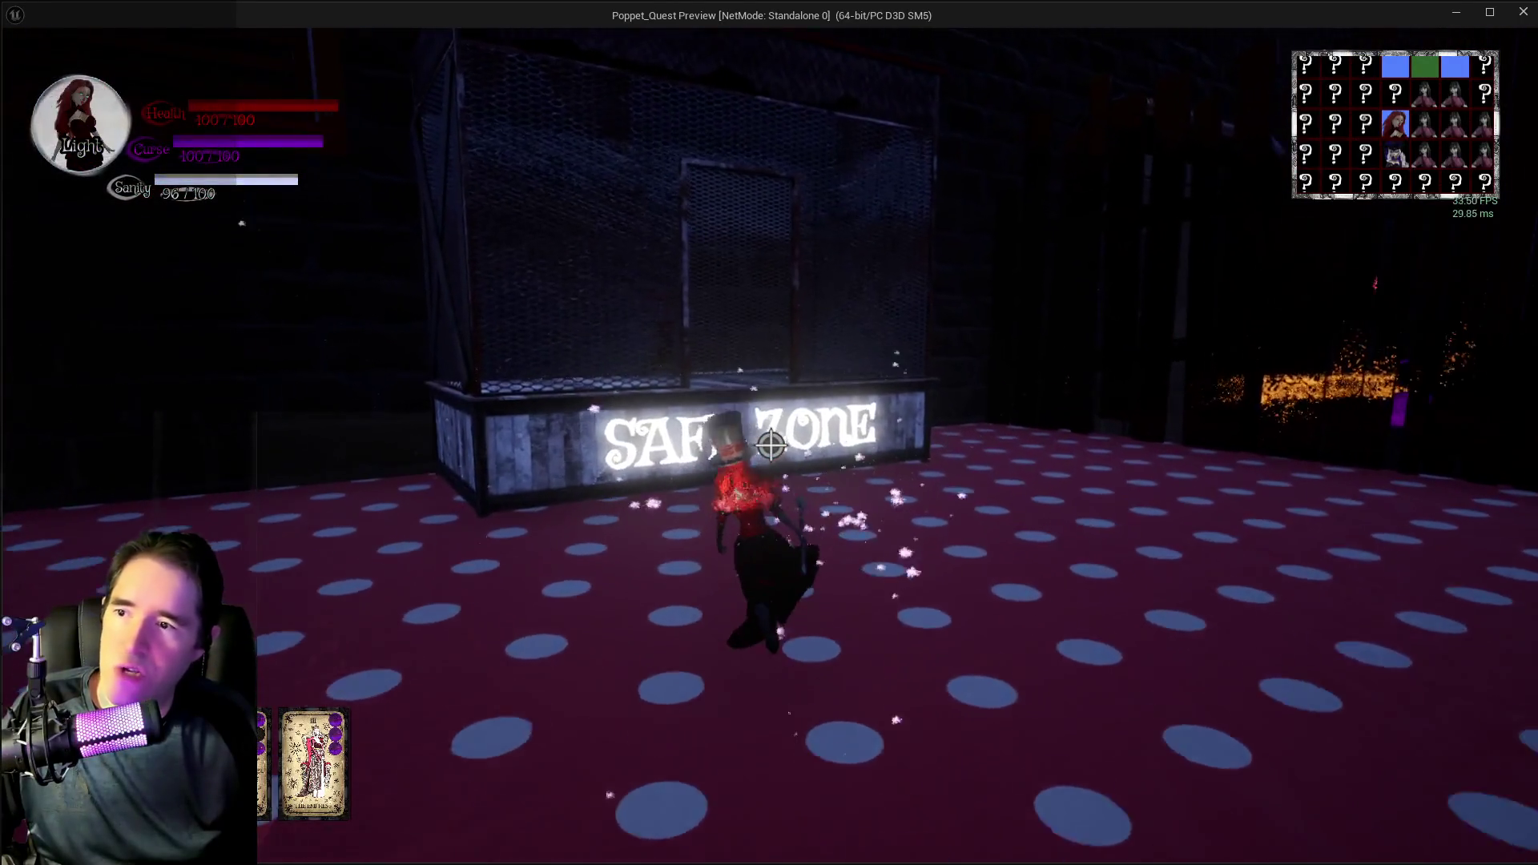
- Refill health and sanity in the Safe Zone cage, then leave through the glowing doorway
key("w")
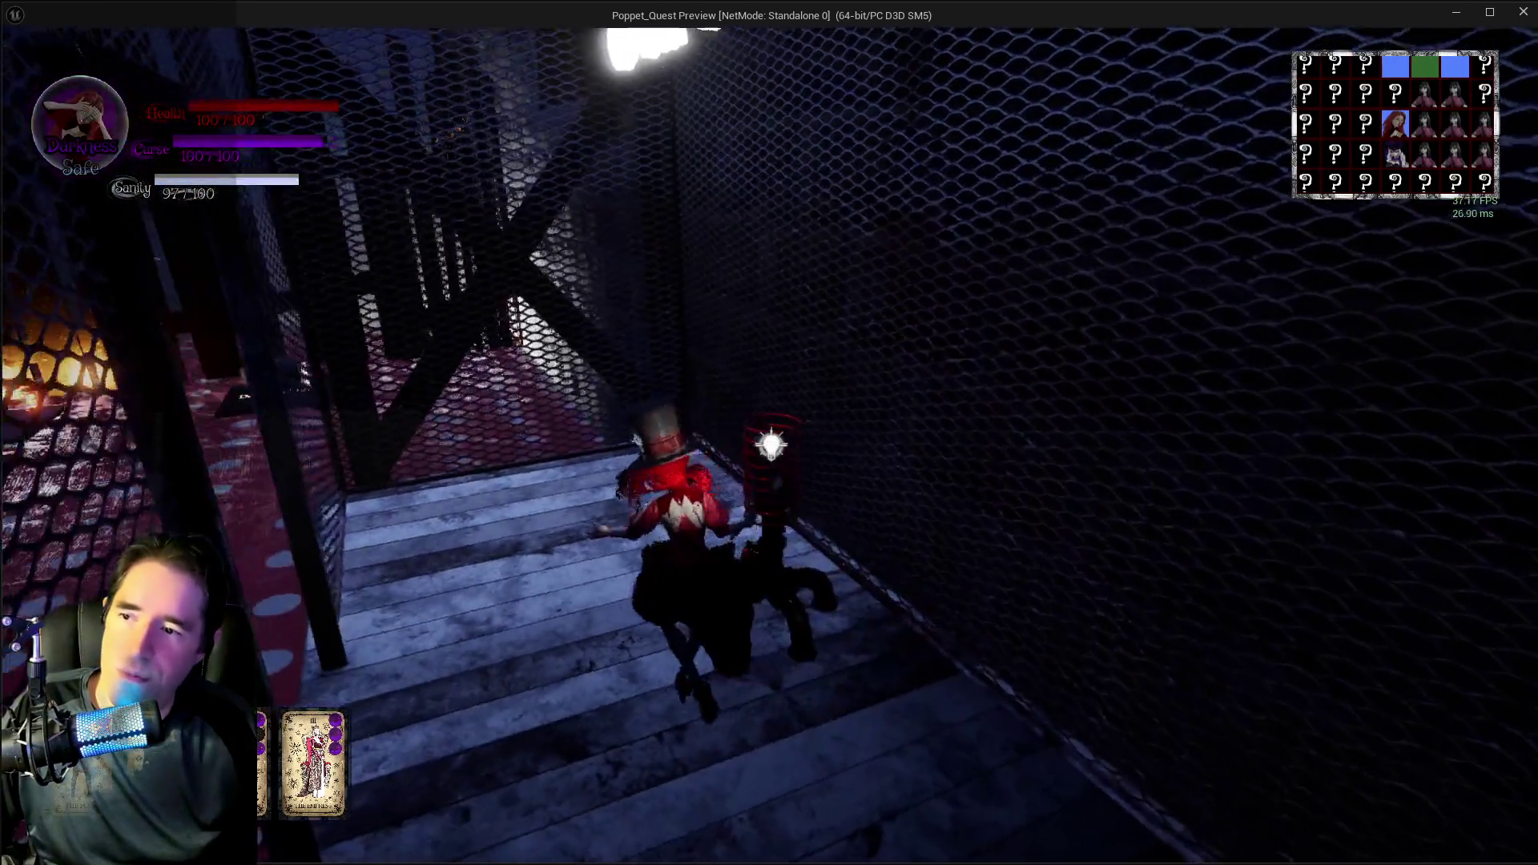
key("w")
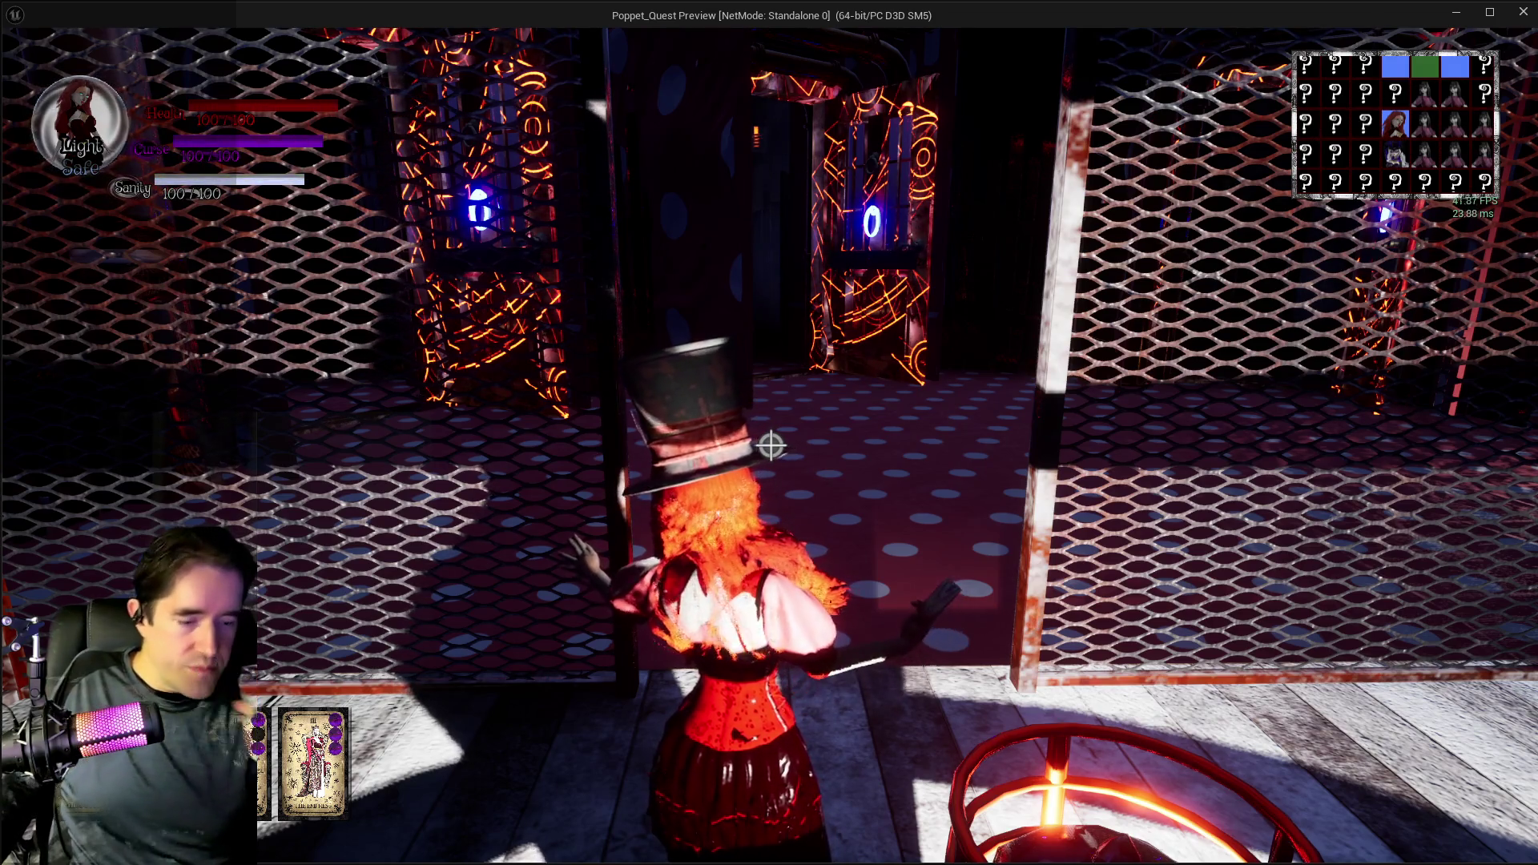
key("w")
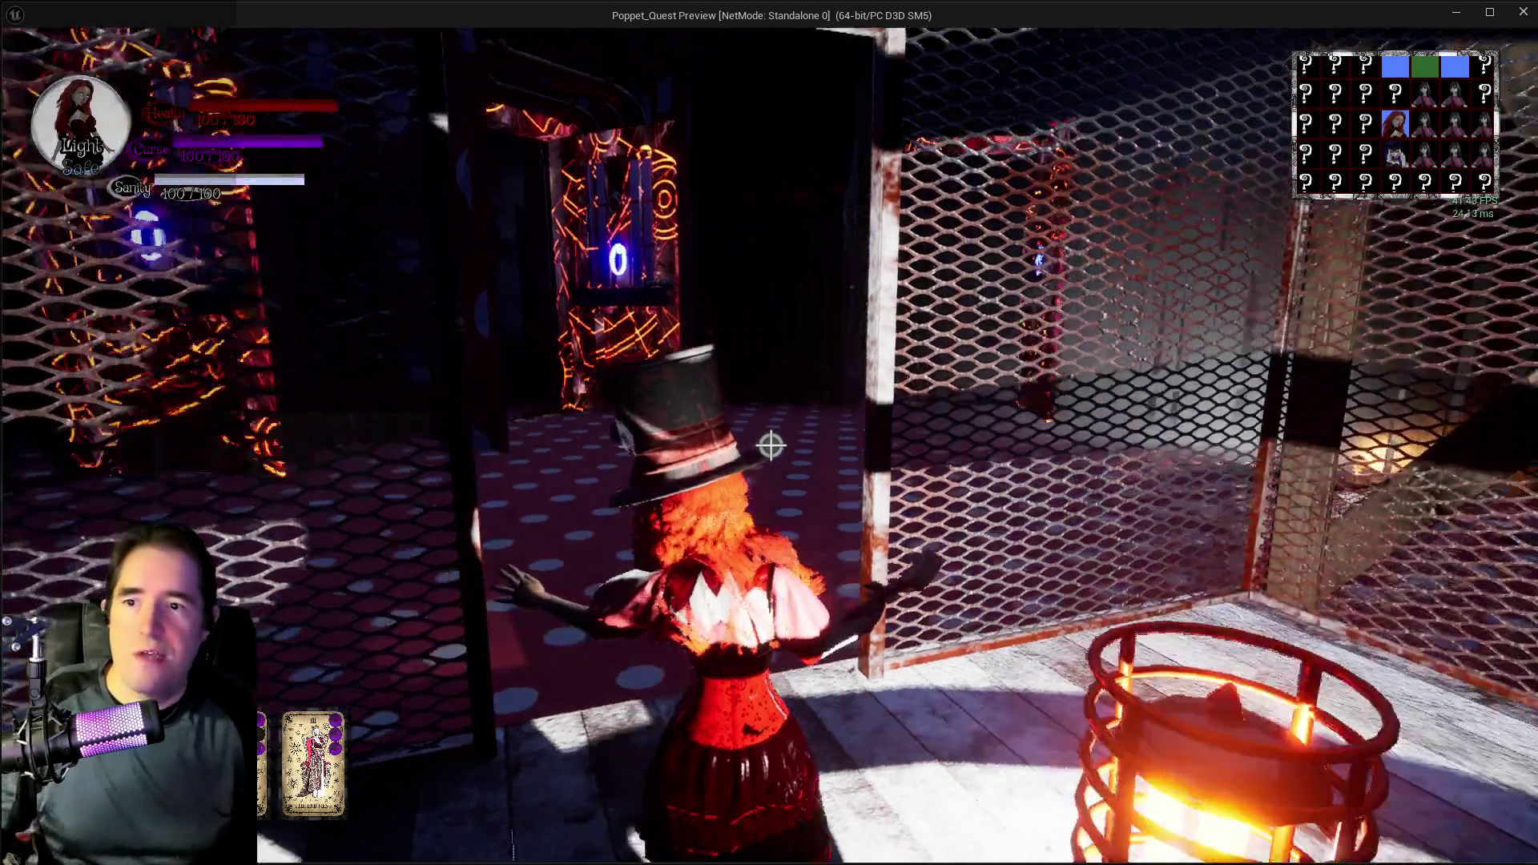
key("w")
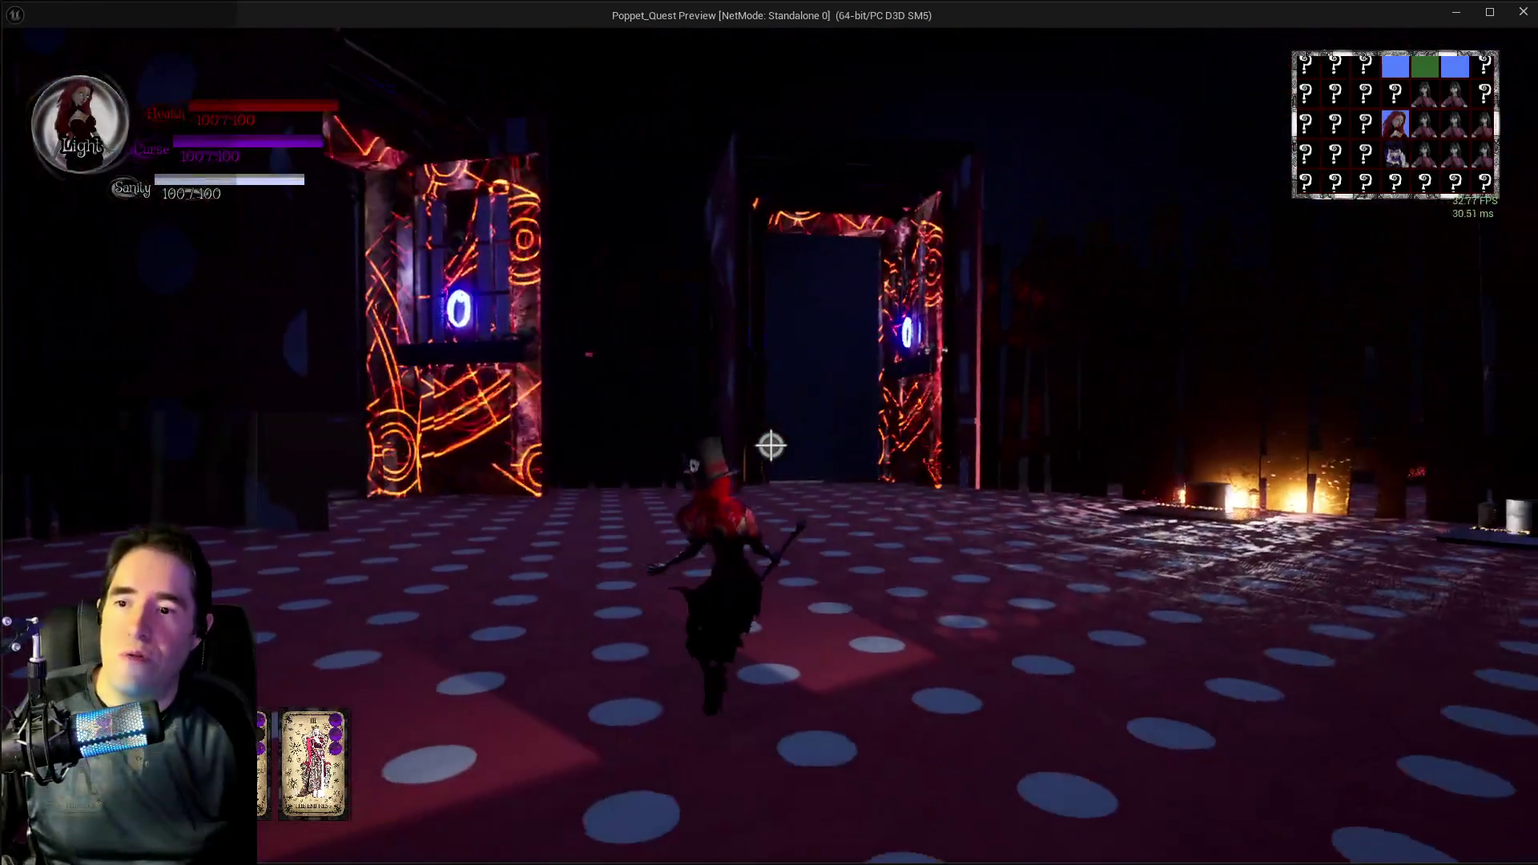
key("w")
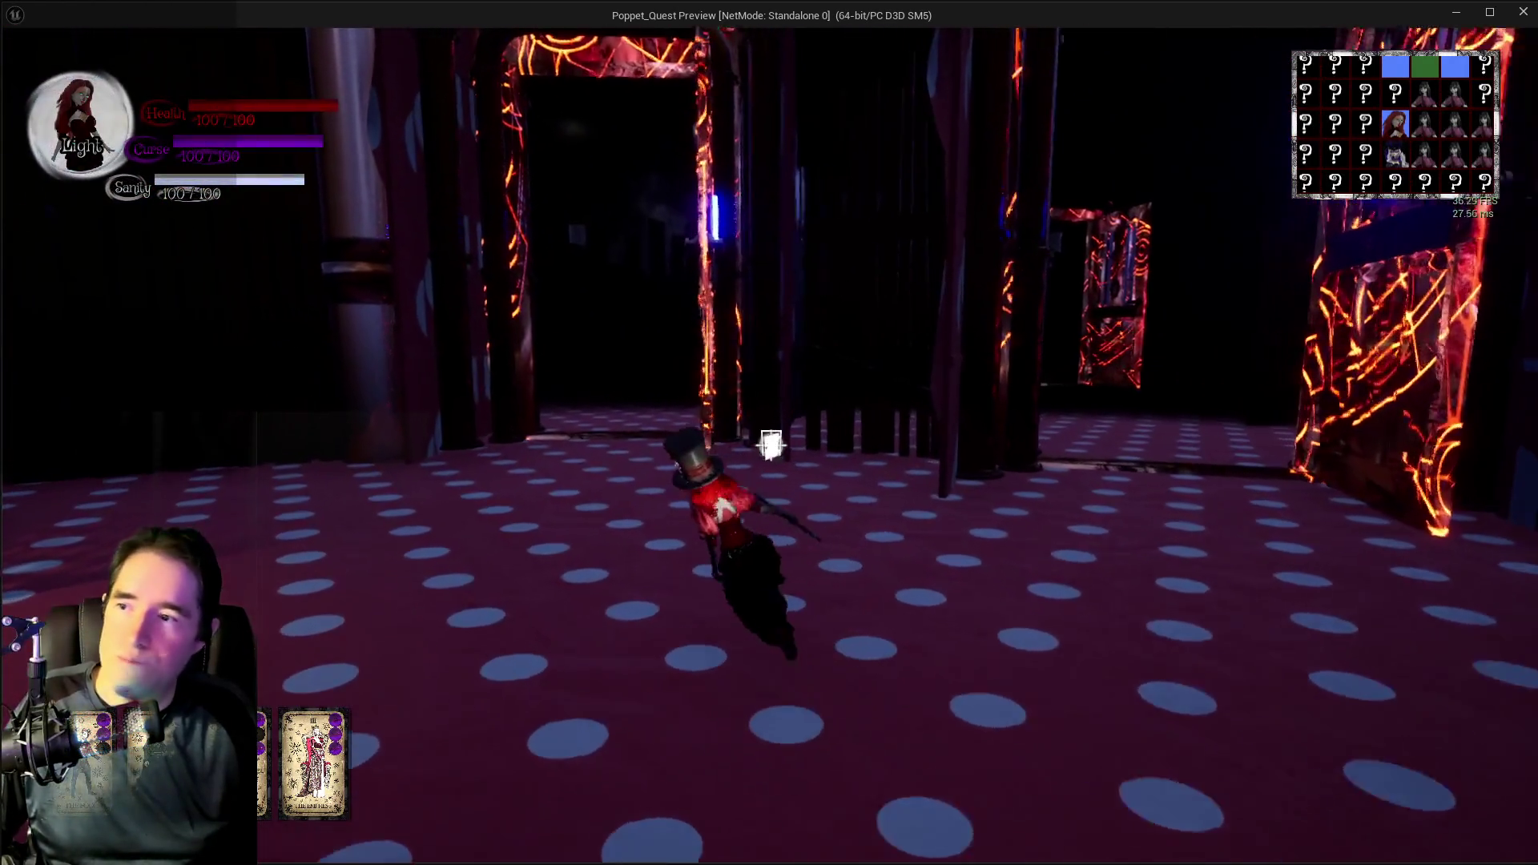
key("w")
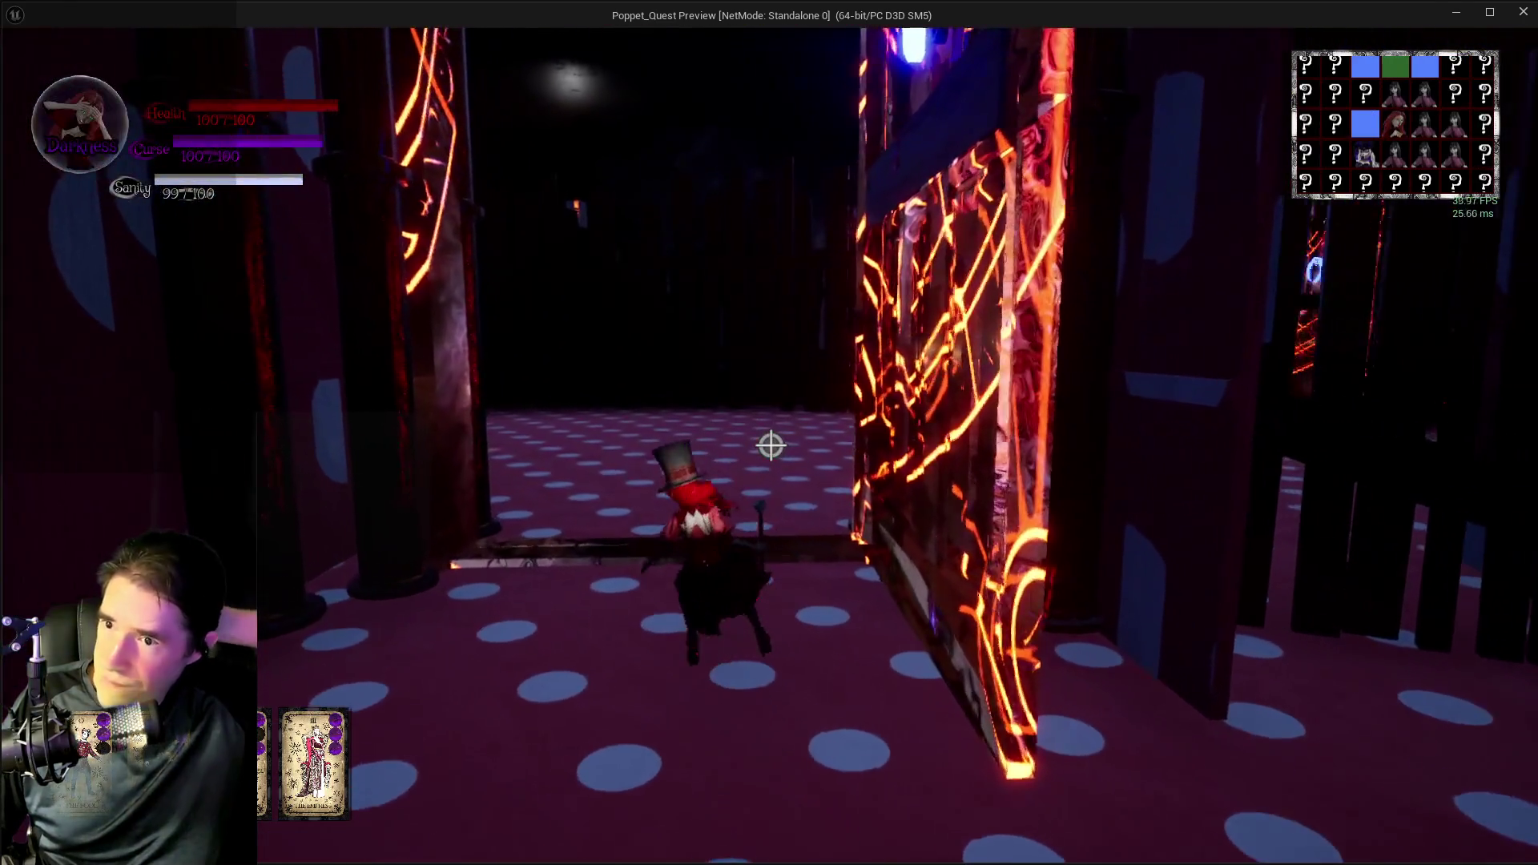
key("w")
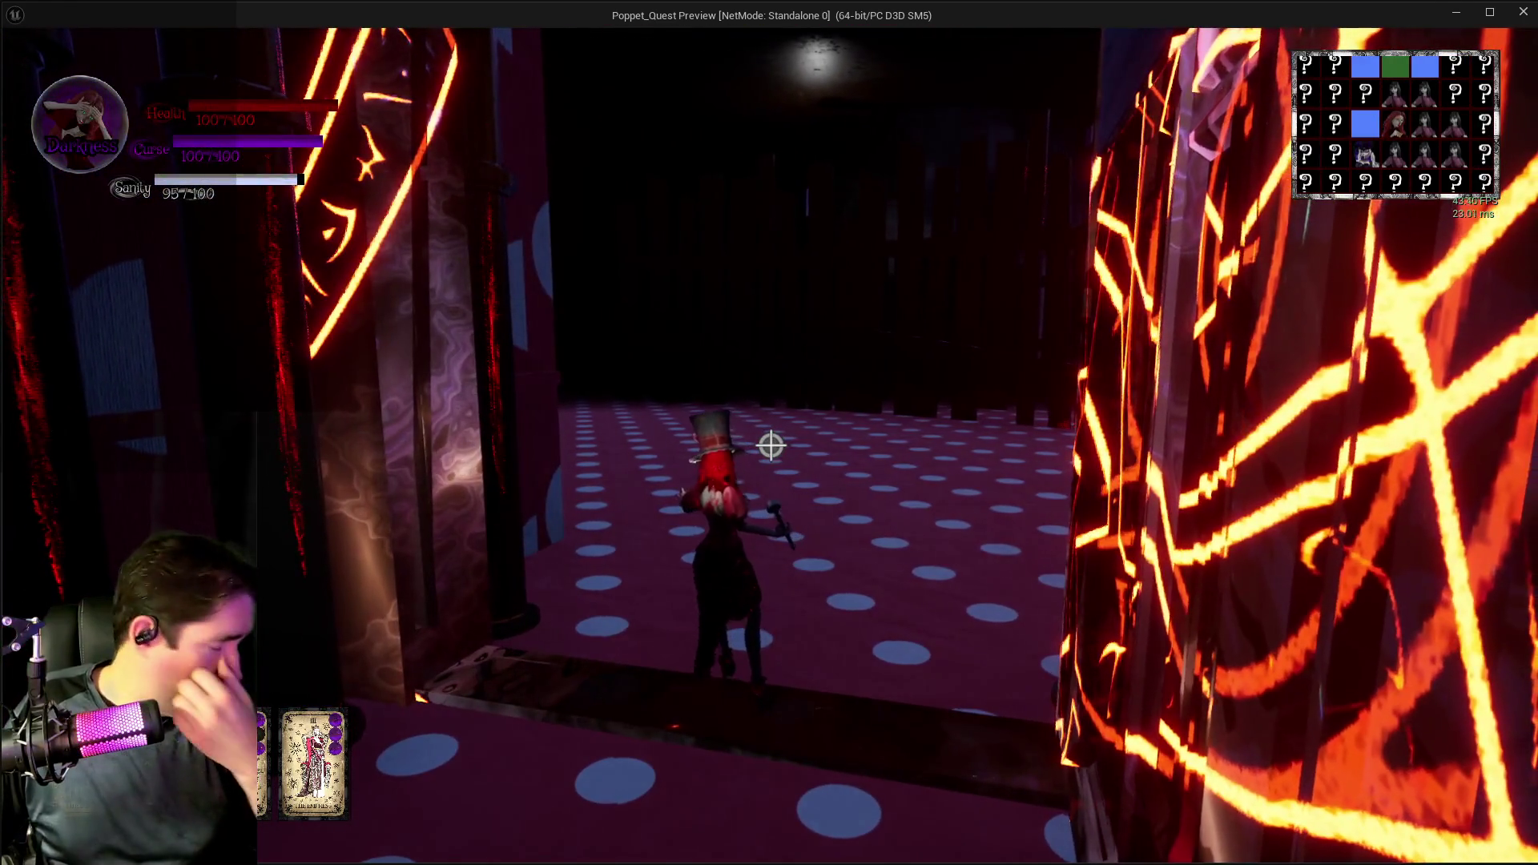
- Run through the polka-dot rooms, casting a purple spell, up to the Door L Control table
key("w")
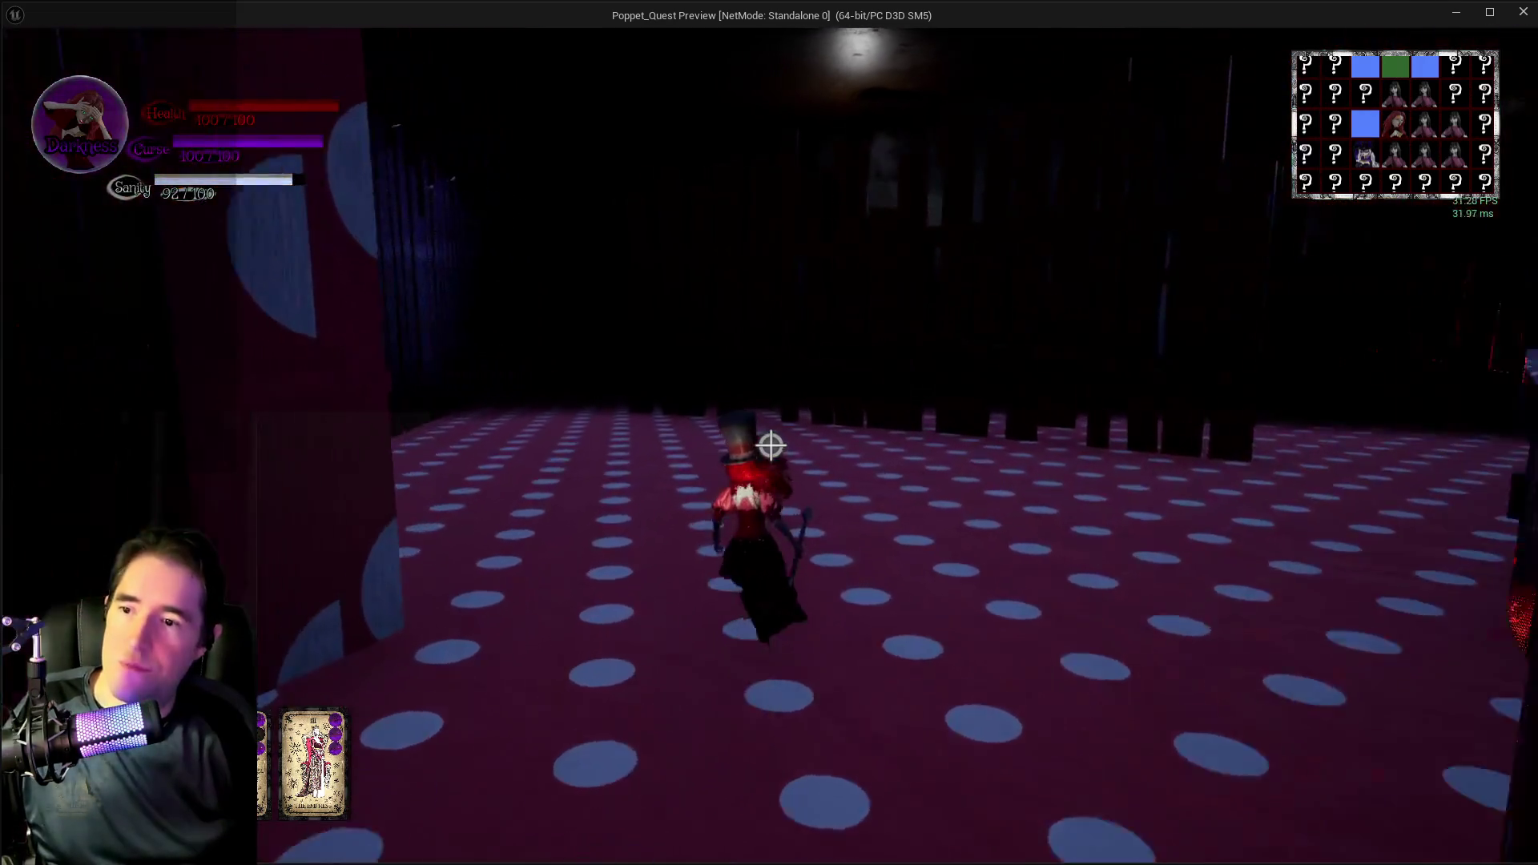
key("w")
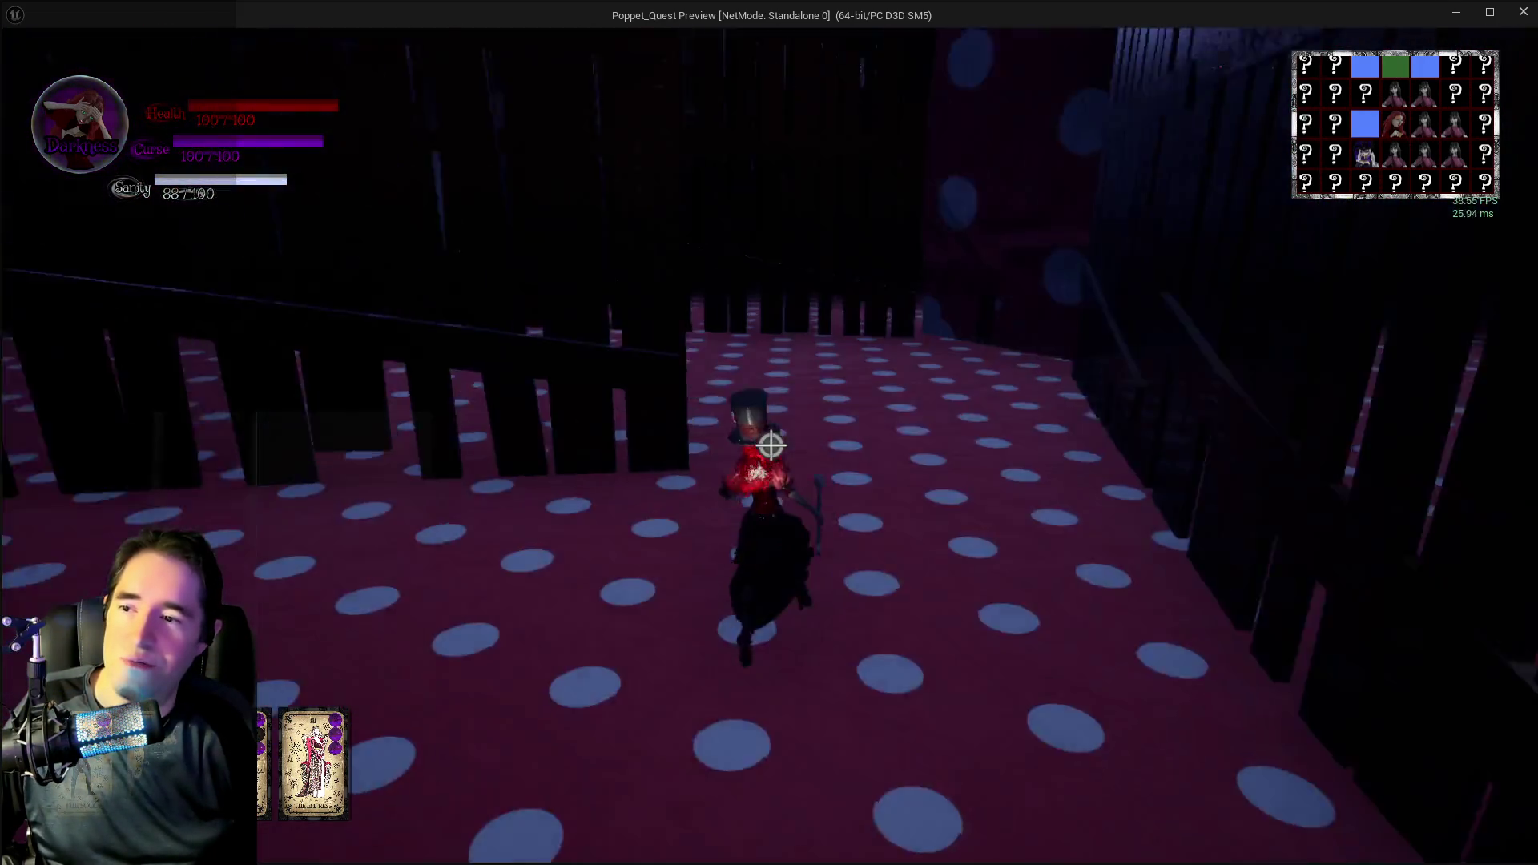
key("w")
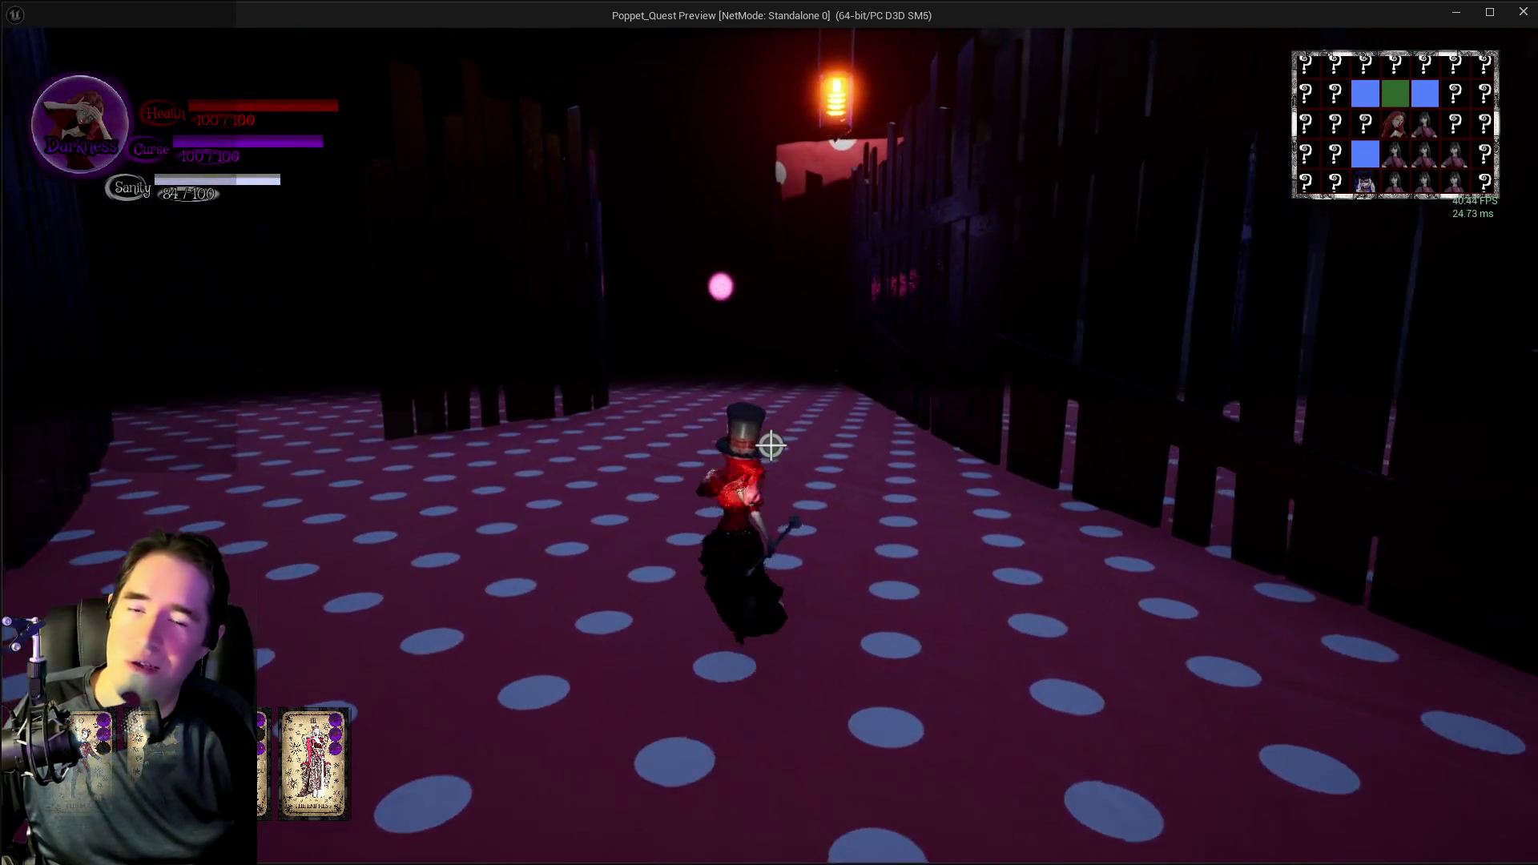
left_click(770, 445)
key("w")
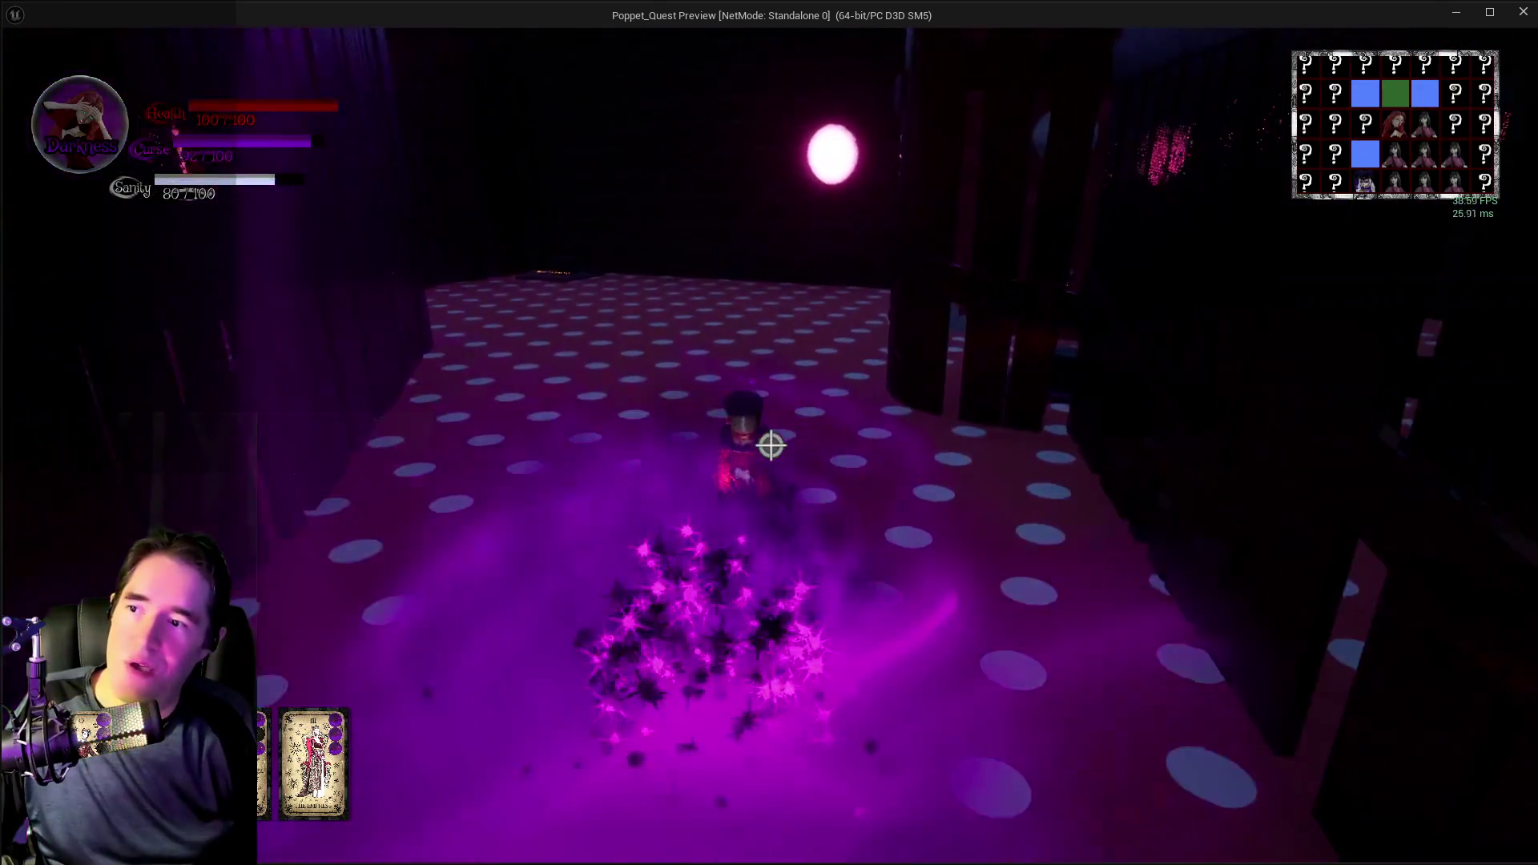
key("w")
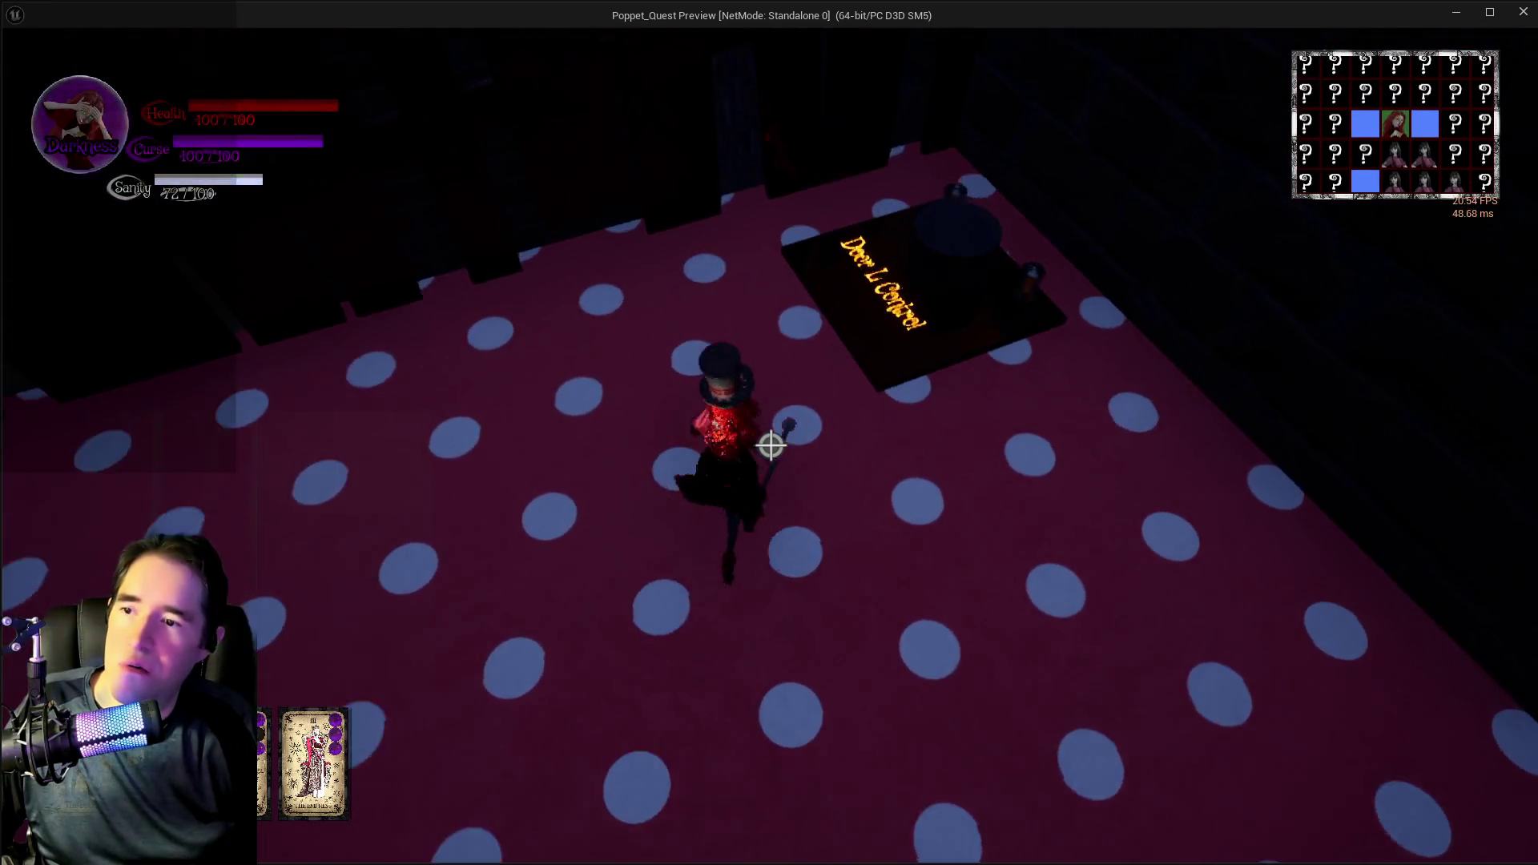
key("w")
key("w")
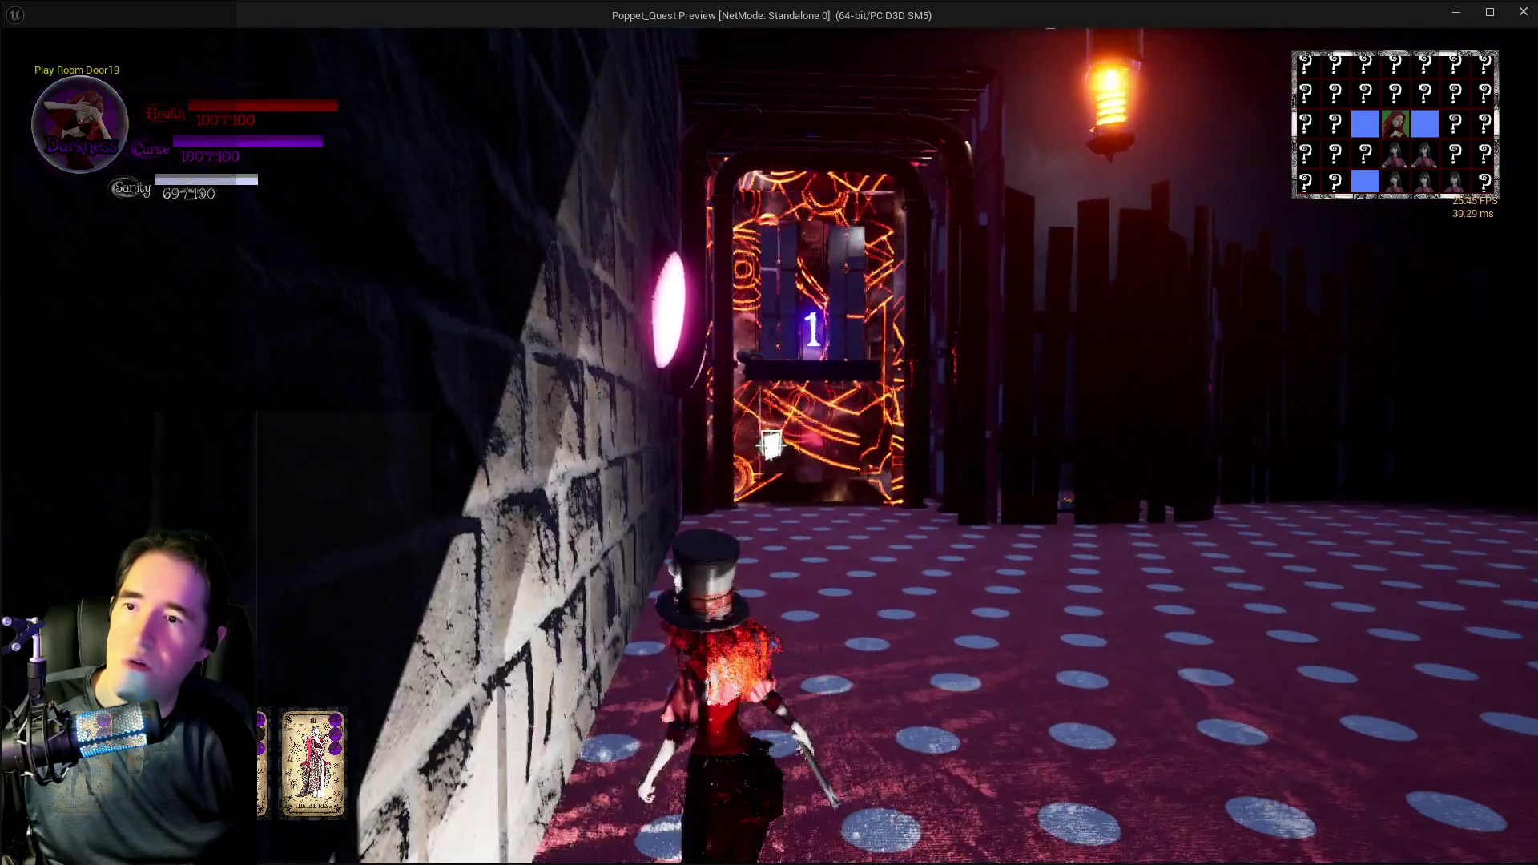
key("w")
- Switch to Light mode and back to Darkness while running back toward the Safe Zone
key("q")
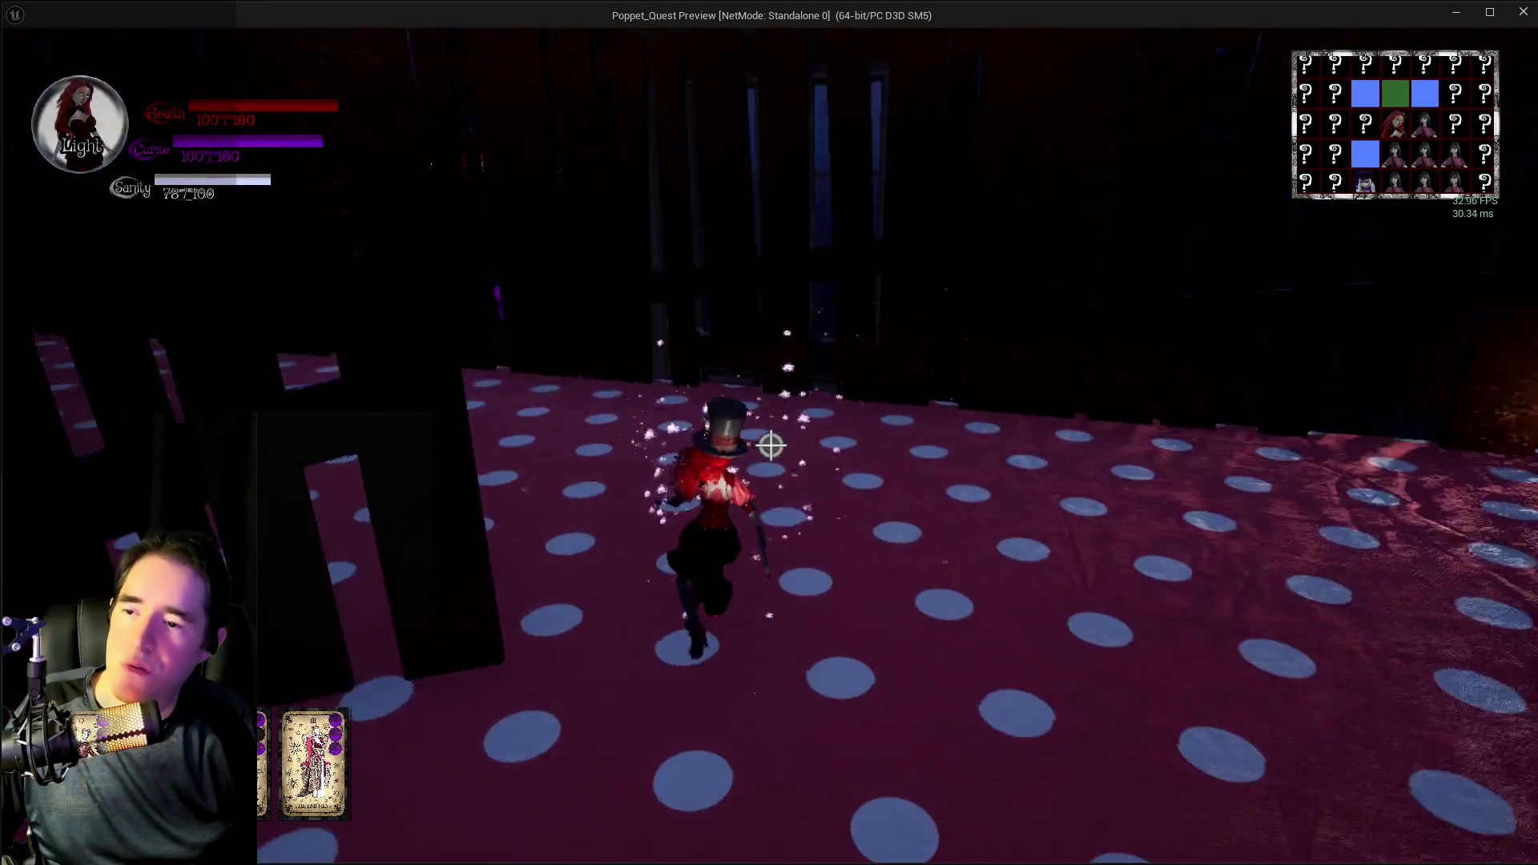
key("w")
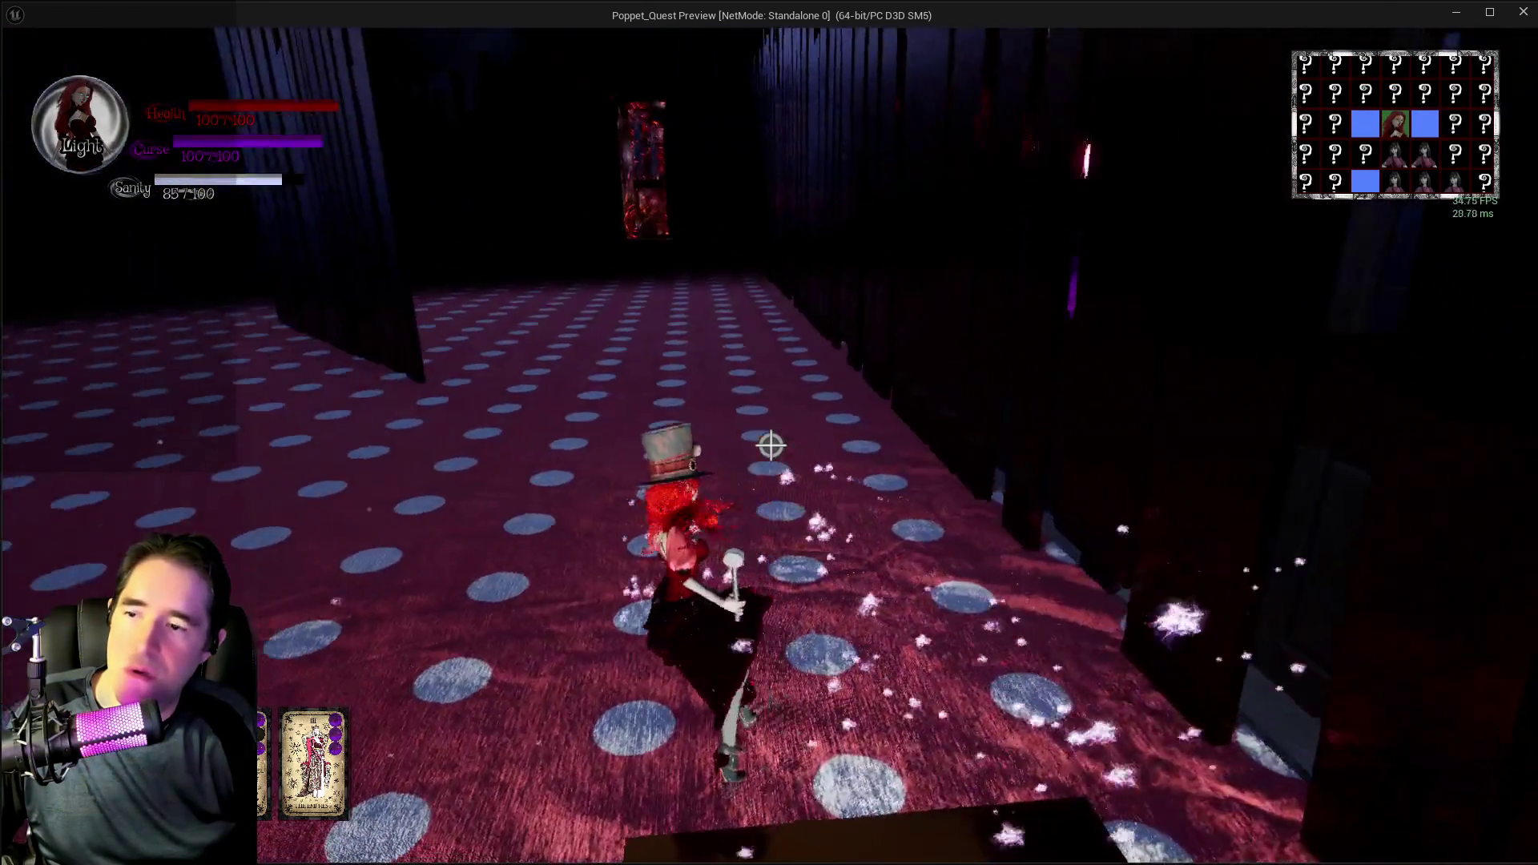
key("w")
key("q")
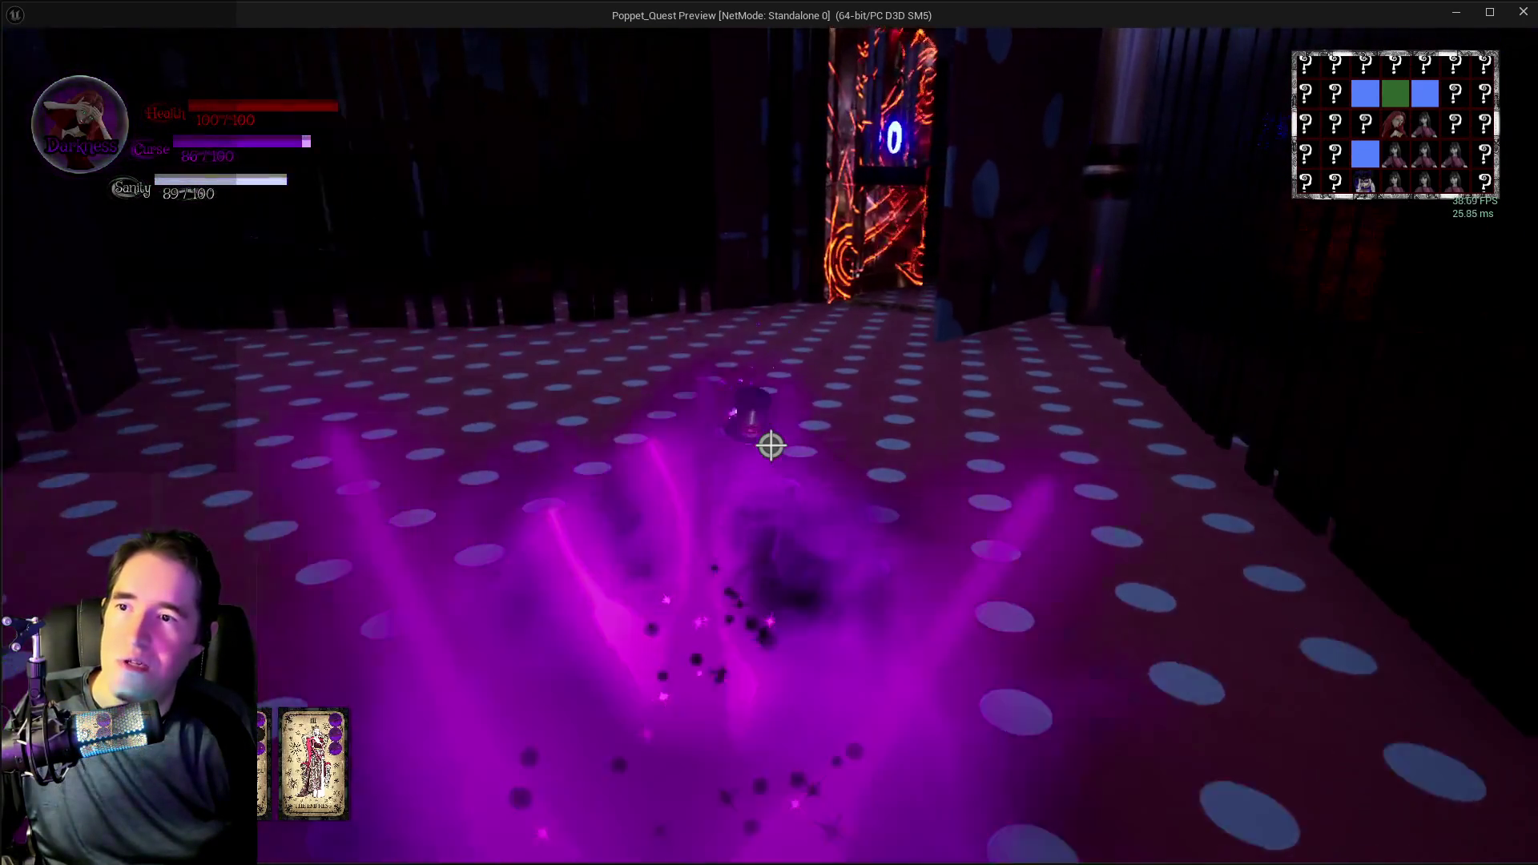
key("w")
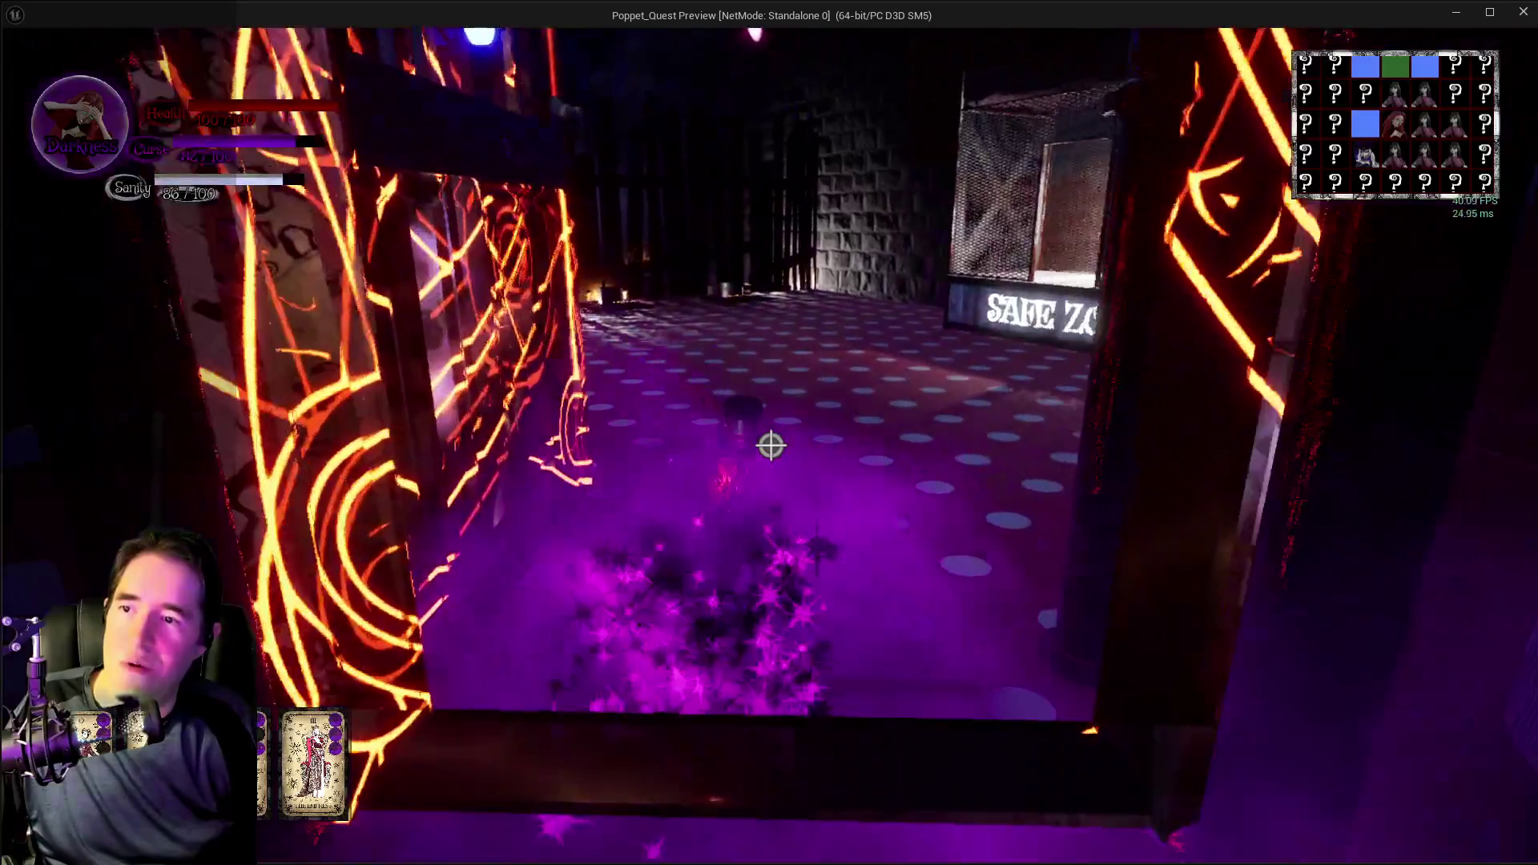
key("w")
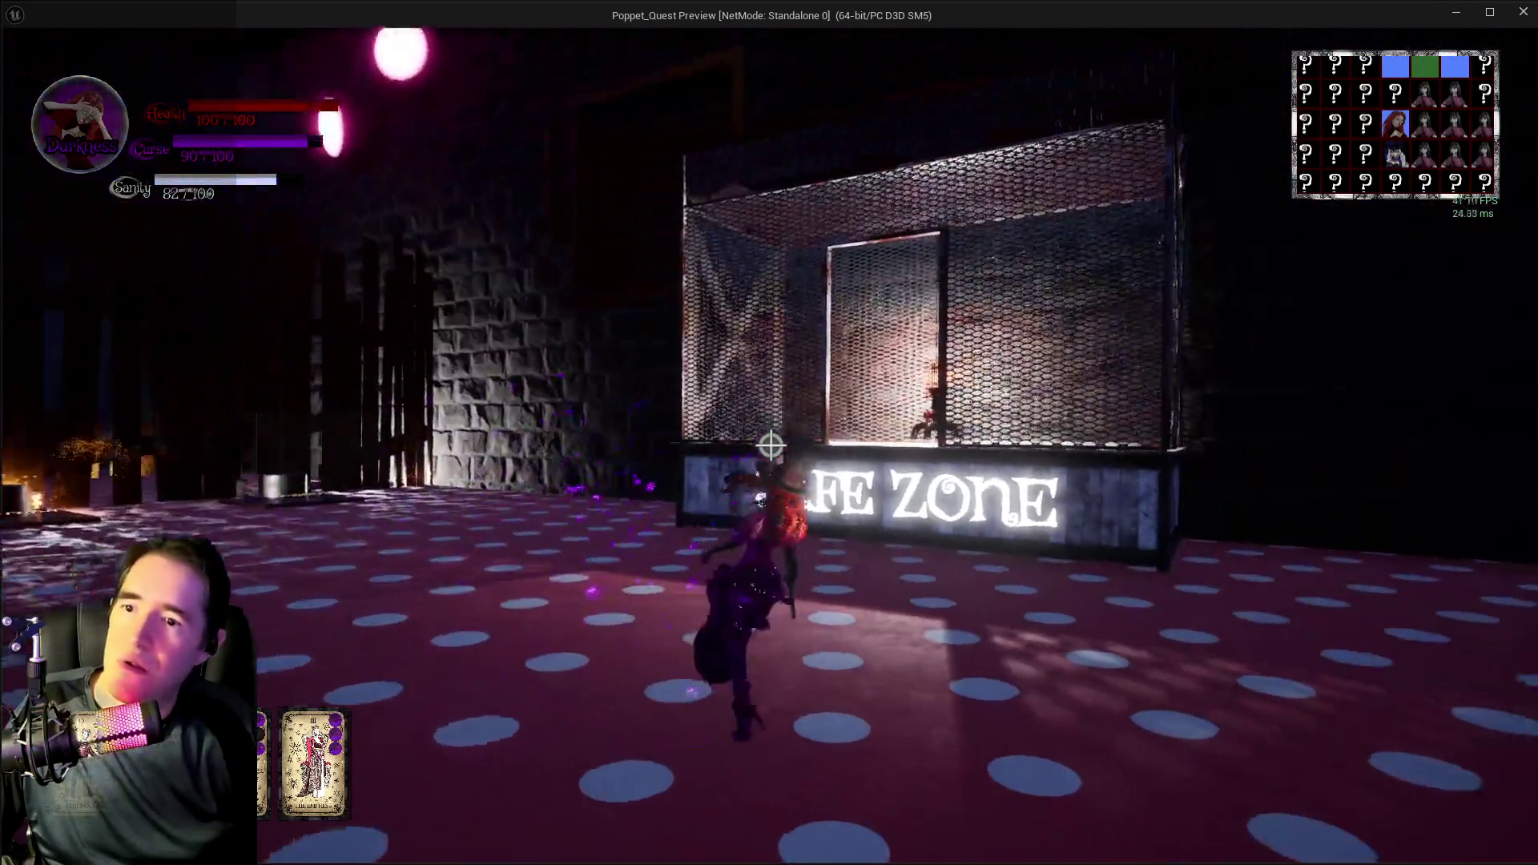
- Pass through the middle door marked 0, re-enter the safe-zone cage, and exit again
key("w")
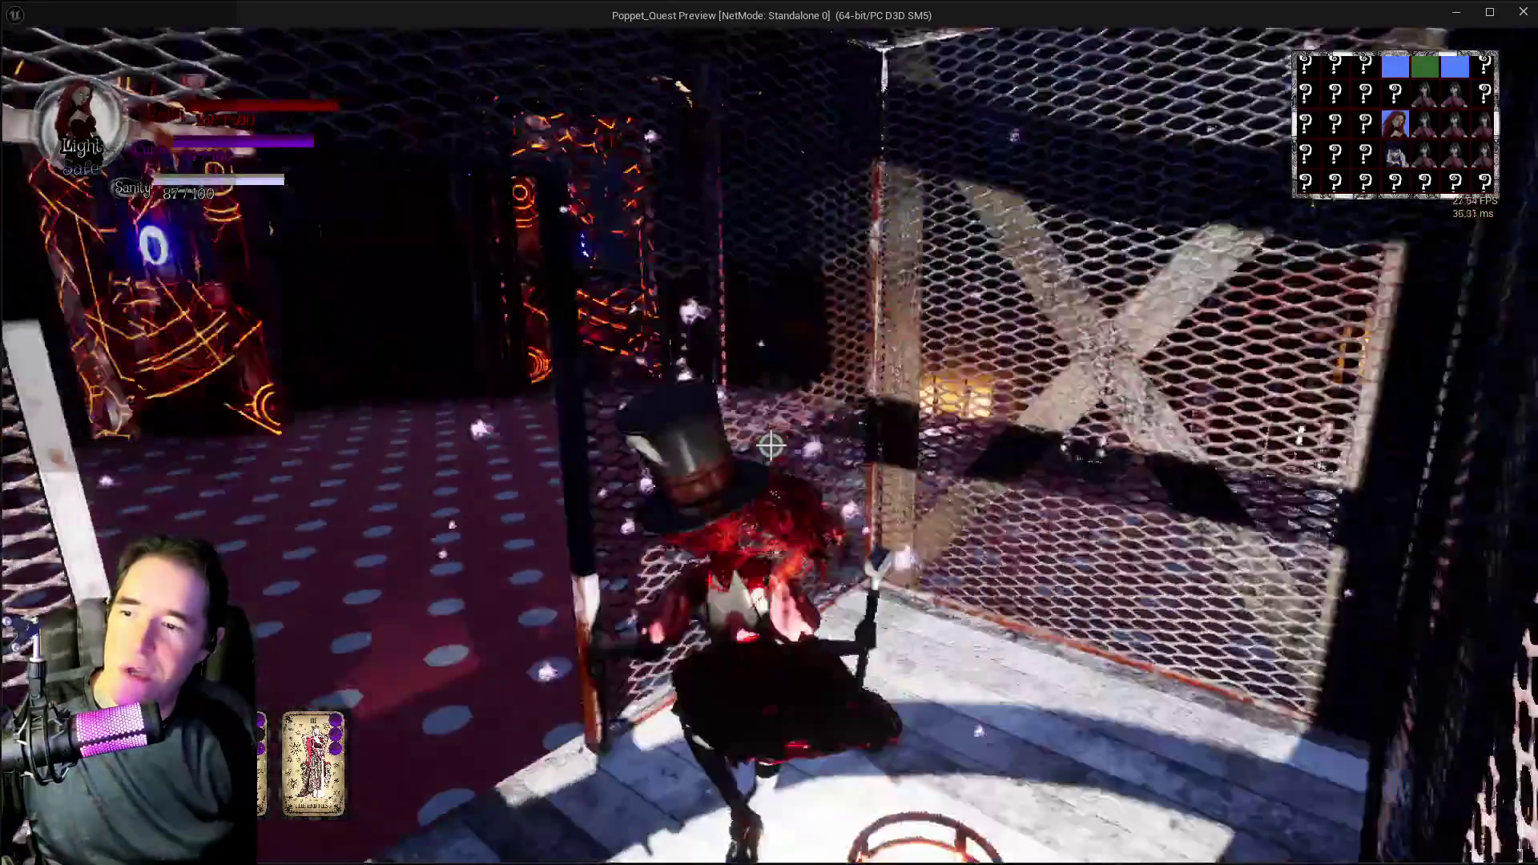
key("w")
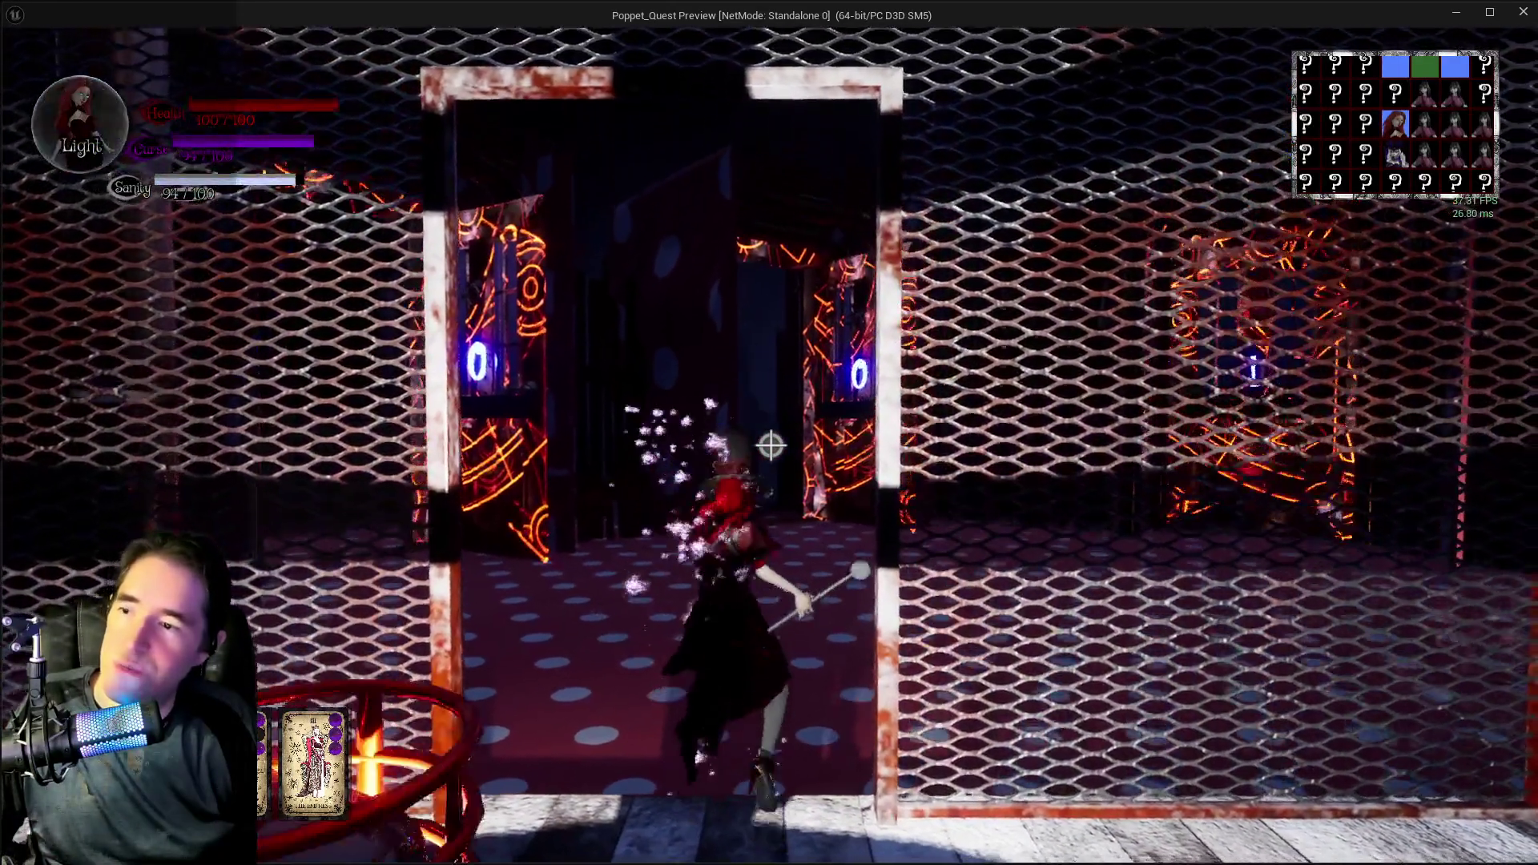
key("w")
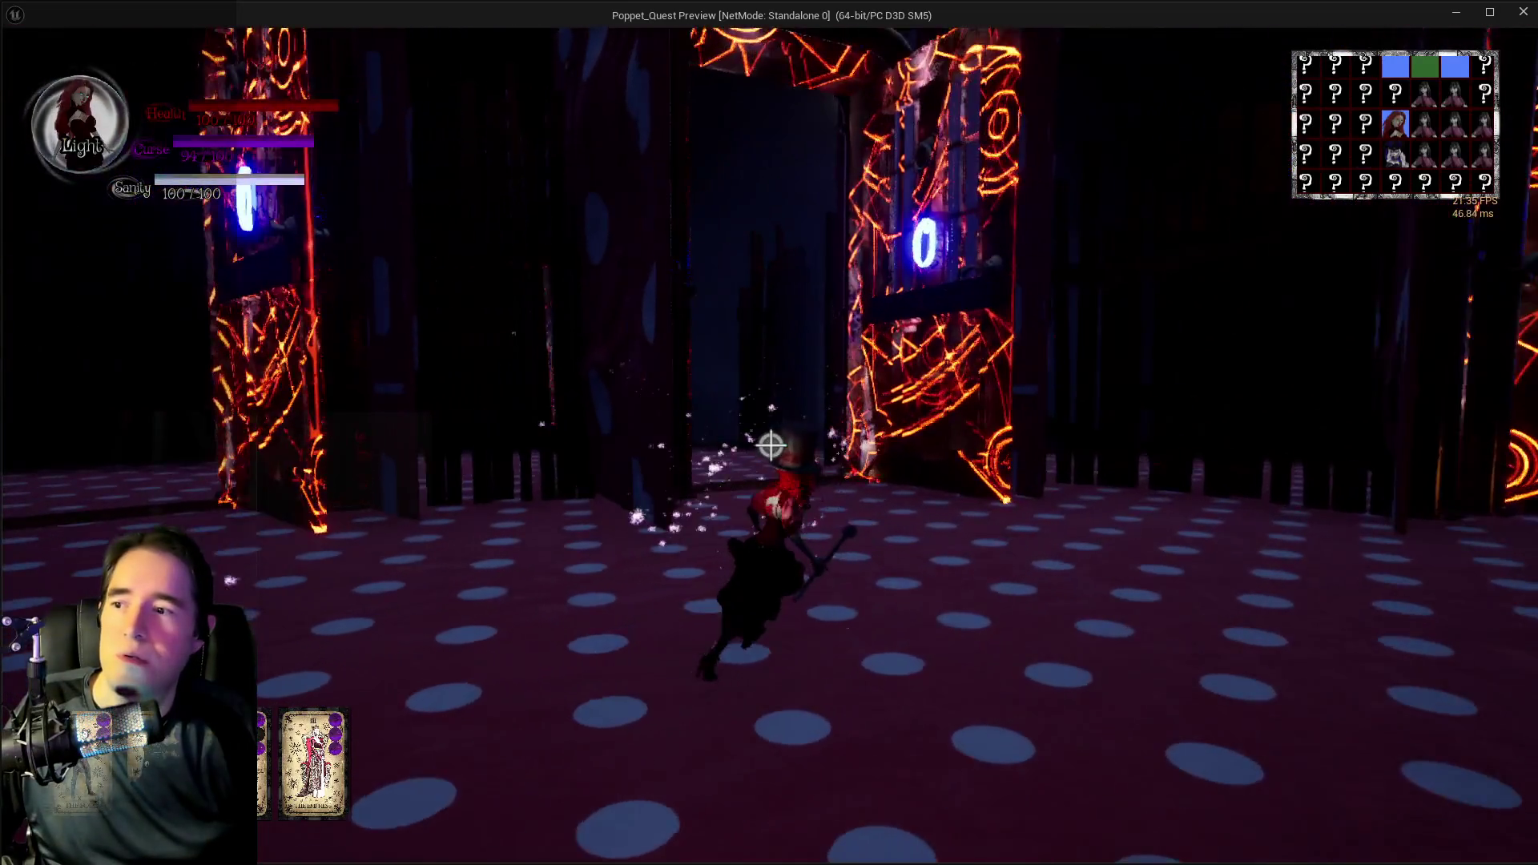
key("w")
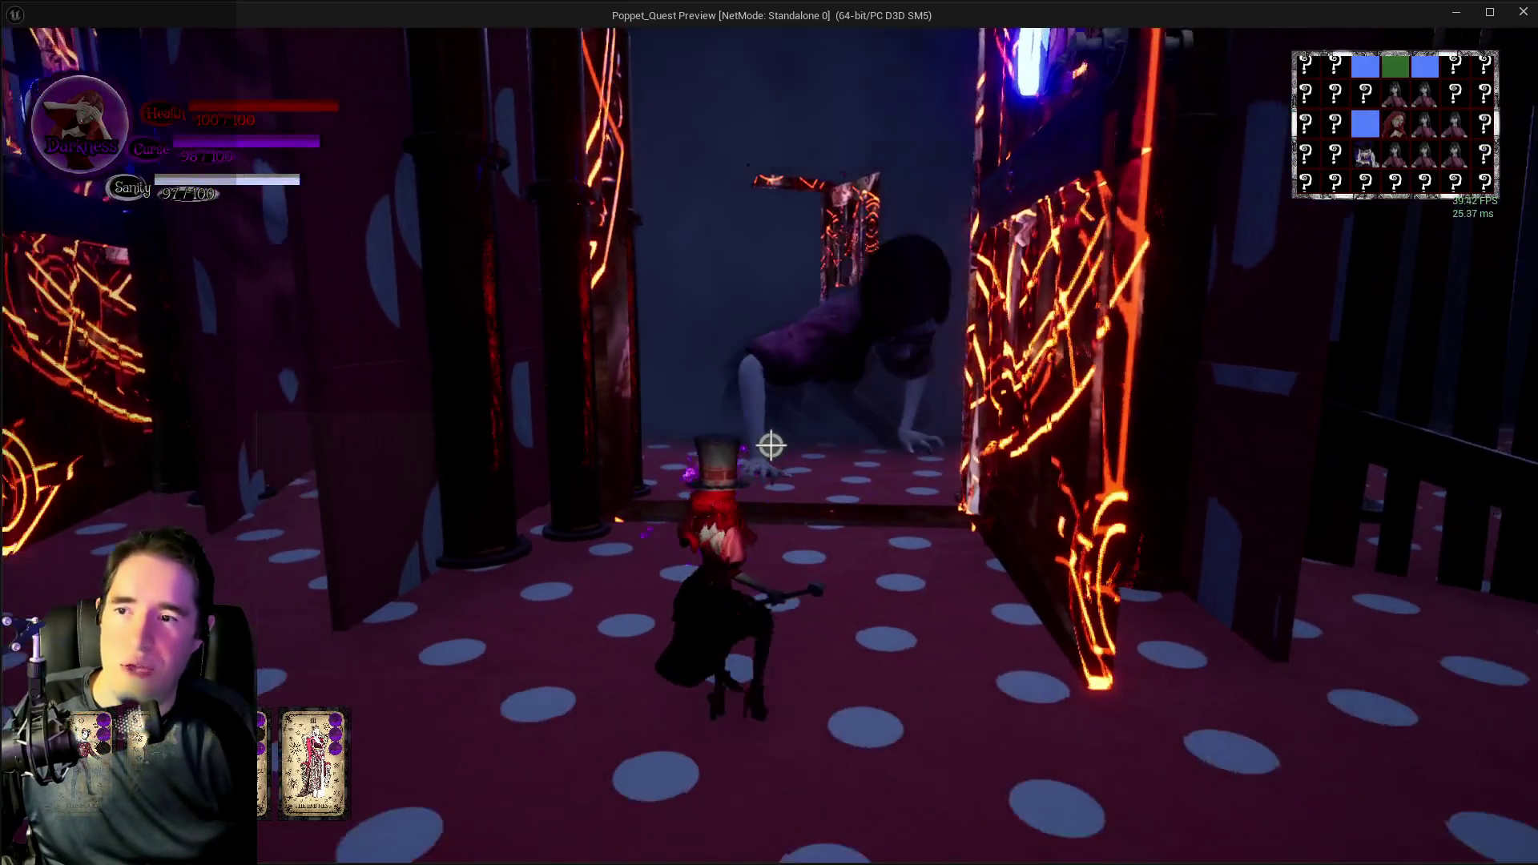
key("w")
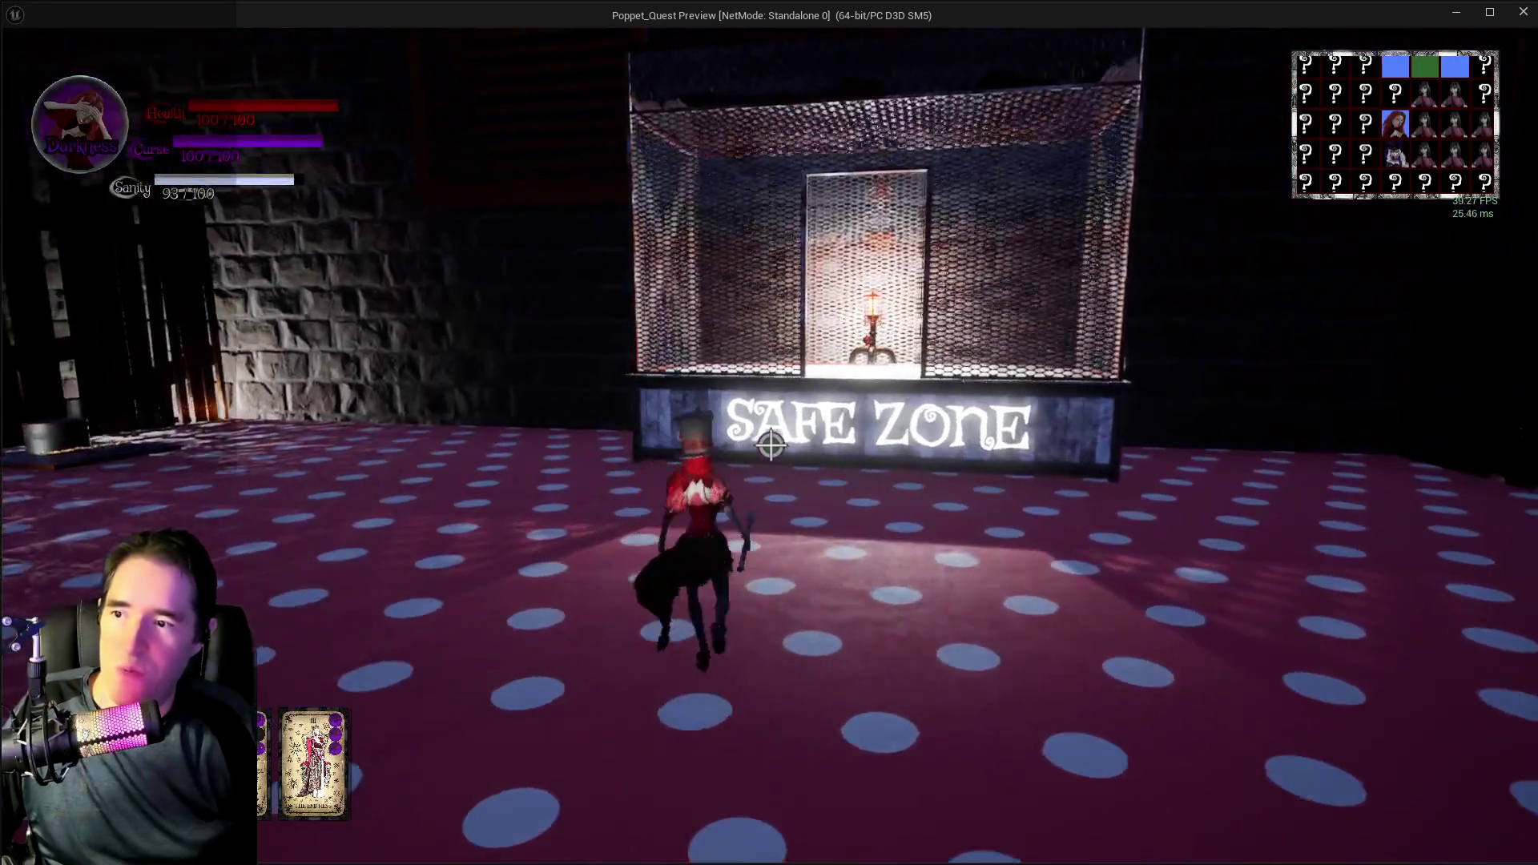
key("w")
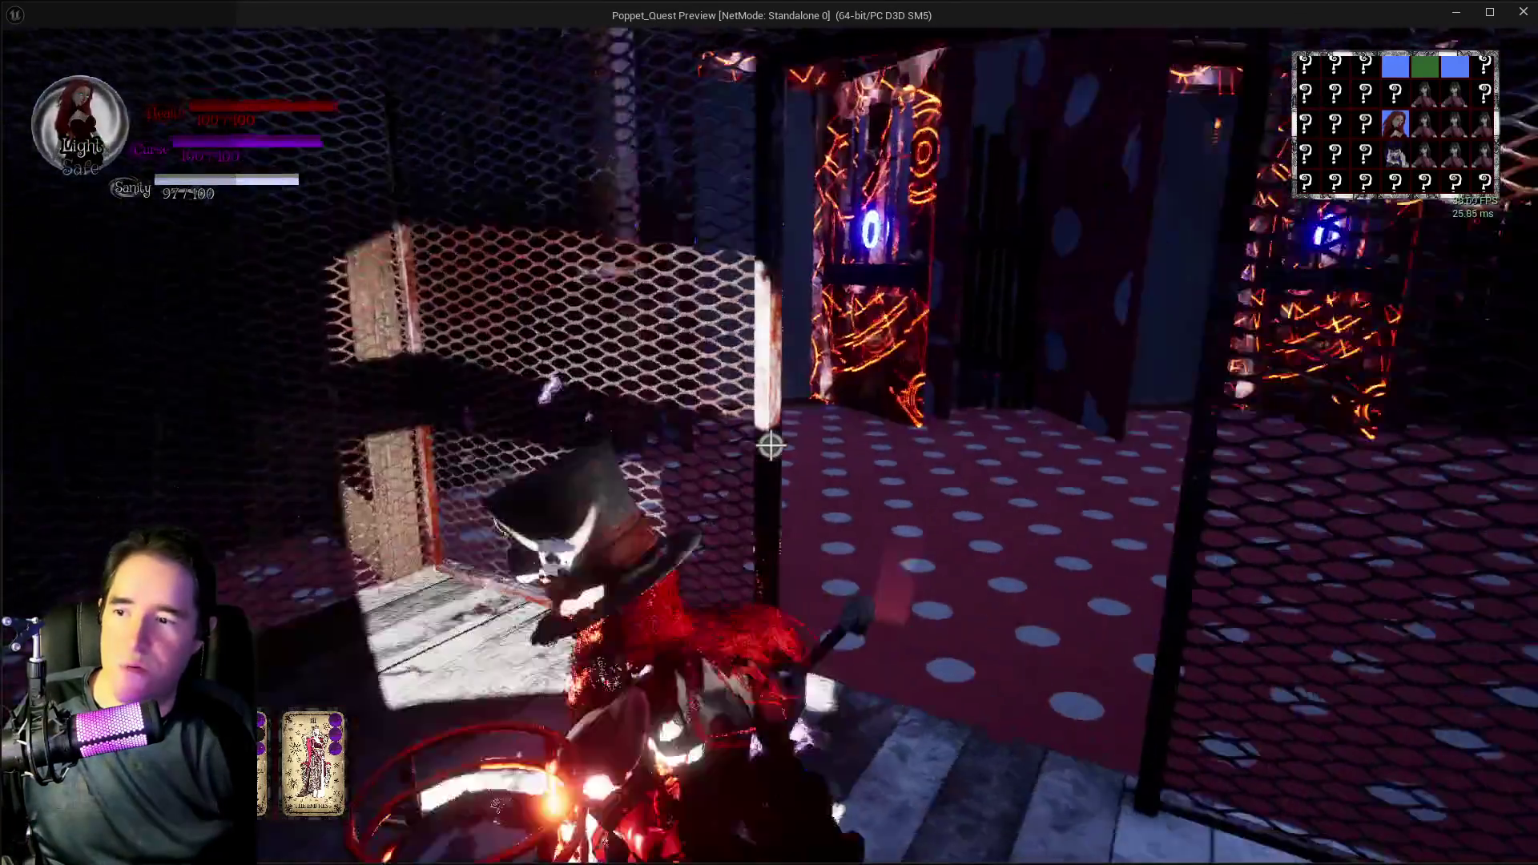
key("w")
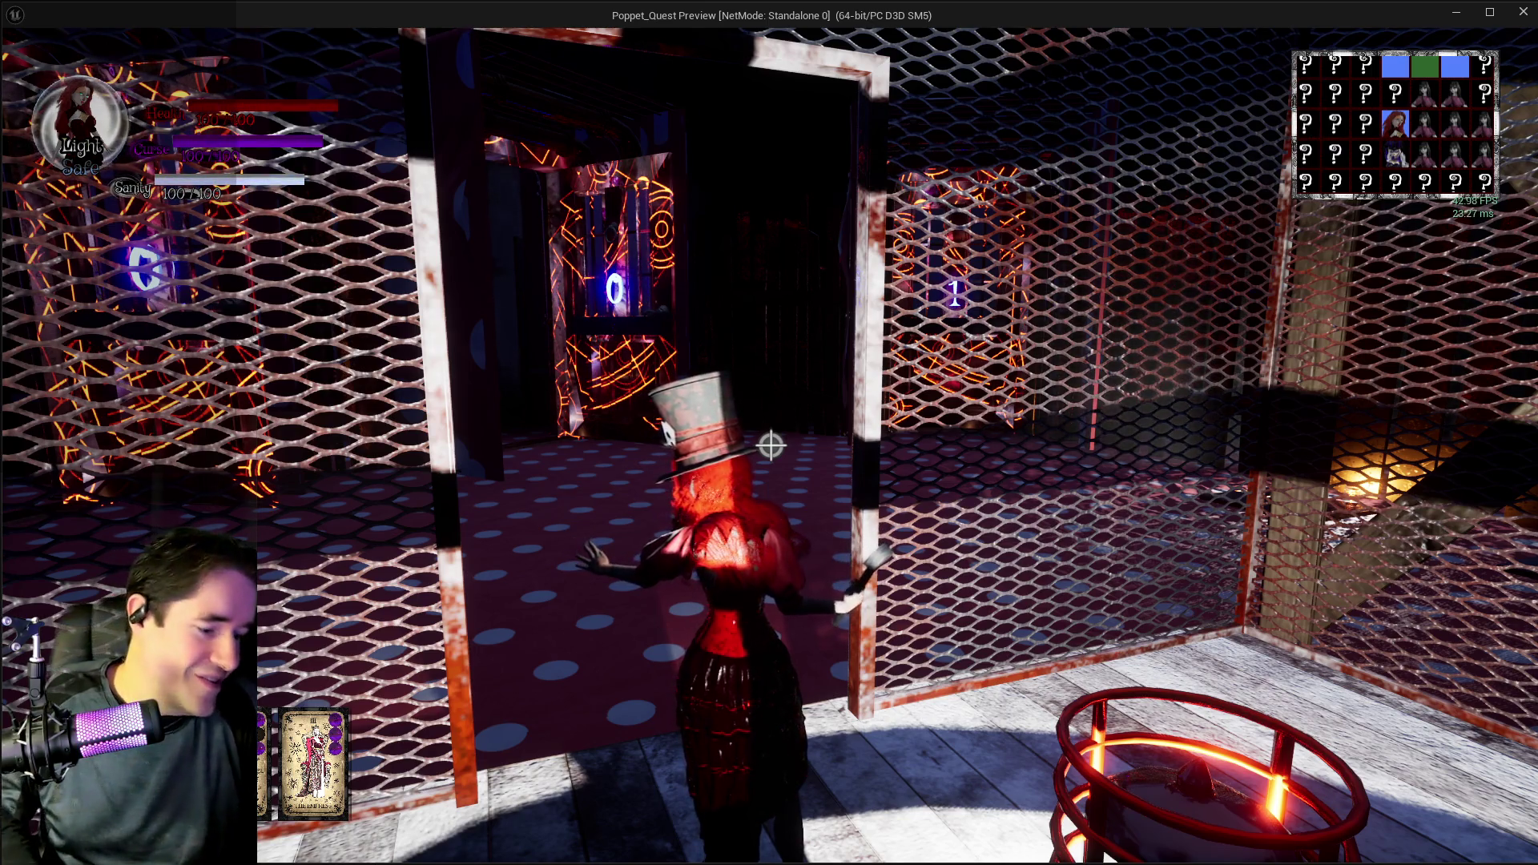
key("w")
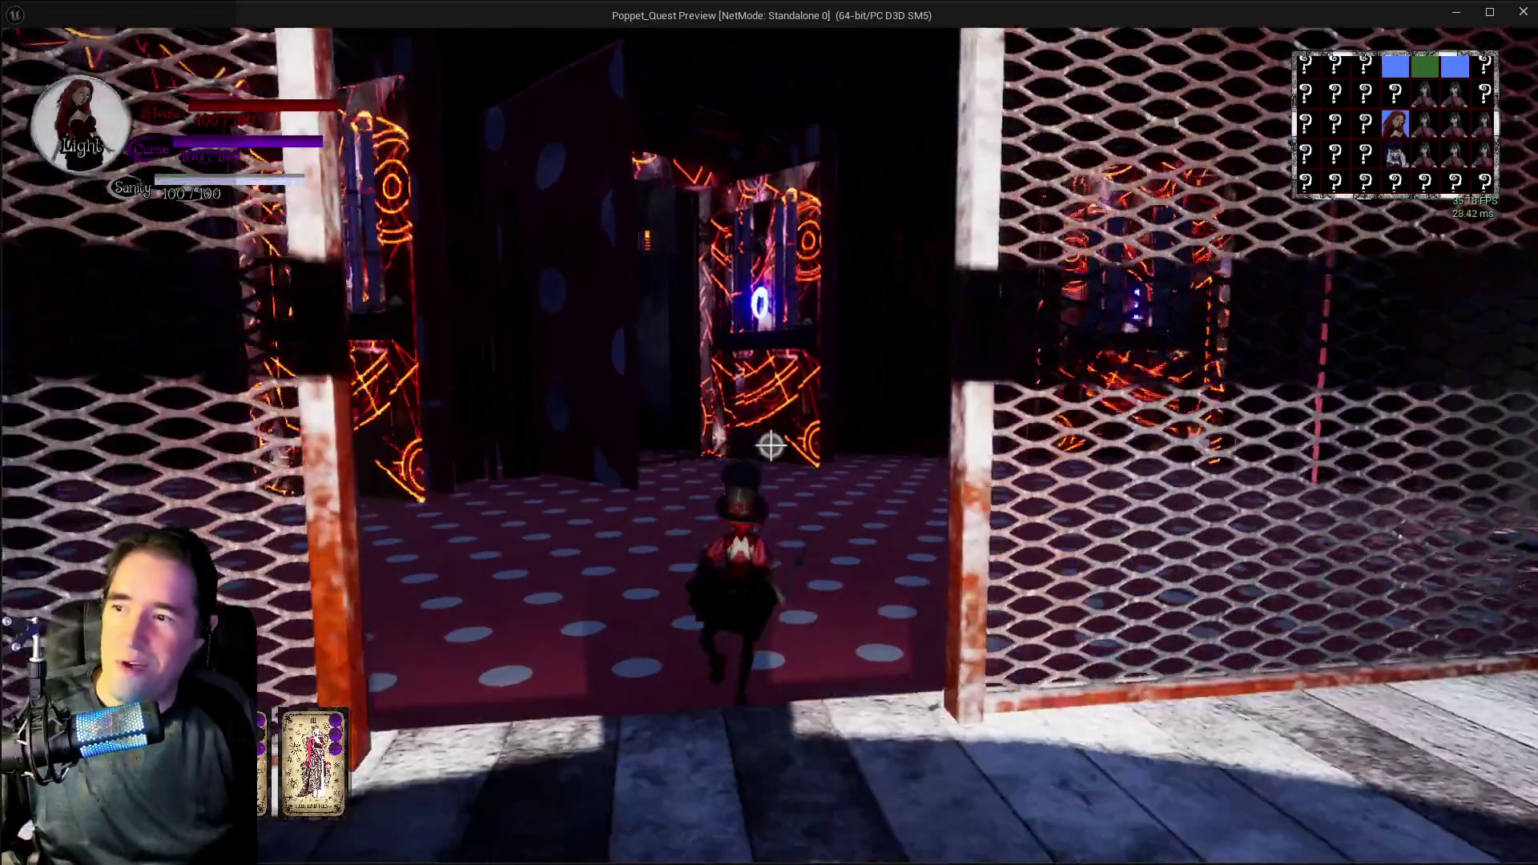
key("w")
- Cast two purple magic bursts past the glowing pillars, then turn back from the SAFE ZONE sign
key("q")
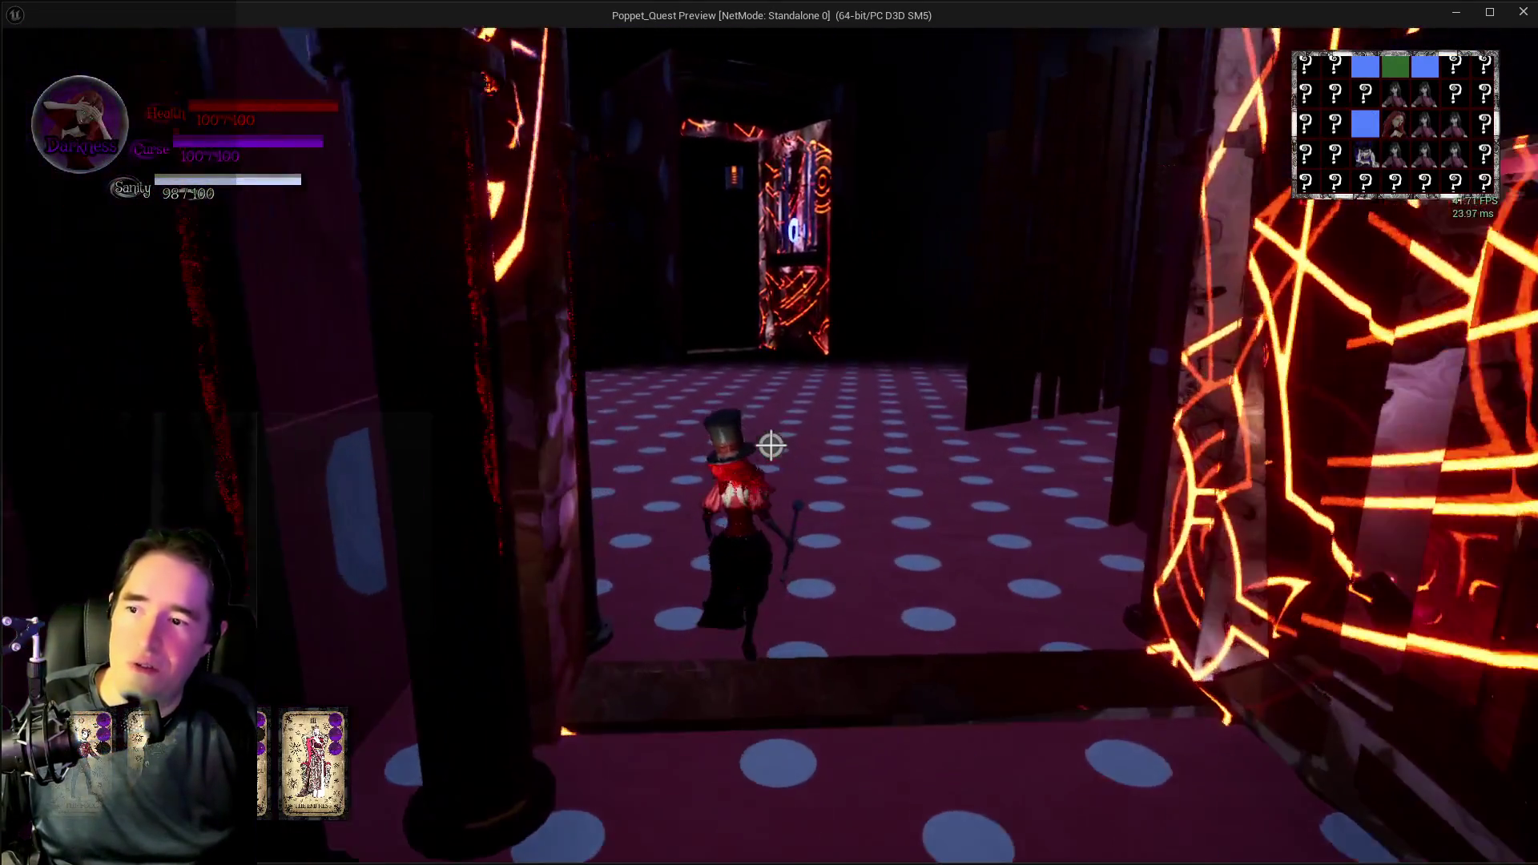
left_click(771, 446)
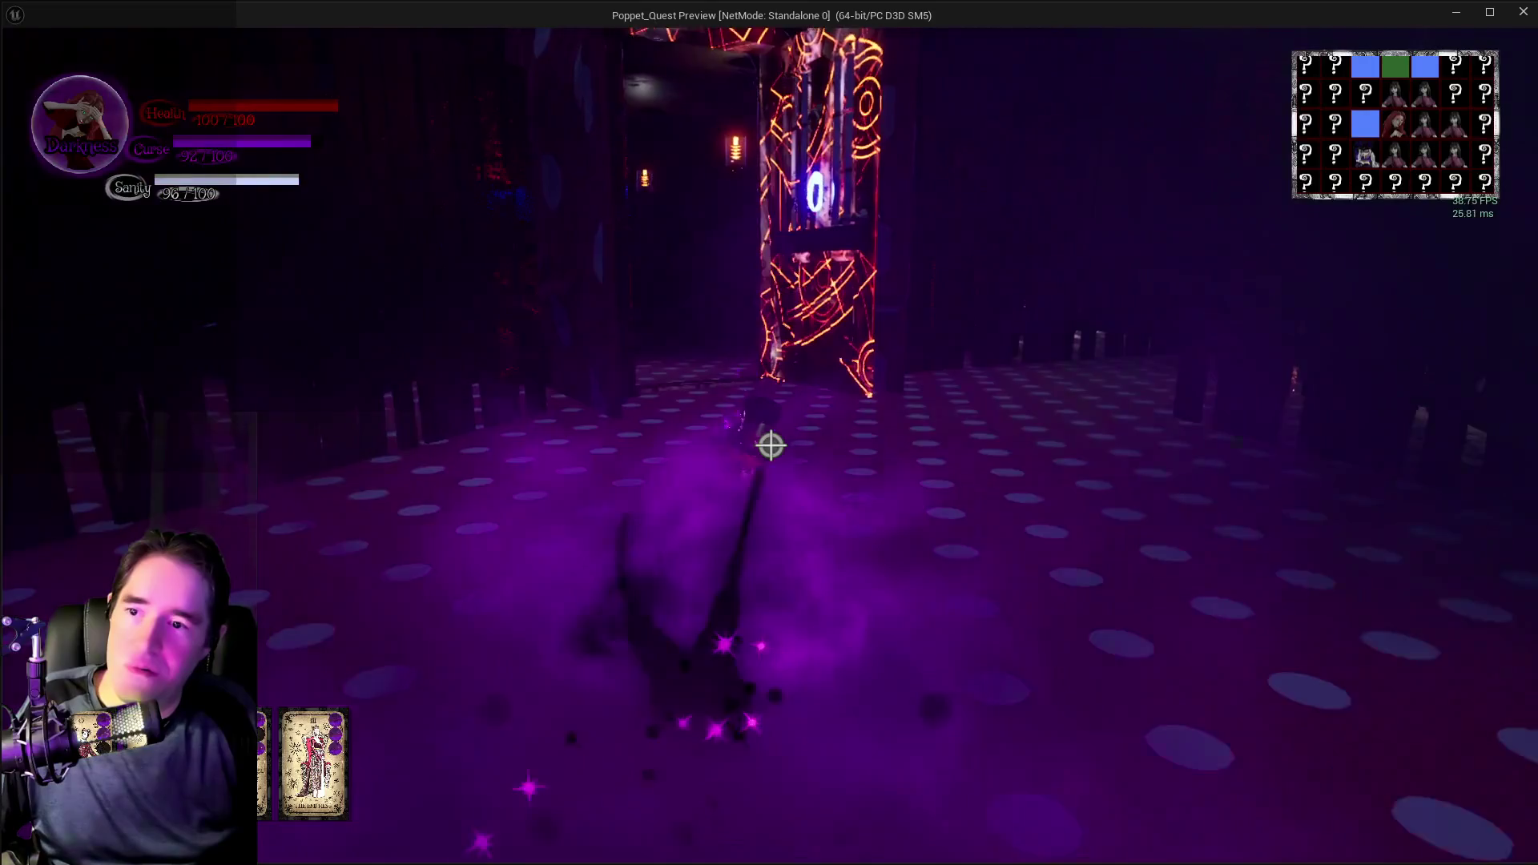
key("w")
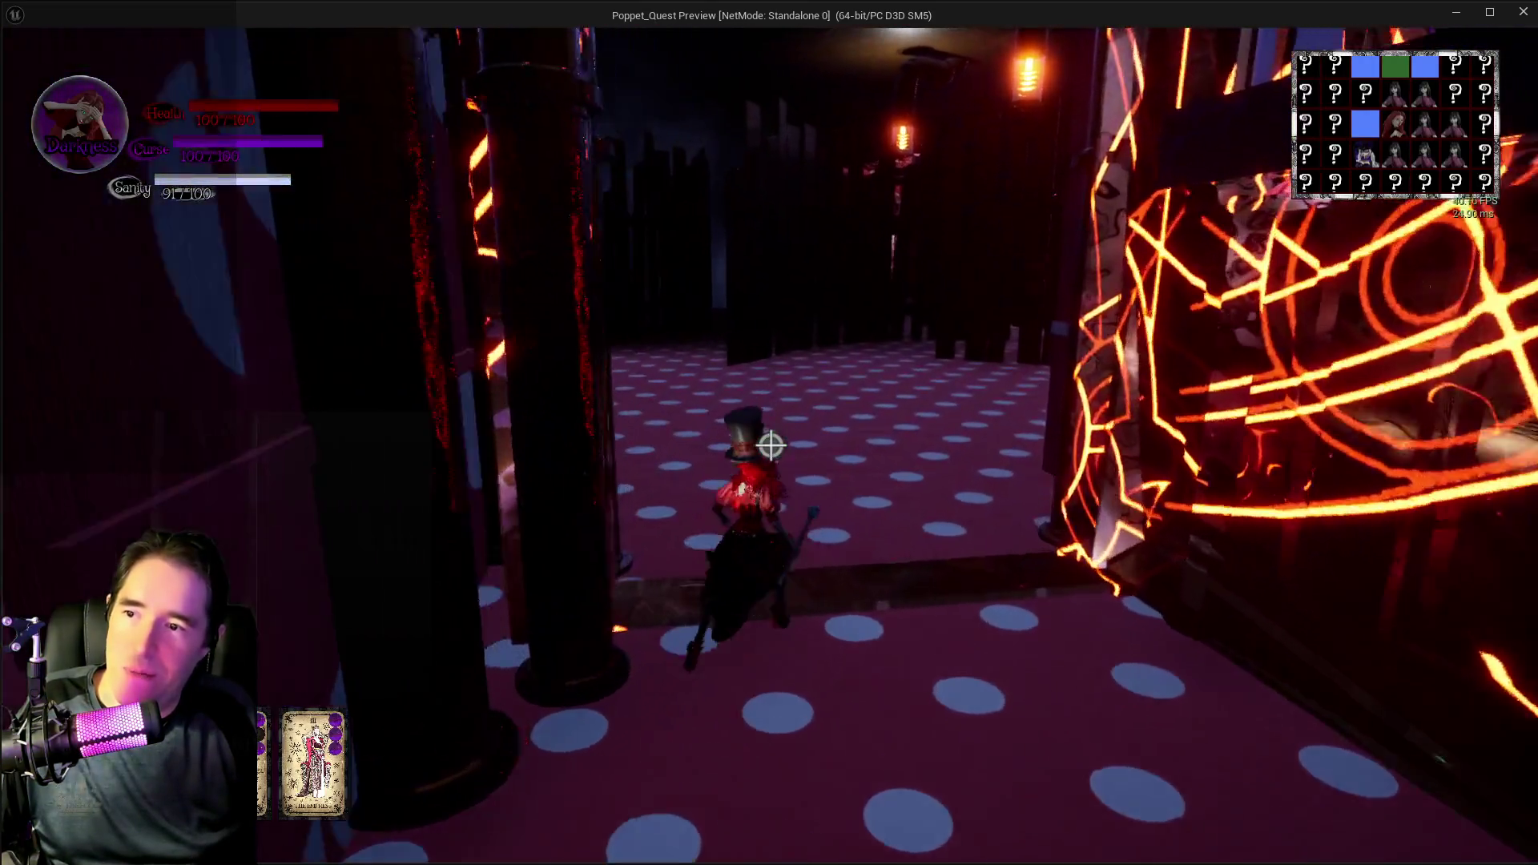
left_click(770, 445)
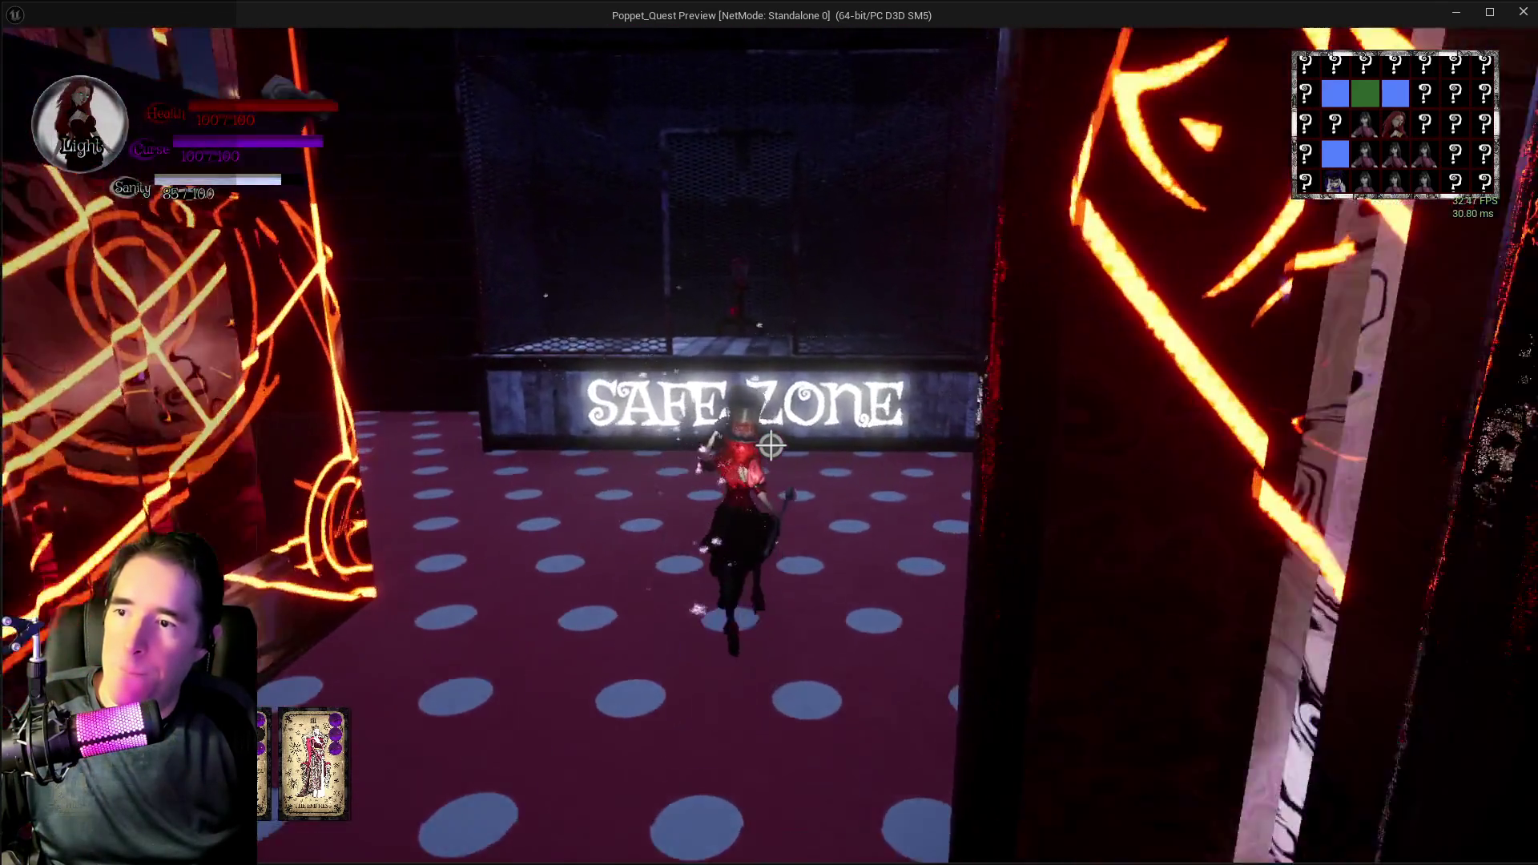
key("w")
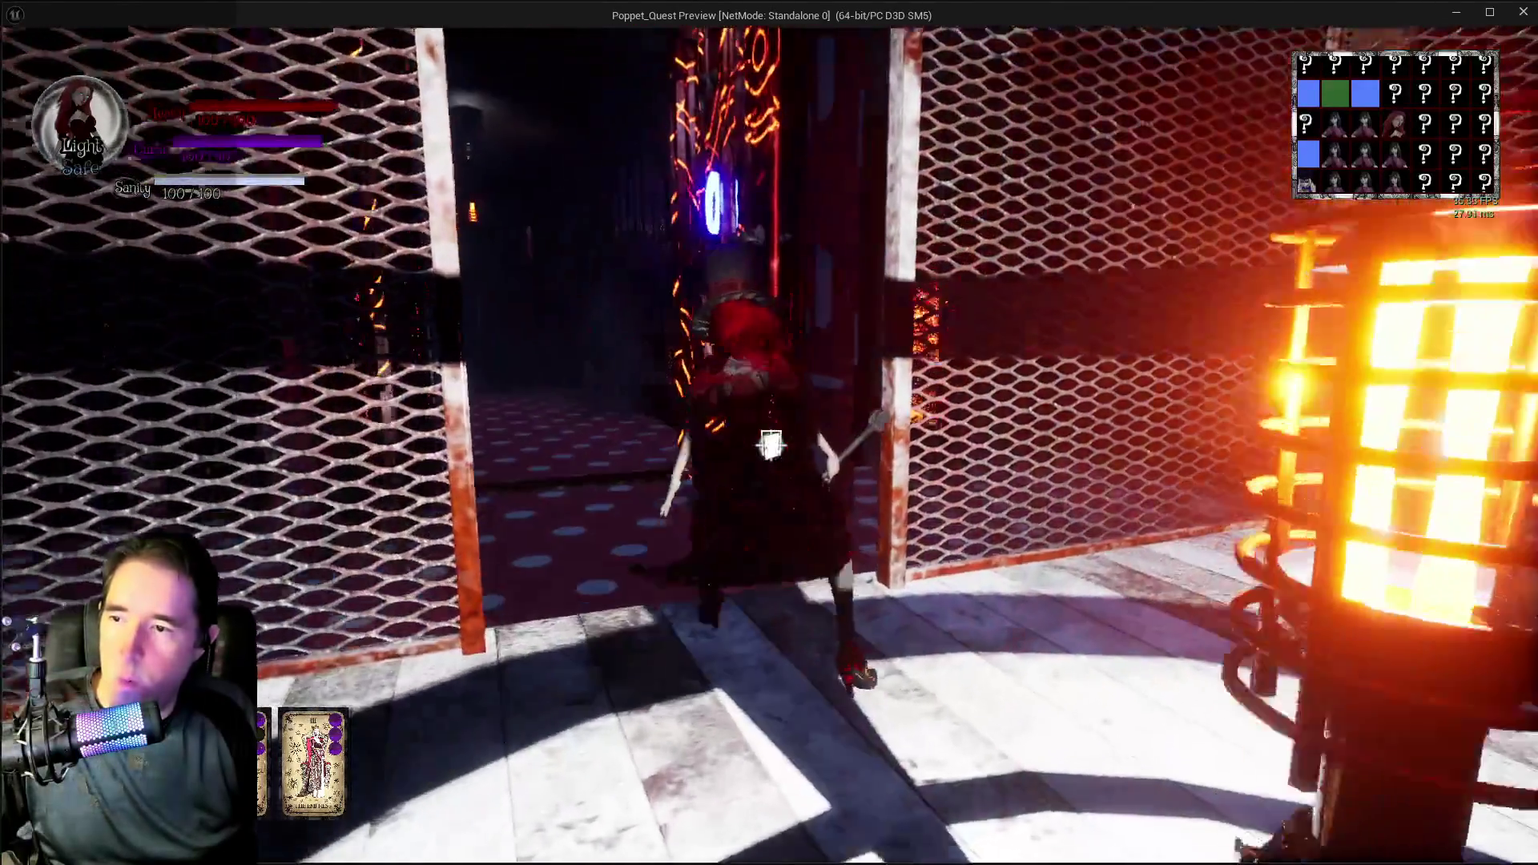
key("s")
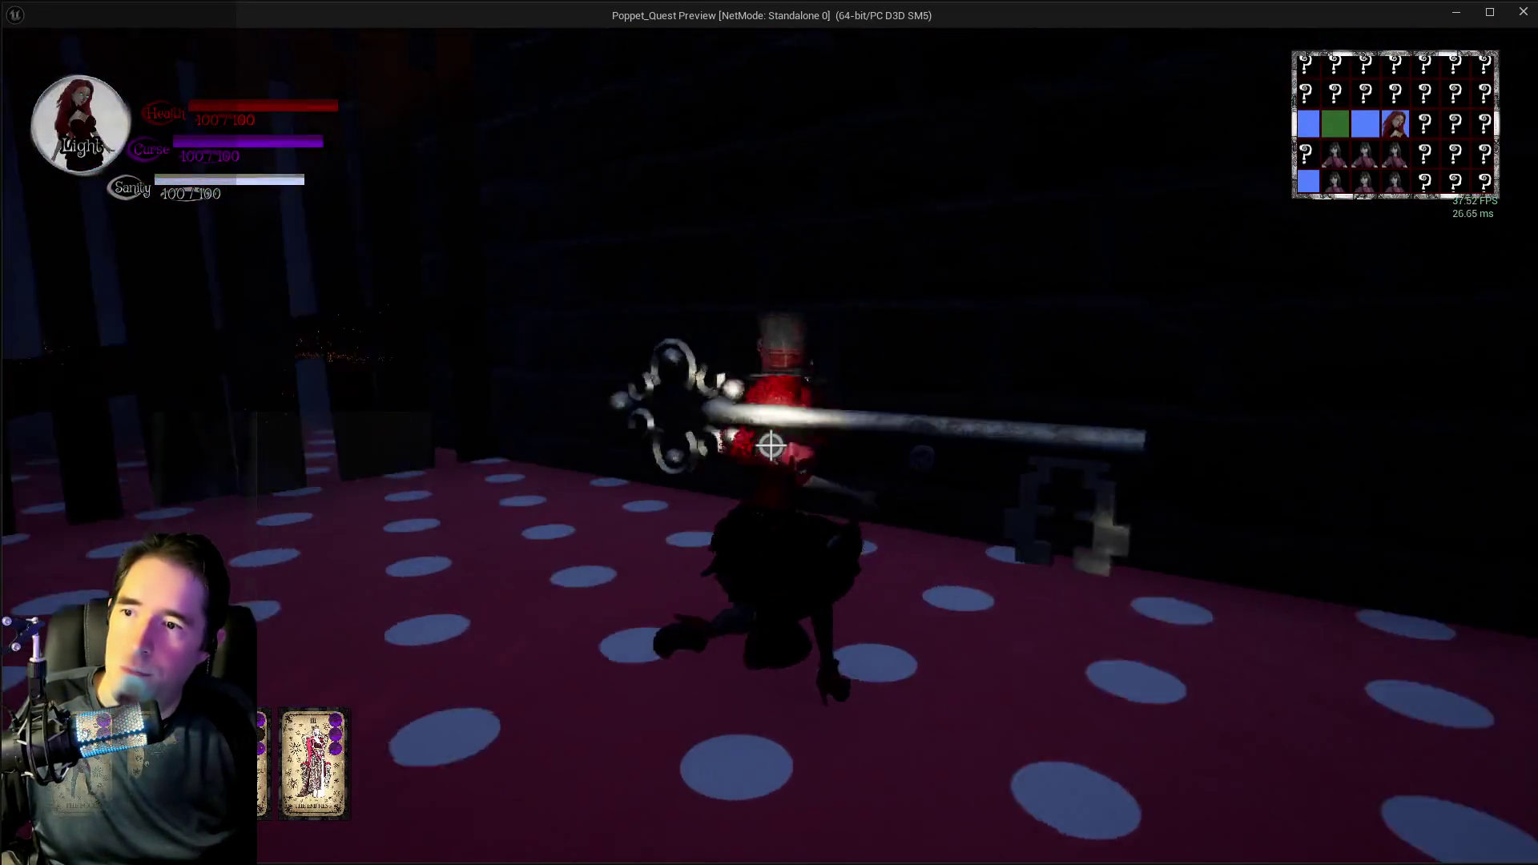
key("w")
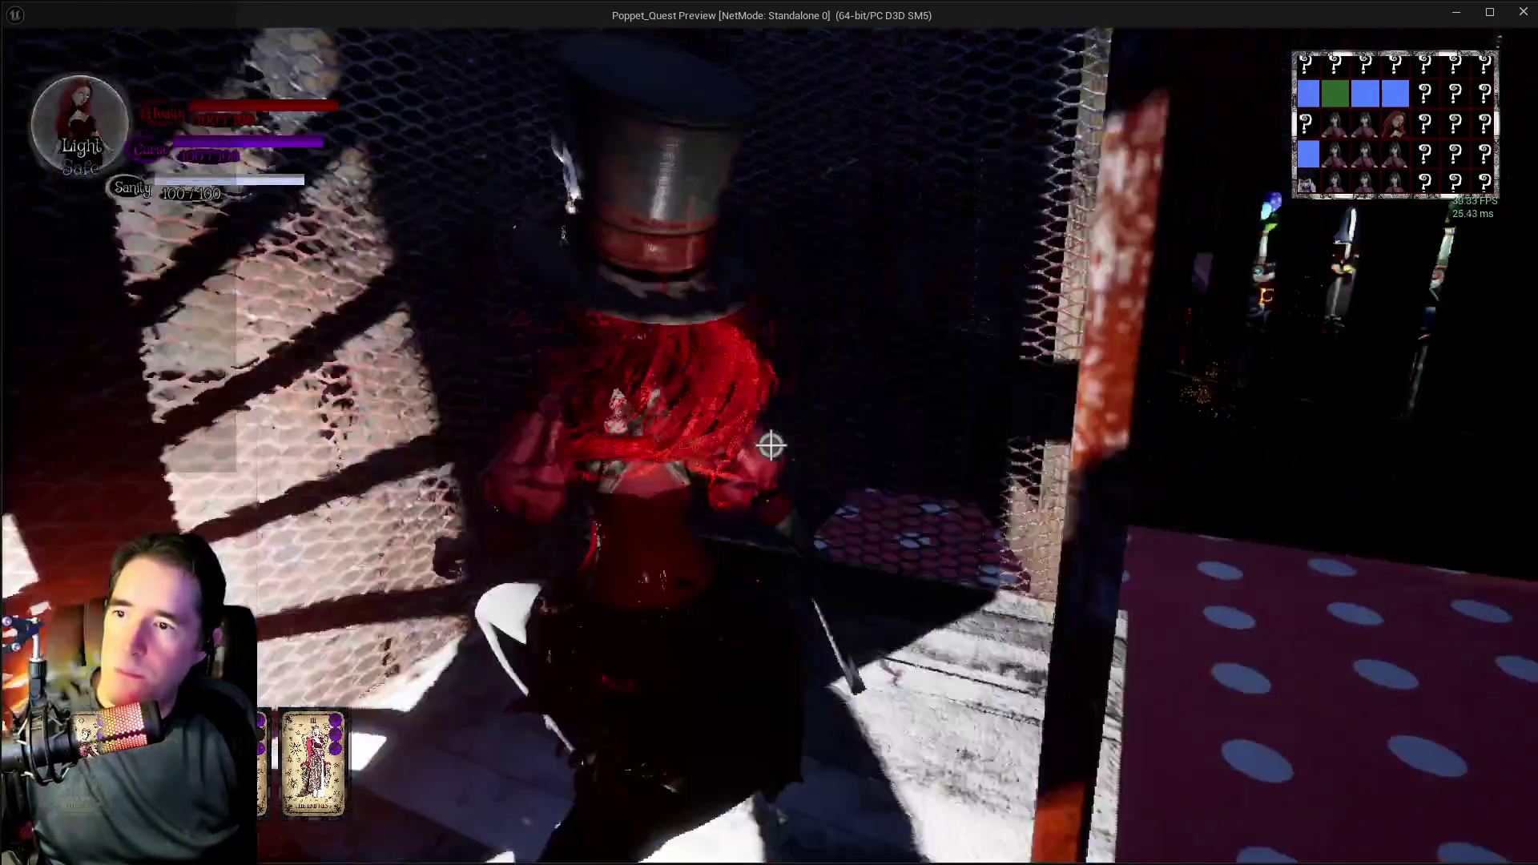
- Run down the corridor and through the caged doorway into the purple darkness zone
key("w")
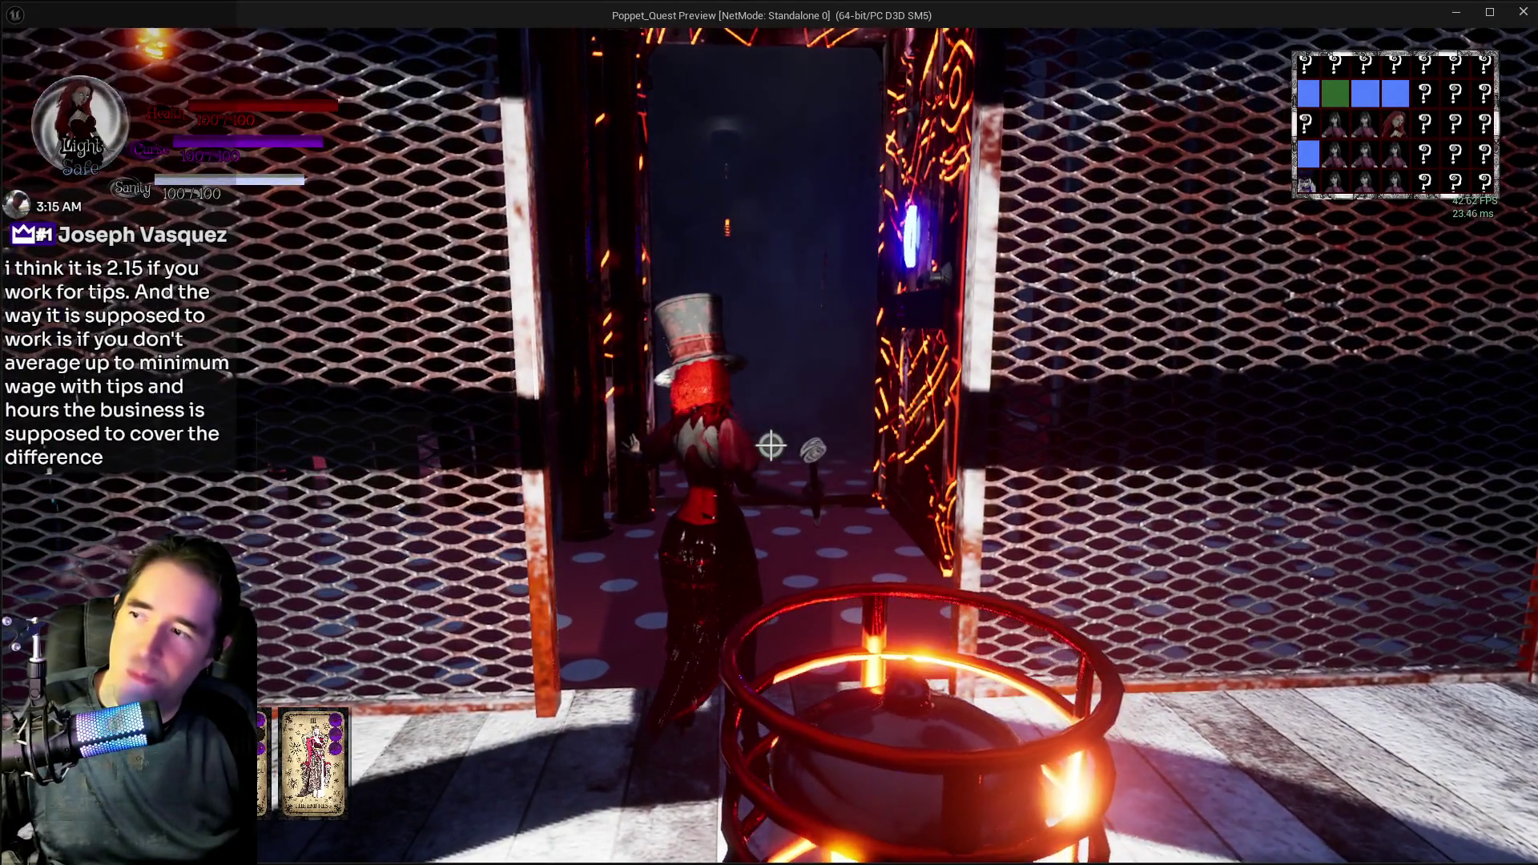
key("w")
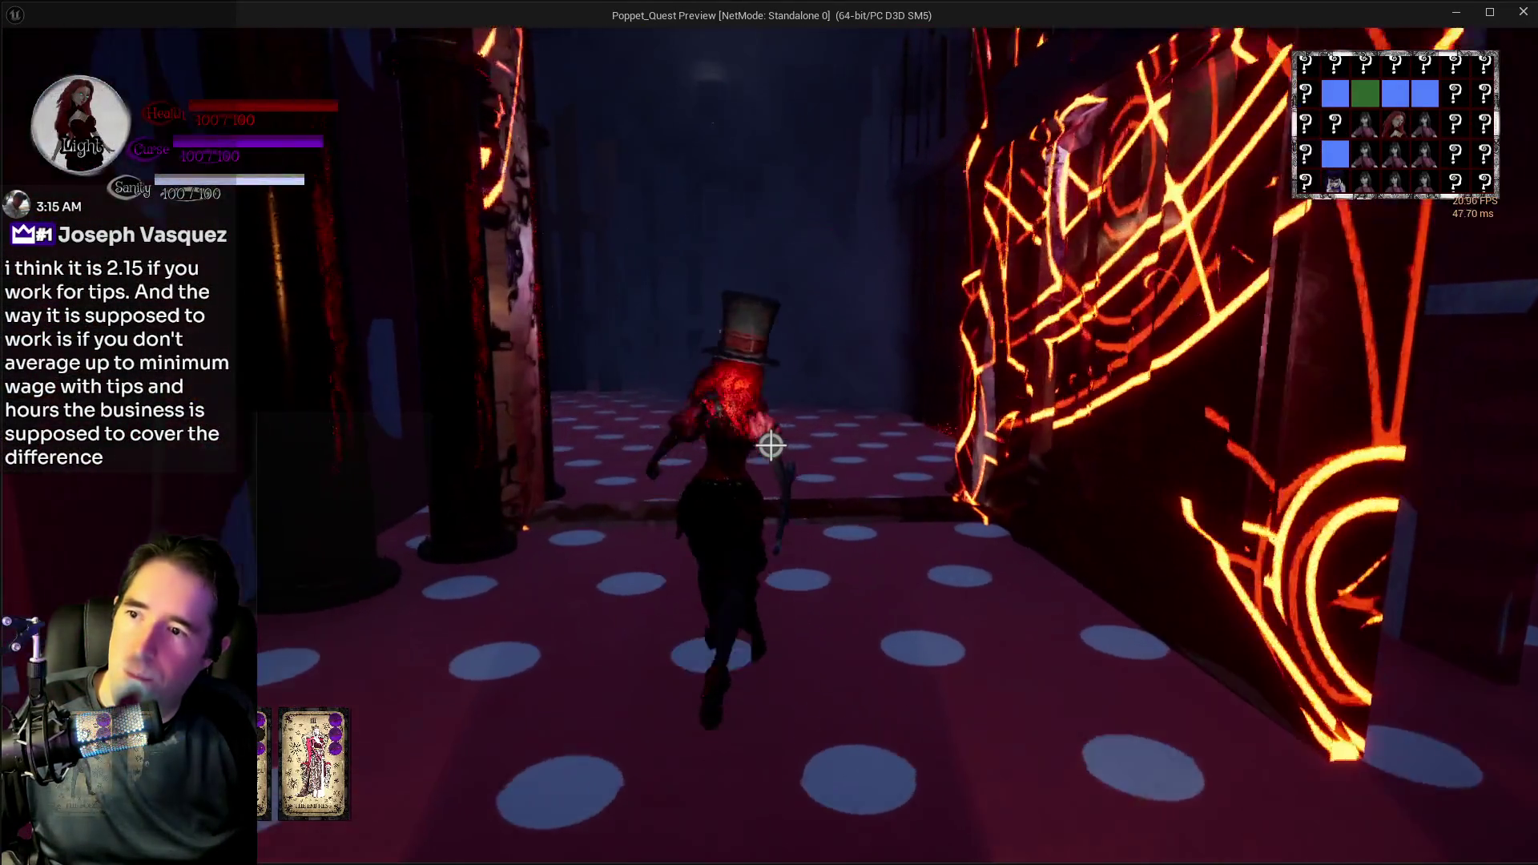
key("w")
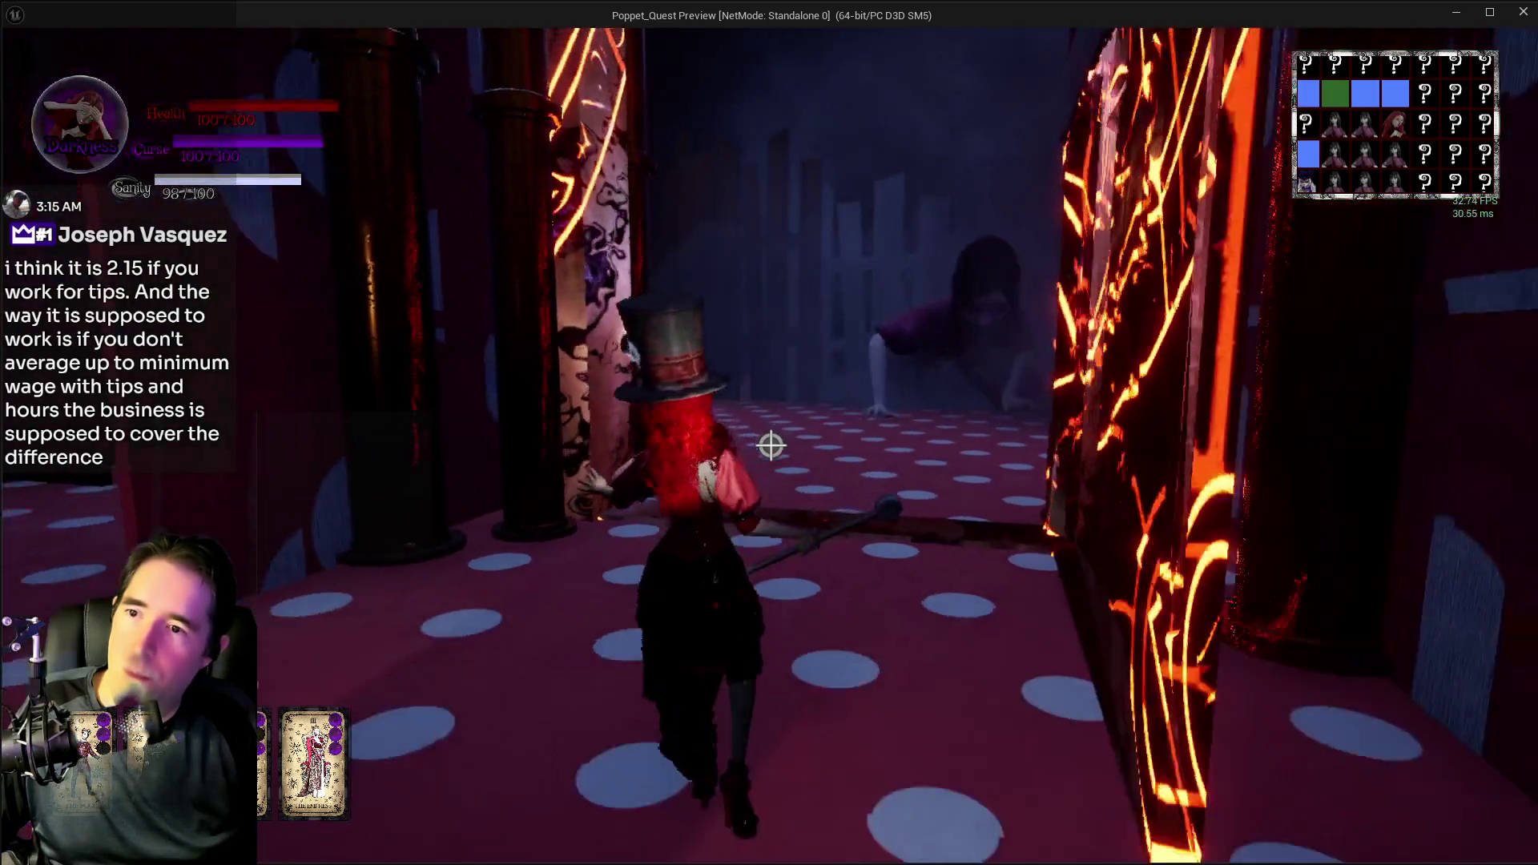
key("w")
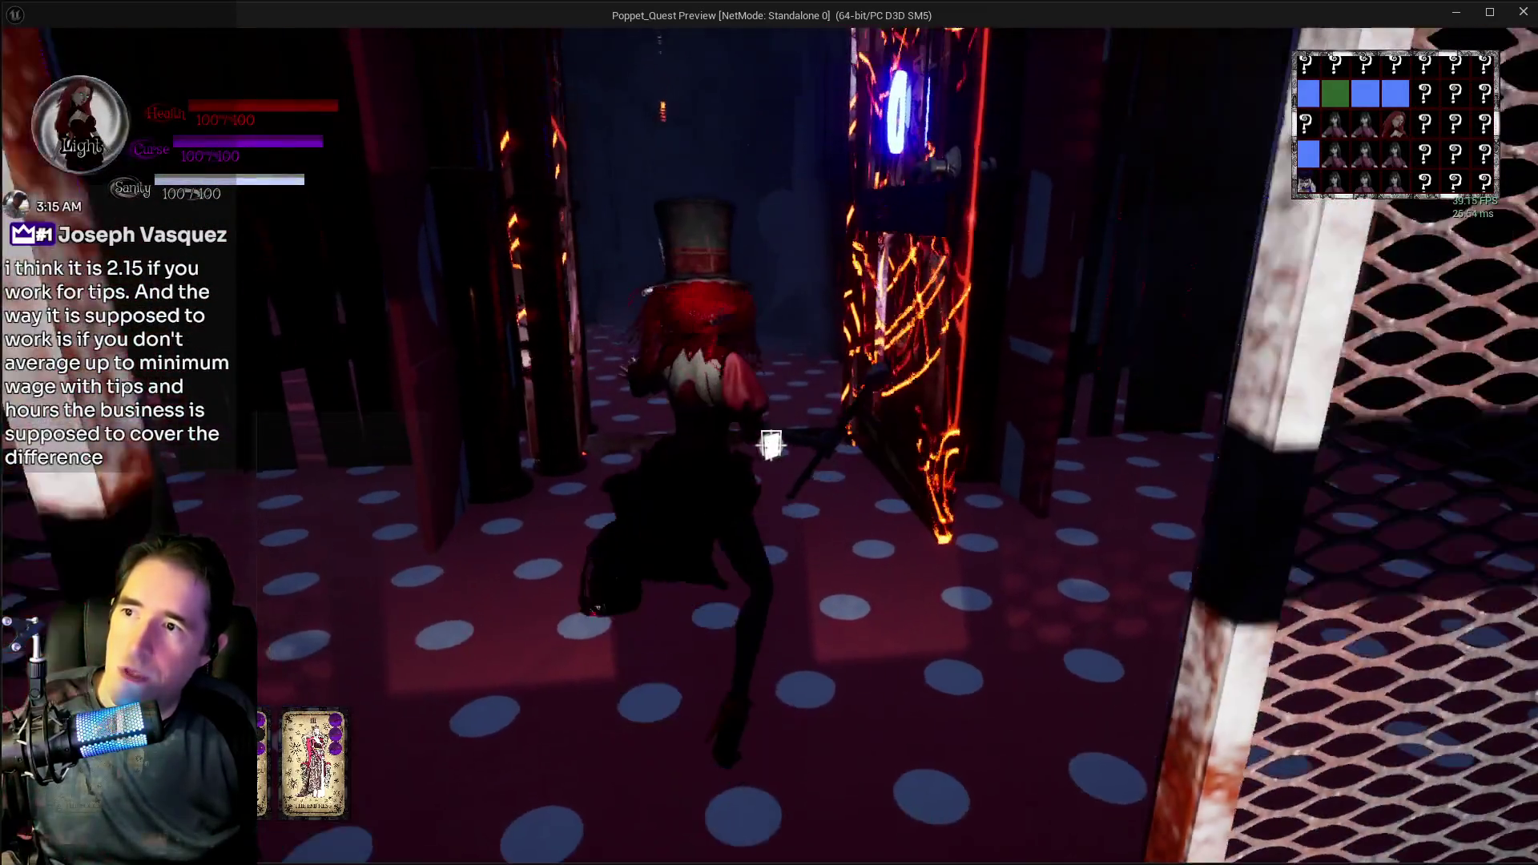
key("s")
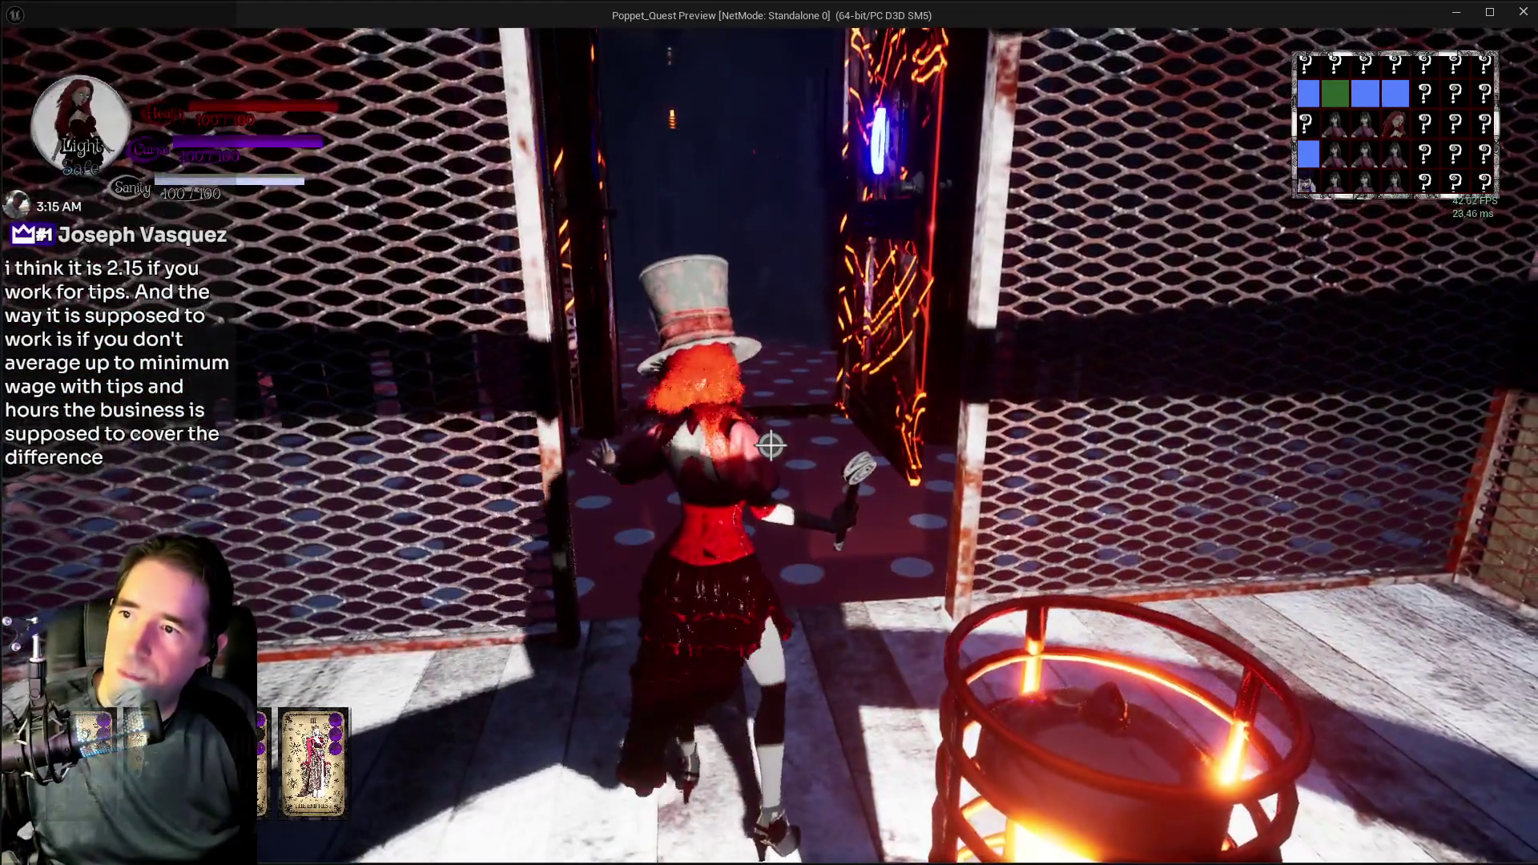
key("w")
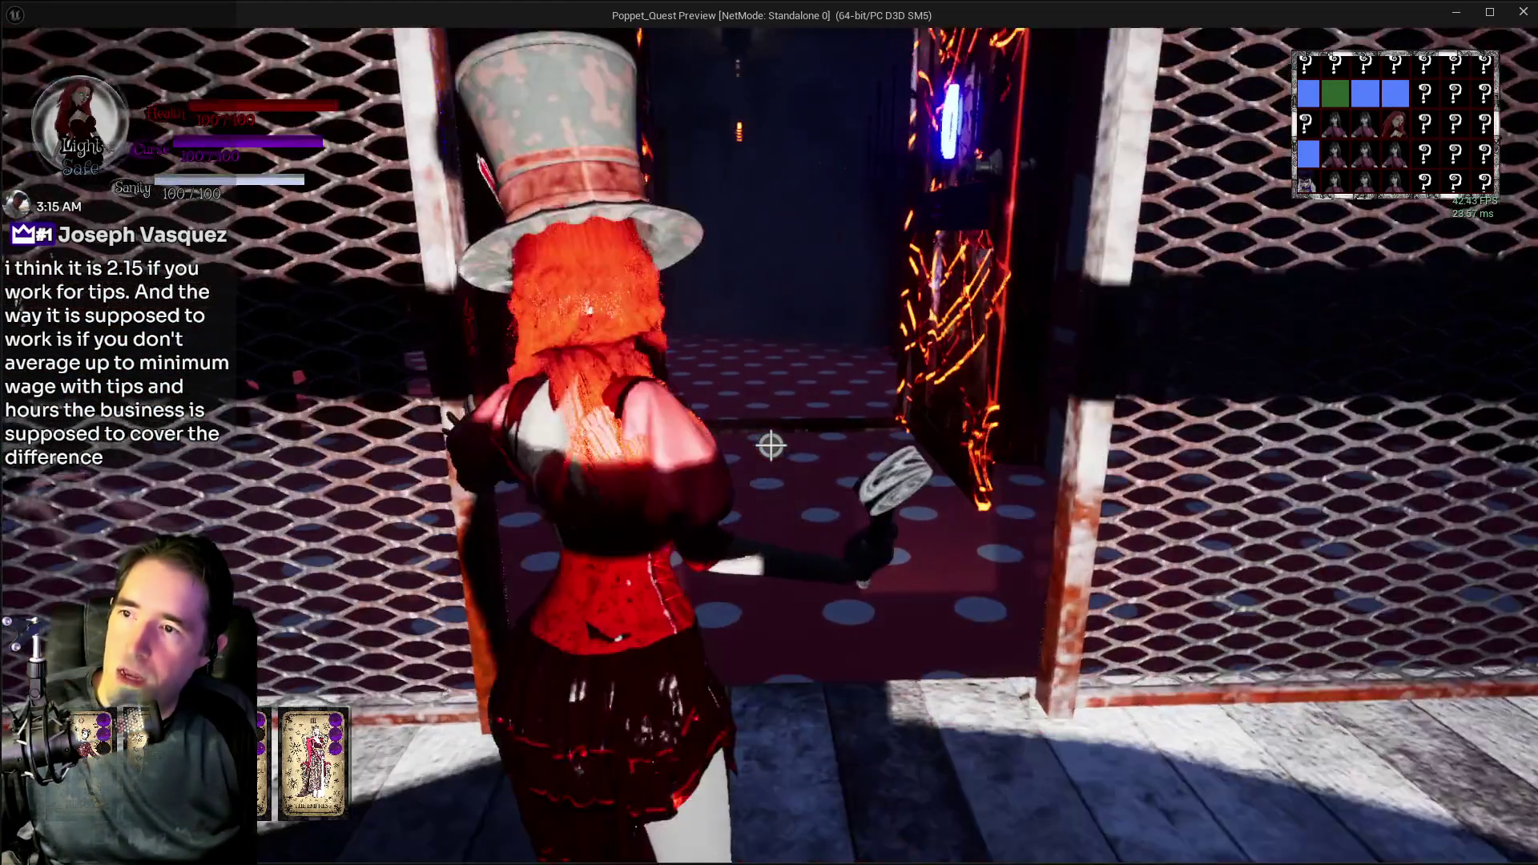
key("w")
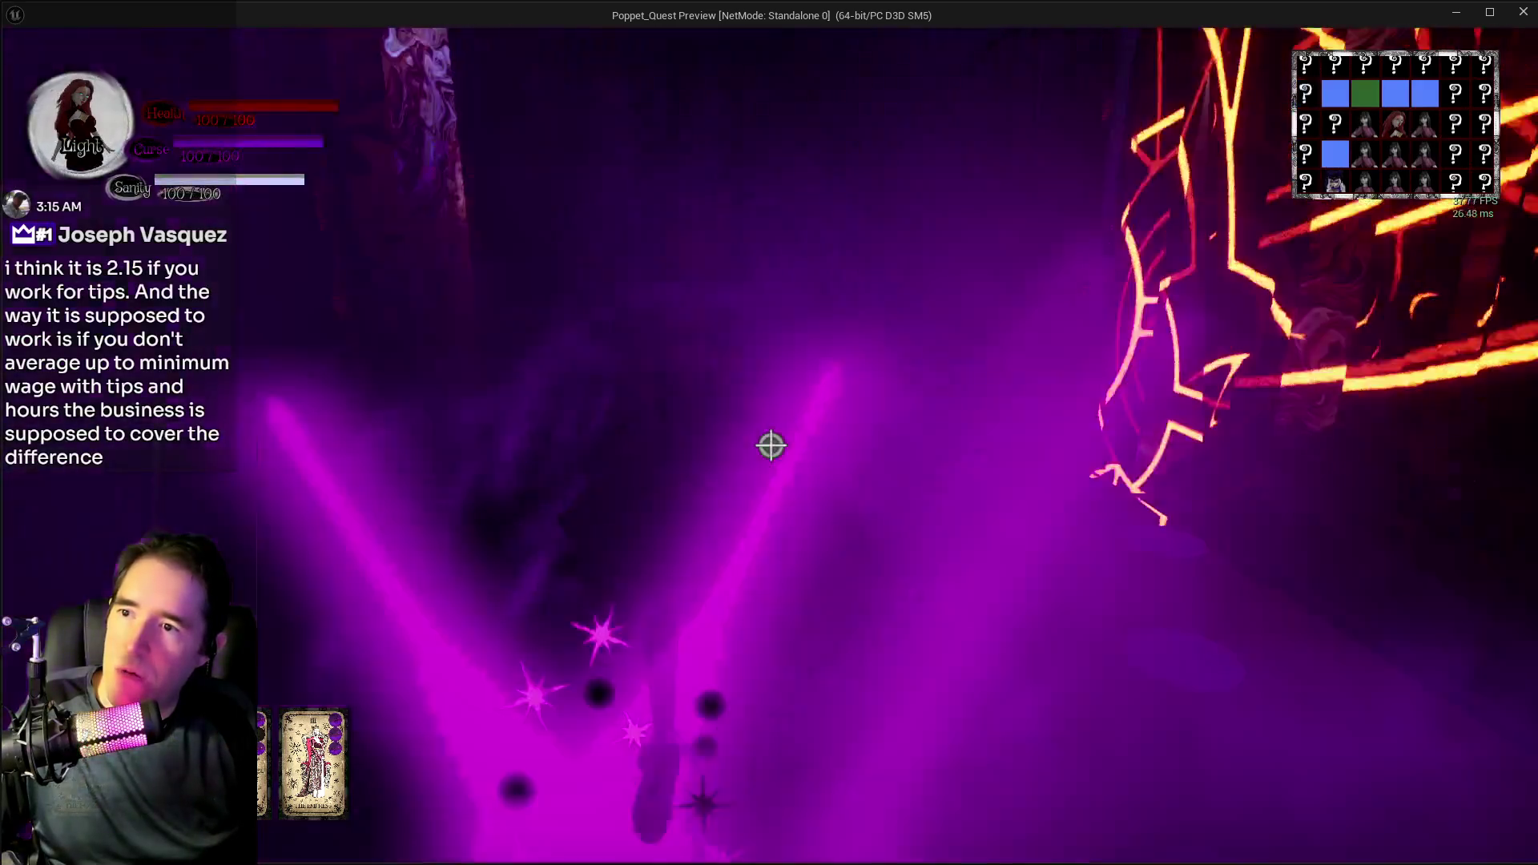
- Walk through the polka-dot rooms and corridor into the lit goodies booth room
key("w")
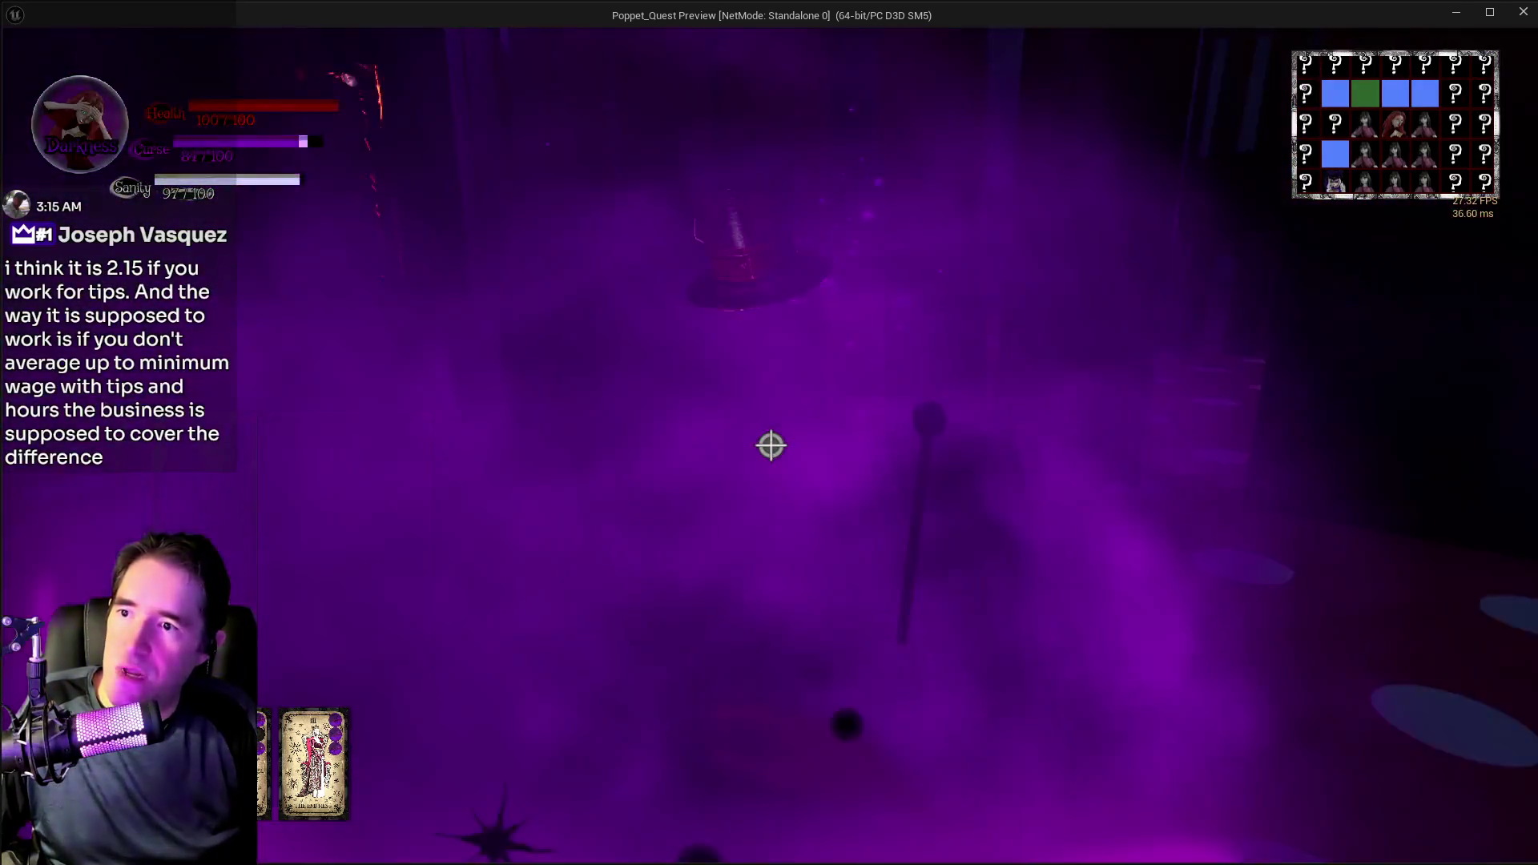
key("w")
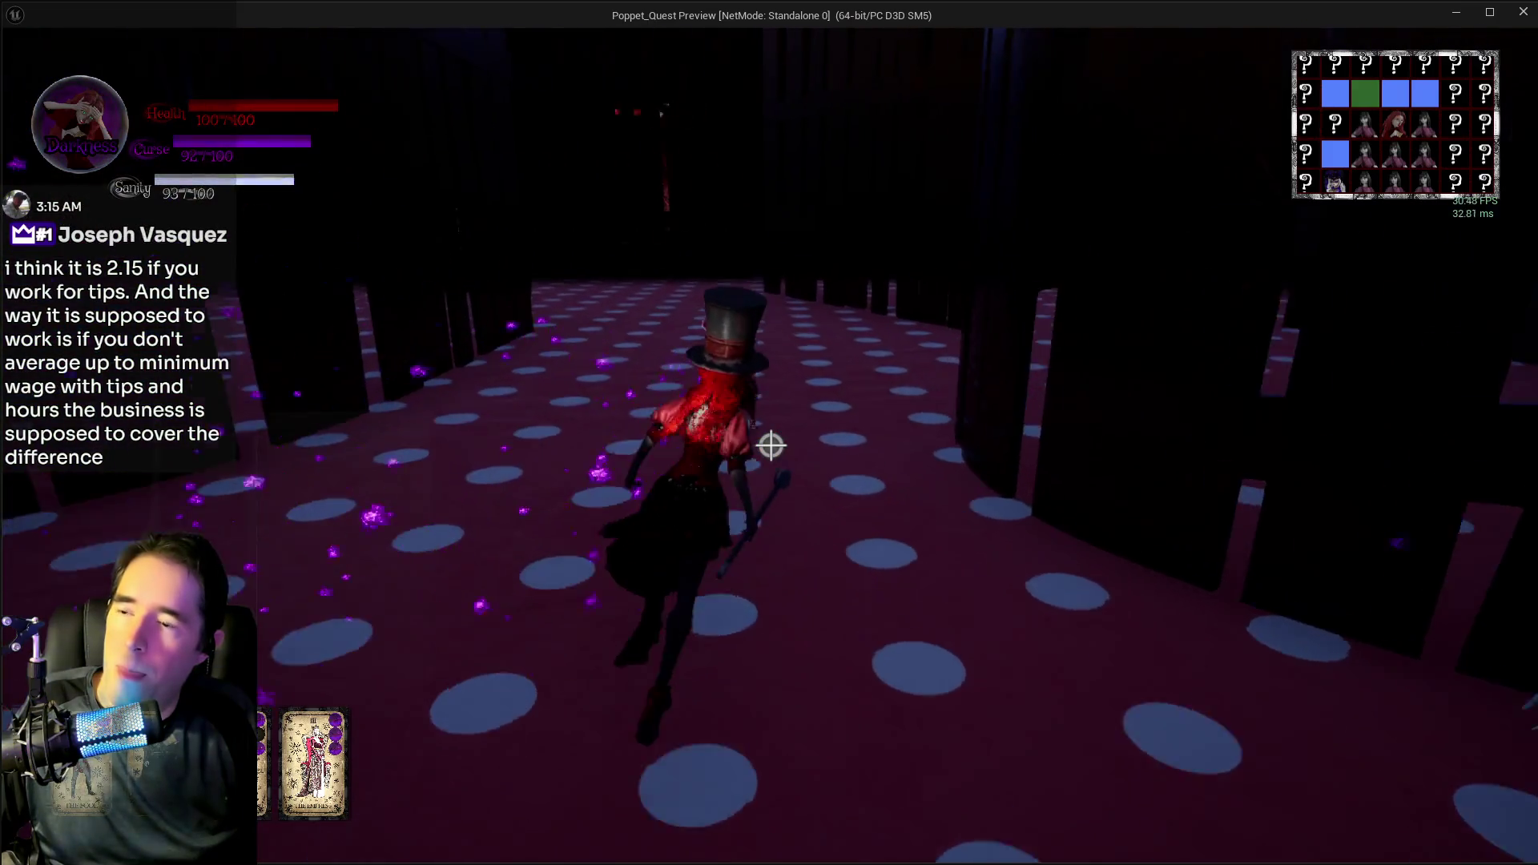
key("w")
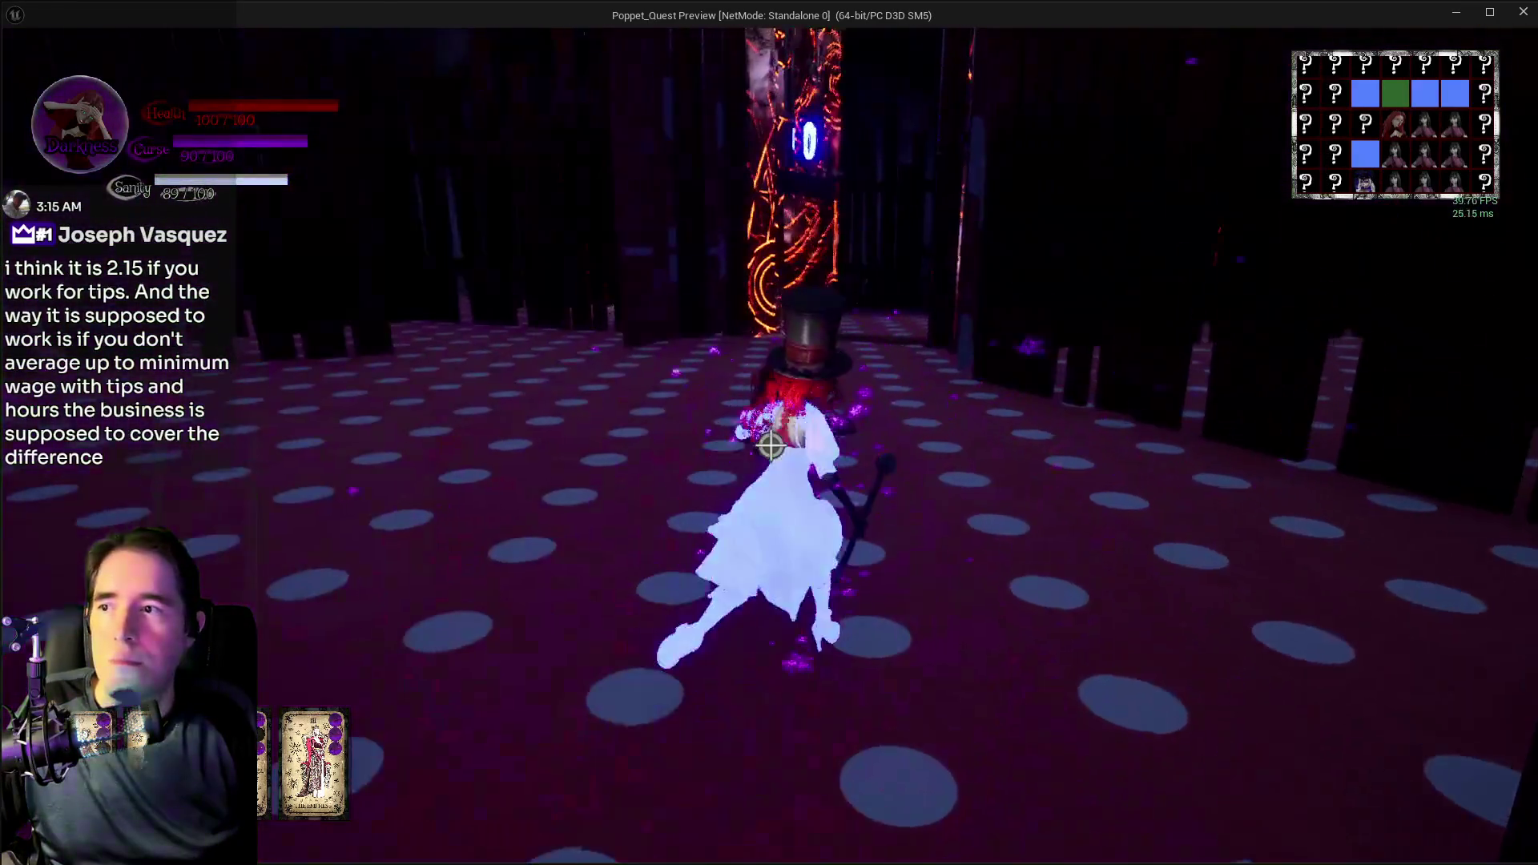
key("w")
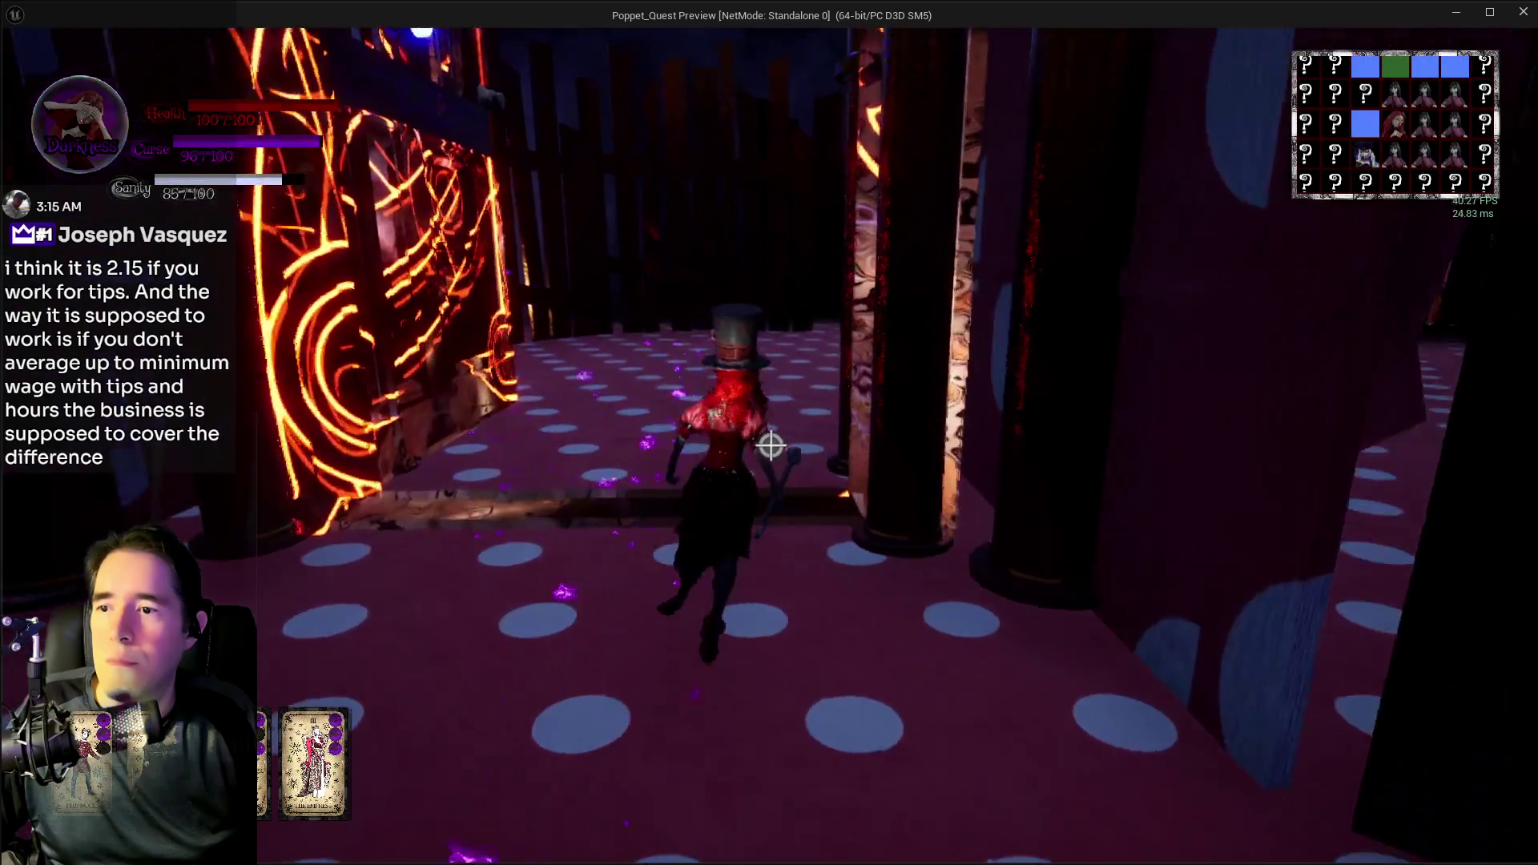
key("w")
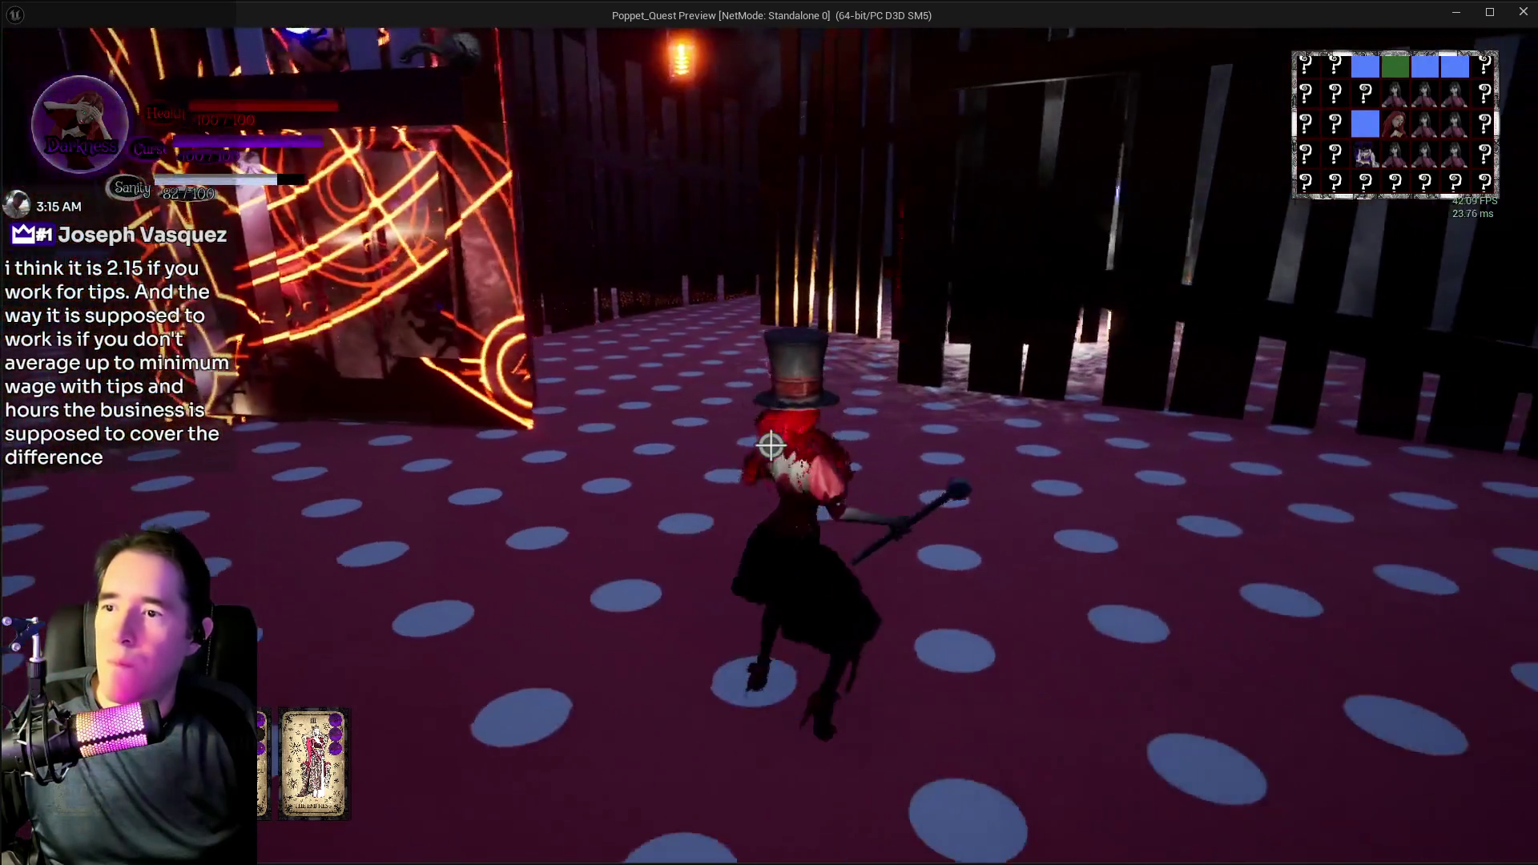
key("w")
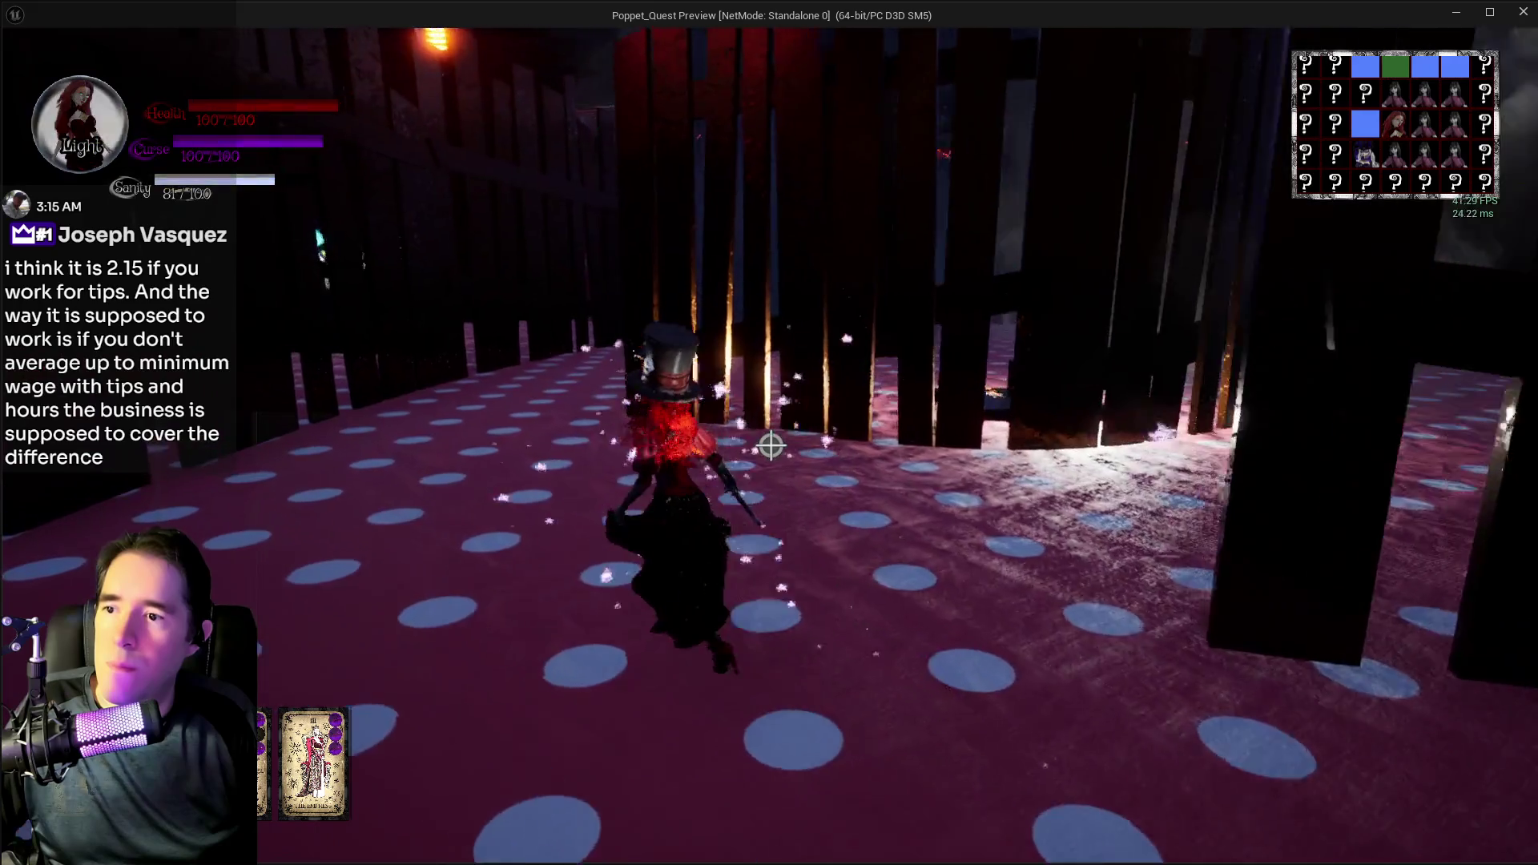
key("w")
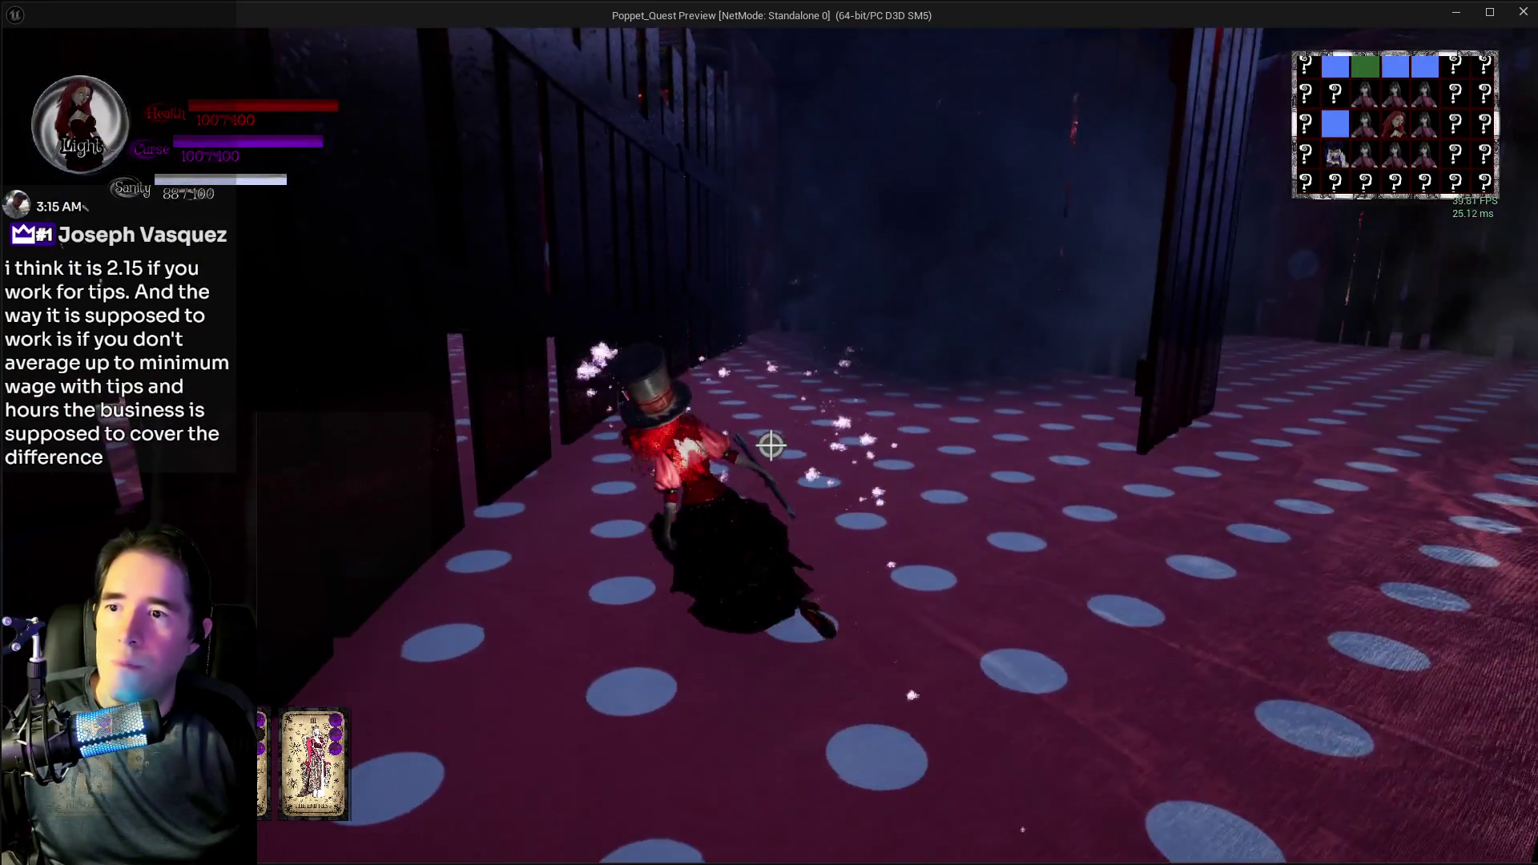
key("w")
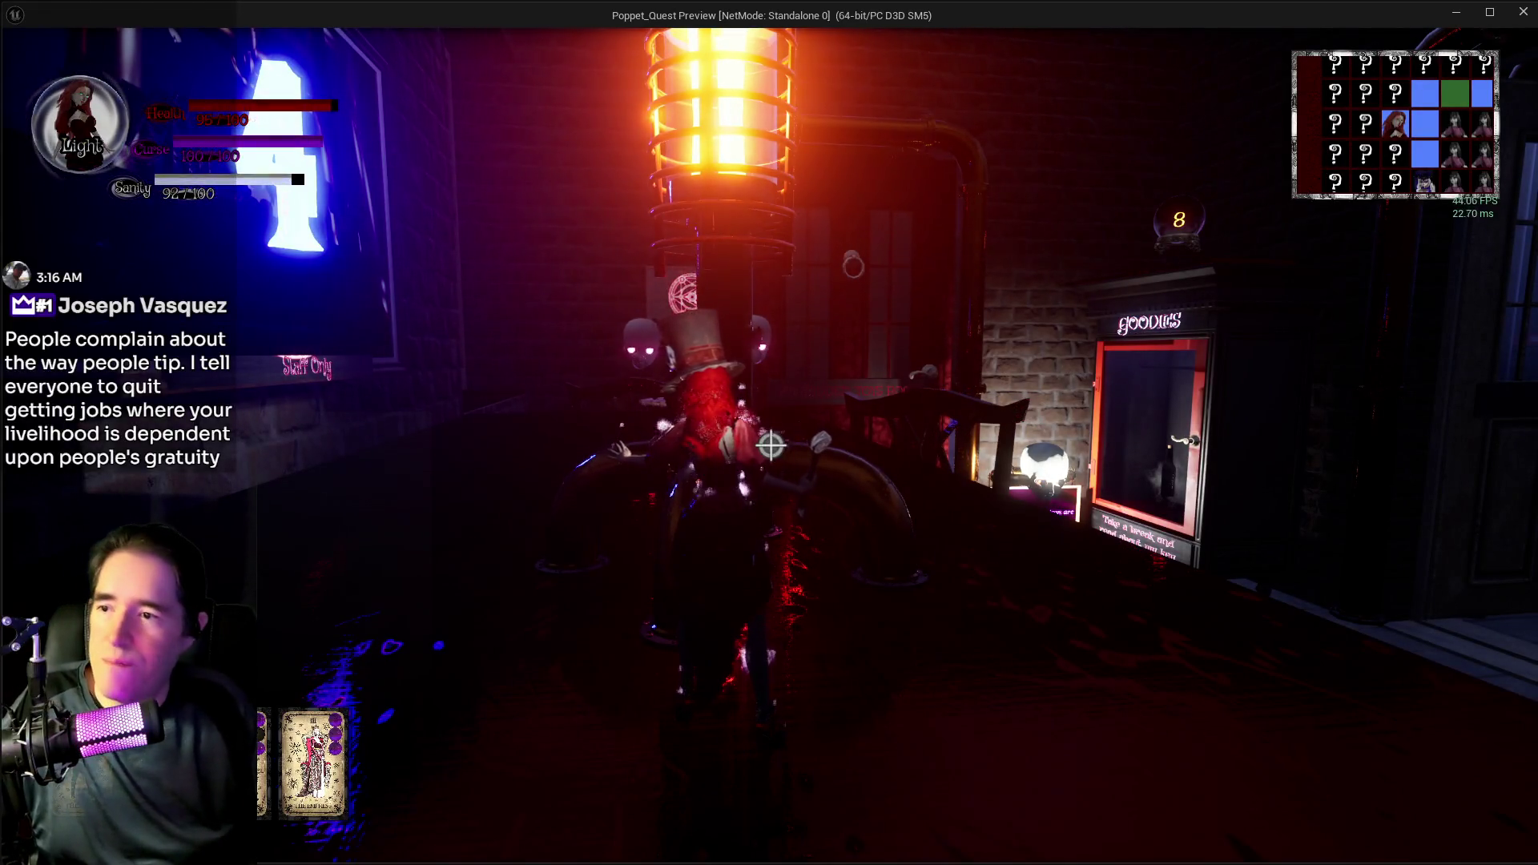
- Cast a light burst beside the Goodies machine, then stop the playtest with Esc
left_click(771, 445)
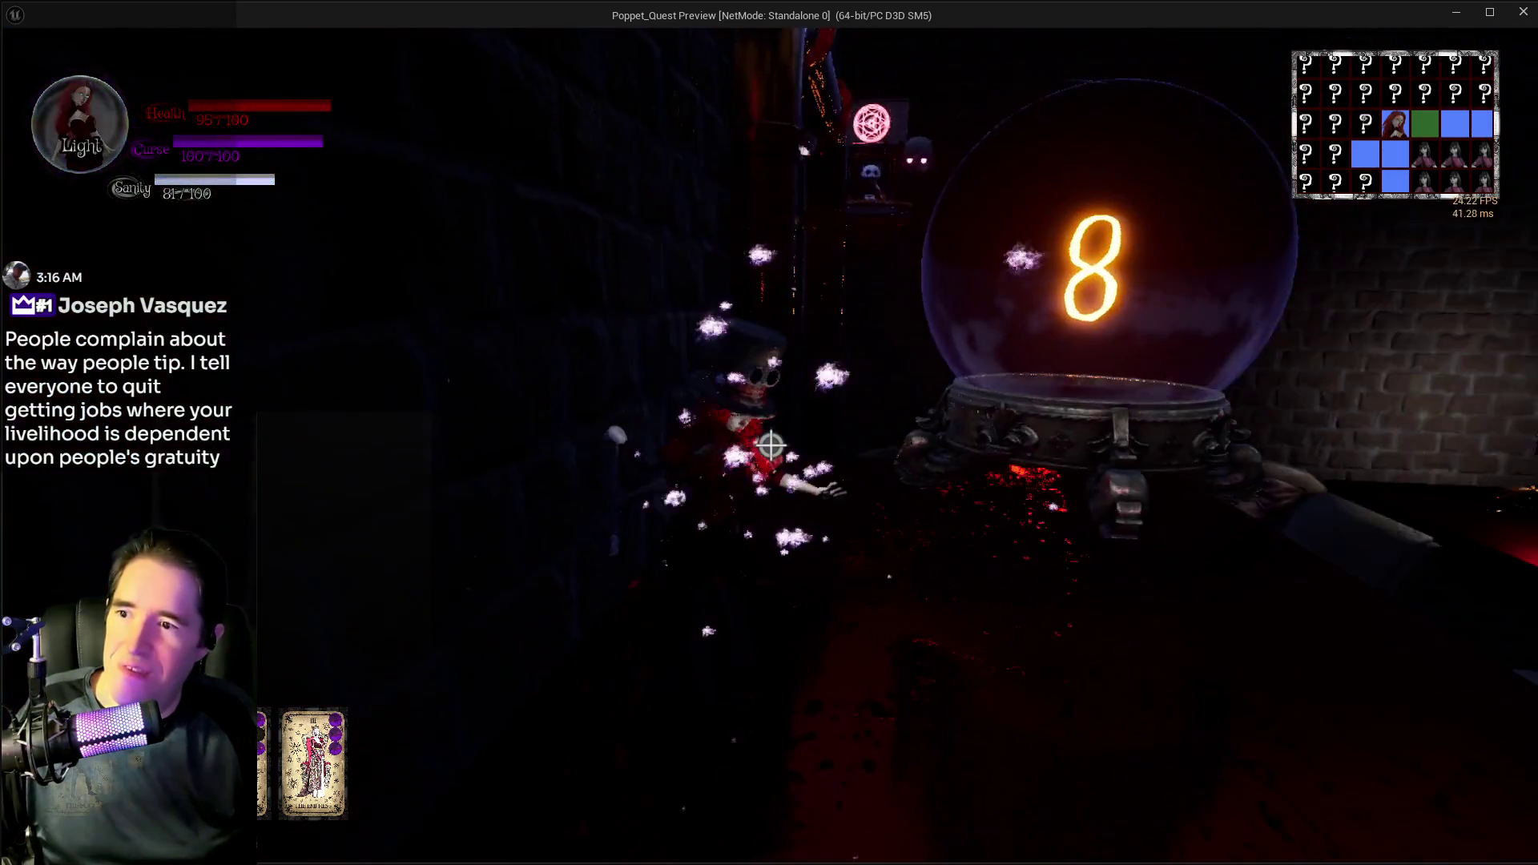
key("Escape")
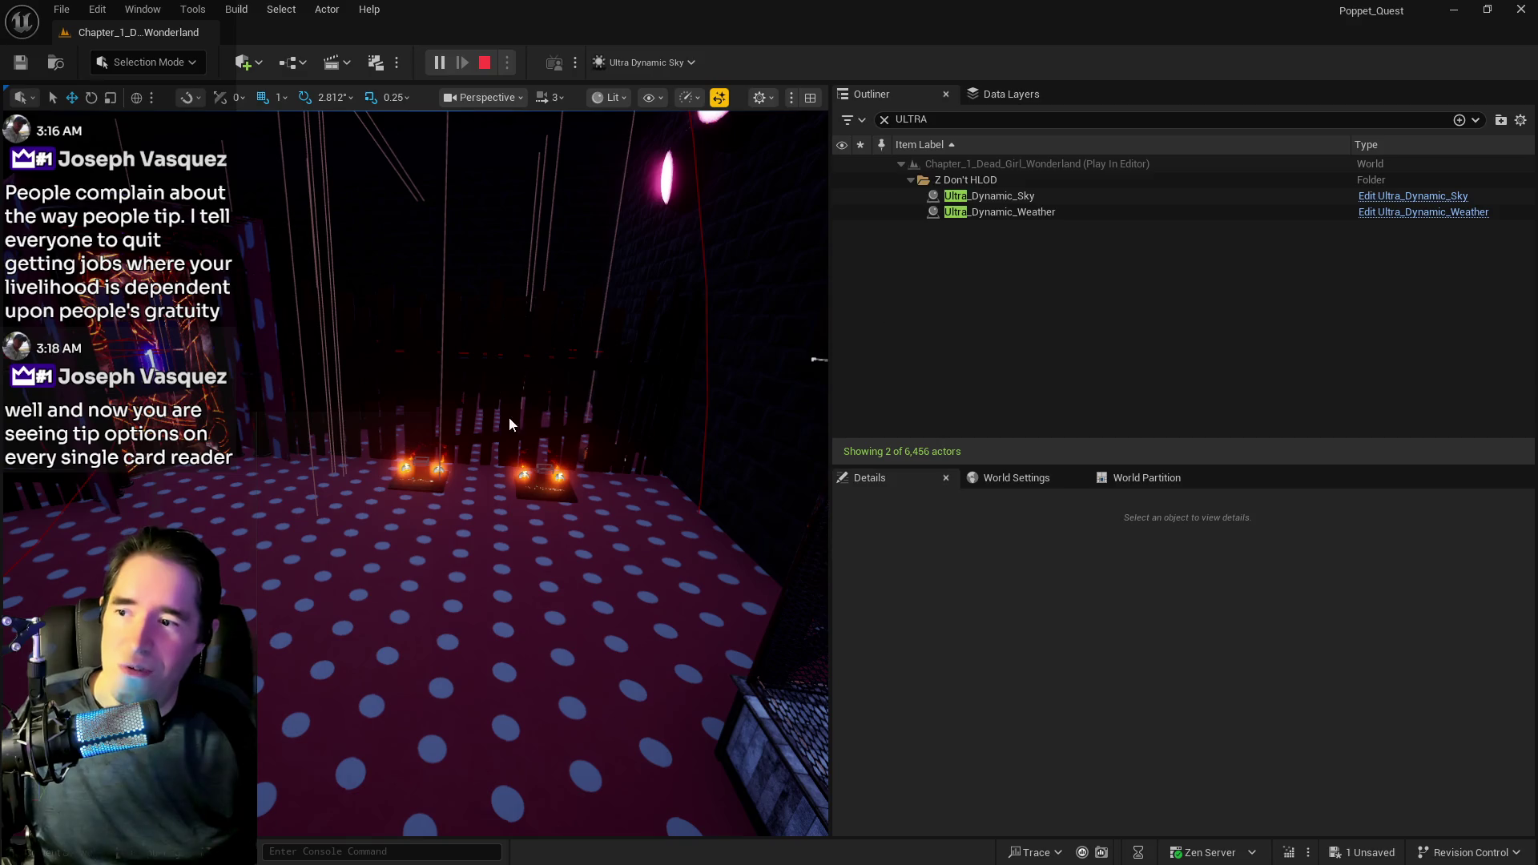
- Clear the ULTRA filter, search Data Layers for 'STAG', load DL_Staff_Only, and select BP_Toy_Prison36
key("f")
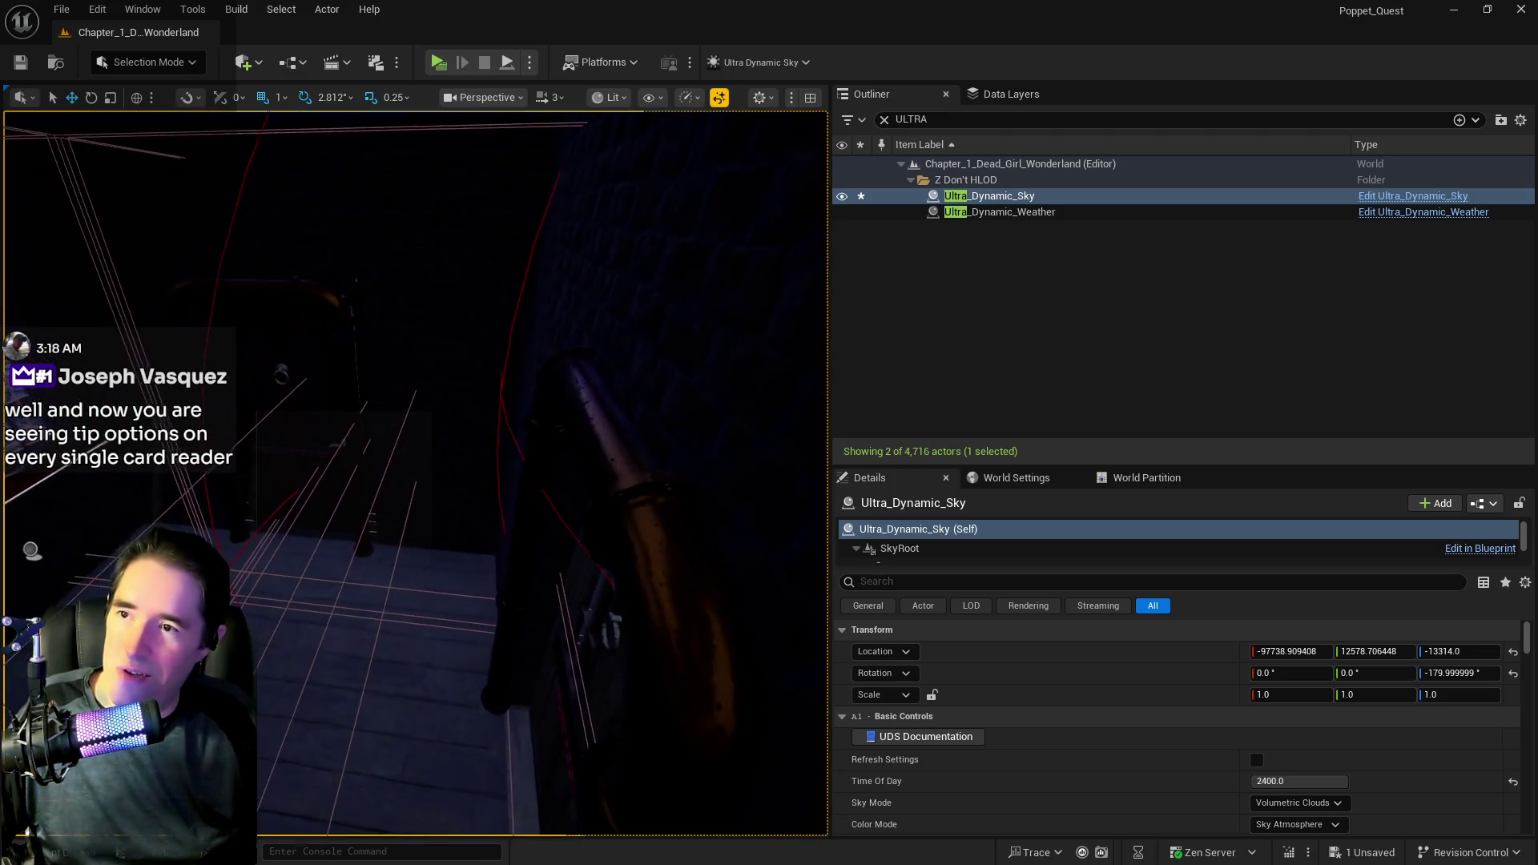
left_click(884, 120)
left_click(1011, 94)
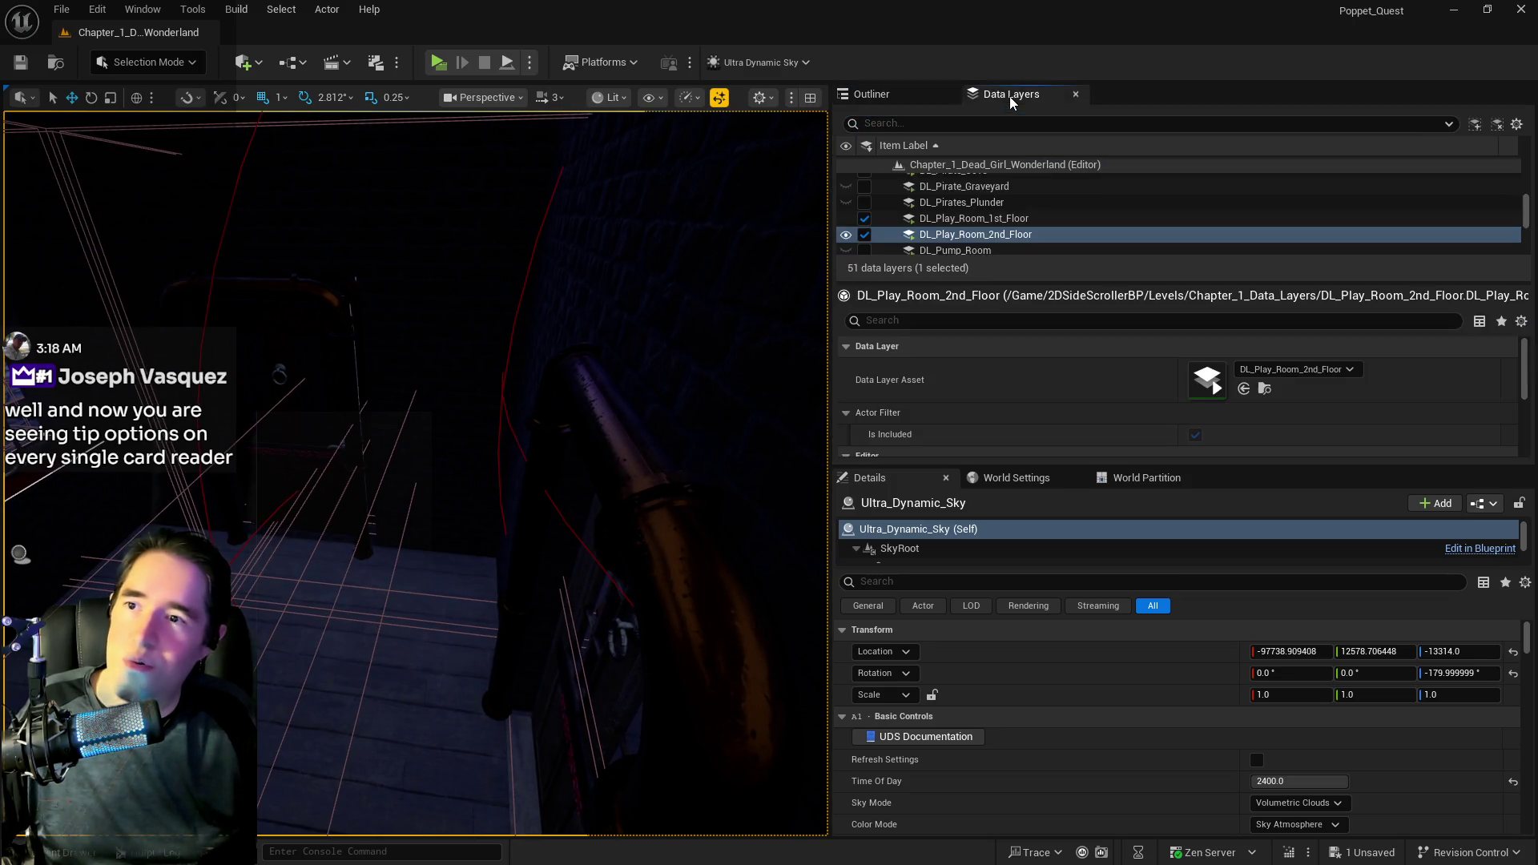
left_click(999, 126)
type("STAG")
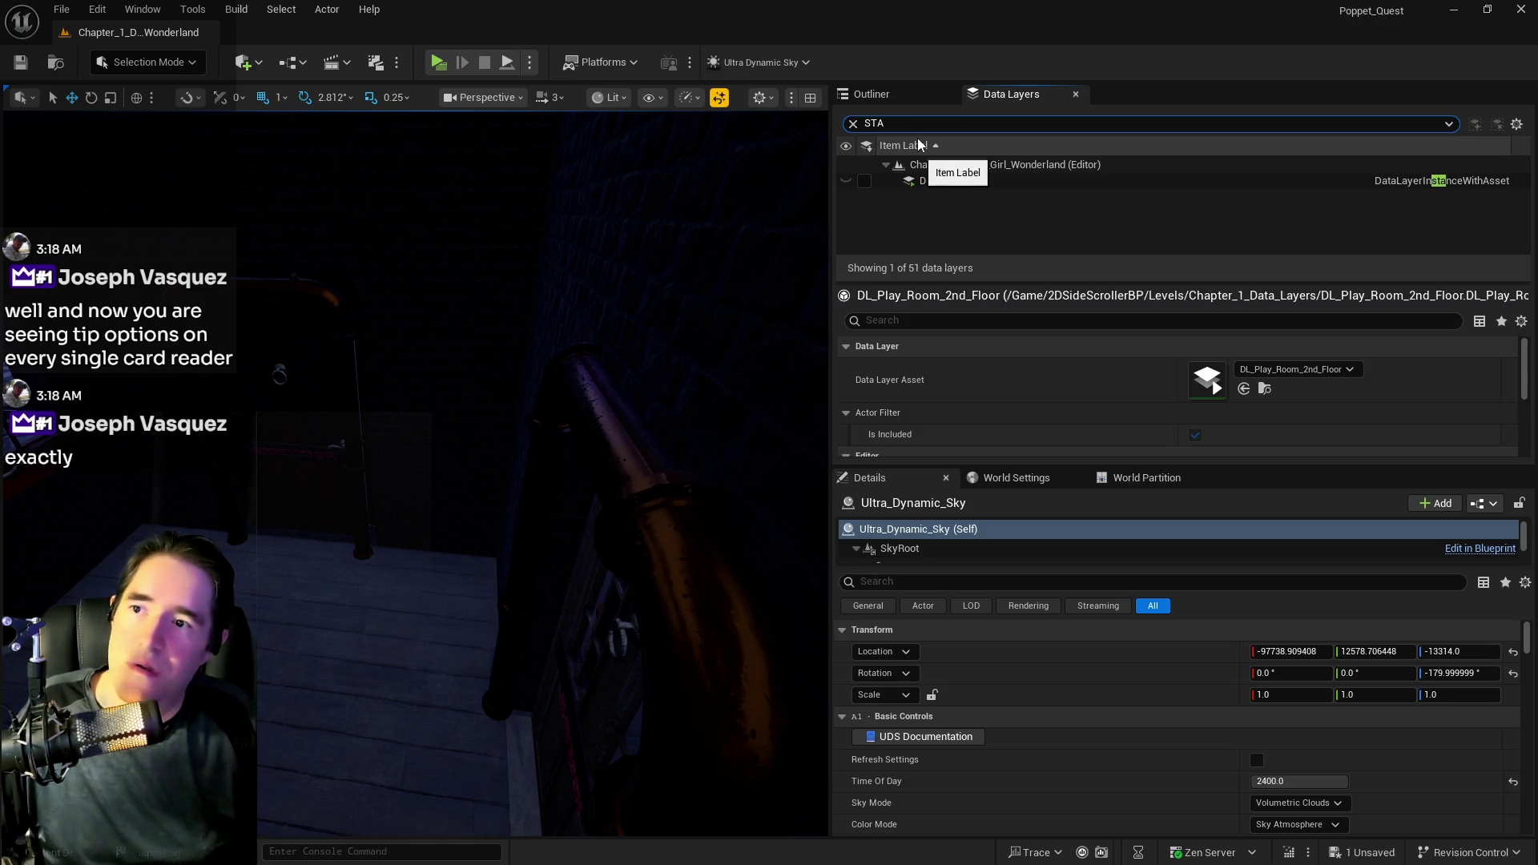
left_click(863, 180)
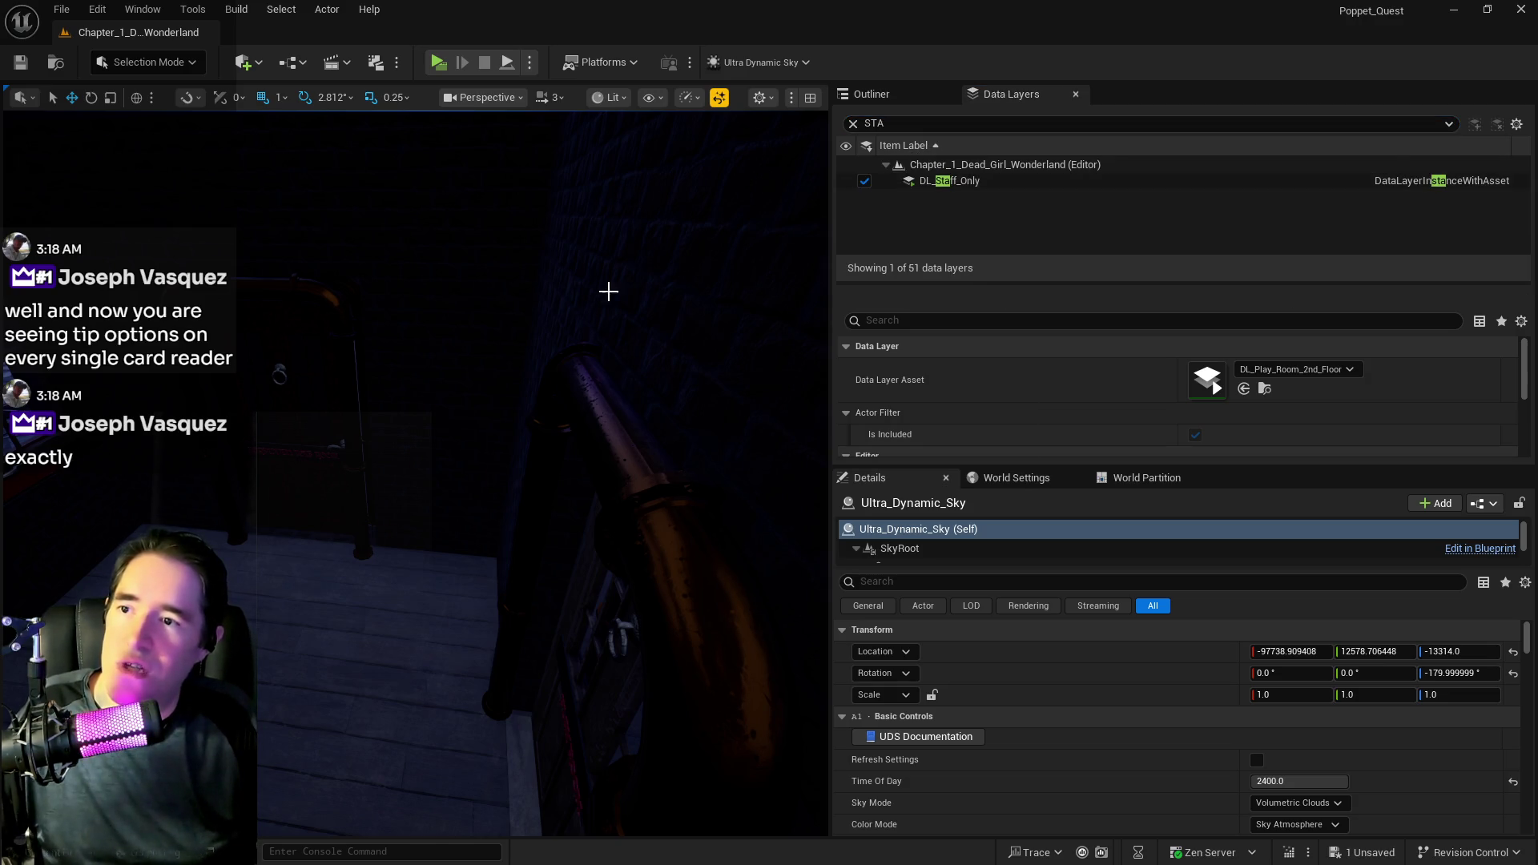
left_click(483, 453)
scroll(483, 453, "up", 8)
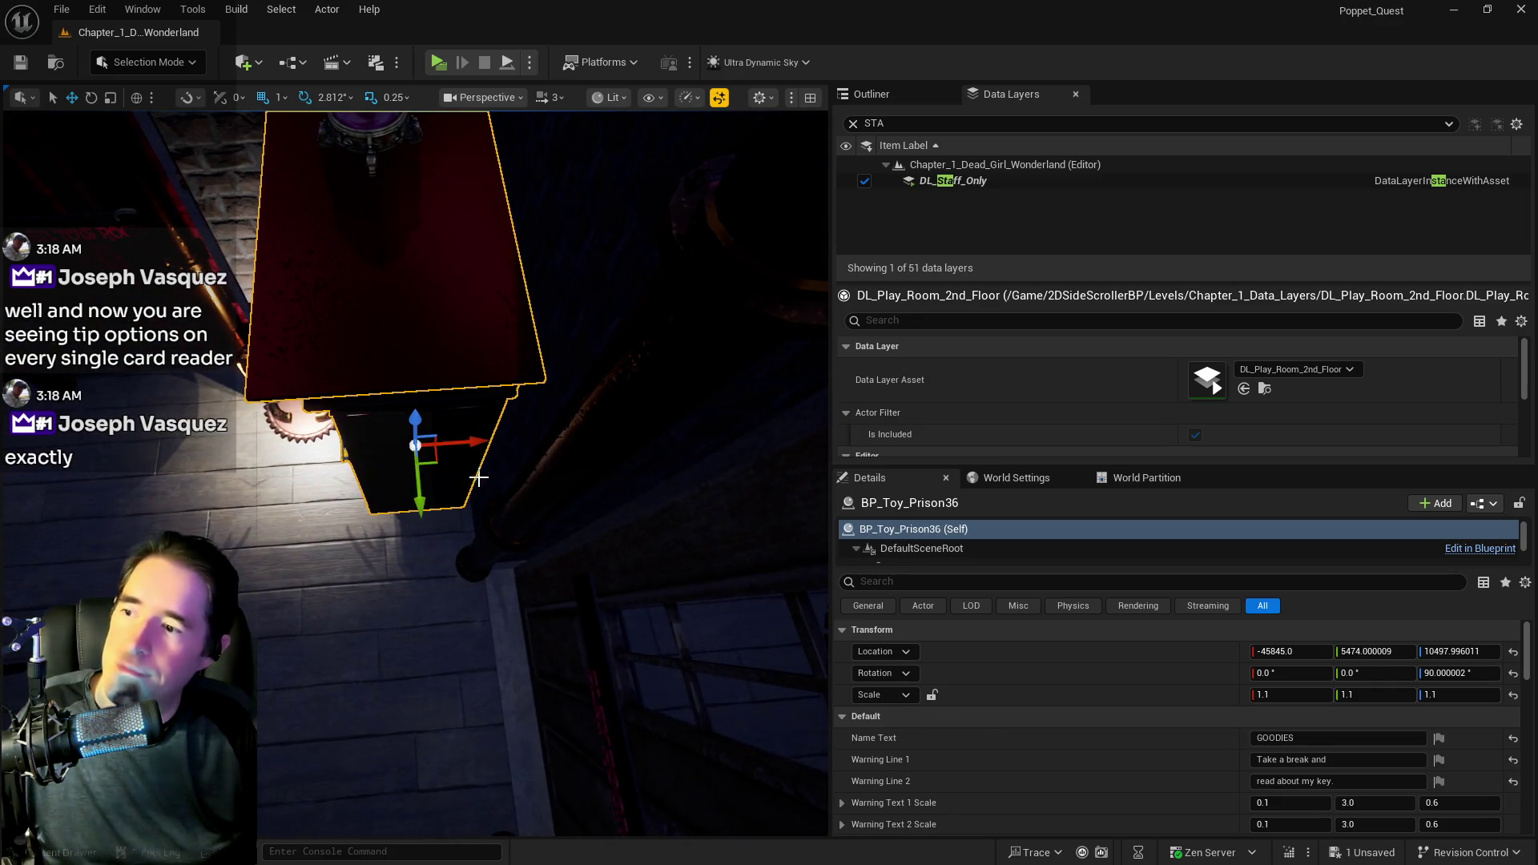
- Nudge BP_Toy_Prison36 along X, and shift BP_Collectible_Crystal_Ball14 along X and Y
left_click_drag(474, 447, 481, 446)
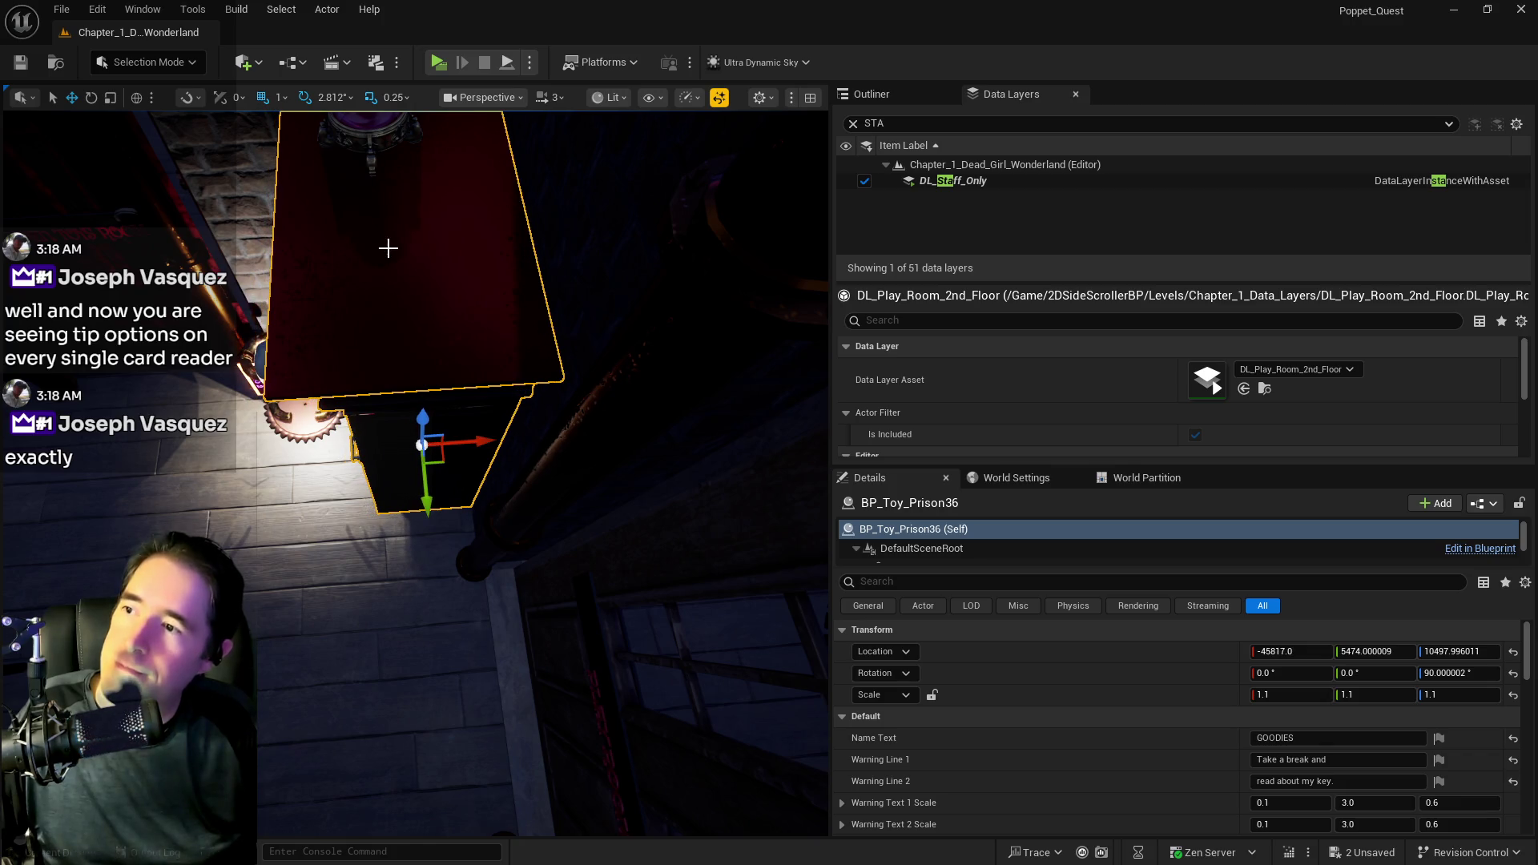
left_click(371, 148)
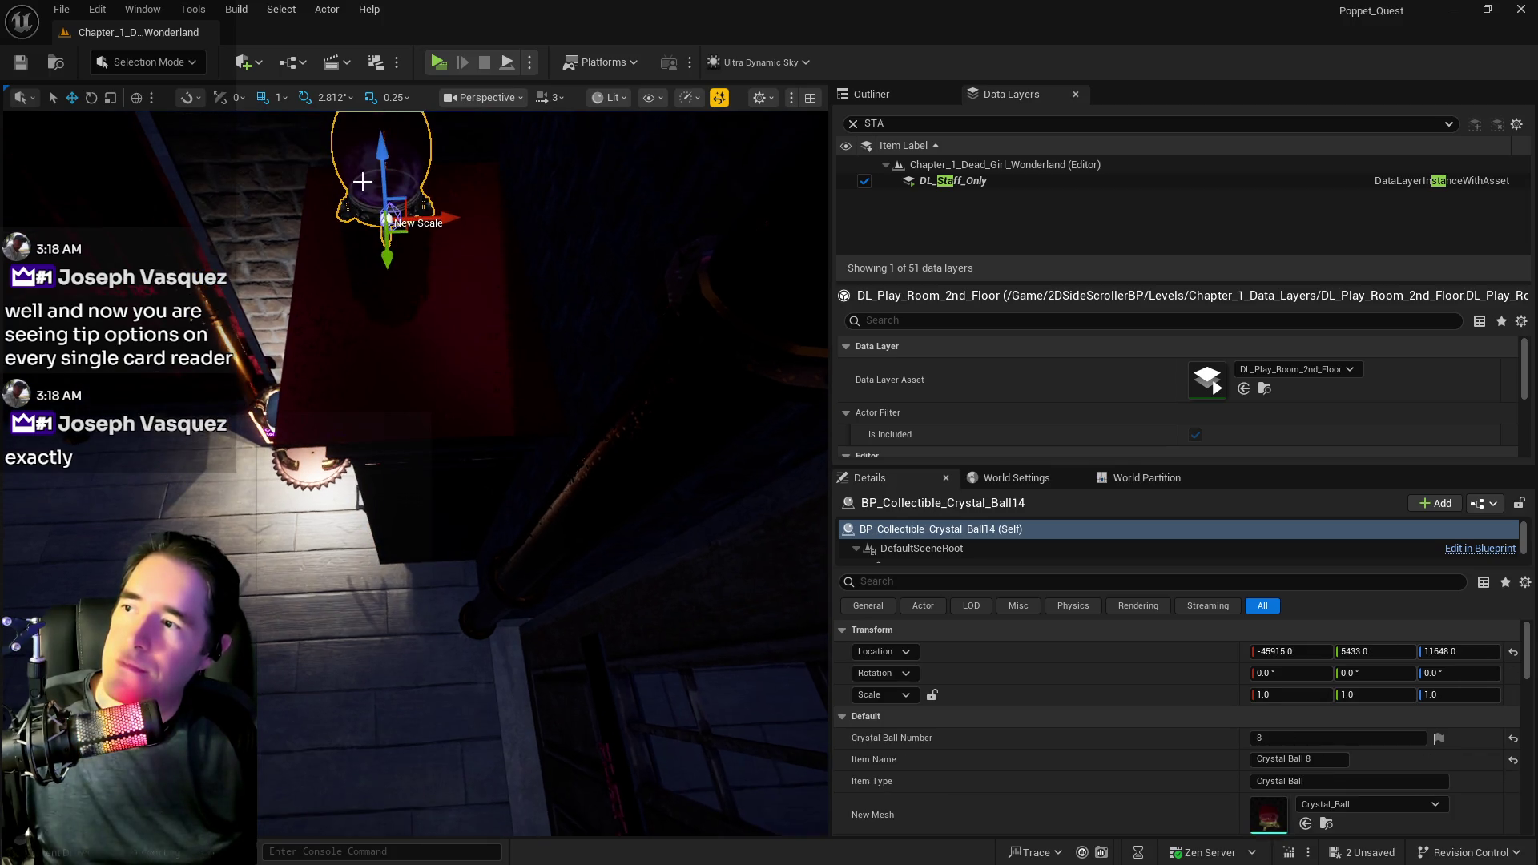
left_click_drag(447, 223, 476, 217)
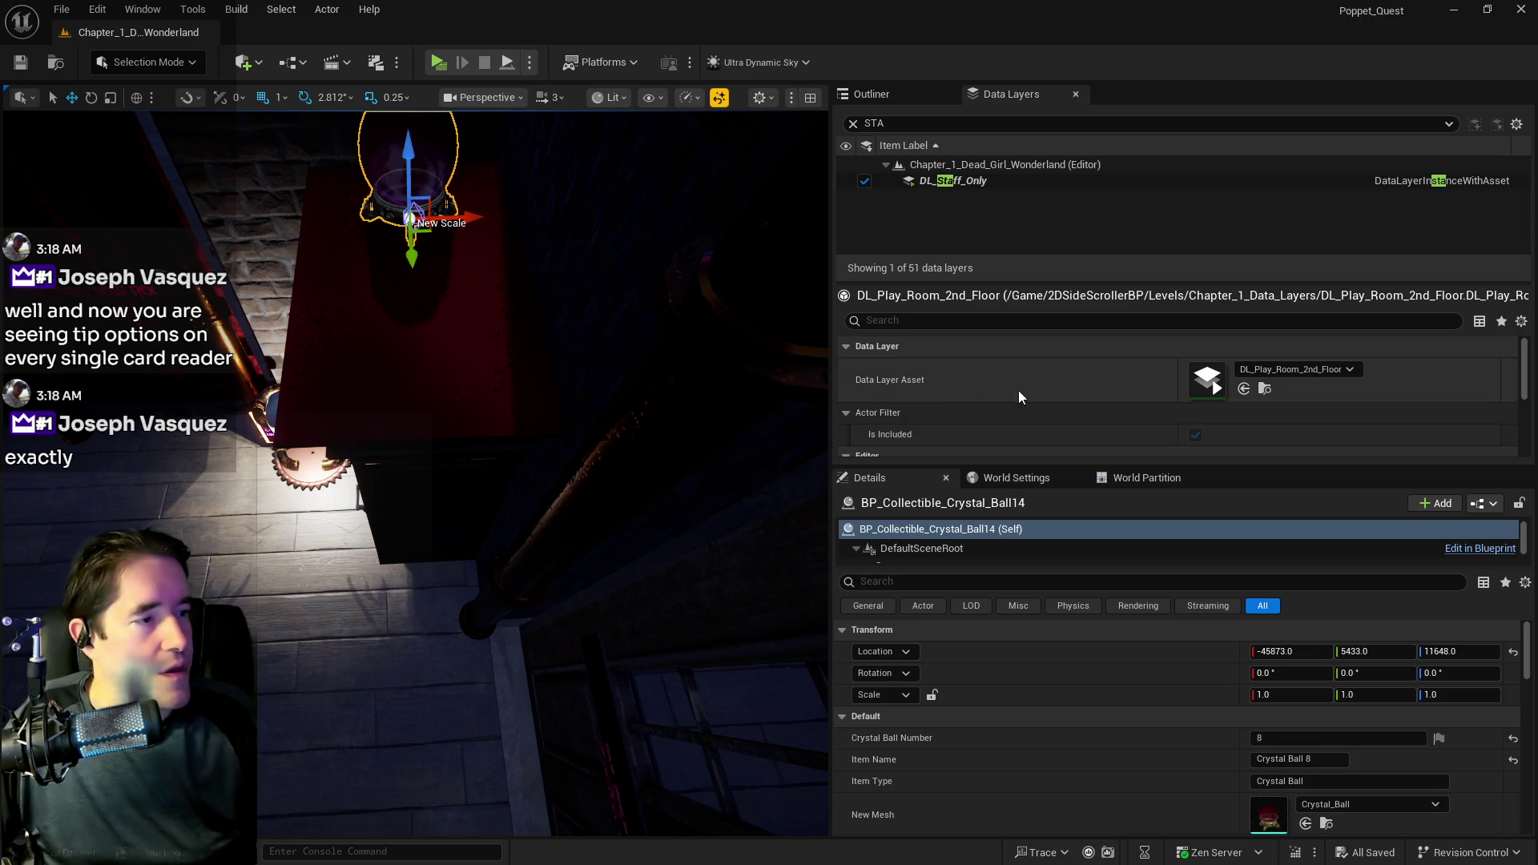
left_click_drag(681, 407, 421, 468)
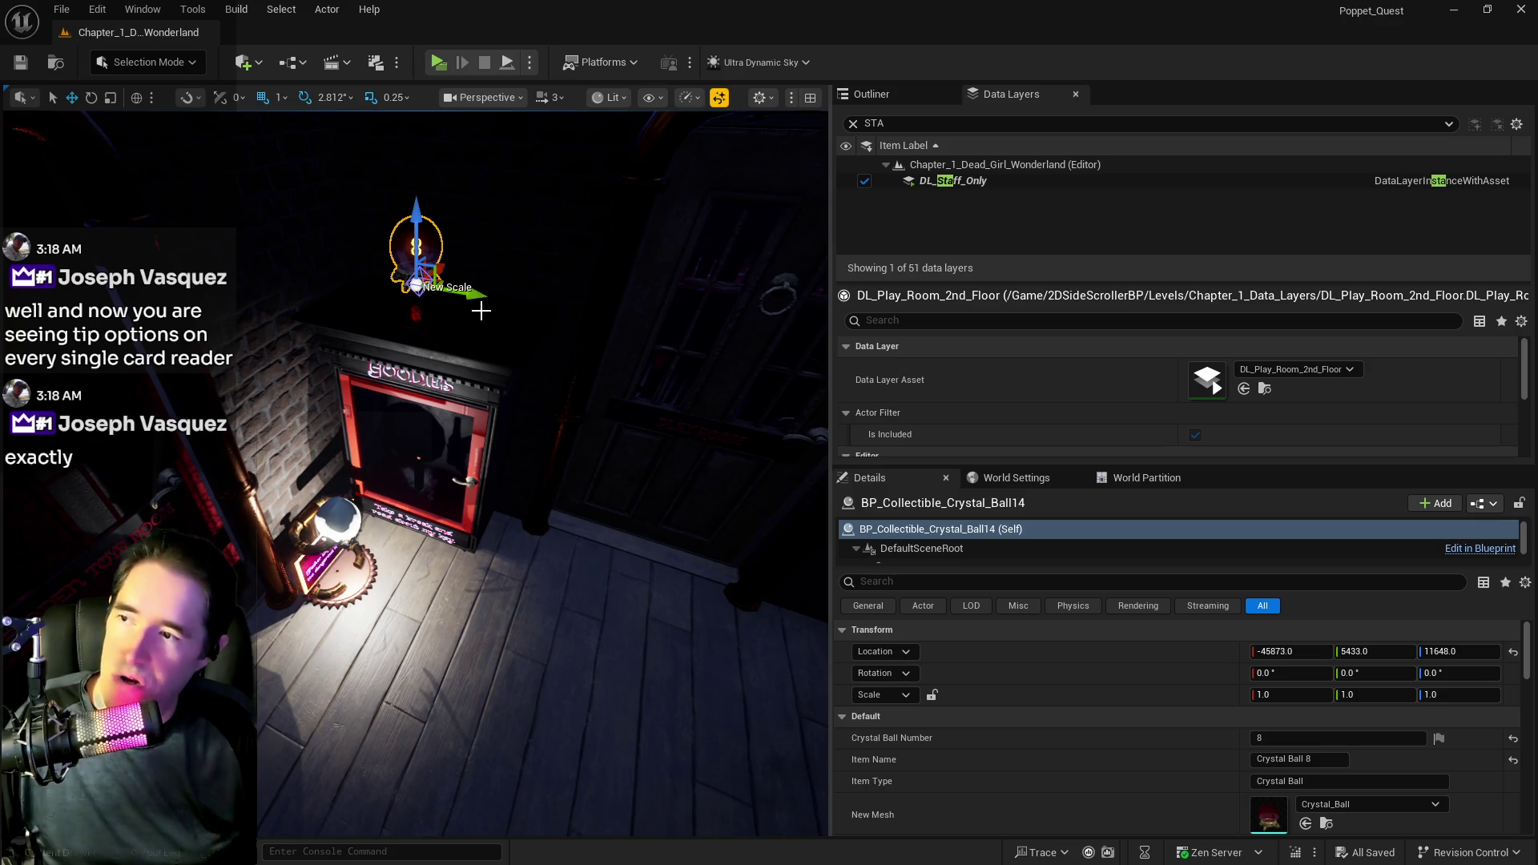
left_click_drag(482, 295, 493, 296)
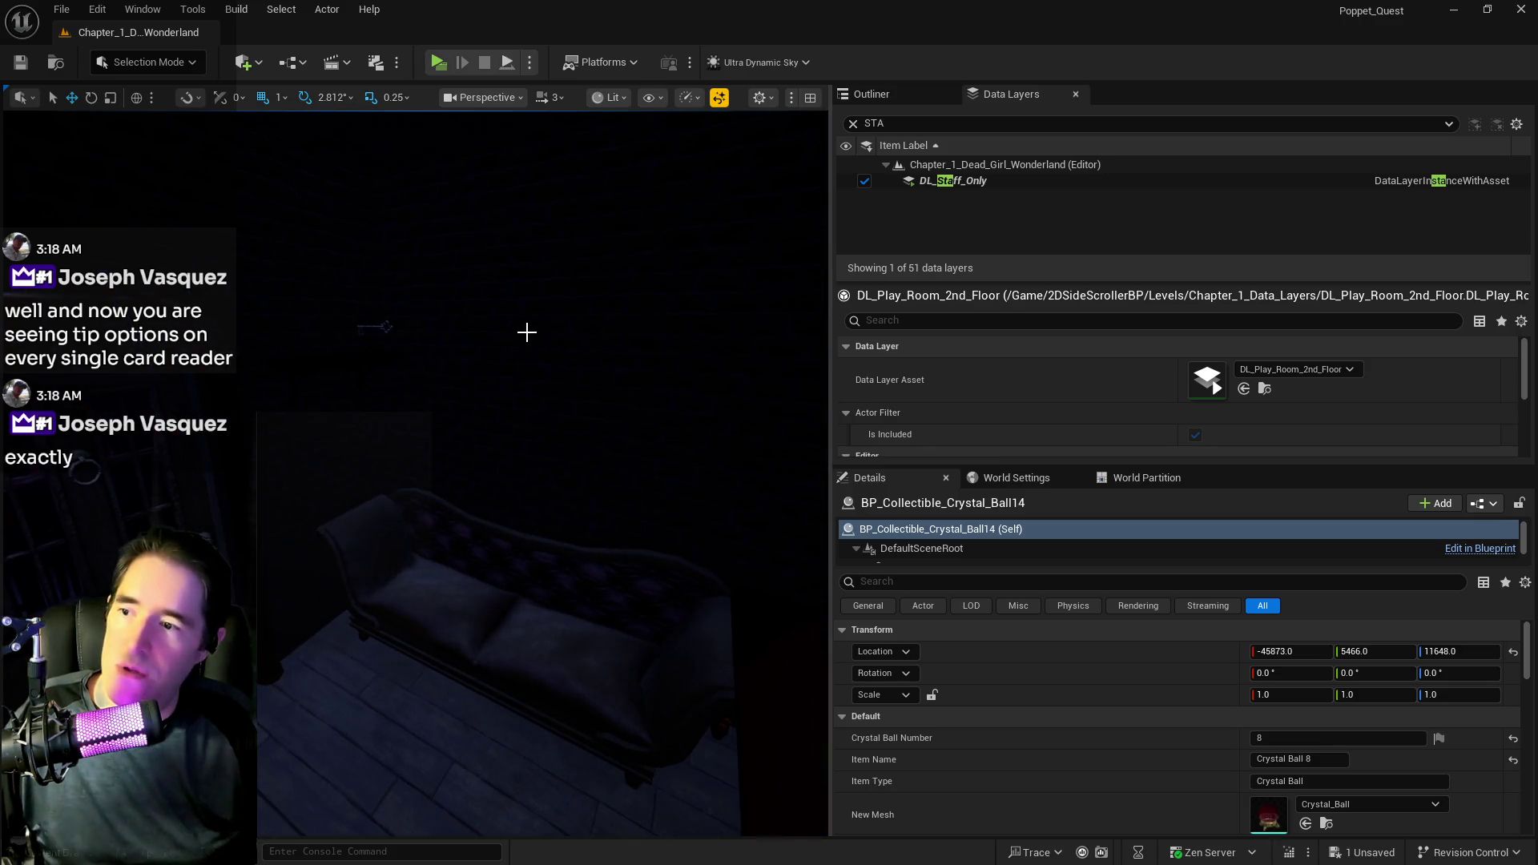
mouse_move(526, 332)
left_mouse_down()
mouse_move(492, 337)
mouse_move(308, 258)
left_mouse_up()
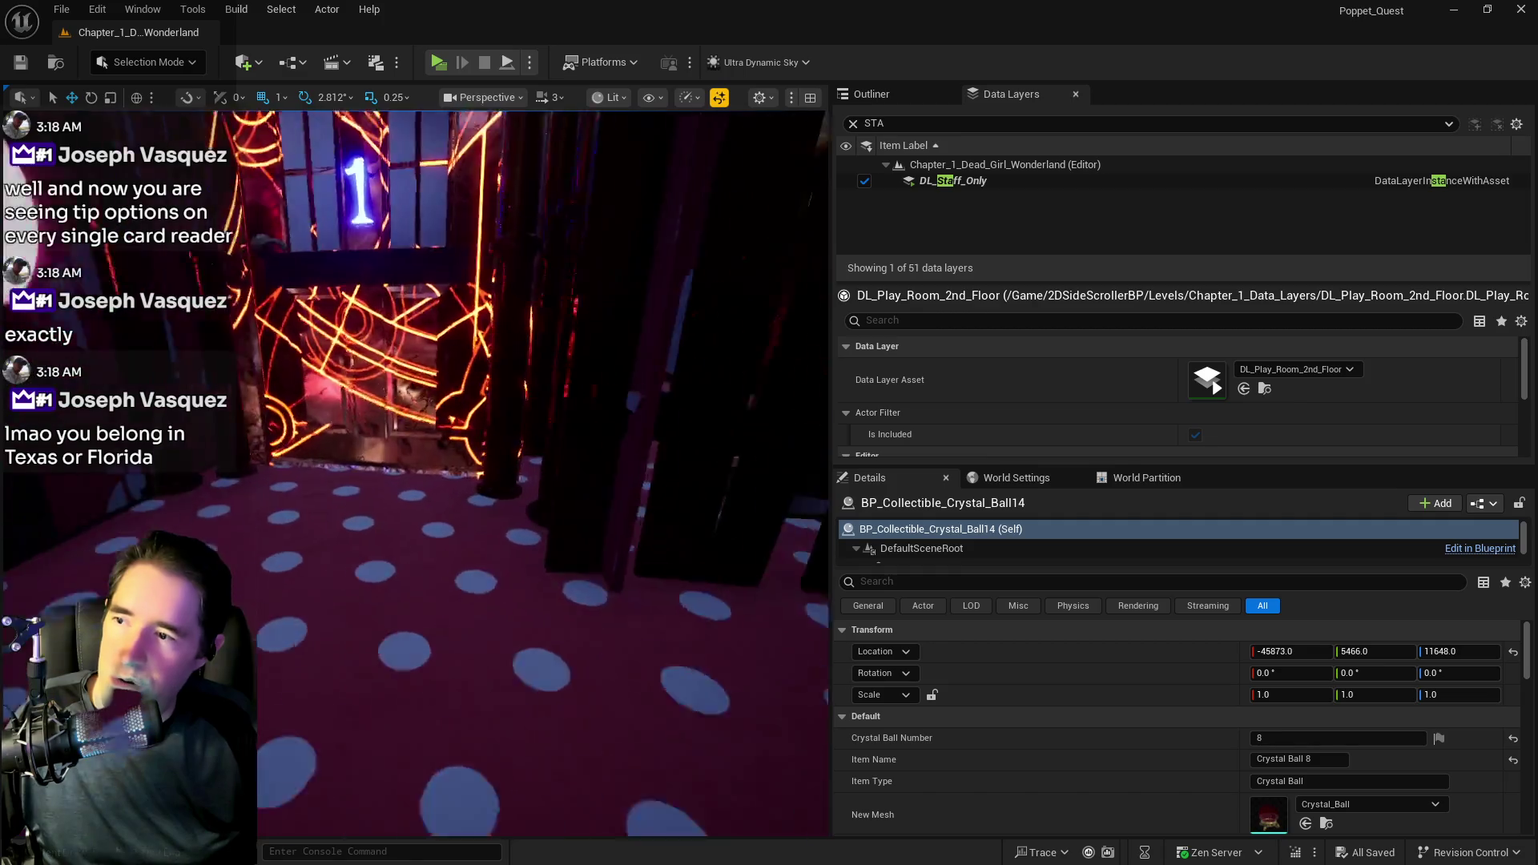
- Select BP_Activation_Button33 on the polka-dot table and frame it in the viewport
left_click_drag(470, 406, 471, 406)
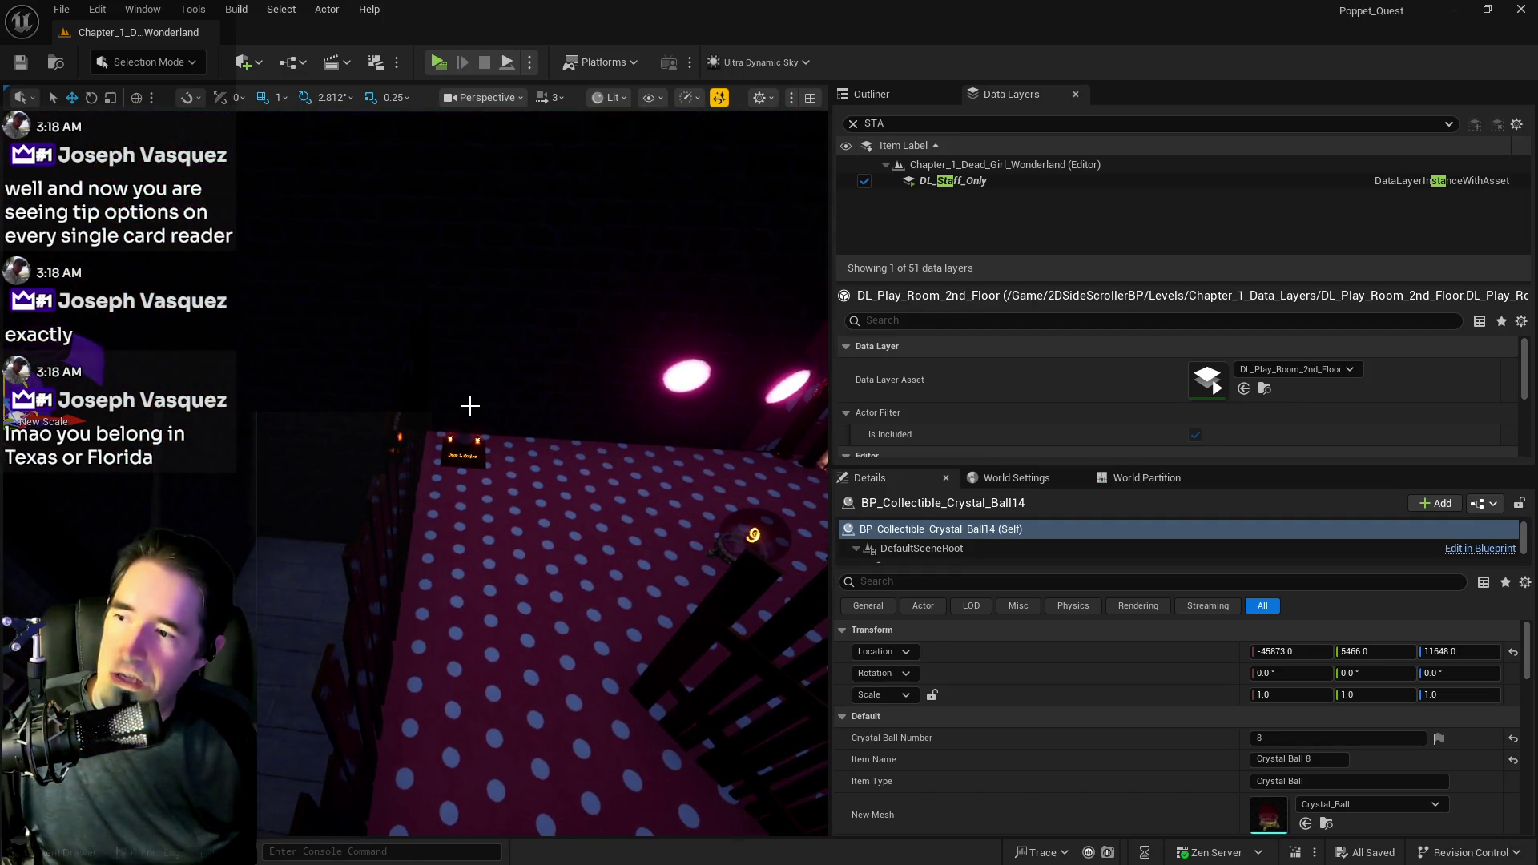
left_click(481, 561)
left_click(388, 481)
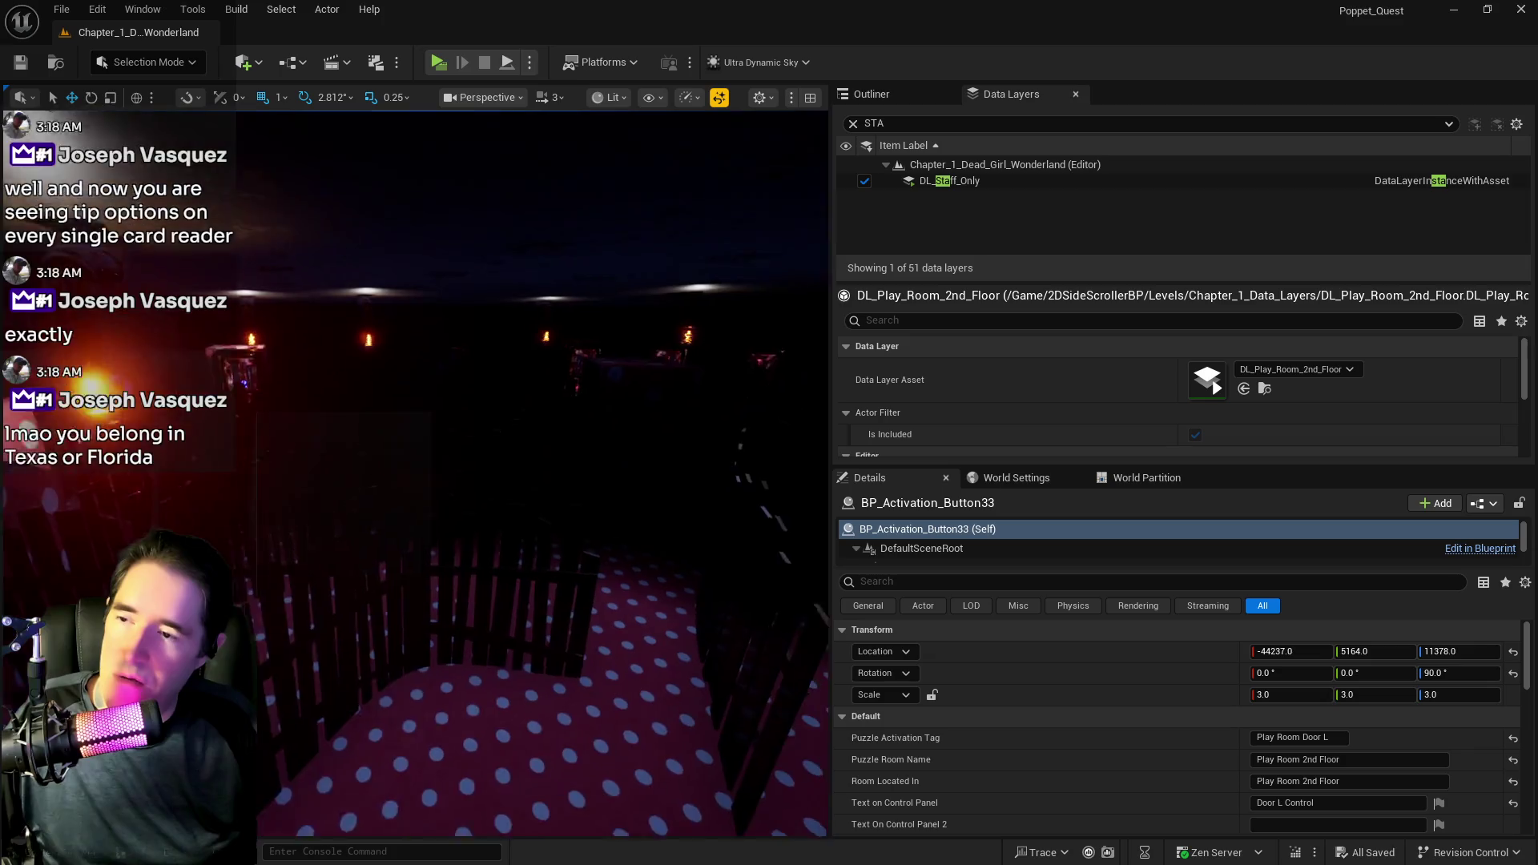
key("f")
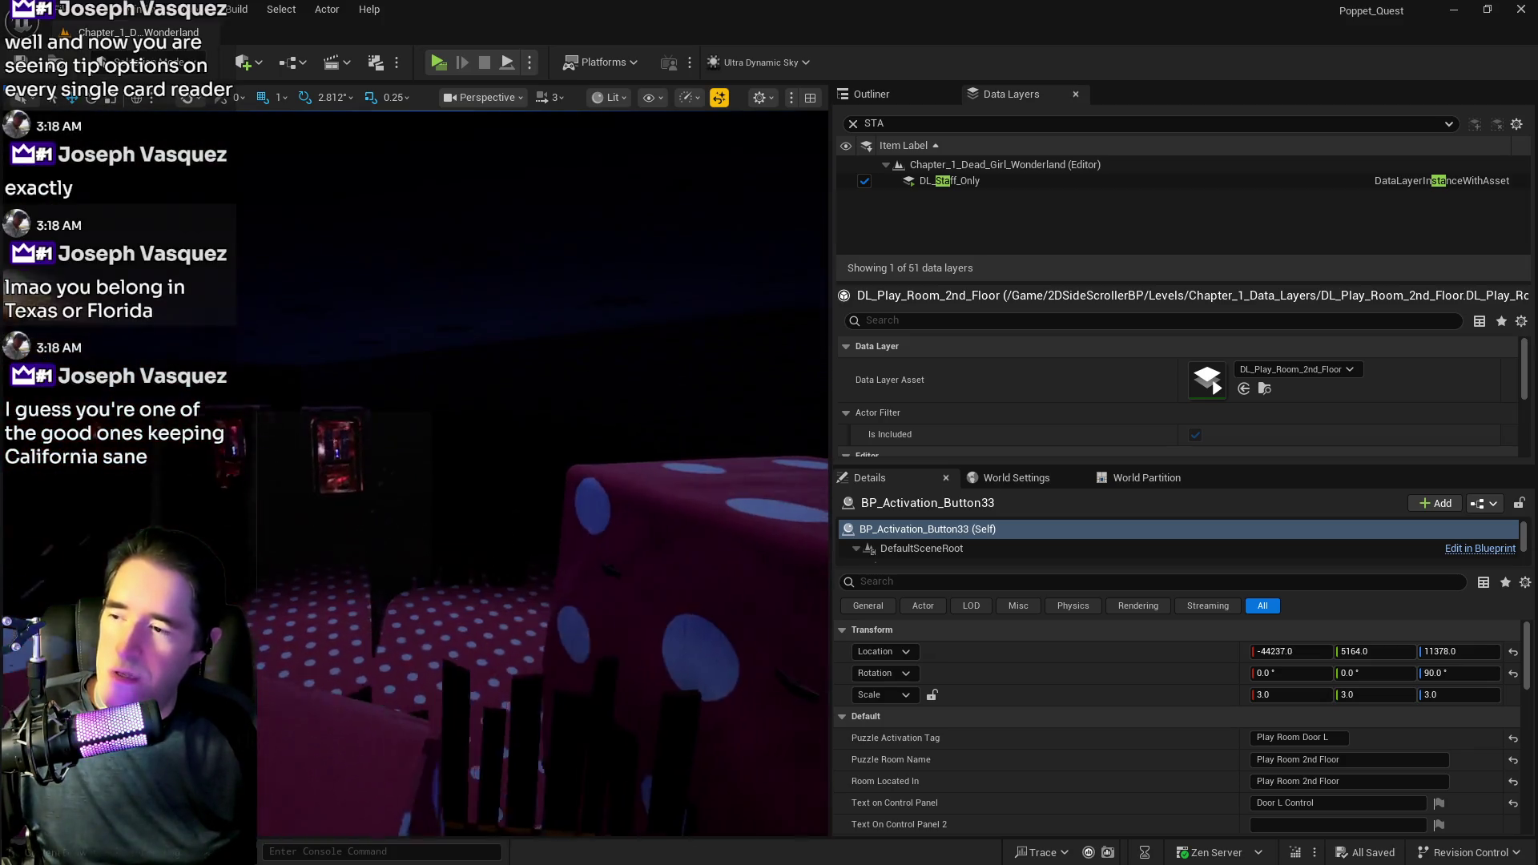
left_click_drag(470, 406, 470, 406)
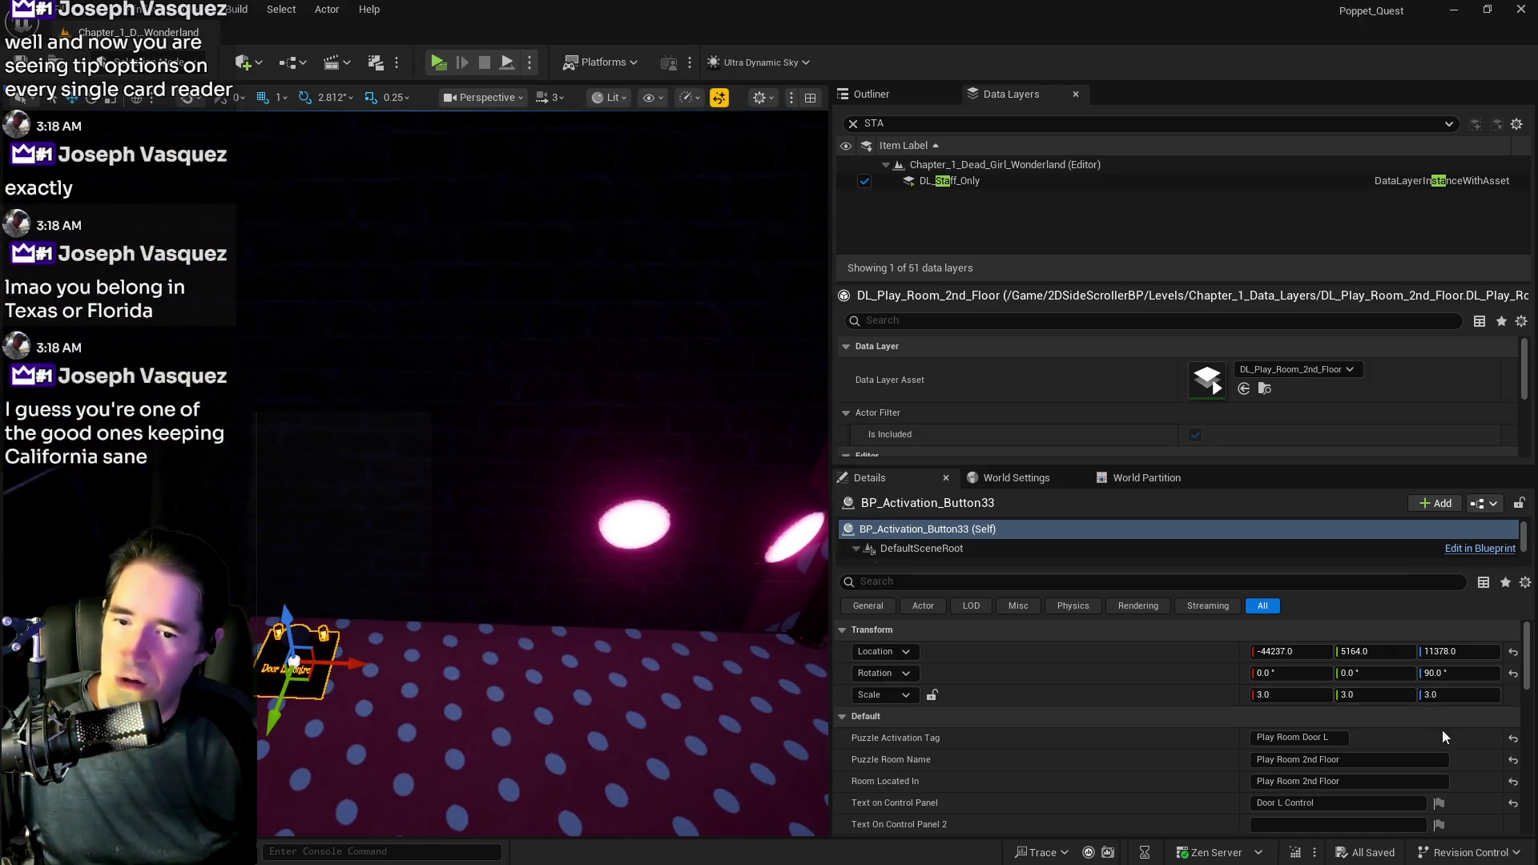
- Change Puzzle Activation Tag, Text on Control Panel and Name Of Item from L to Q, then save
double_click(1326, 737)
type("Q")
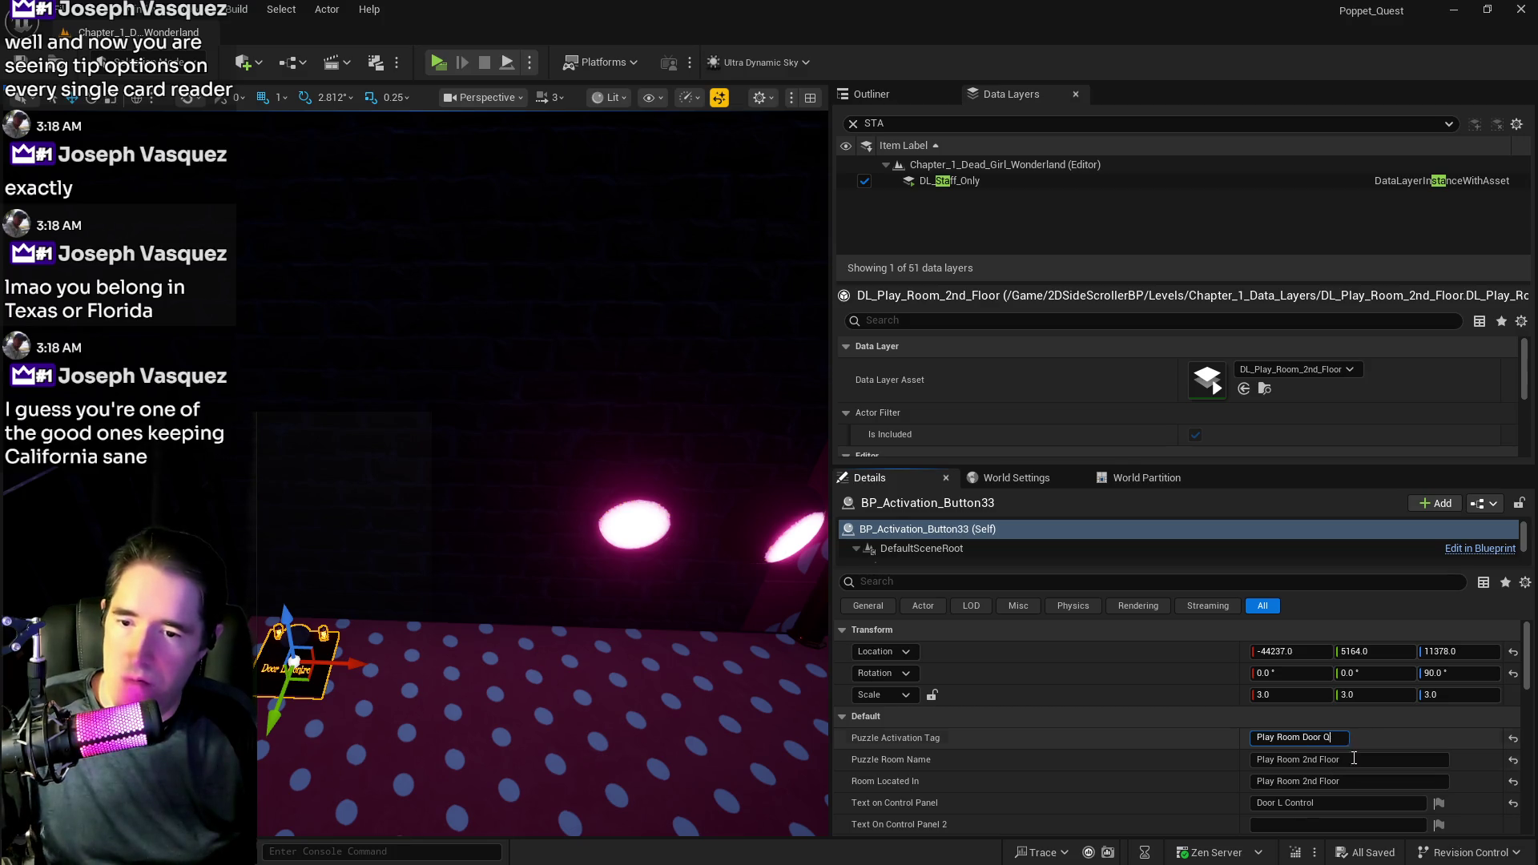
scroll(1359, 800, "down", 2)
left_click(1283, 751)
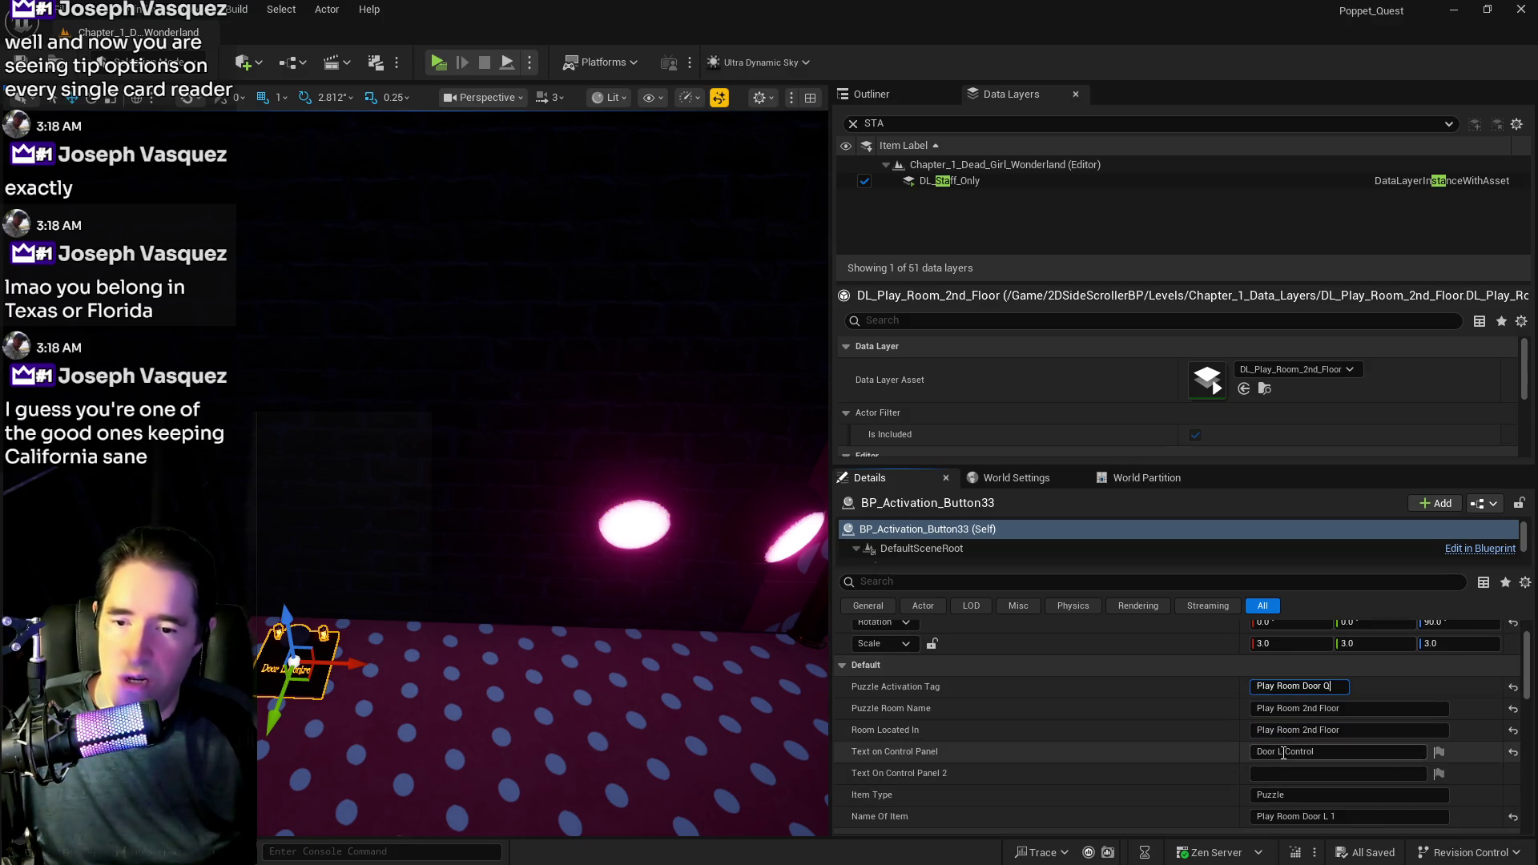
double_click(1284, 751)
type("Q")
left_click(1325, 816)
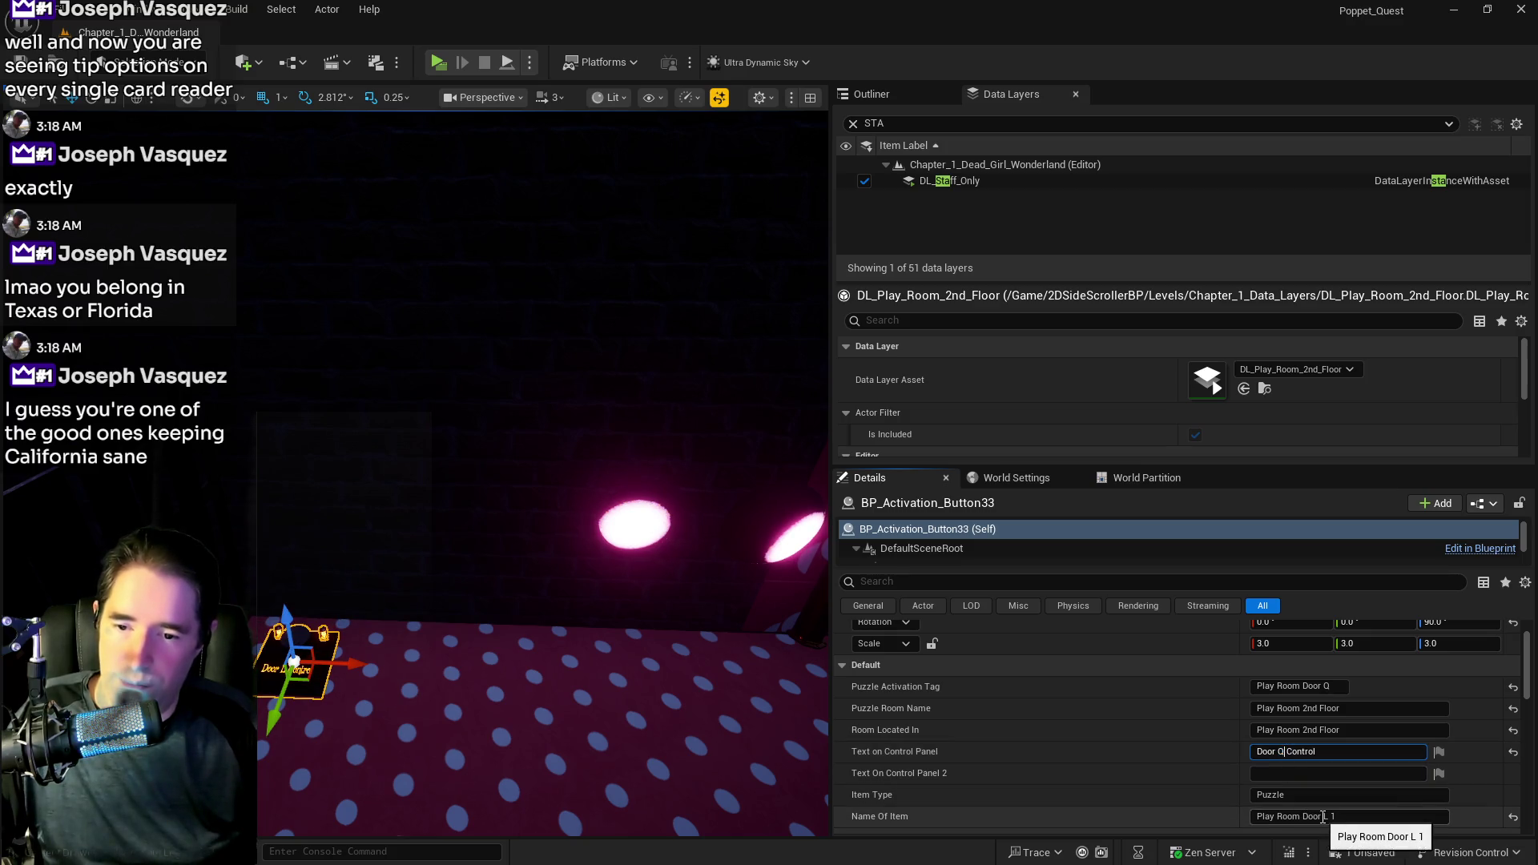
type("Q")
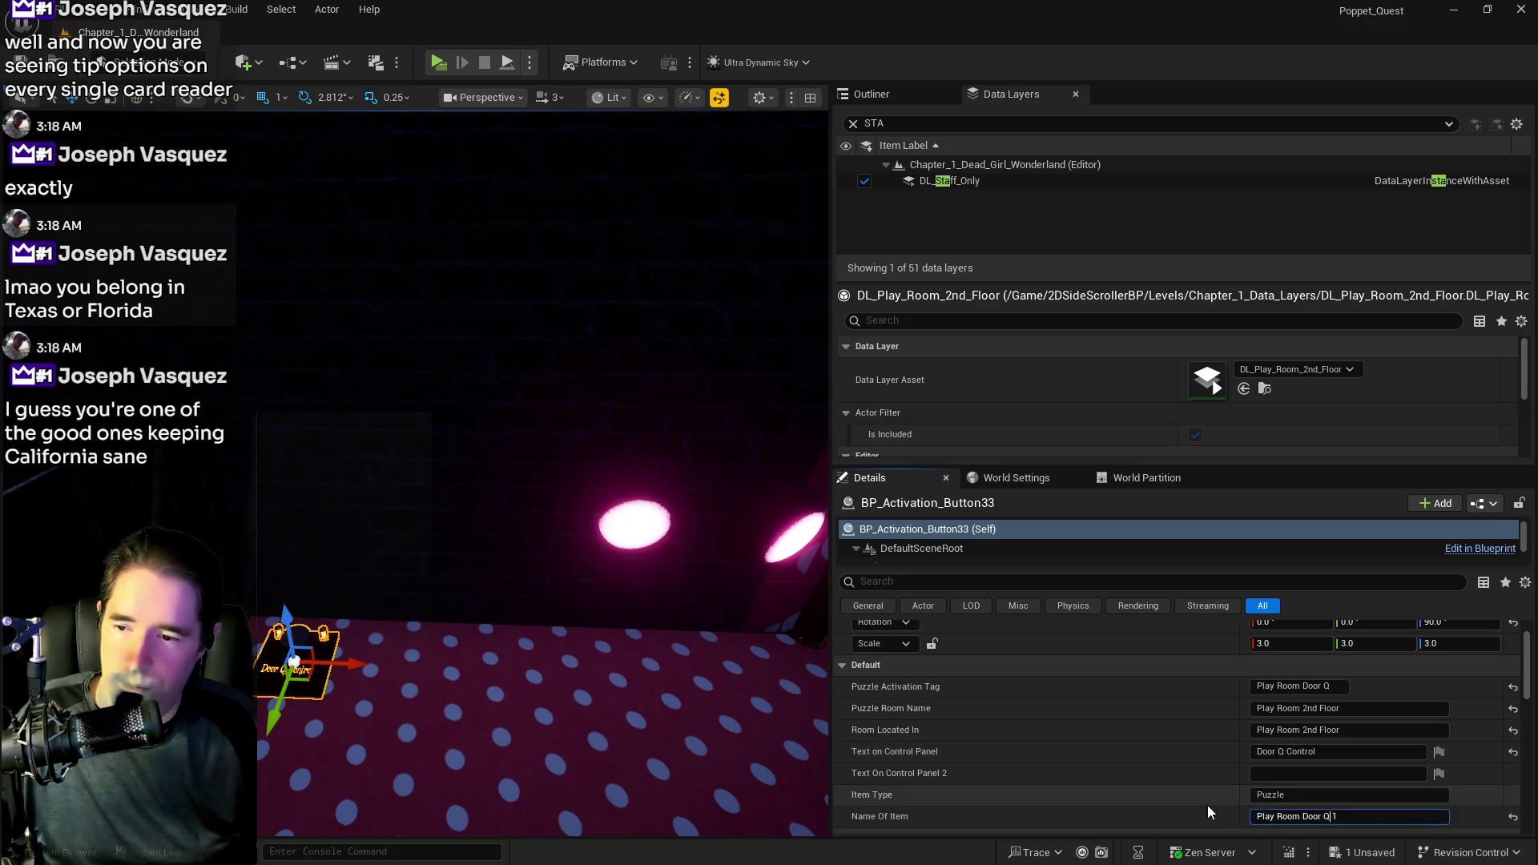
scroll(849, 793, "down", 4)
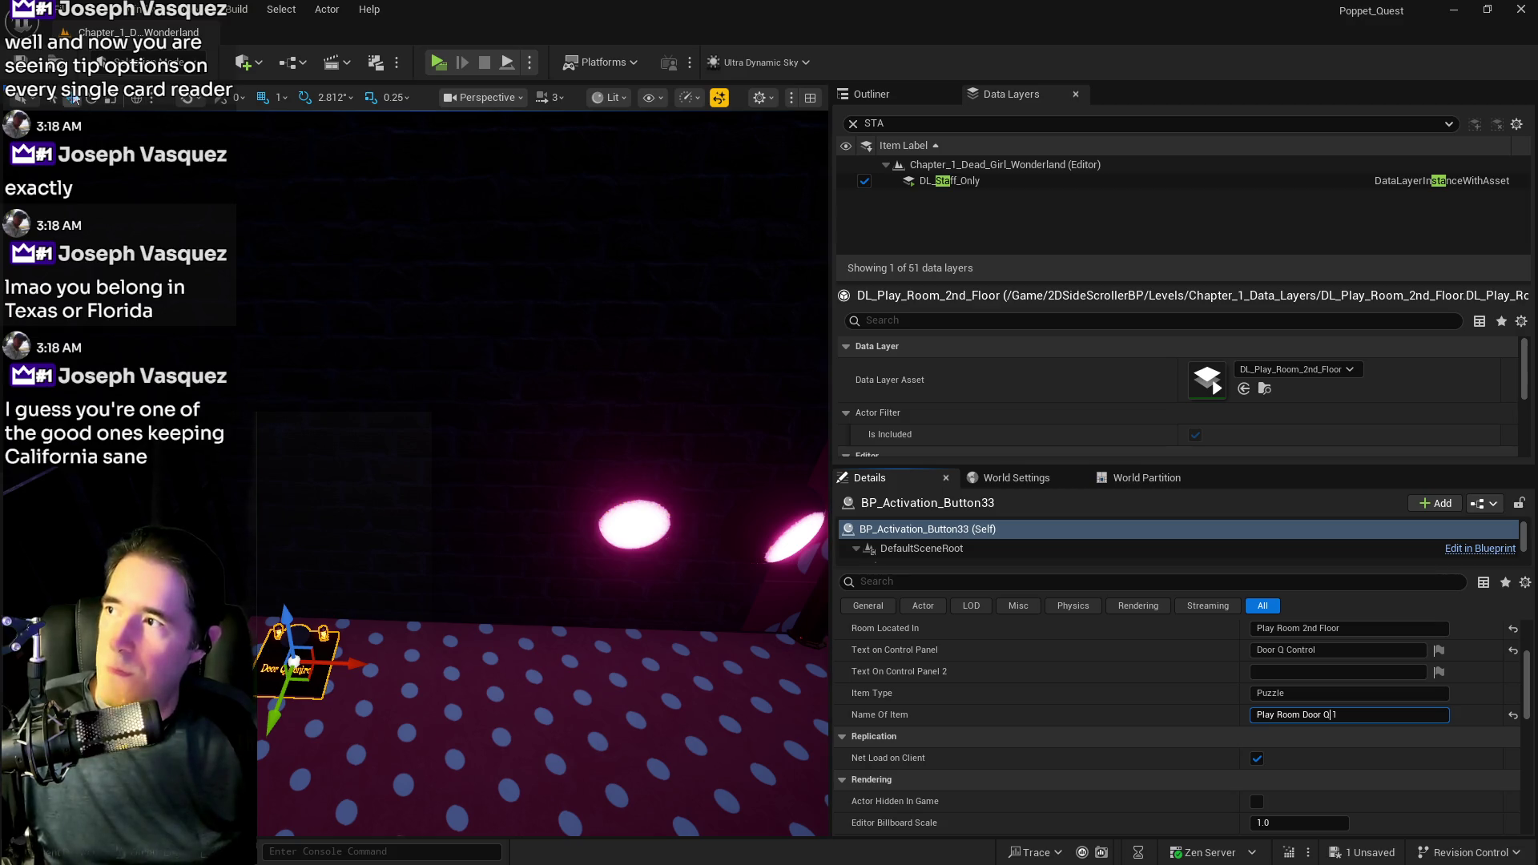
left_click(30, 69)
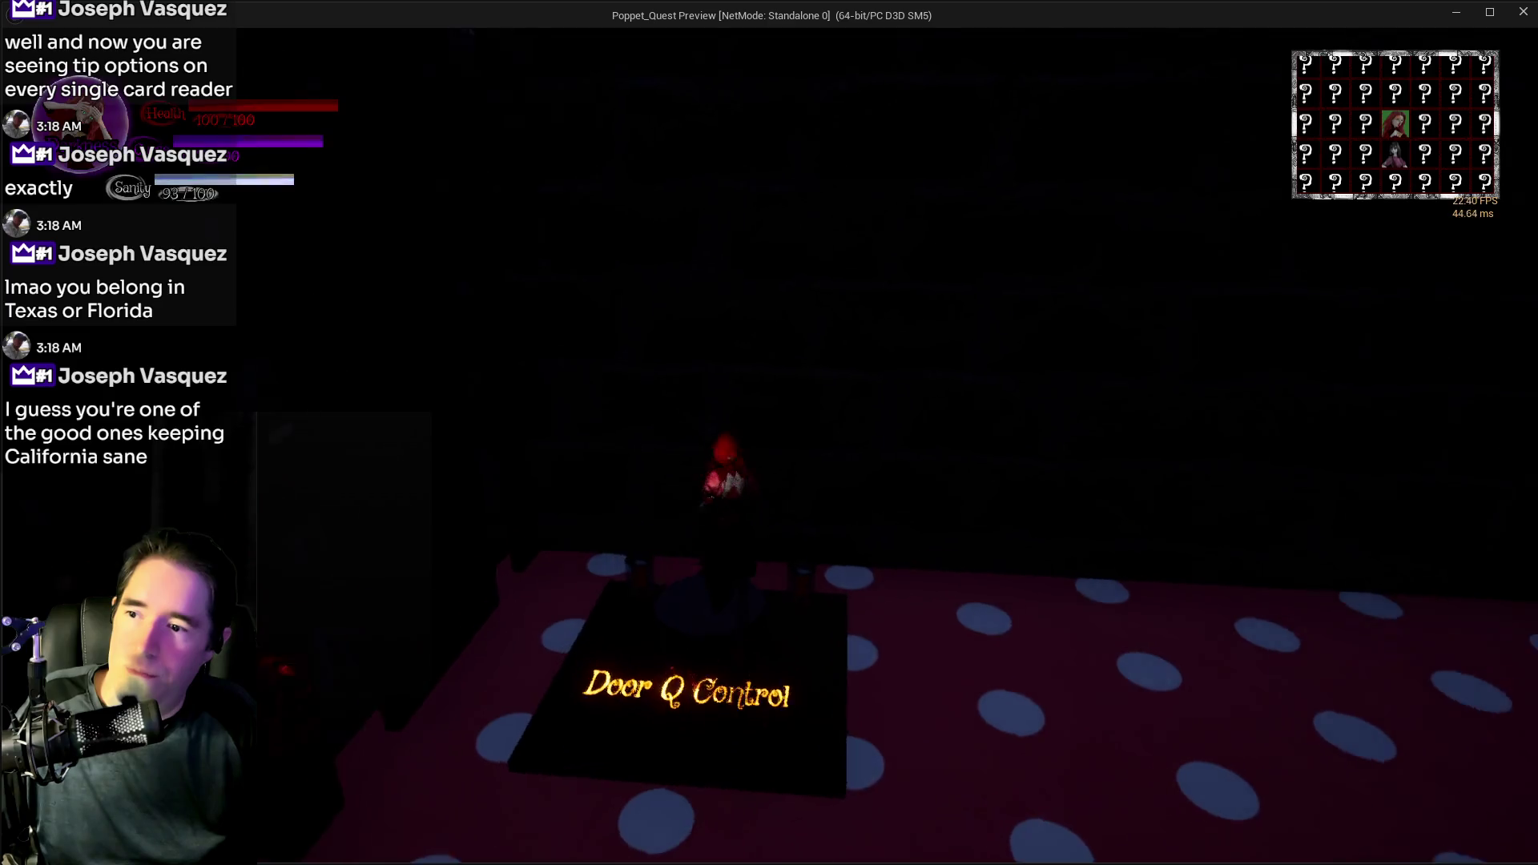
- Collect Crystal Ball 9 and run through the dark room and corridor into the polka-dot room
key("w")
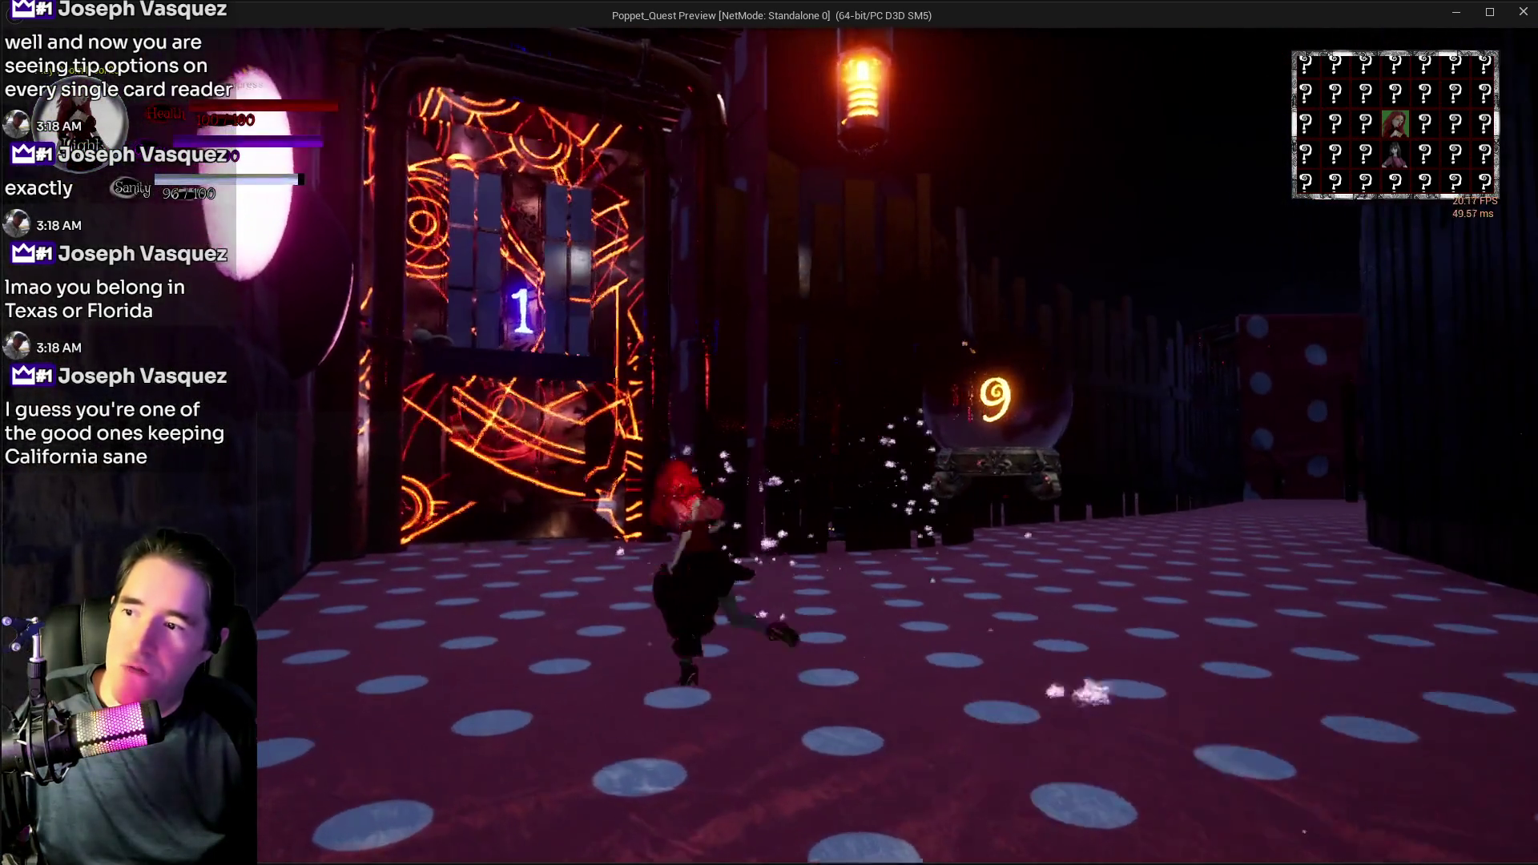
key("w")
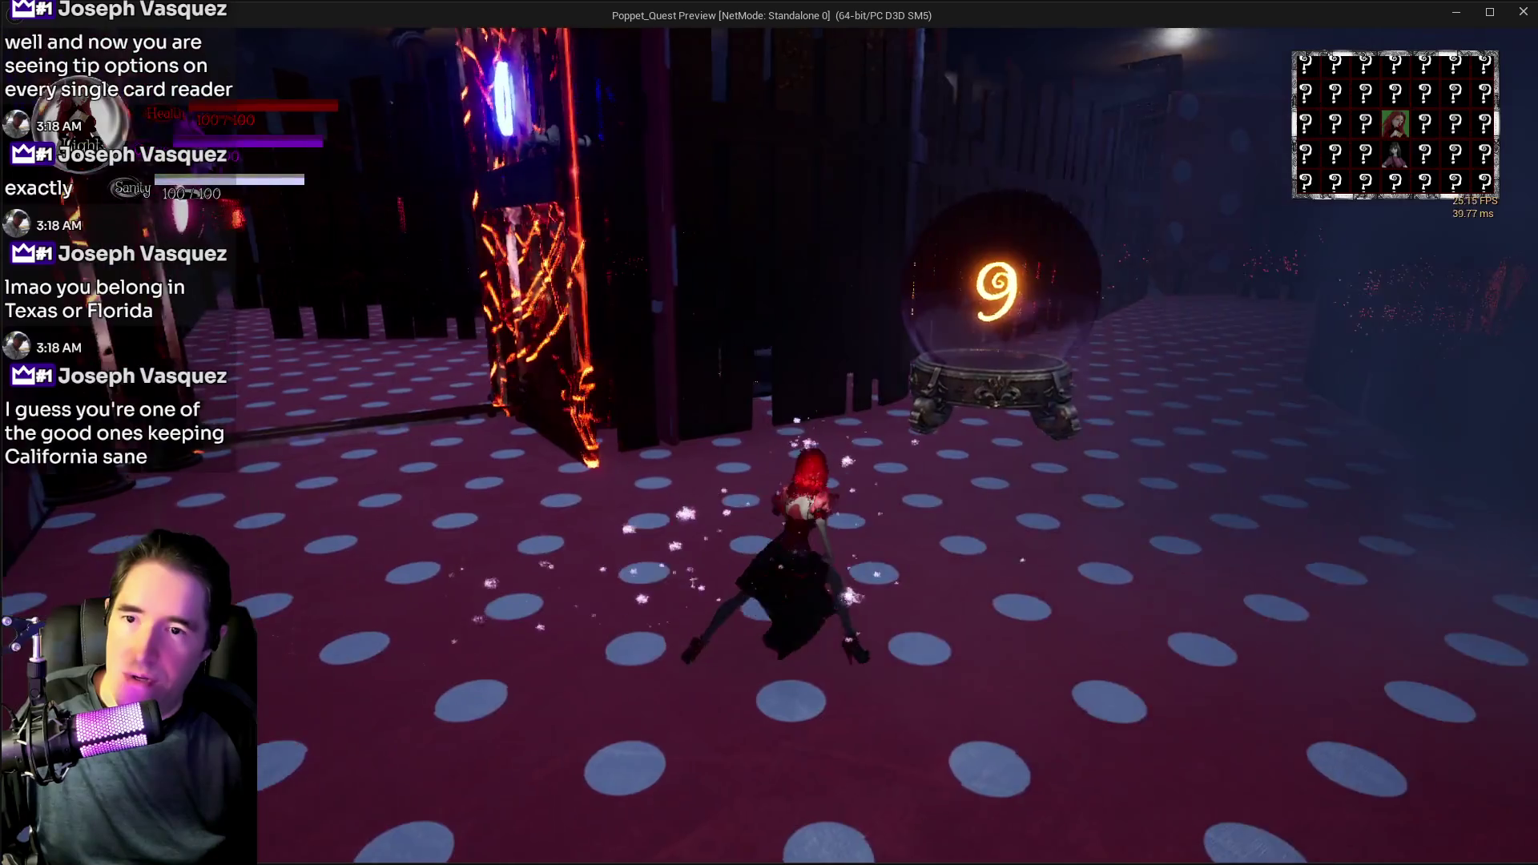
key("w")
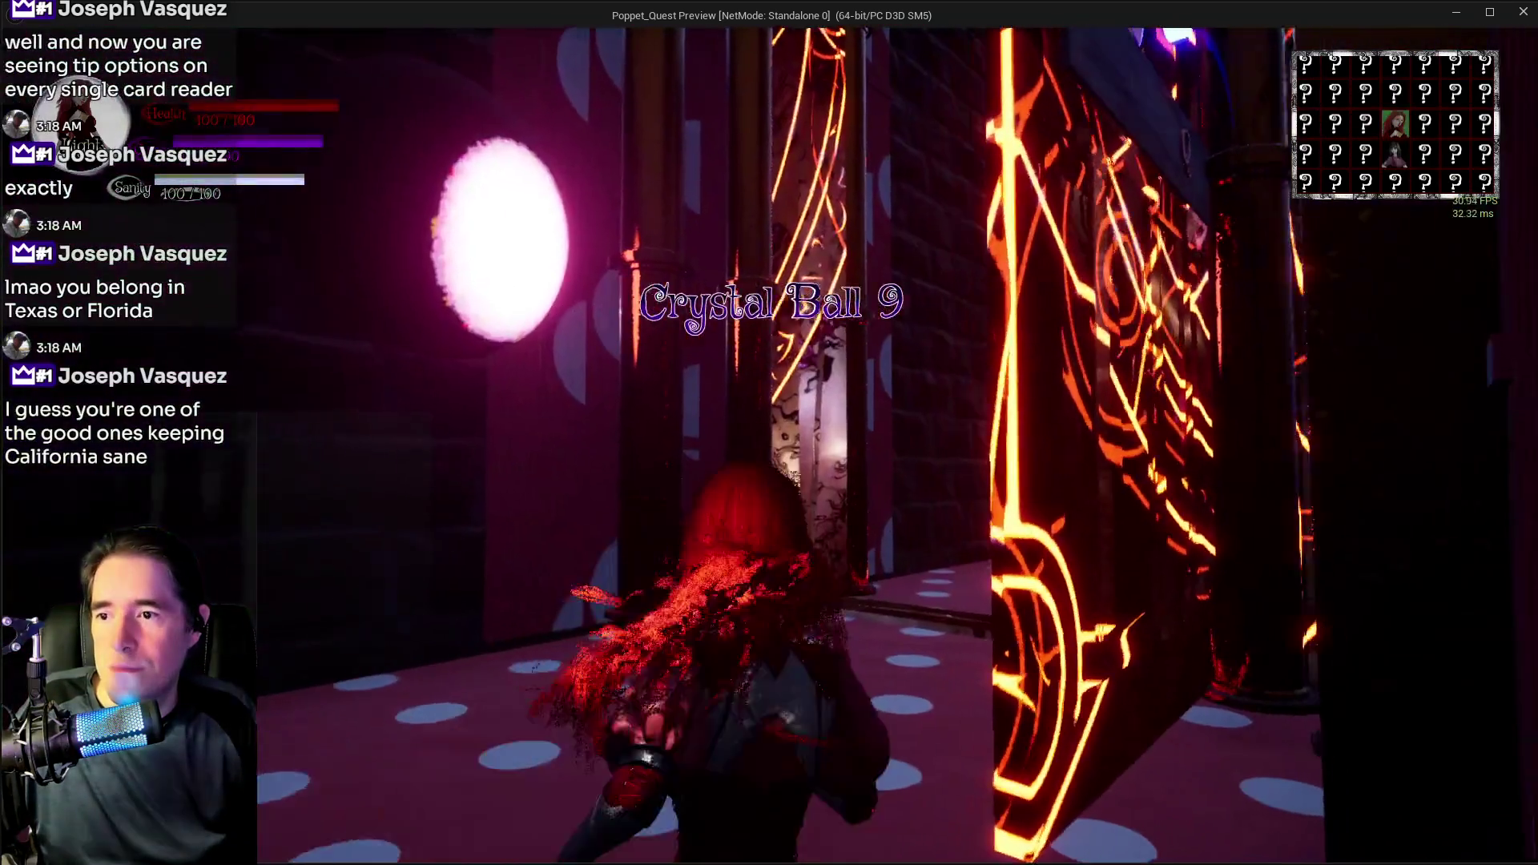
key("w")
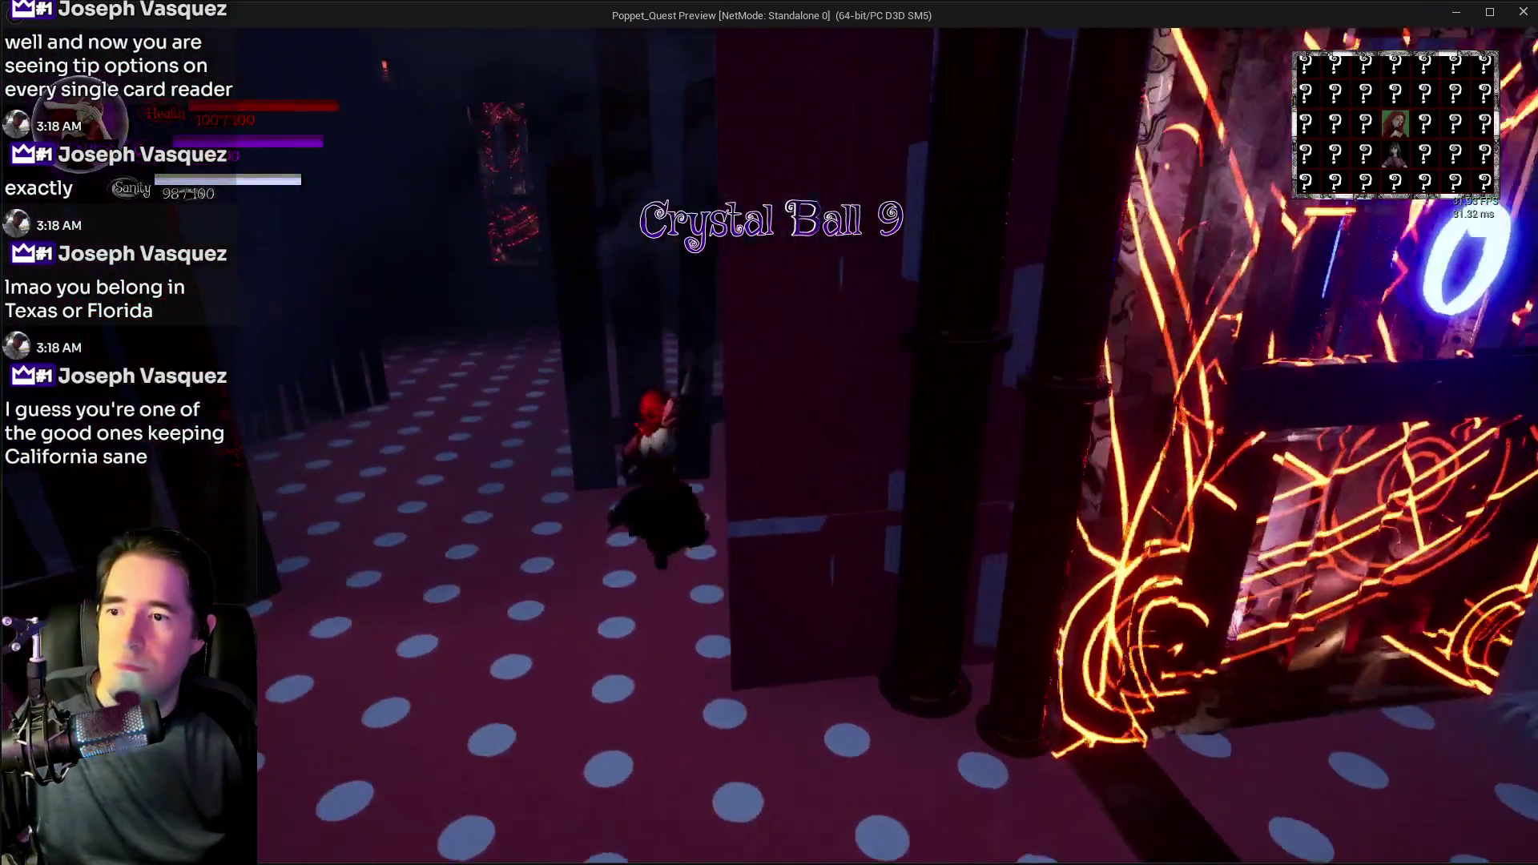
key("w")
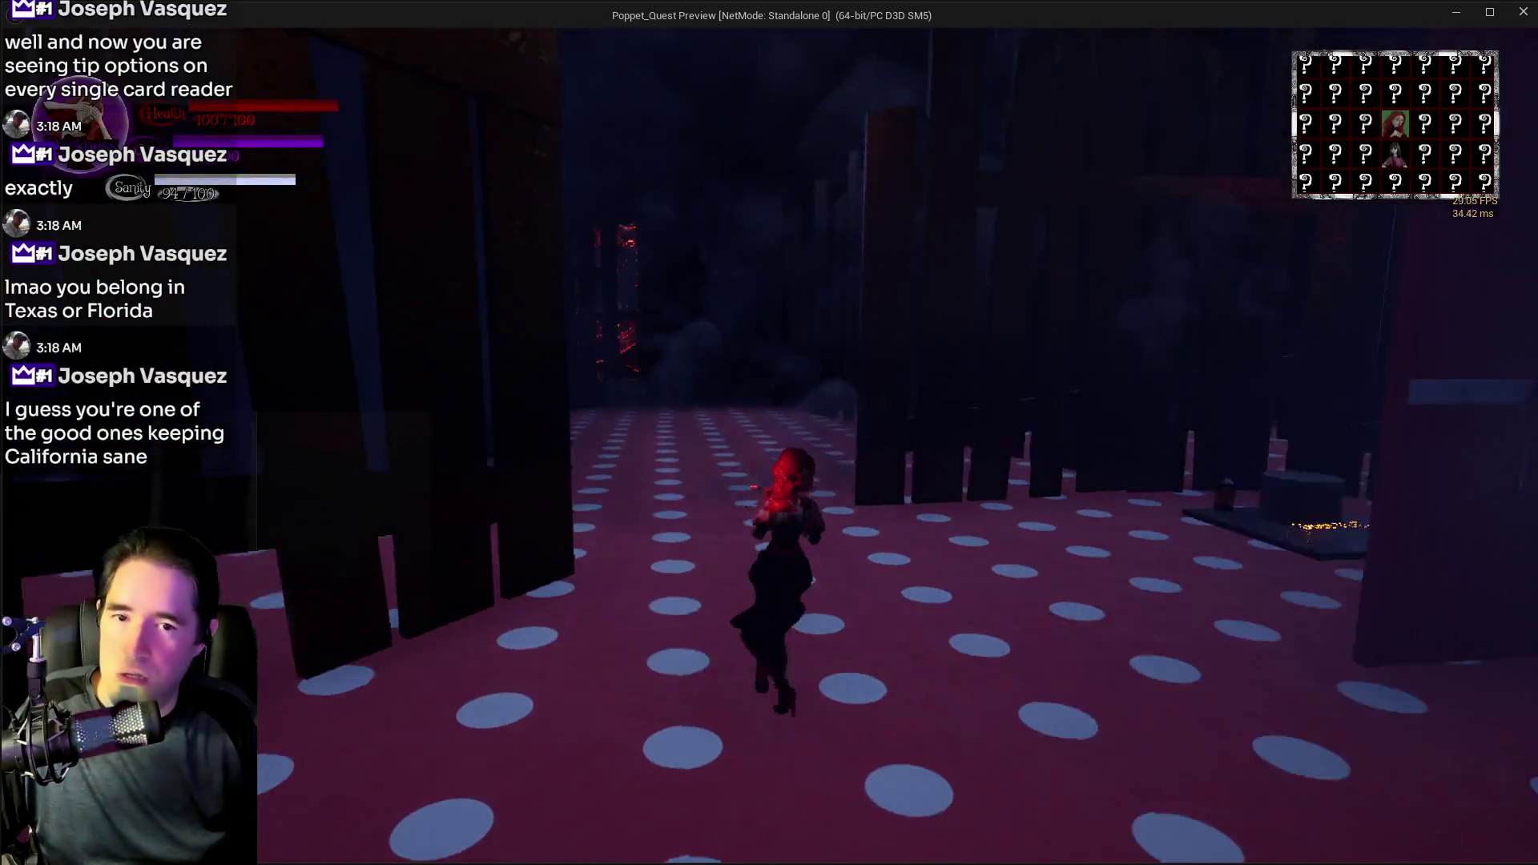
key("w")
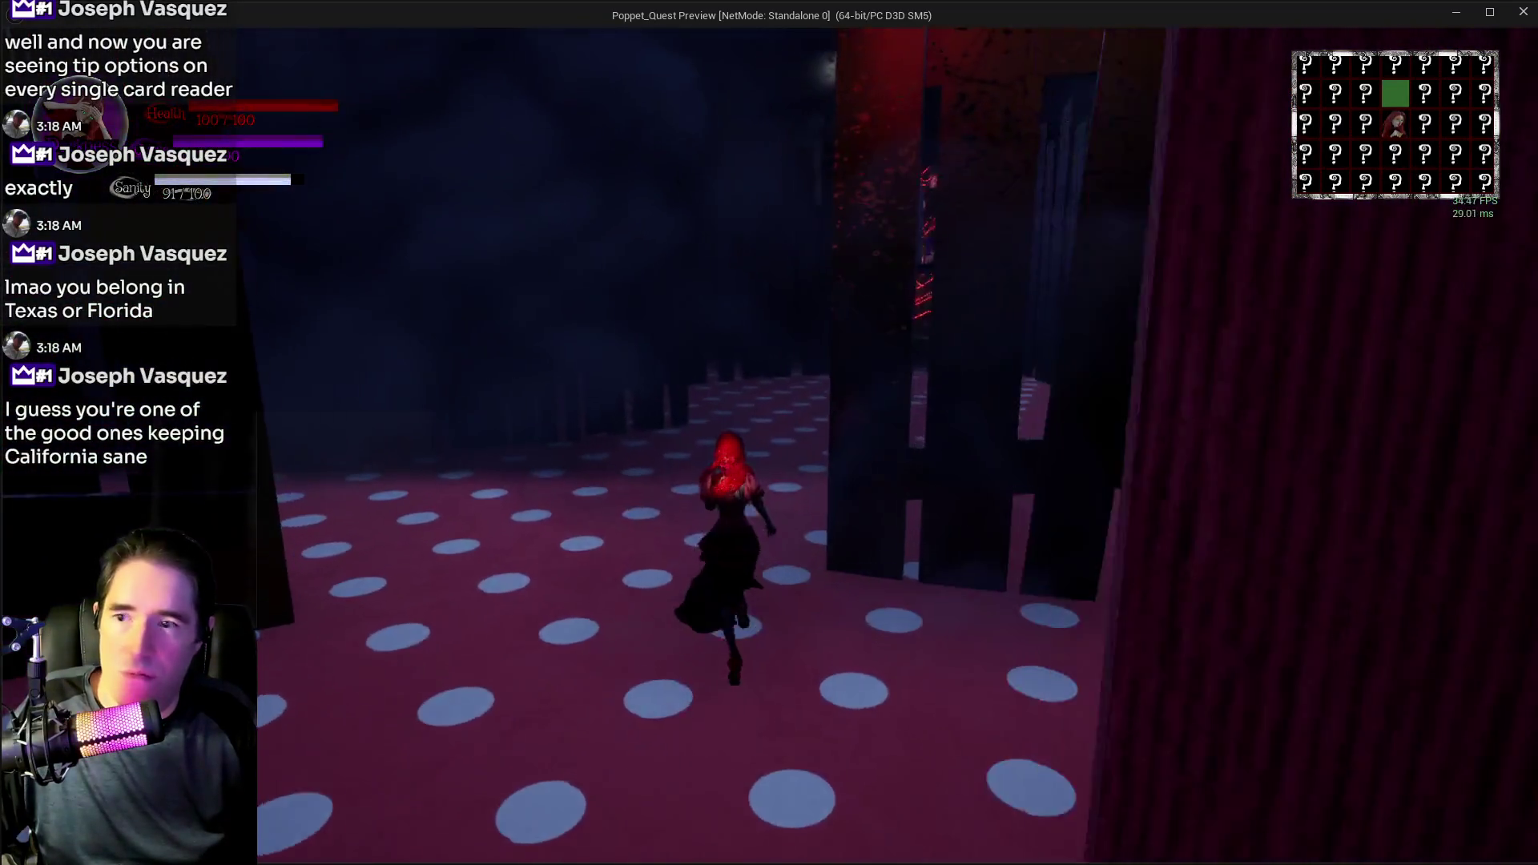
key("w")
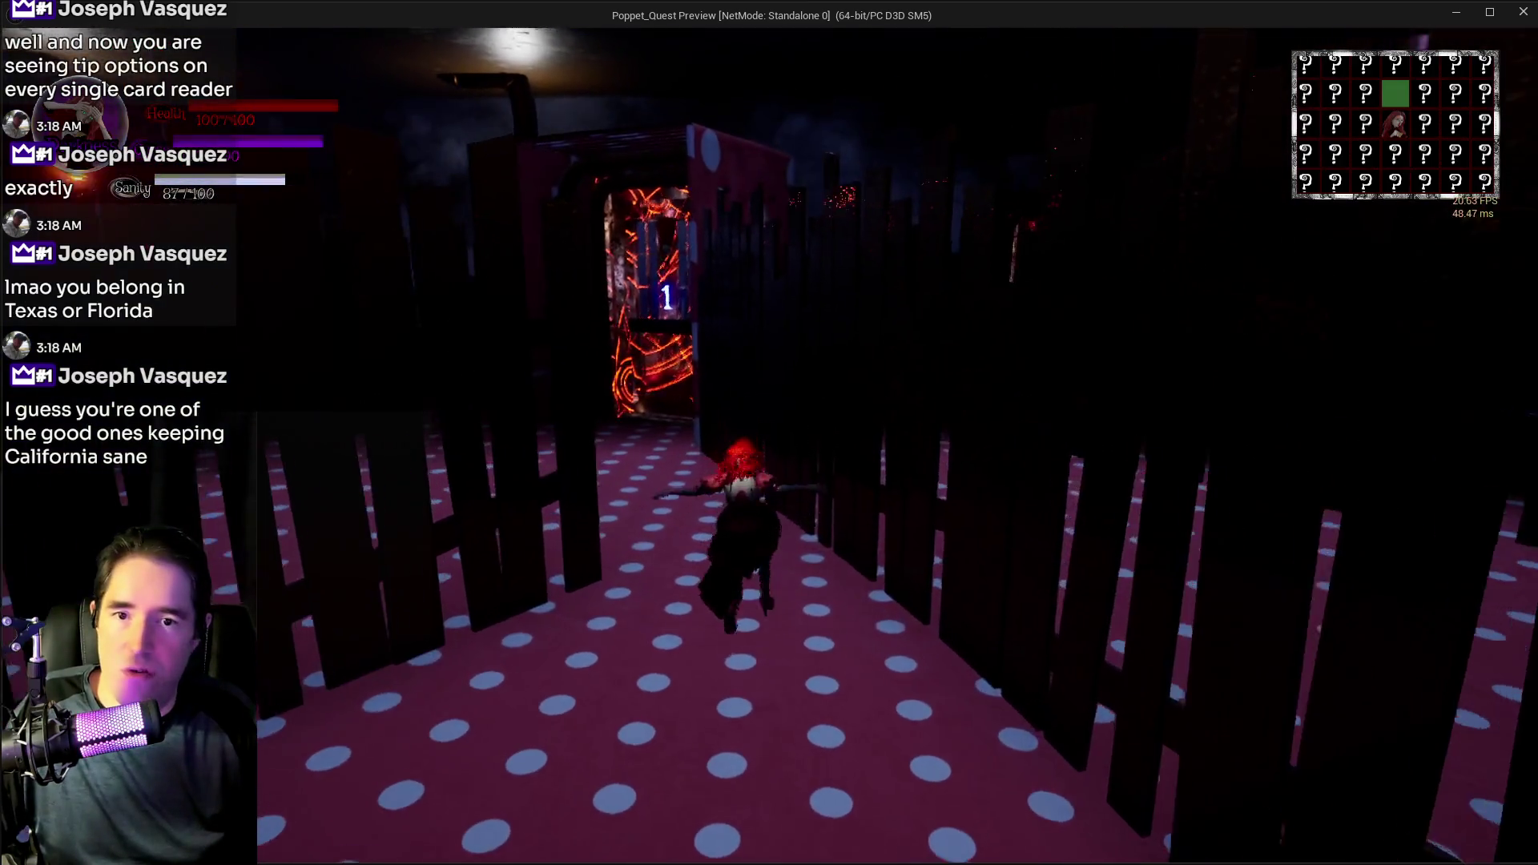
key("w")
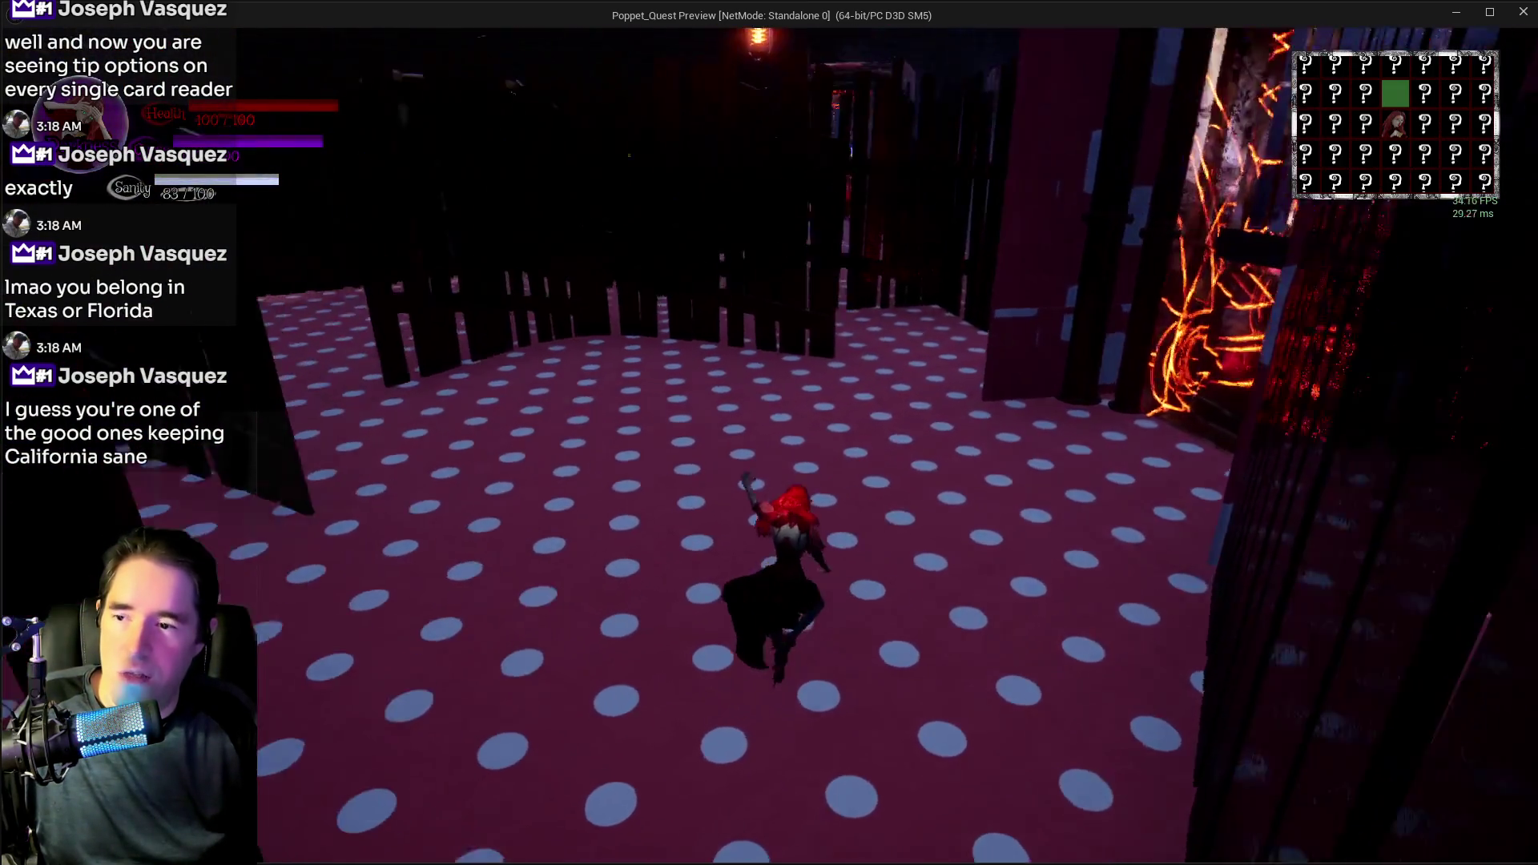
- Run along the fenced corridor to the Door M Control panel, then exit the preview with Esc
key("w")
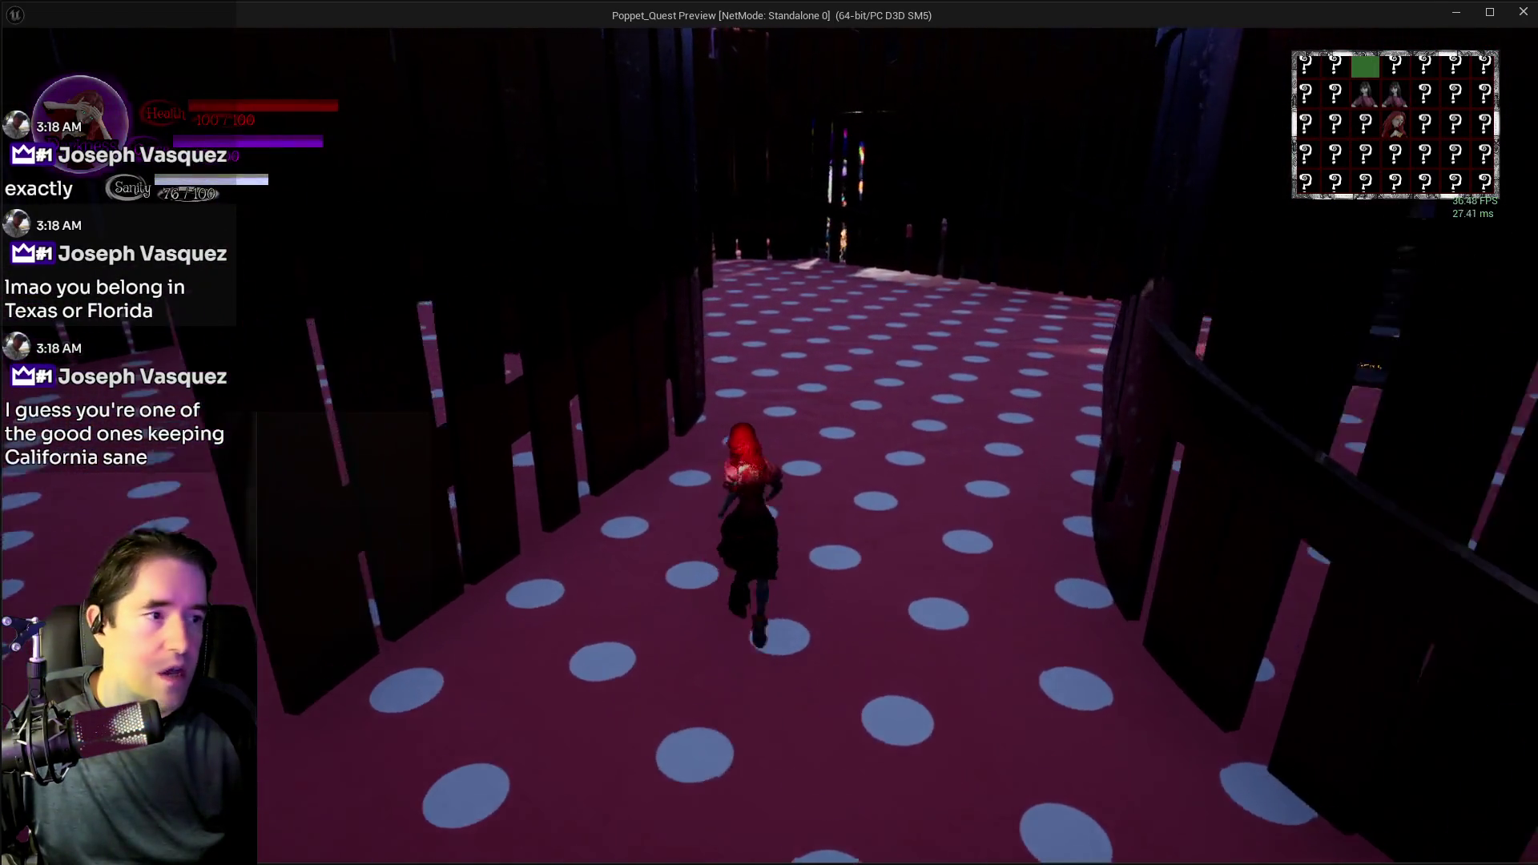
key("w")
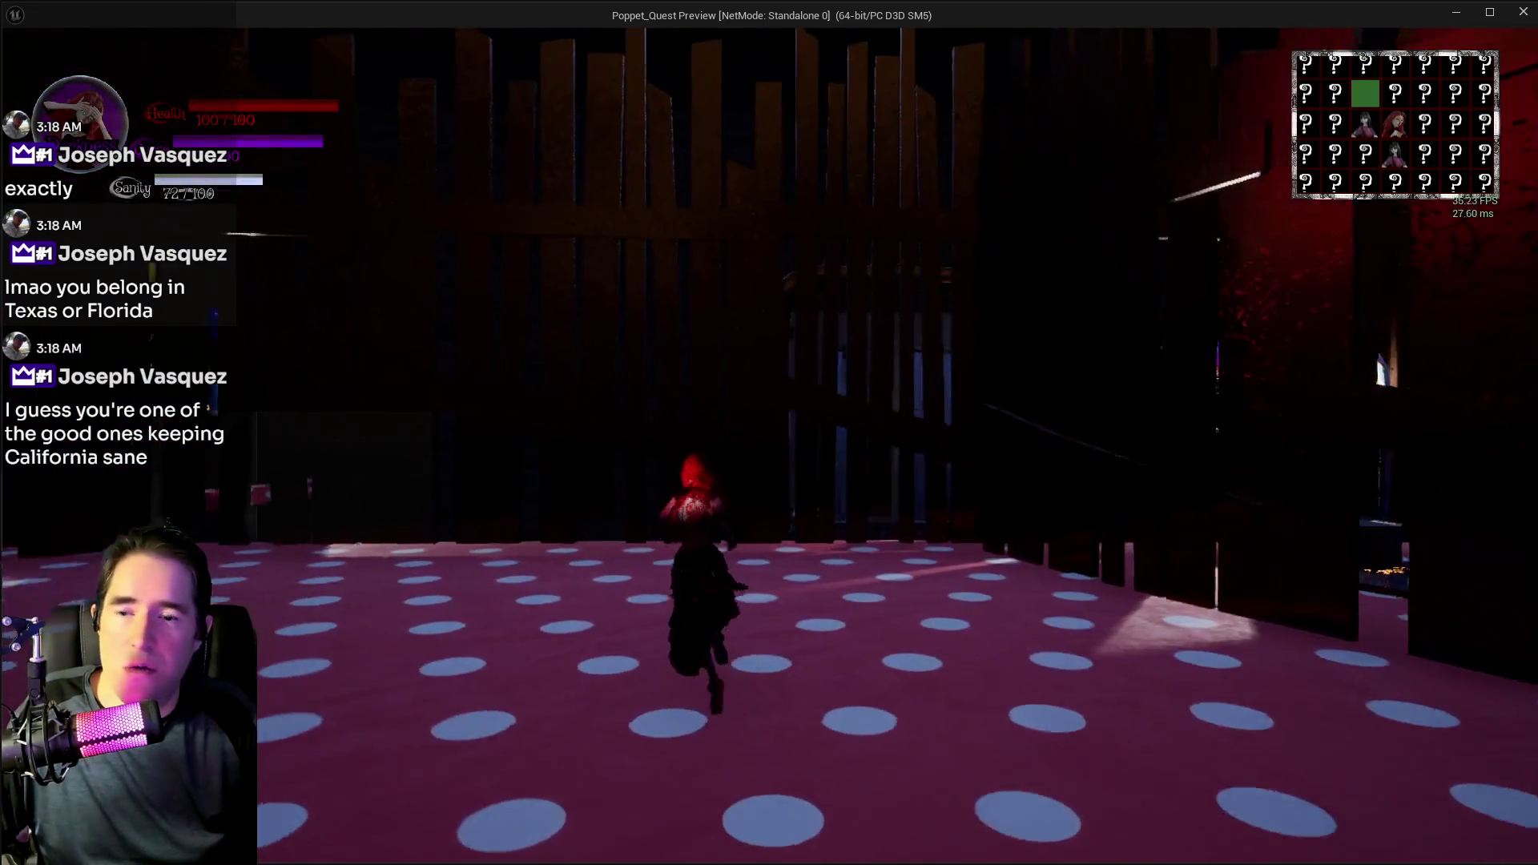
key("w")
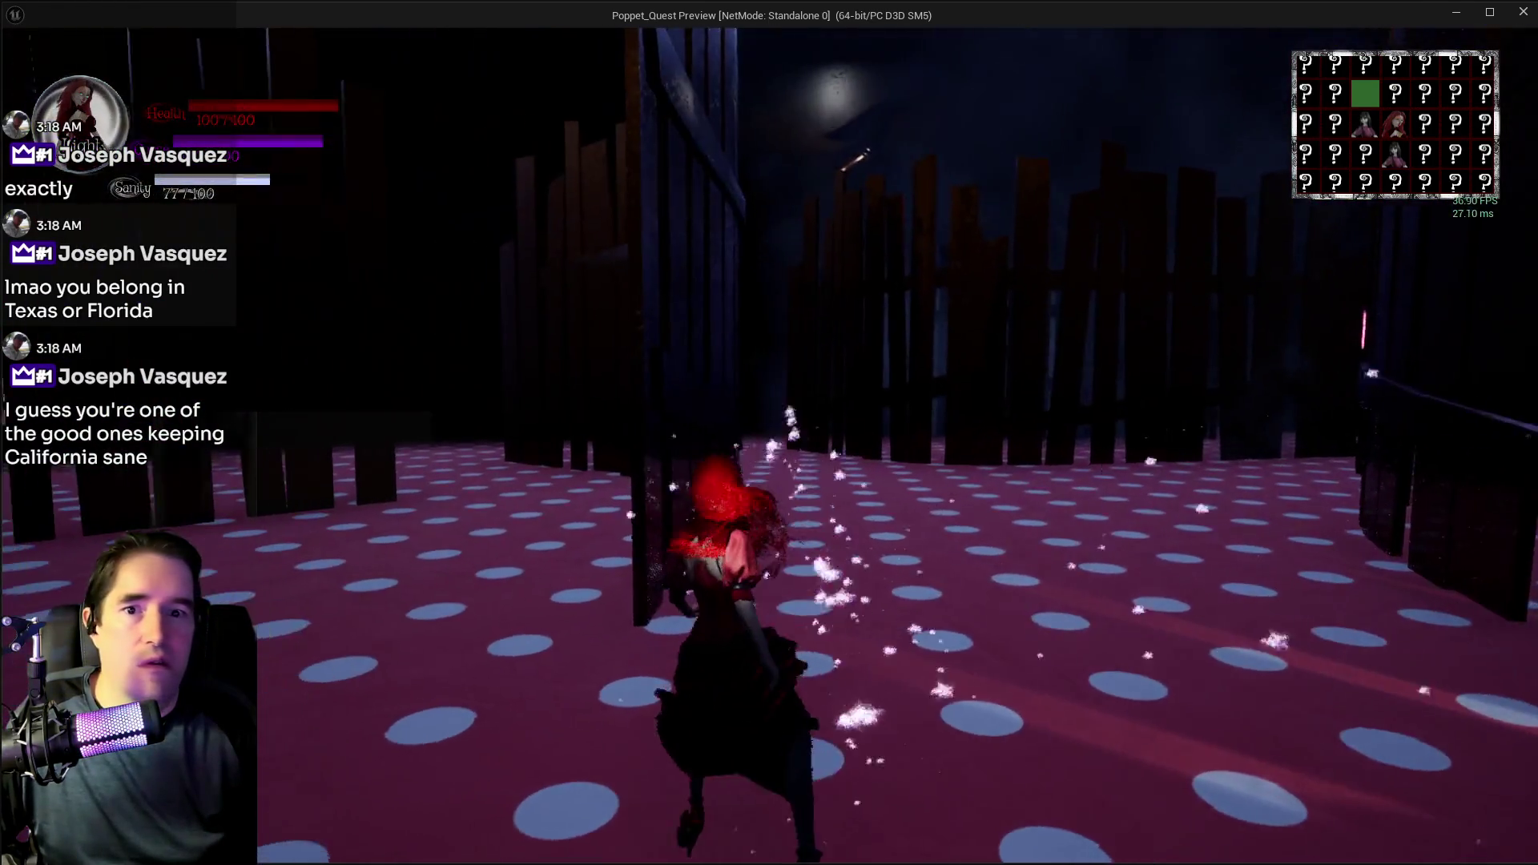
key("w")
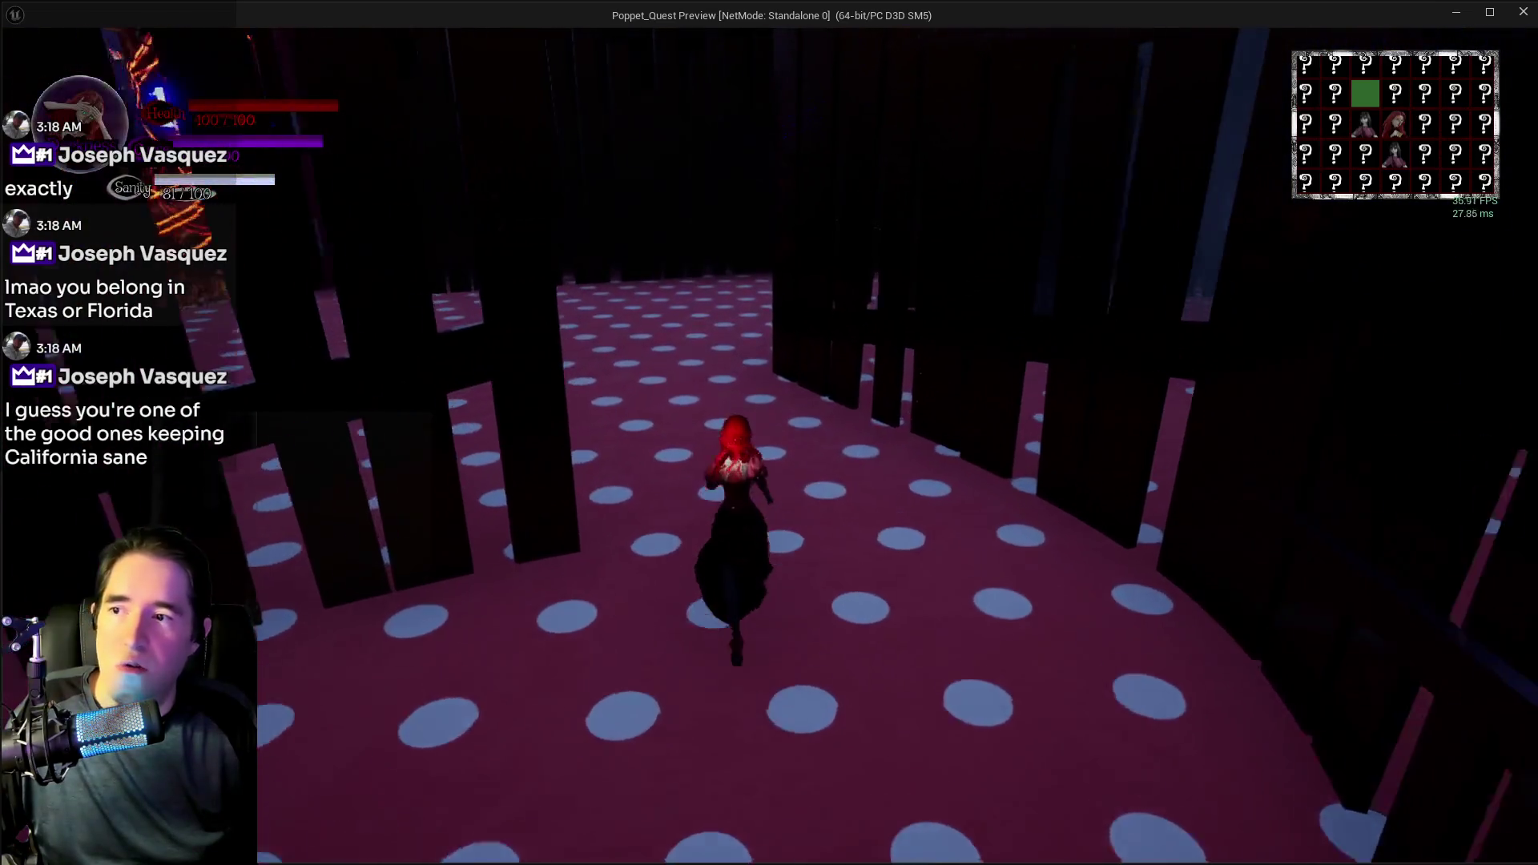
key("w")
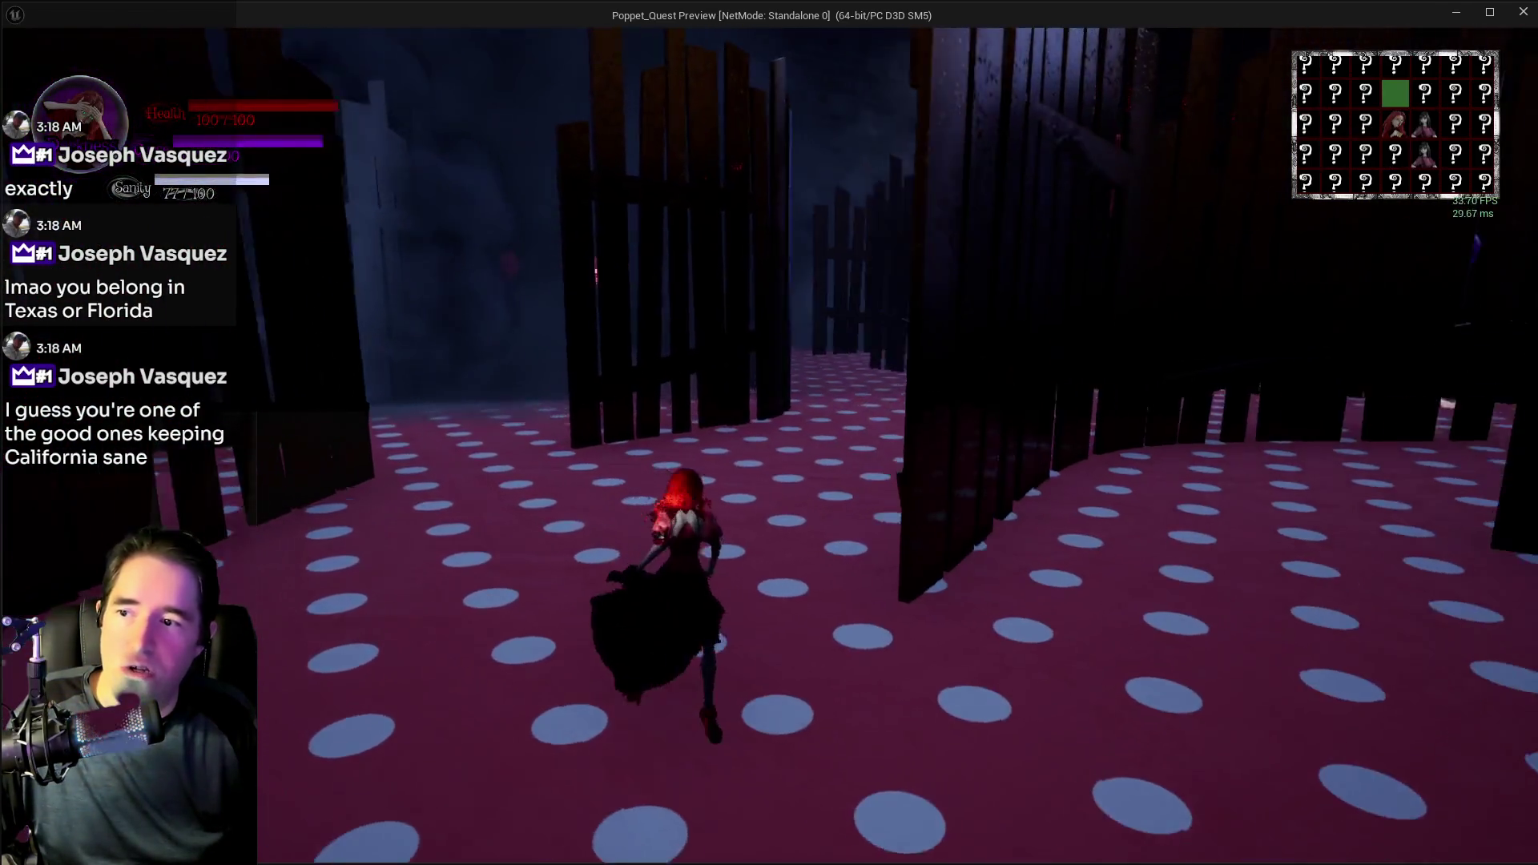
key("w")
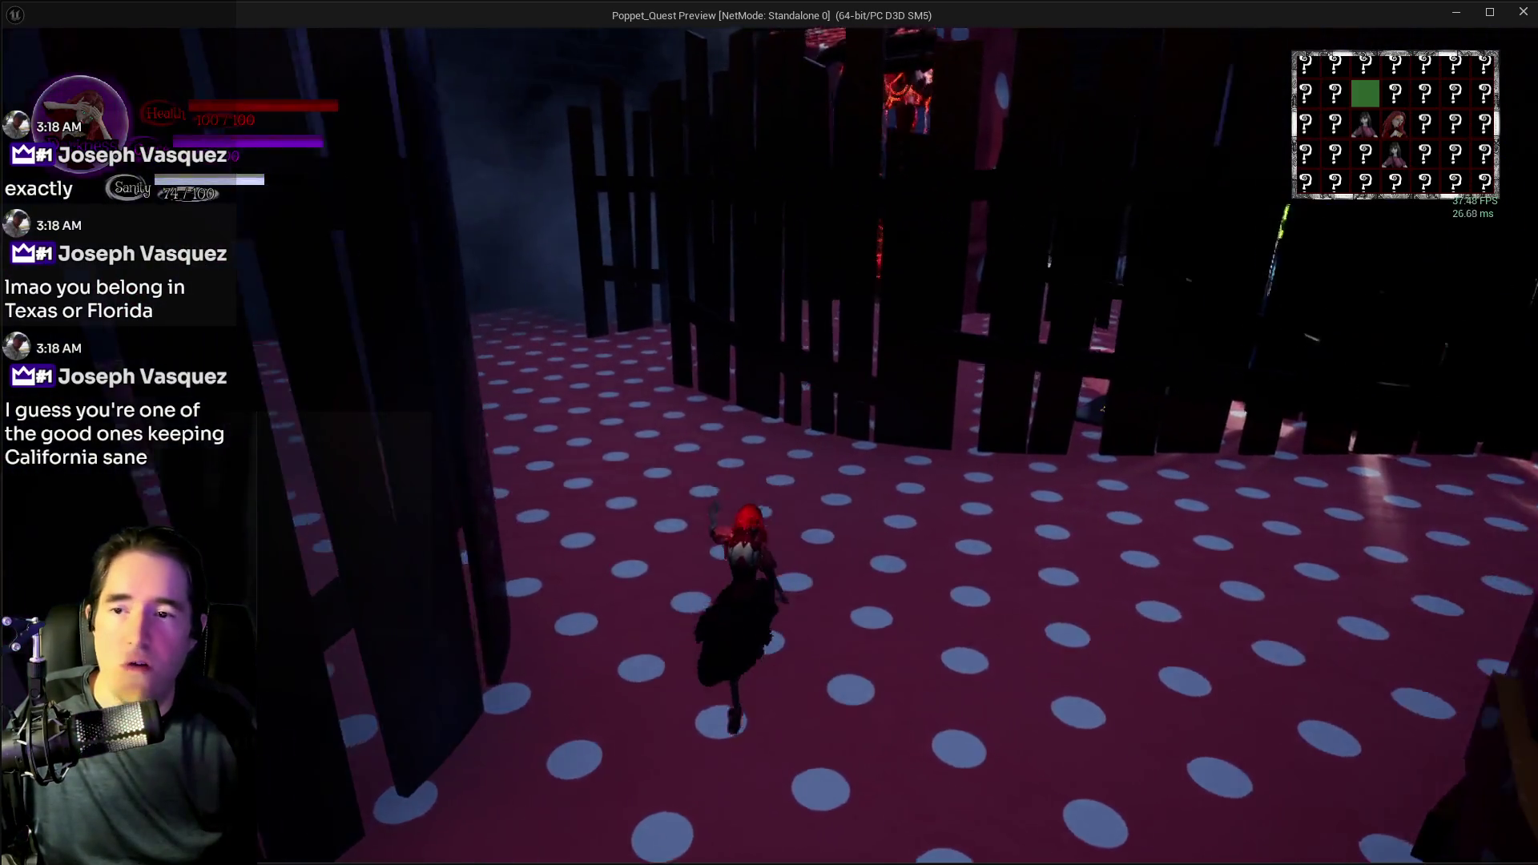
key("w")
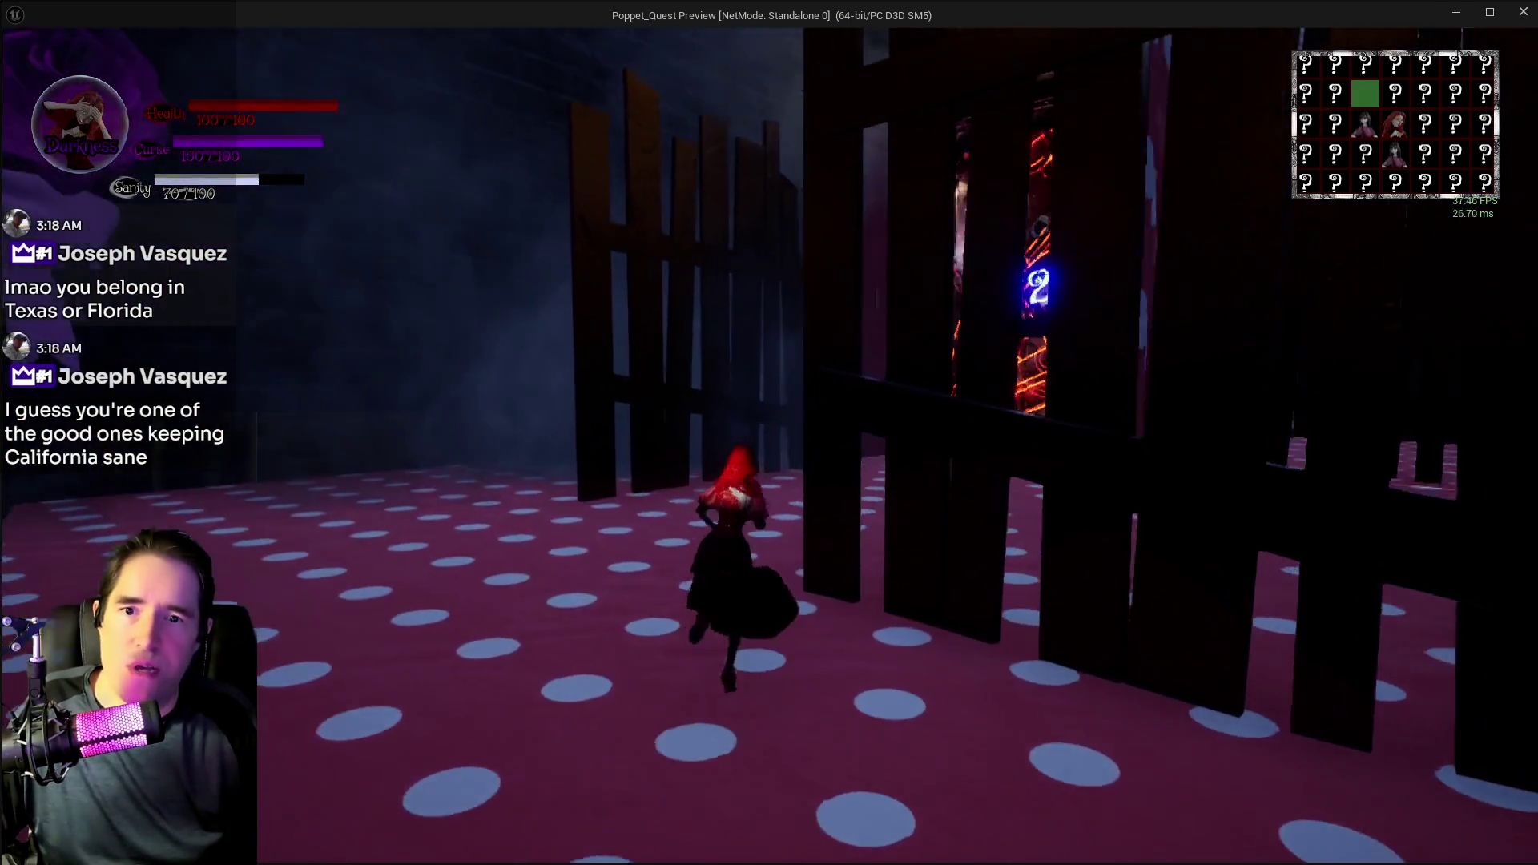
key("w")
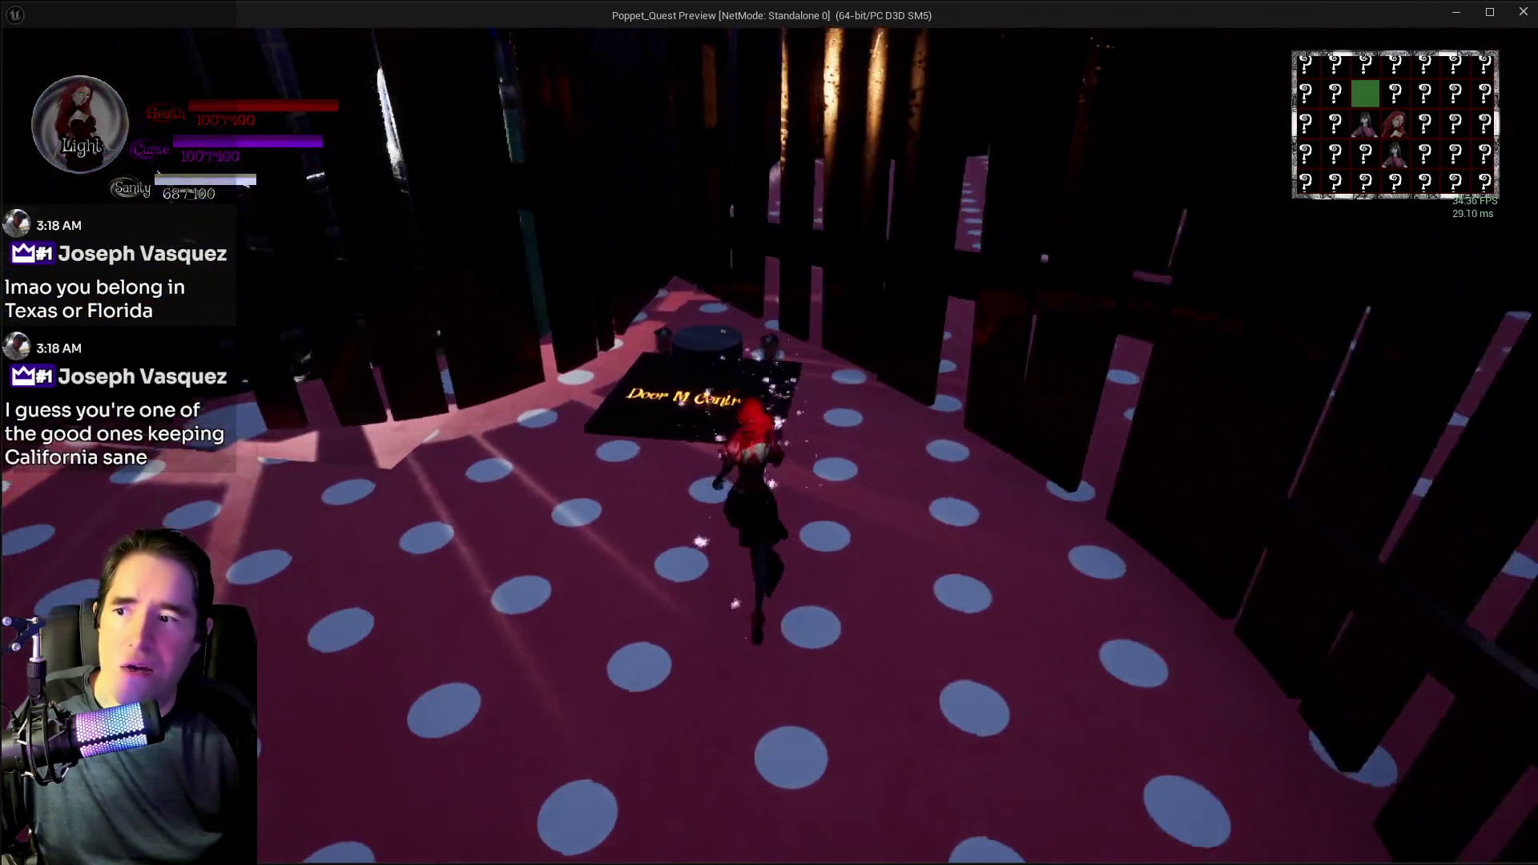
key("Escape")
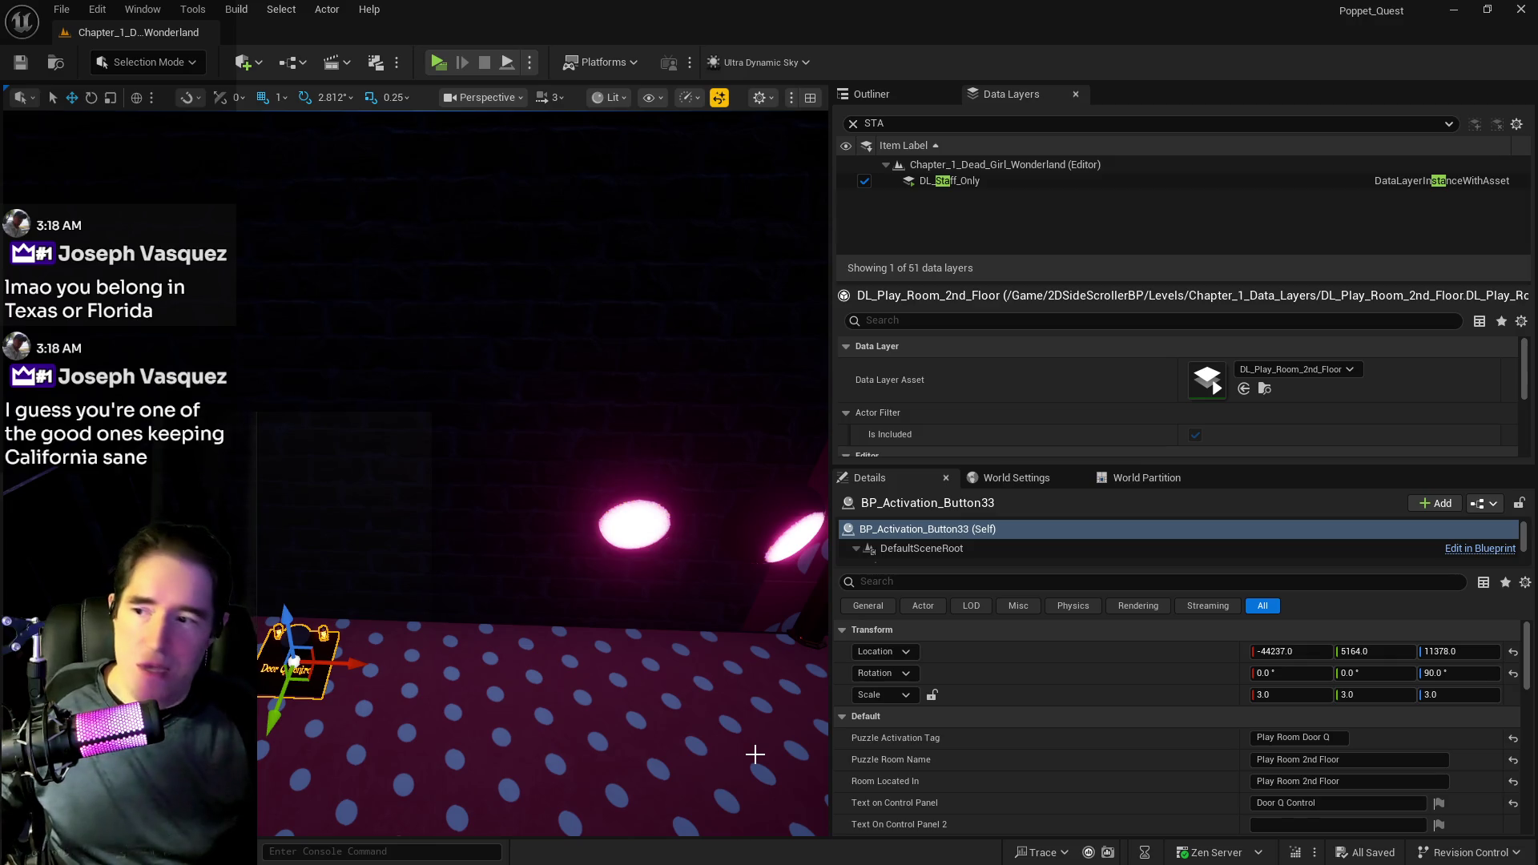
- Clear the Data Layers search to list all 51 layers, then select fence SM_Playroom_Fence_40
mouse_move(445, 686)
left_mouse_down()
mouse_move(513, 641)
mouse_move(480, 624)
mouse_move(480, 585)
mouse_move(458, 684)
left_mouse_up()
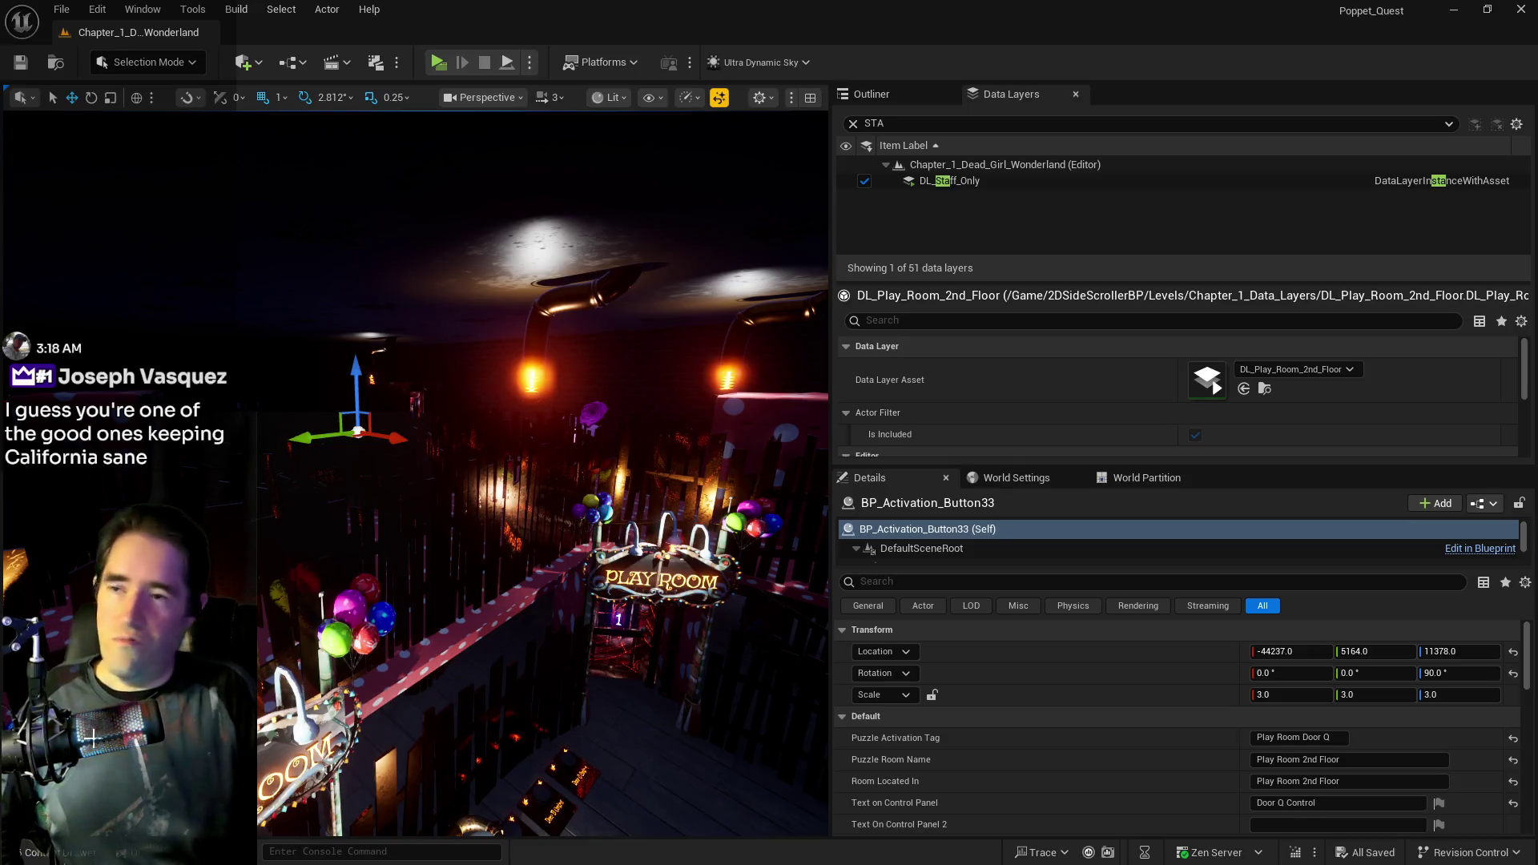
left_click(852, 123)
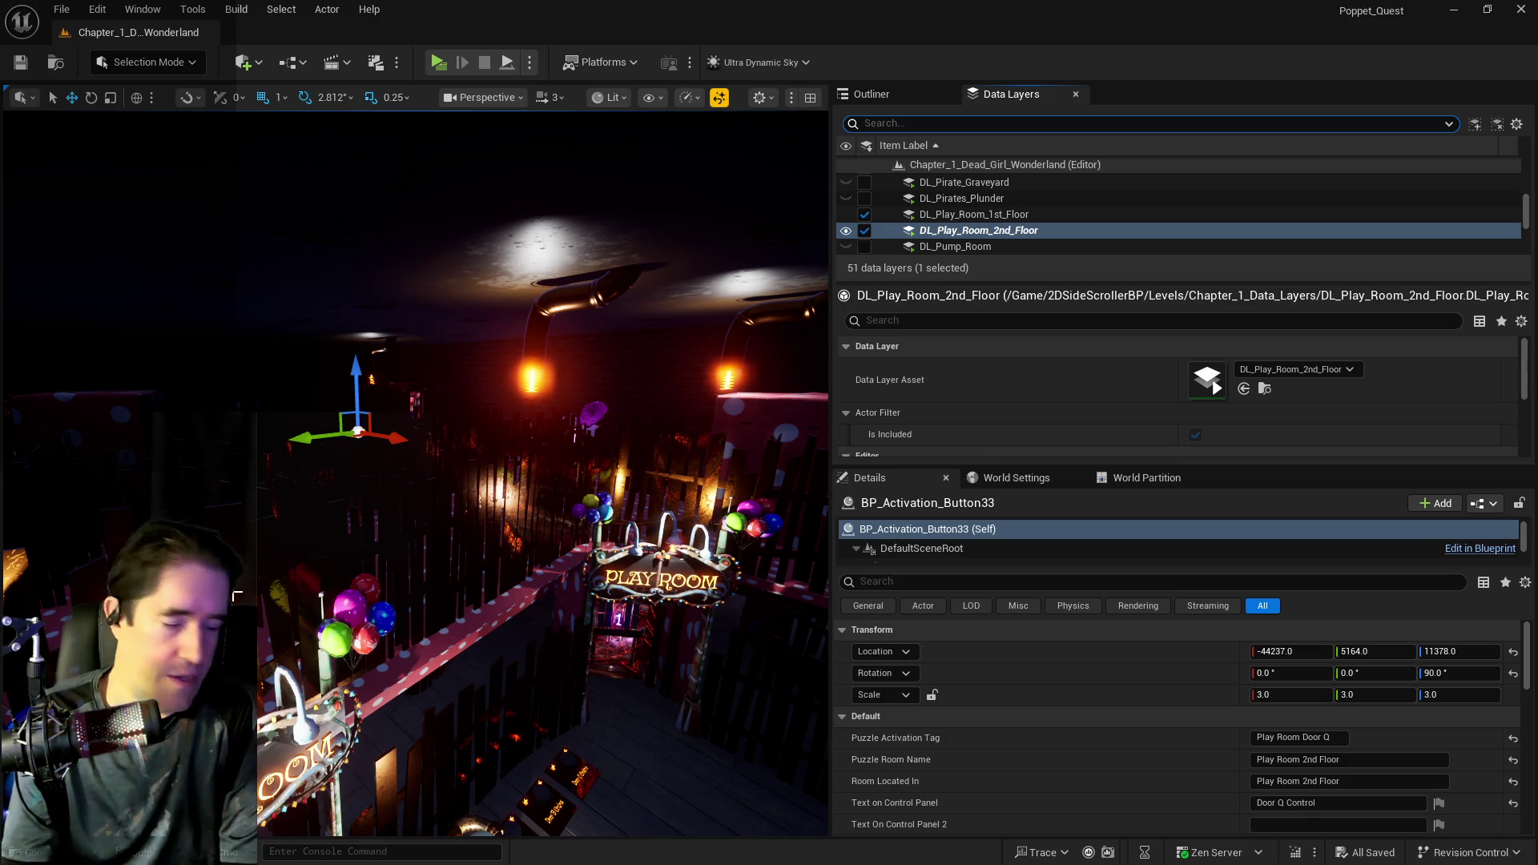
left_click_drag(578, 605, 578, 605)
left_click_drag(468, 675, 468, 676)
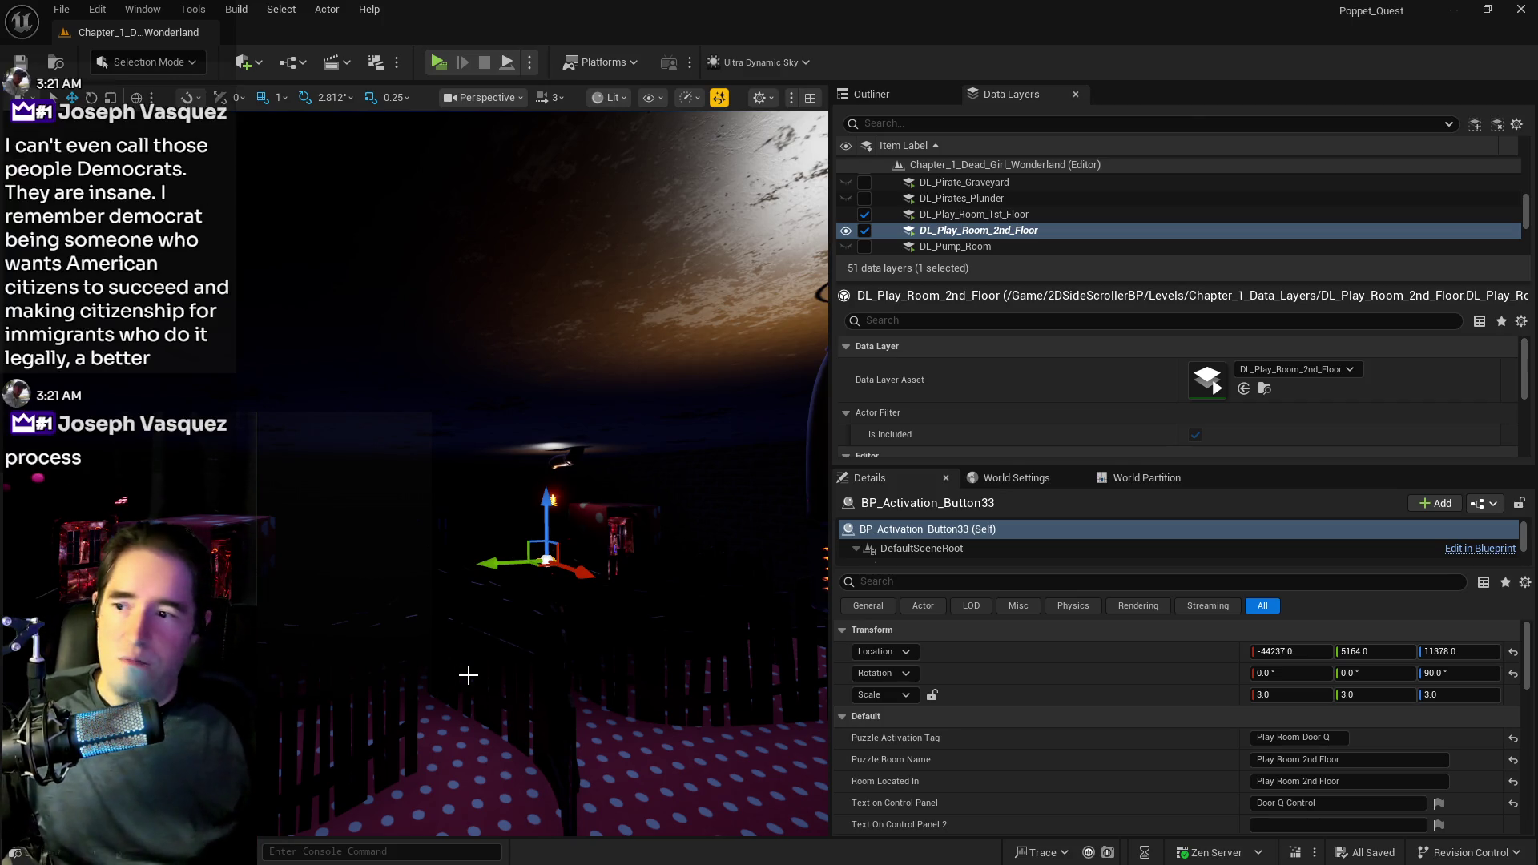
left_click_drag(588, 677, 588, 677)
left_click_drag(478, 582, 478, 583)
left_click(478, 582)
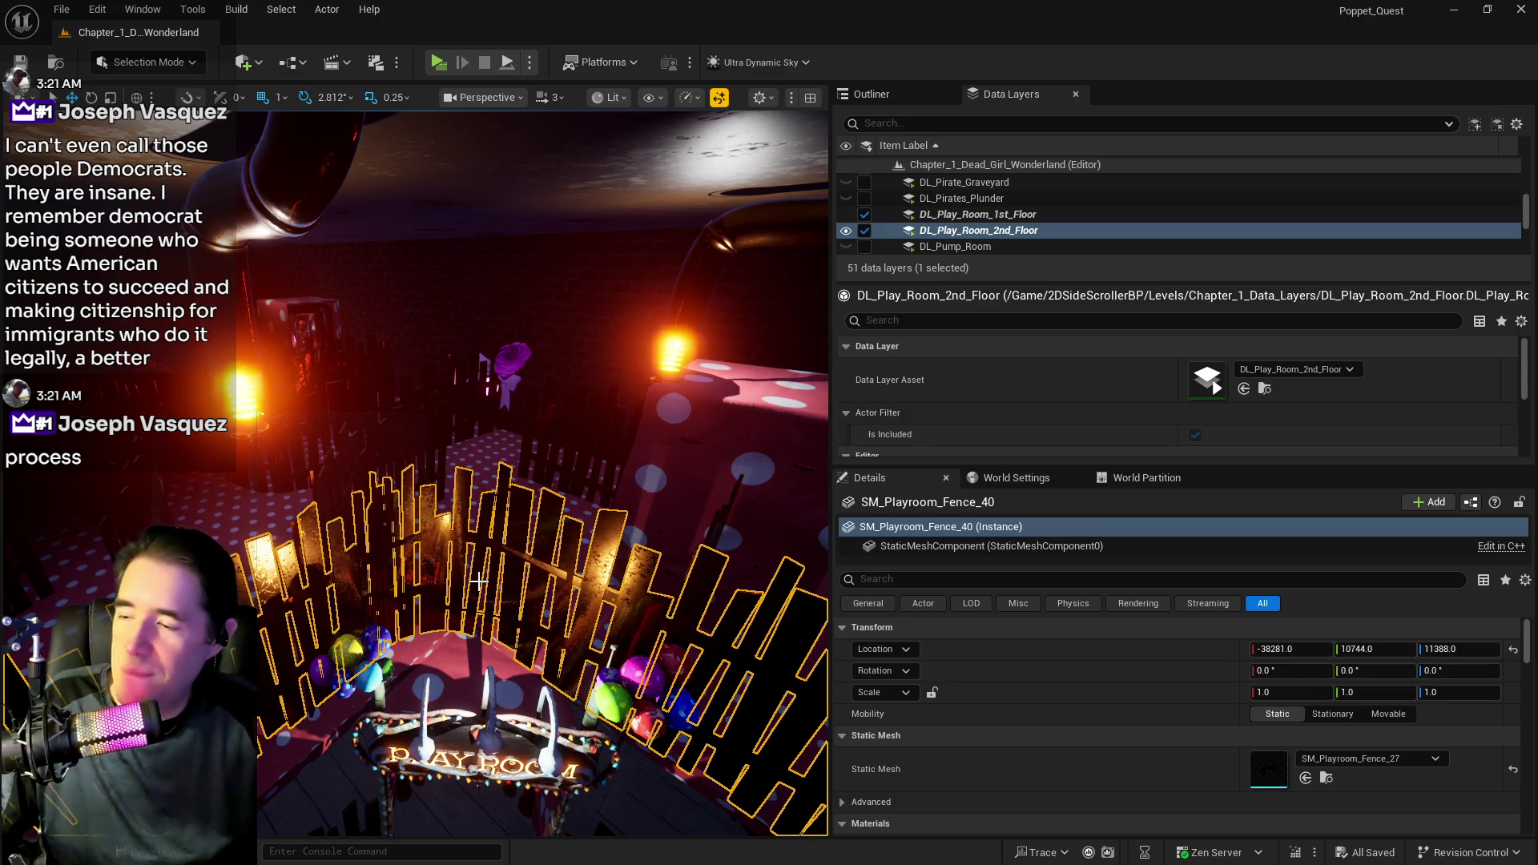
- Orbit around the fence and frame the nearby road spline piece and second-floor playroom floor
mouse_move(478, 581)
left_mouse_down()
mouse_move(592, 558)
mouse_move(409, 634)
left_mouse_up()
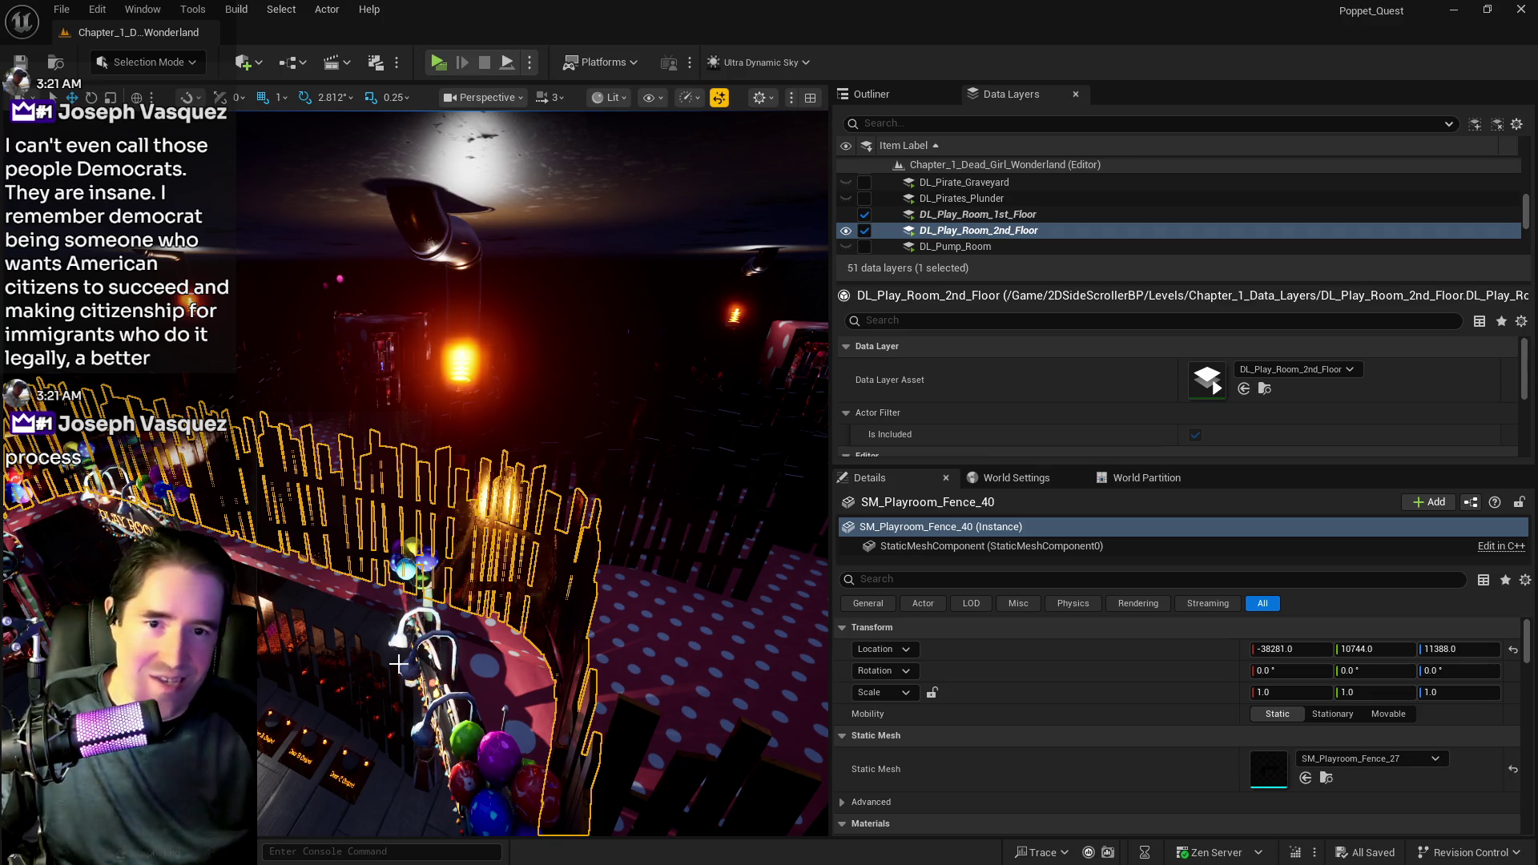
mouse_move(398, 664)
left_mouse_down()
mouse_move(383, 629)
mouse_move(416, 670)
left_mouse_up()
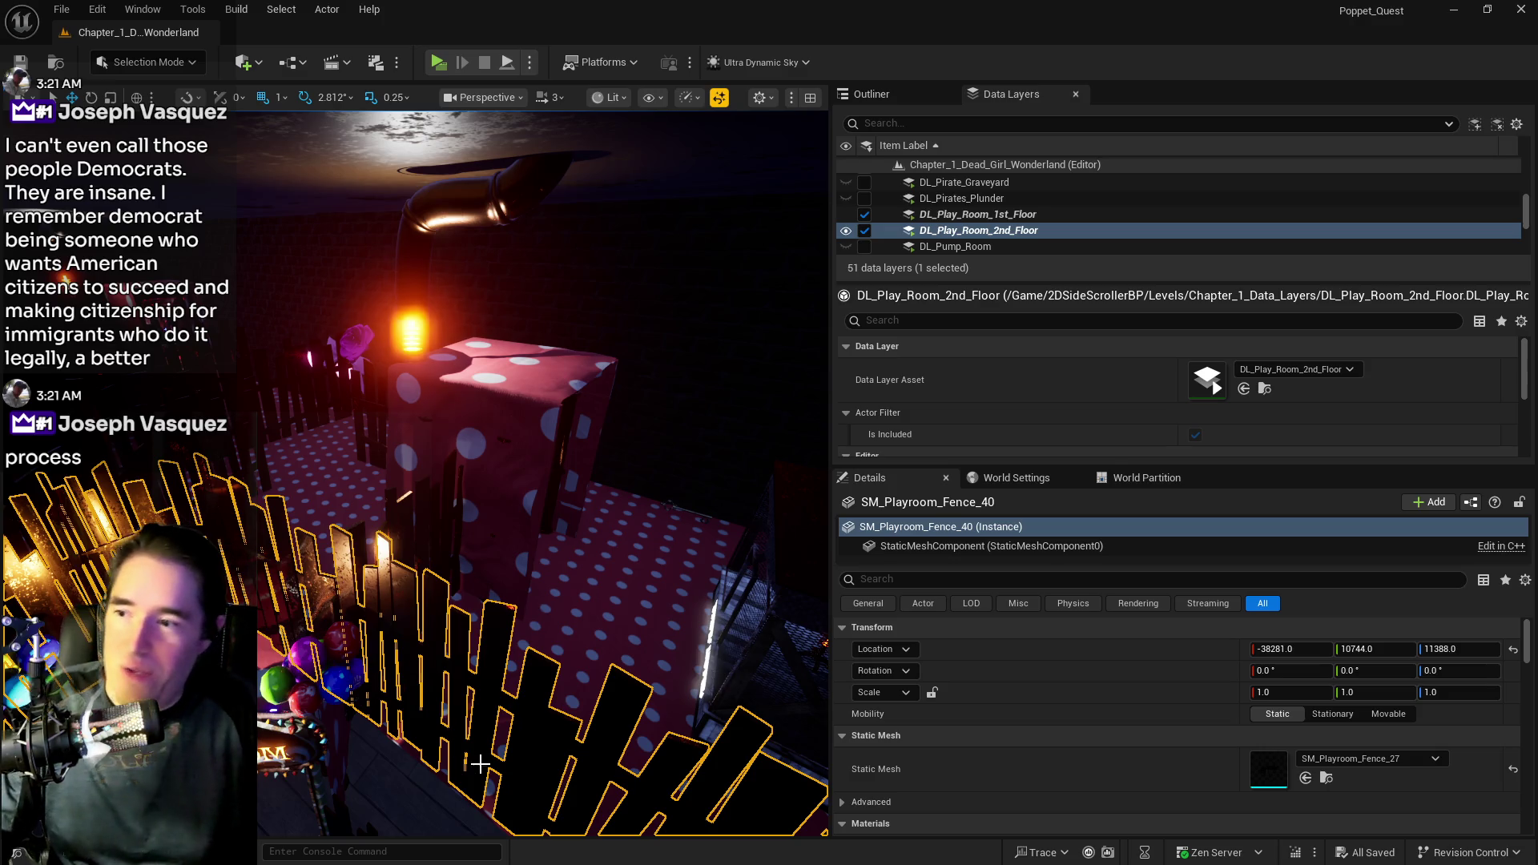
key("f")
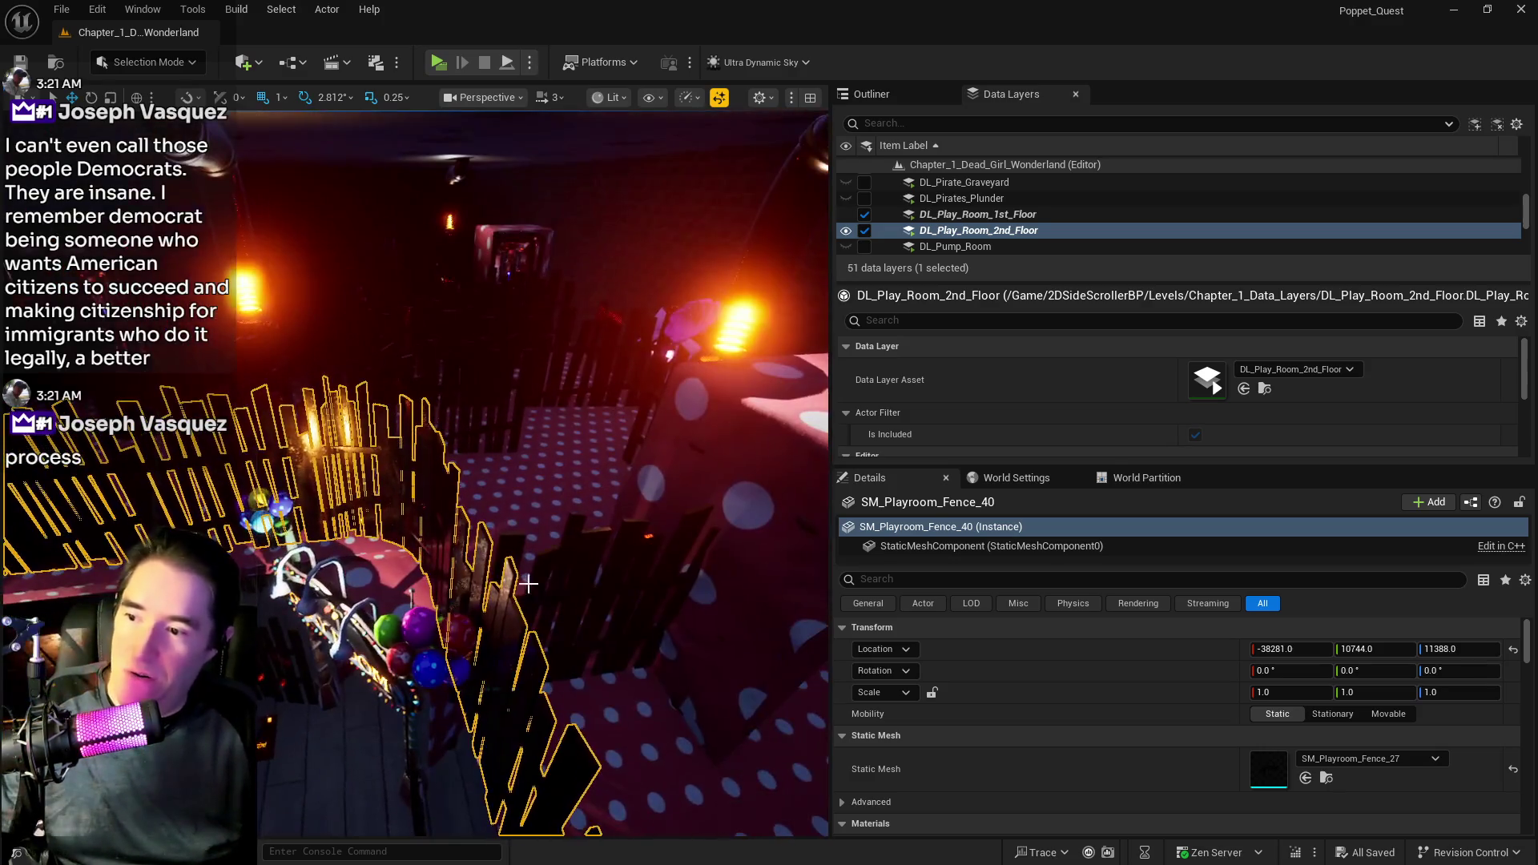
left_click(430, 587)
key("f")
left_click(430, 587)
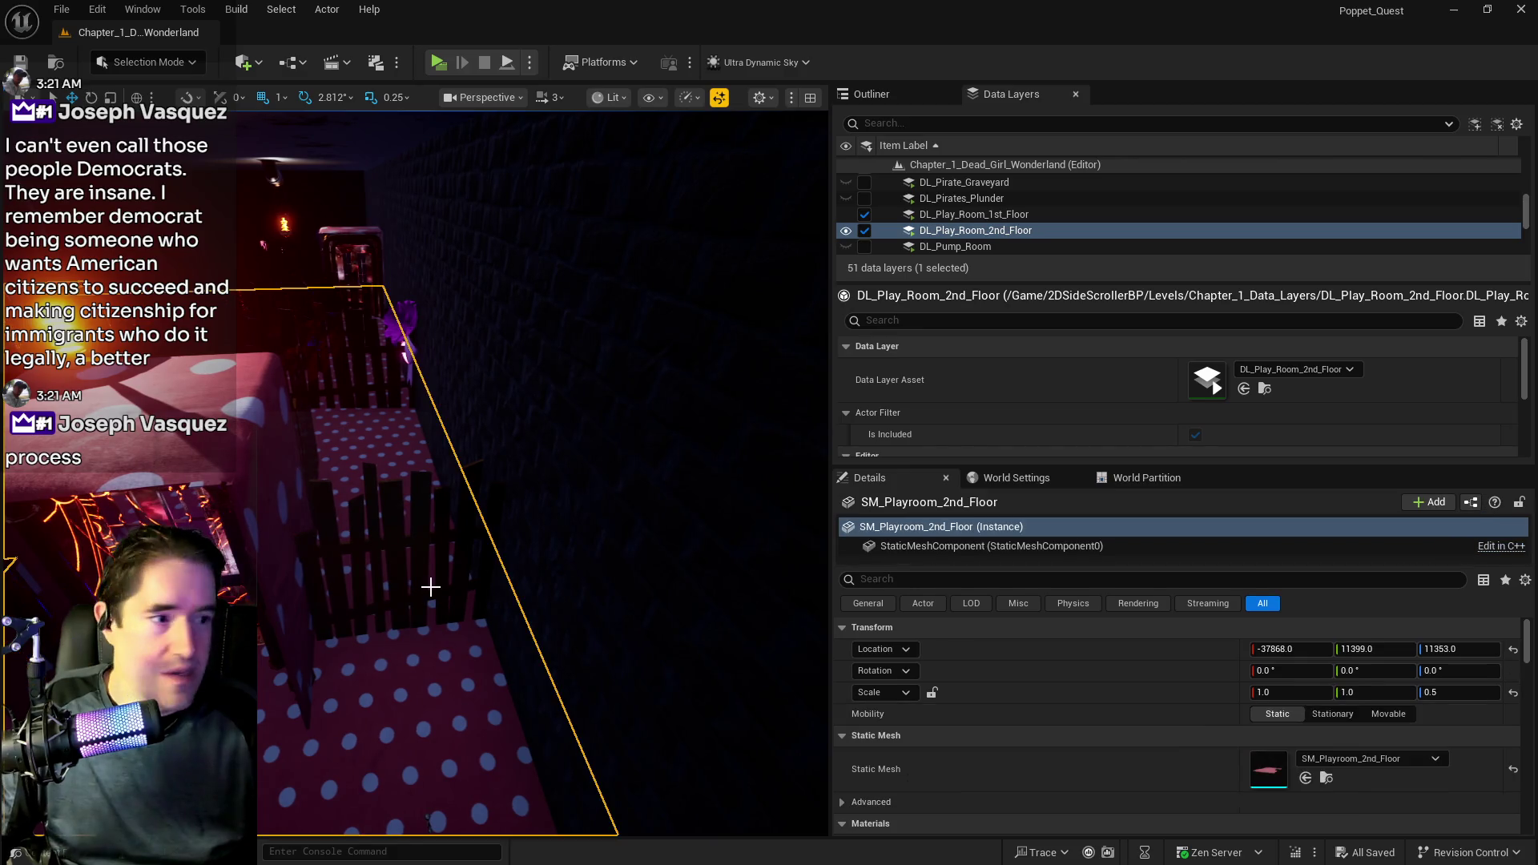
key("f")
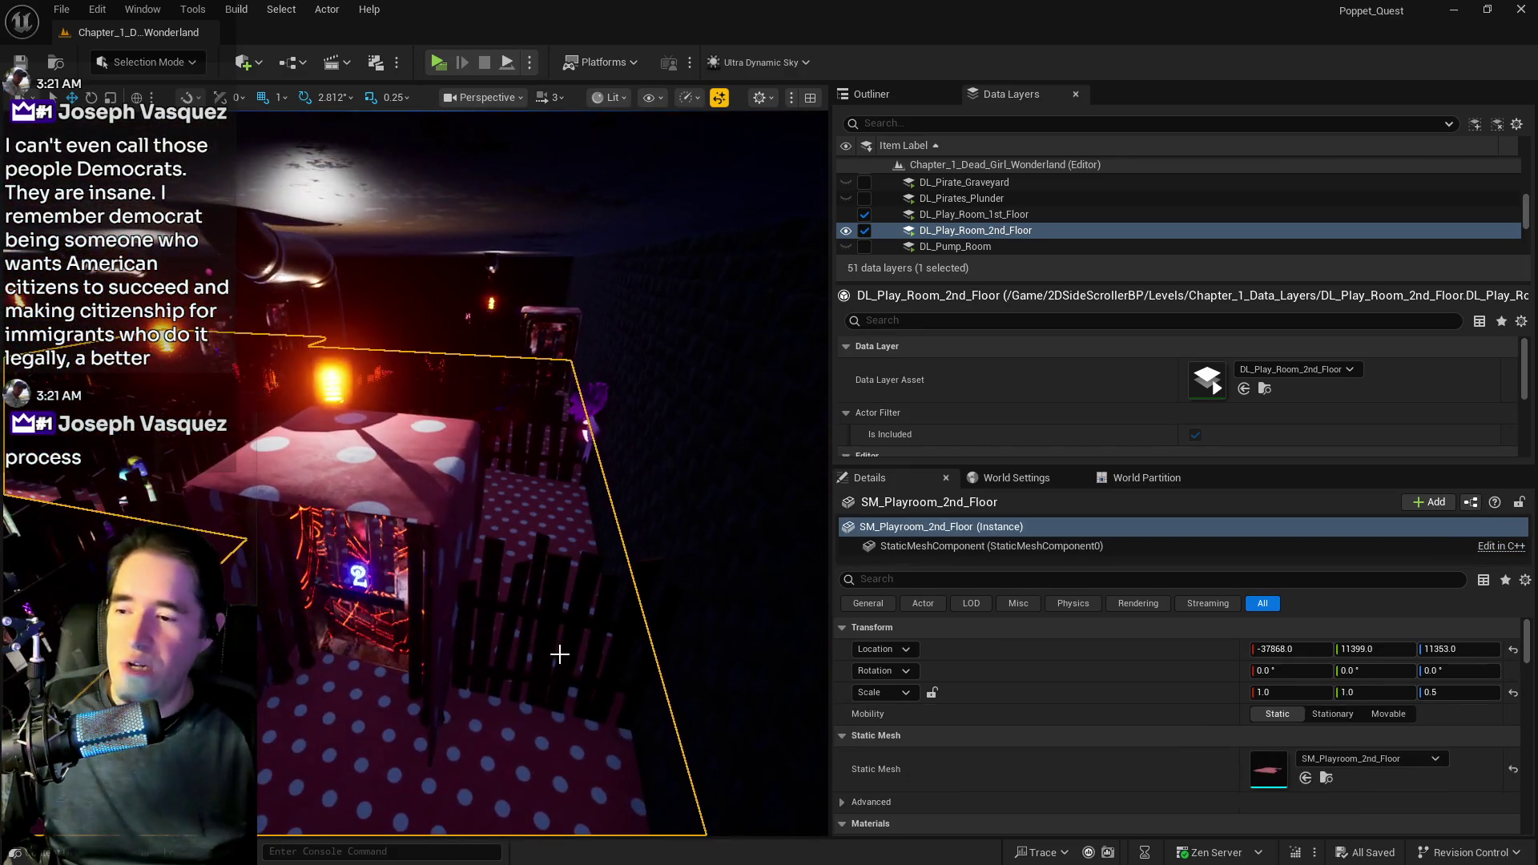
- Frame the BP_Road_Spline59 fence, then select and focus playroom fence SM_Playroom_Fence_40
left_click(480, 601)
key("f")
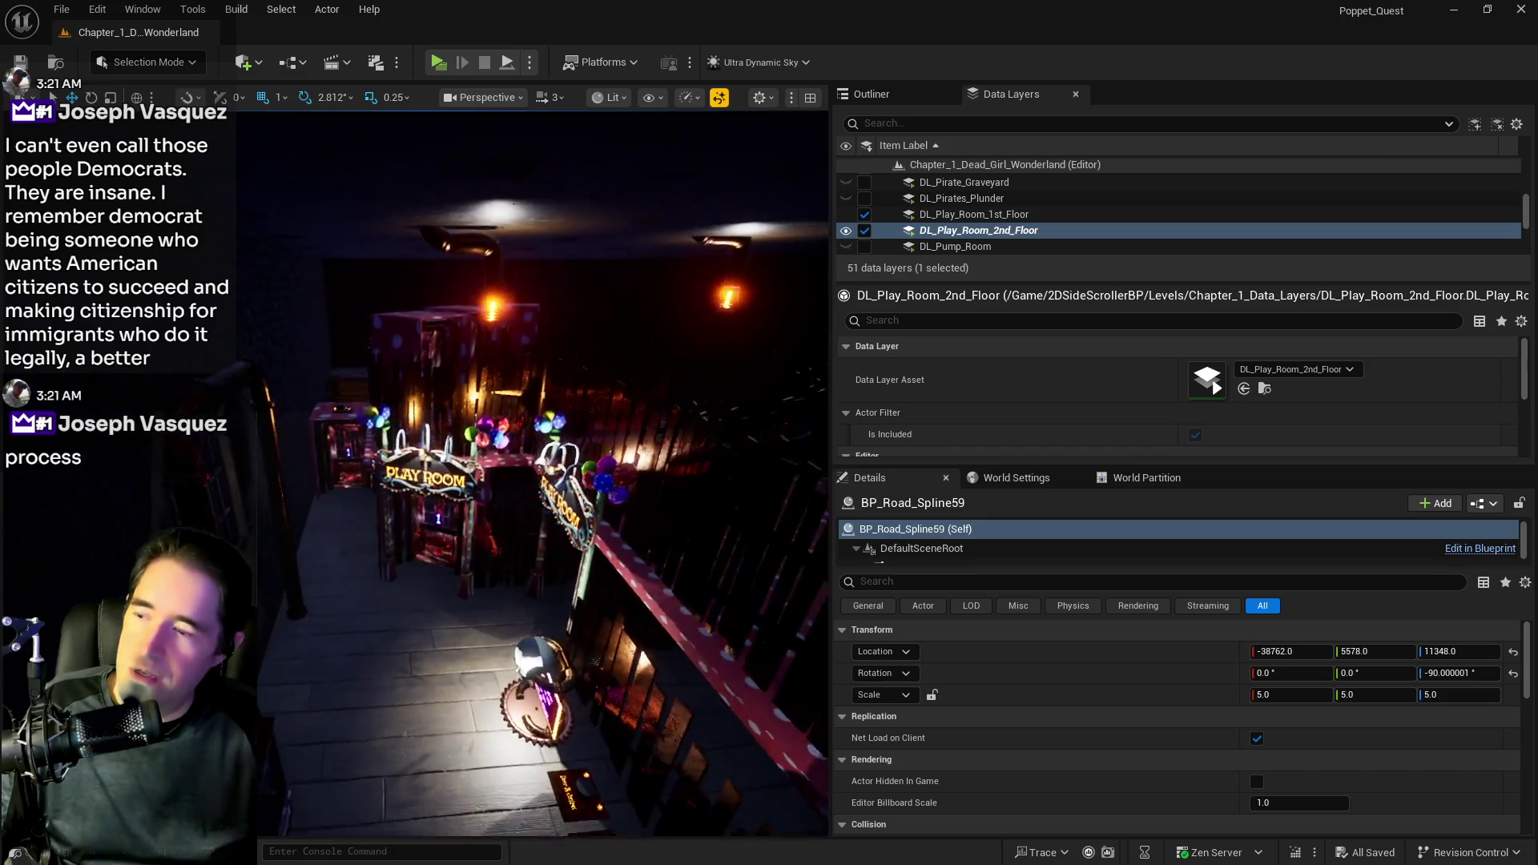
left_click(632, 554)
left_click(630, 553)
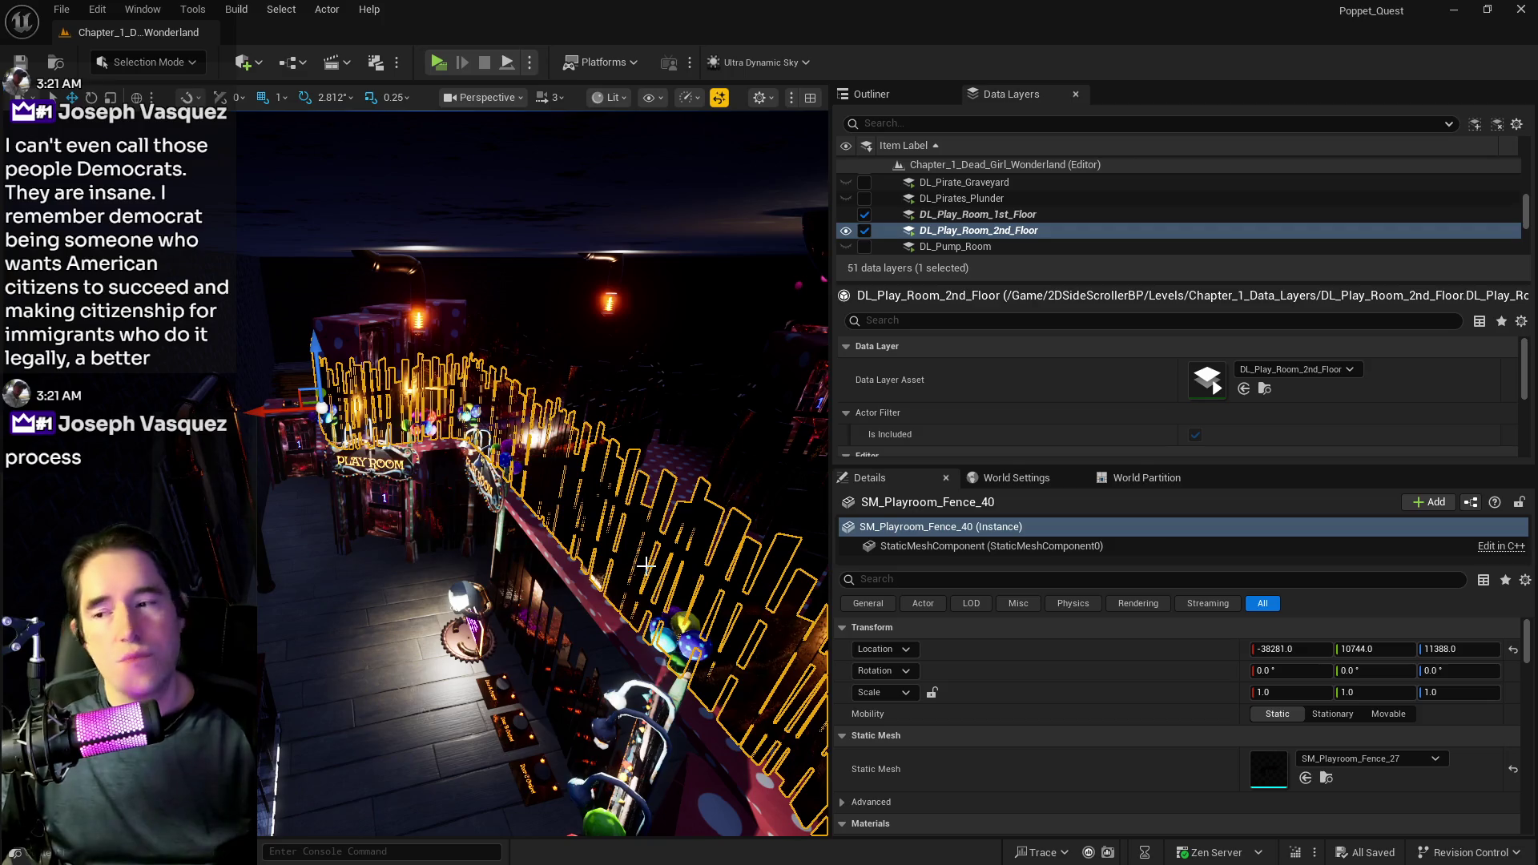
key("f")
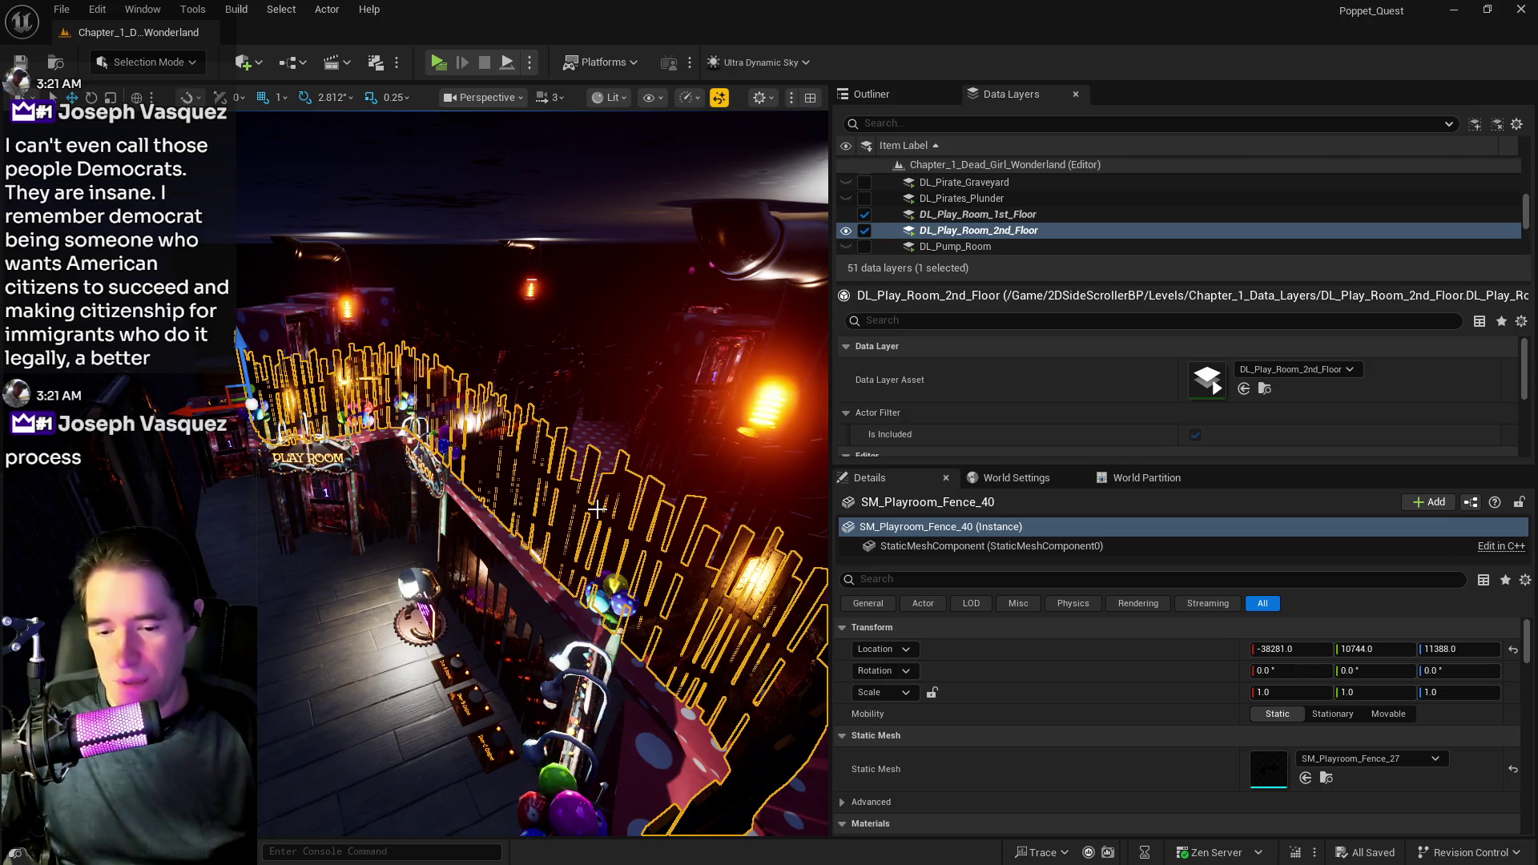
- Drop to floor level facing the dim wall and widen the 3D viewport against the Details panel
mouse_move(597, 508)
left_mouse_down()
mouse_move(597, 384)
mouse_move(597, 513)
mouse_move(563, 564)
left_mouse_up()
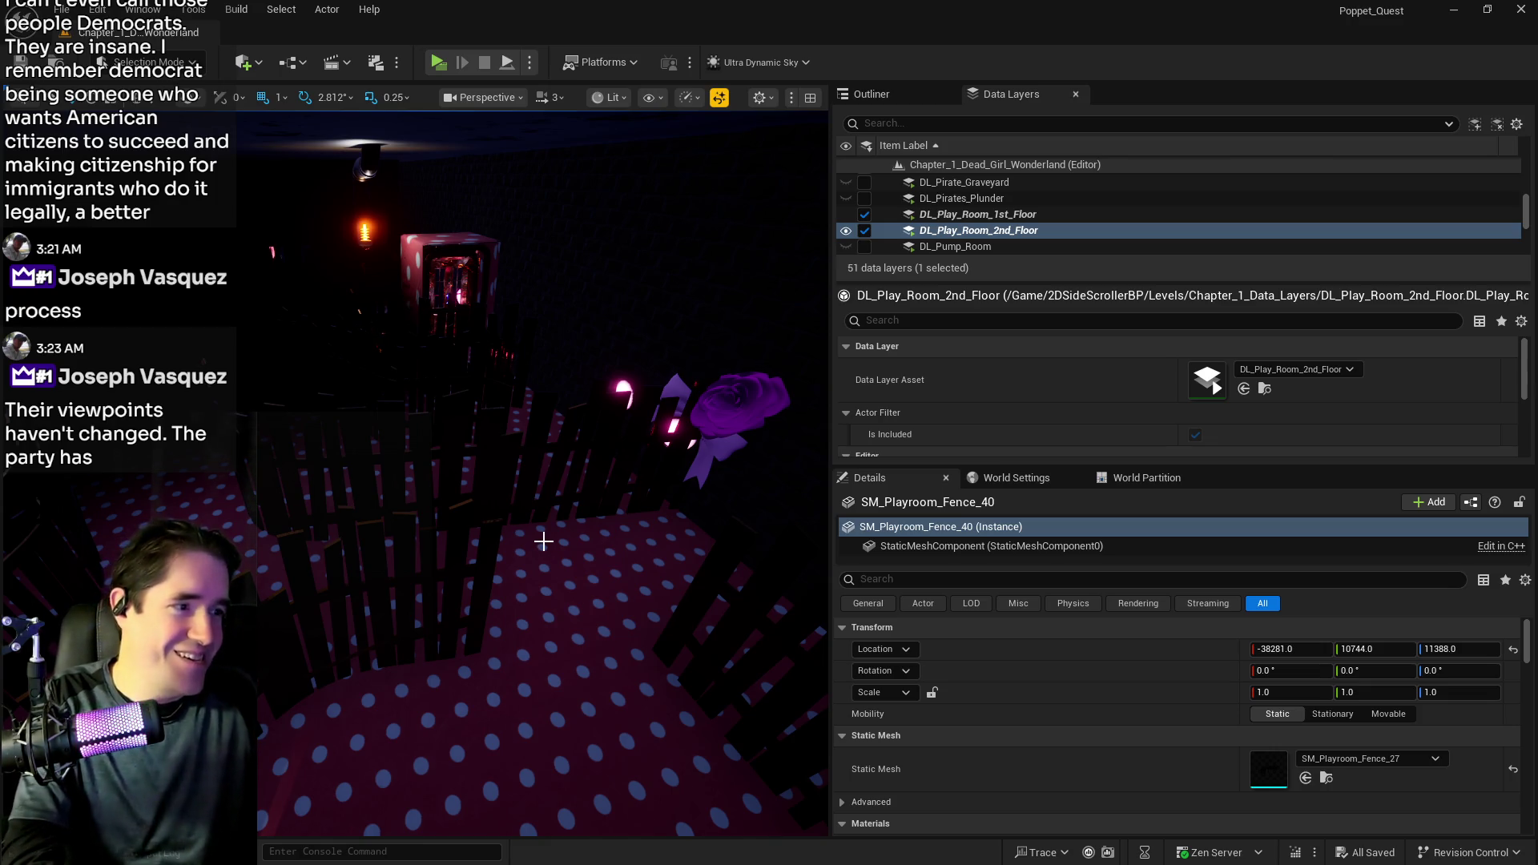
left_click_drag(545, 541, 694, 587)
left_click_drag(831, 526, 1244, 541)
mouse_move(1041, 541)
left_mouse_down()
mouse_move(961, 520)
mouse_move(1041, 528)
mouse_move(977, 568)
mouse_move(889, 521)
left_mouse_up()
- Select the purple rose together with its bow and slide both right along X
key("f")
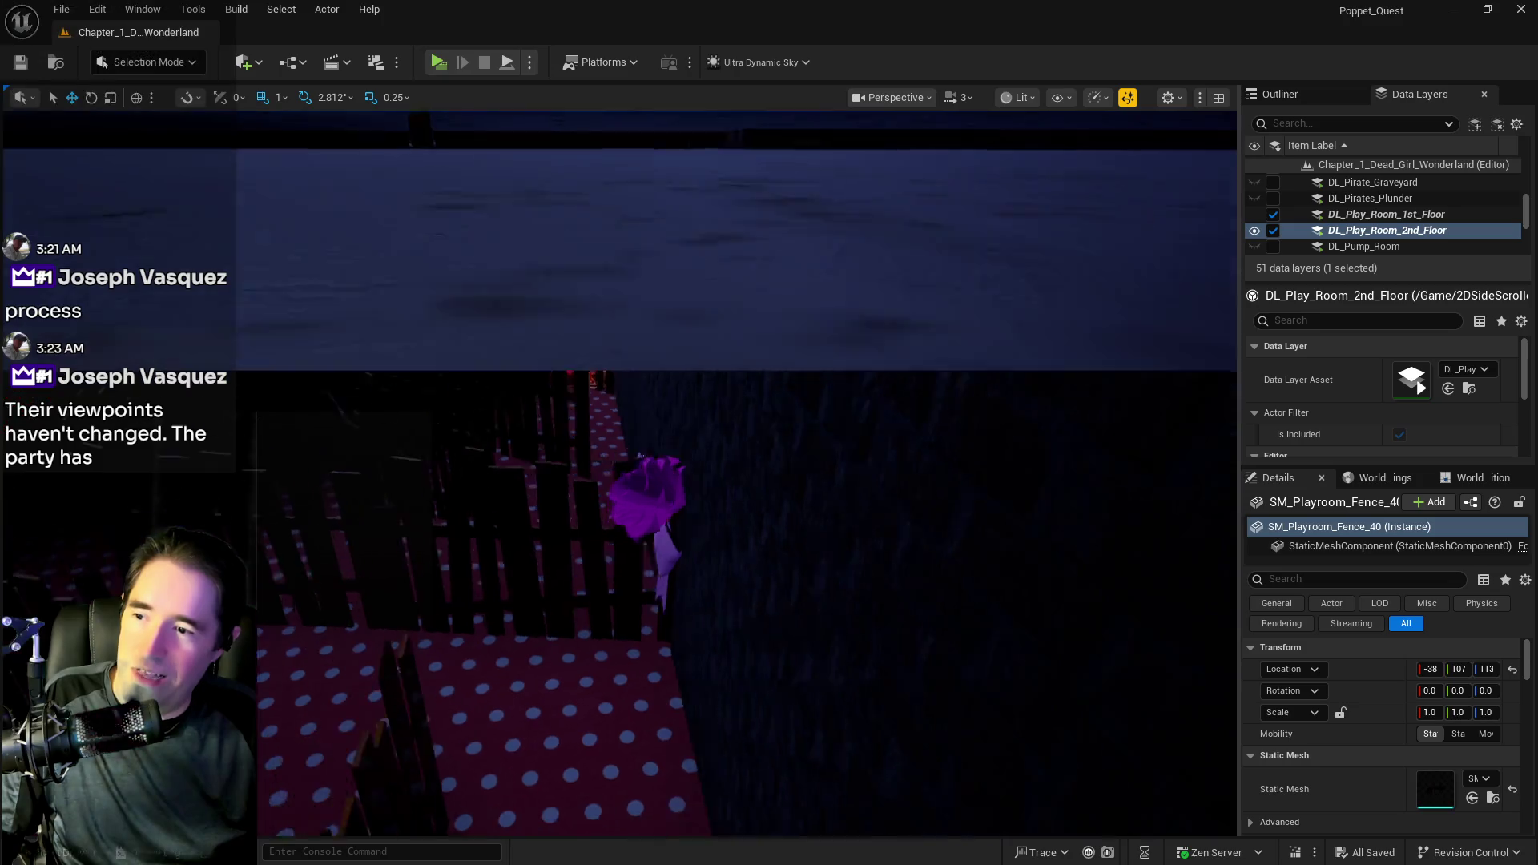
left_click(617, 535)
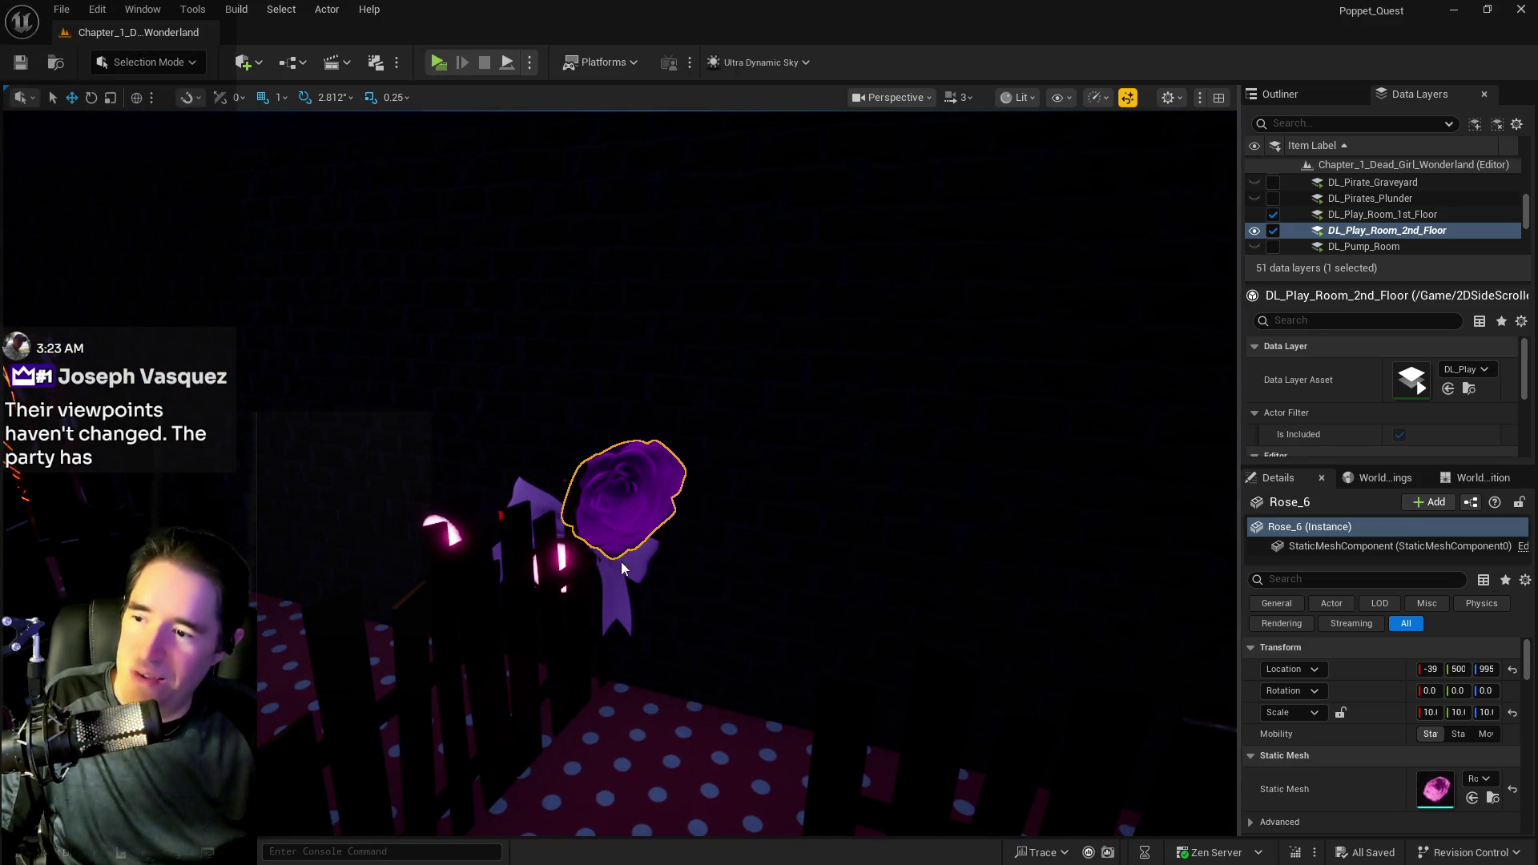
left_click(621, 593, "ctrl")
key("f")
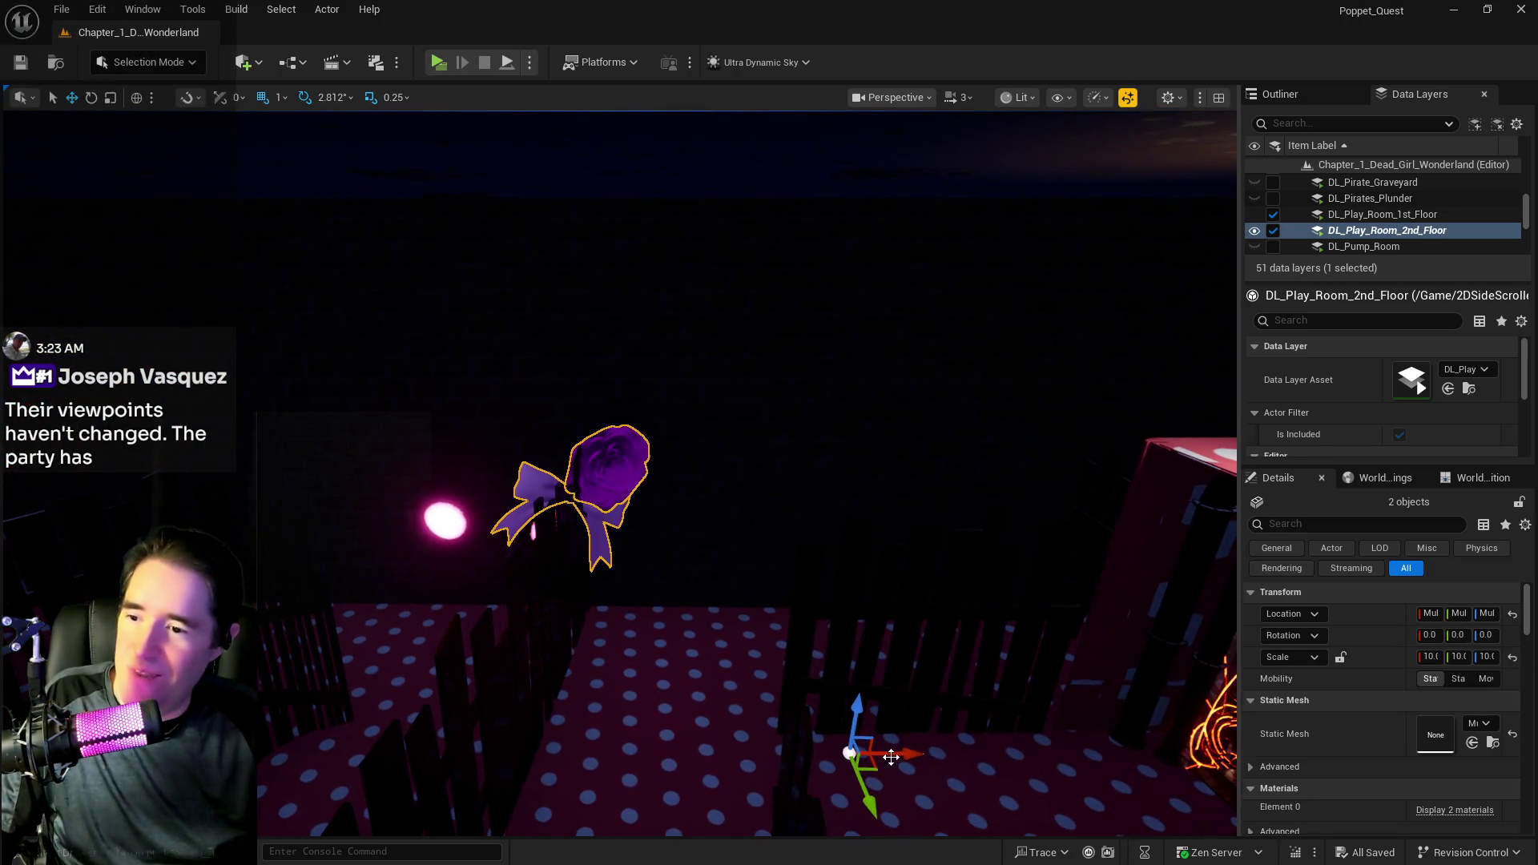
left_click(608, 483)
left_click(597, 521, "ctrl")
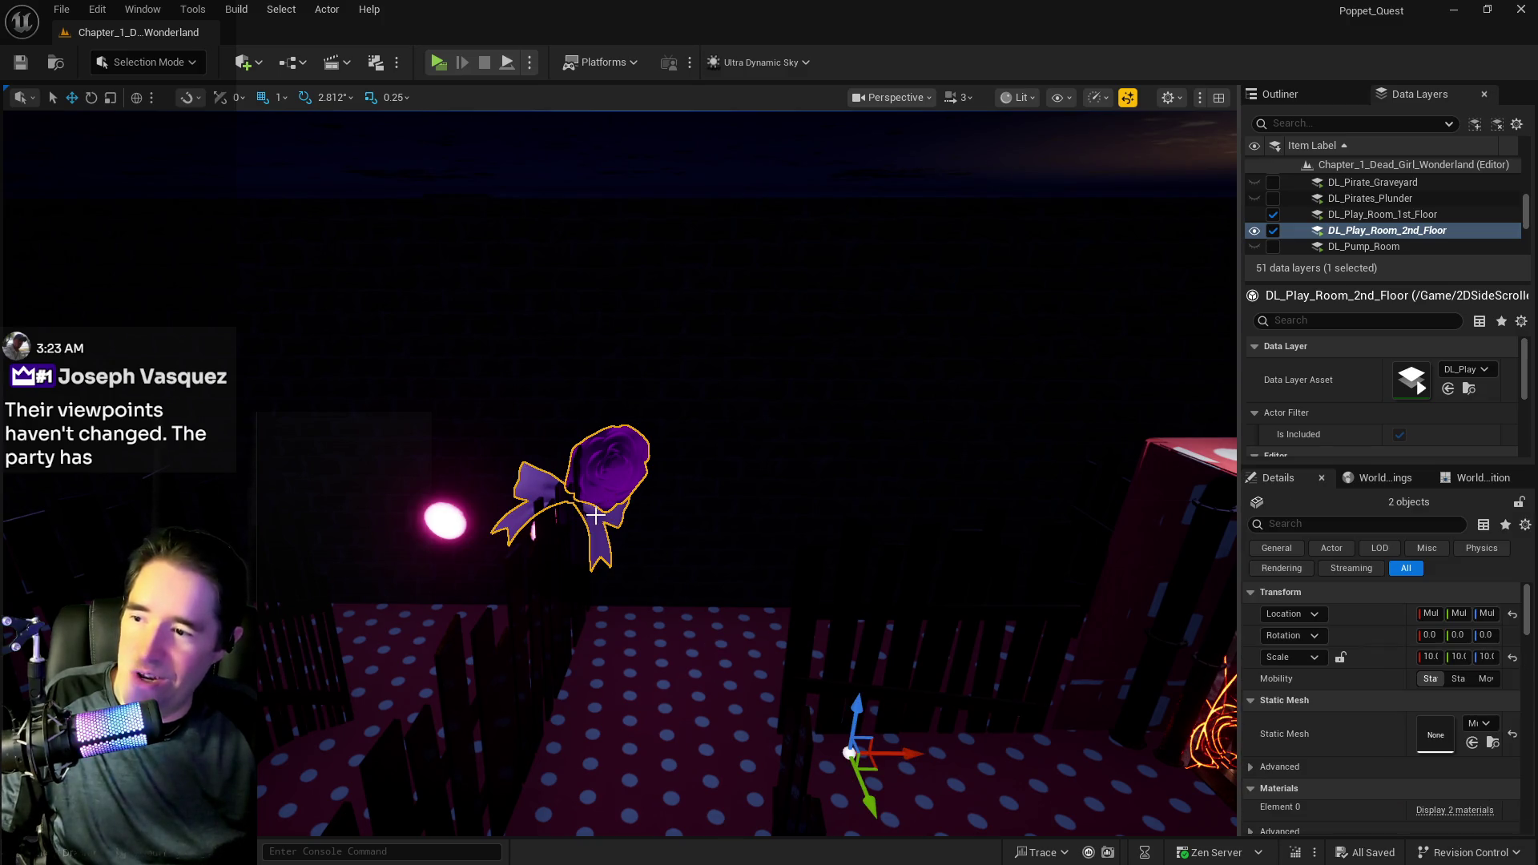
left_click_drag(897, 754, 1098, 757)
- Reposition the glowing Eyeball7: right along X, slightly toward camera, and a little lower
left_click(446, 522)
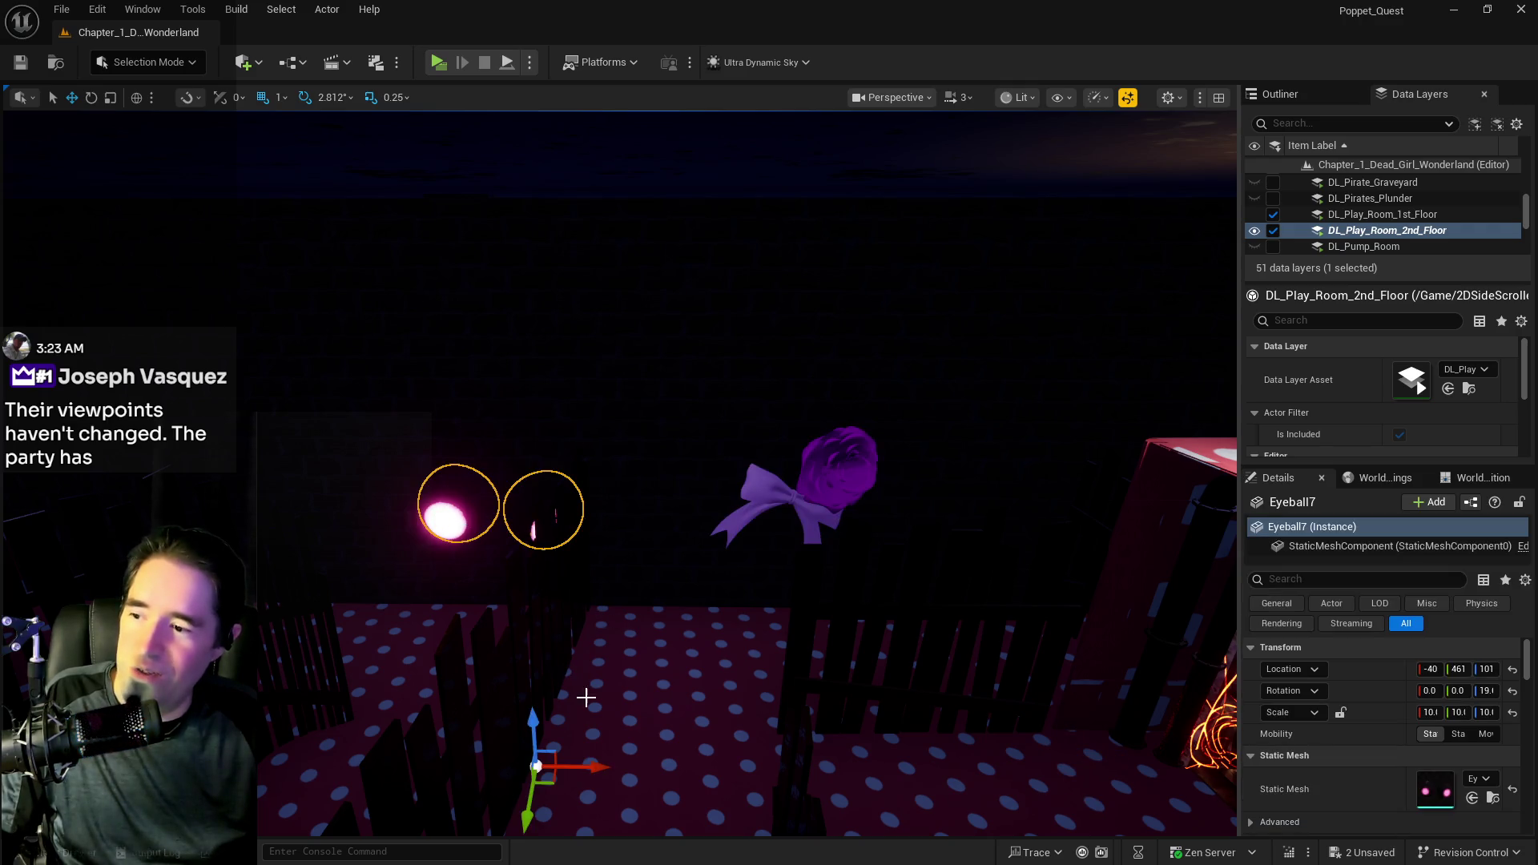
left_click_drag(601, 766, 757, 745)
left_click_drag(687, 807, 696, 780)
mouse_move(695, 714)
left_mouse_down()
mouse_move(694, 760)
mouse_move(731, 777)
mouse_move(673, 717)
mouse_move(748, 675)
left_mouse_up()
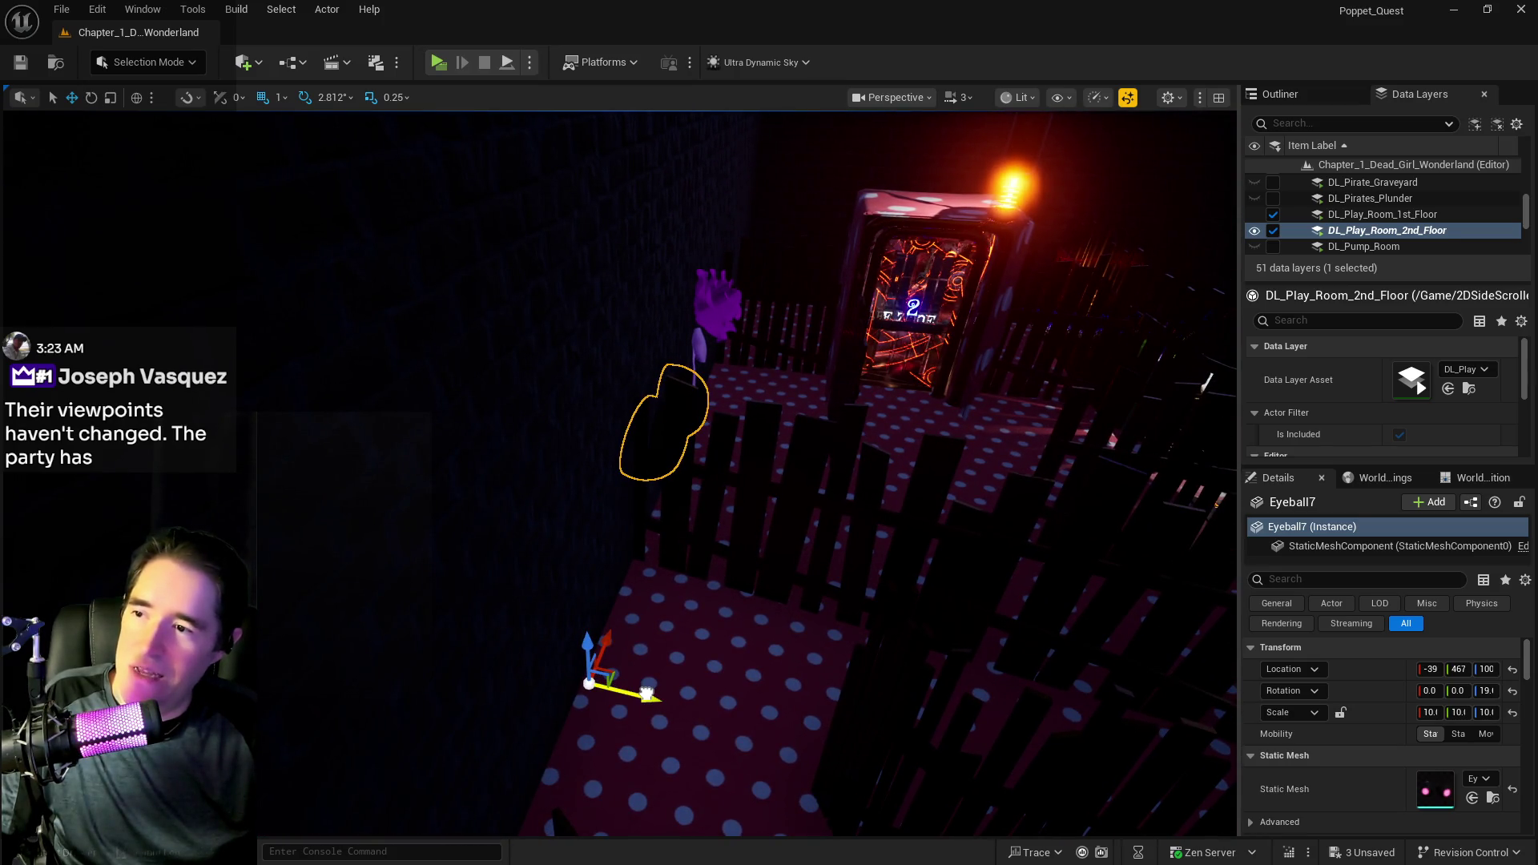
- Shift the purple creature and its stick left along Y, then orbit to check it
left_click(749, 315)
left_click(713, 302)
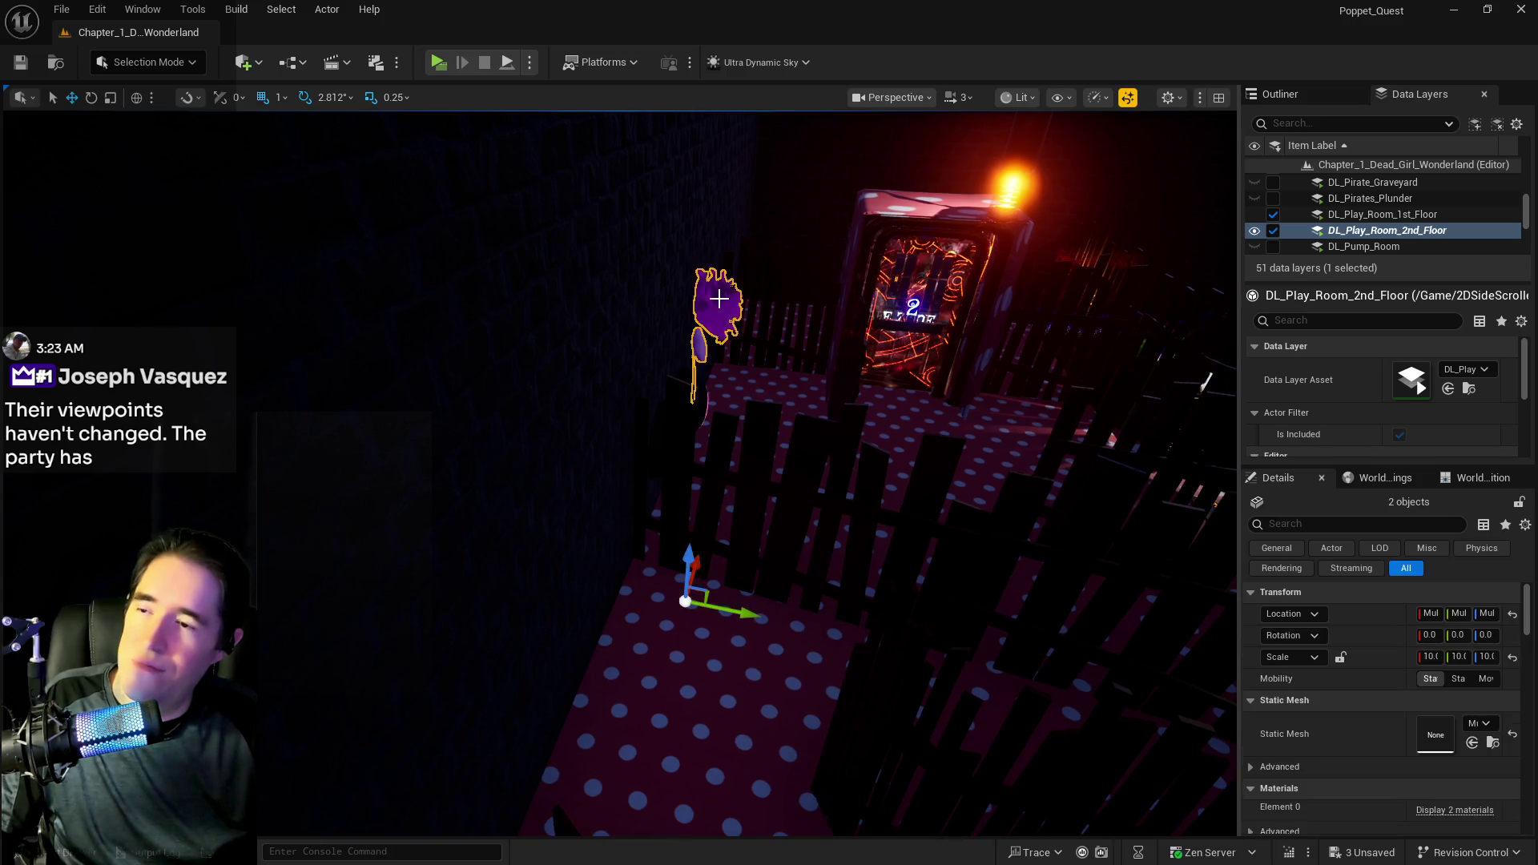
key("f")
left_click_drag(621, 677, 613, 673)
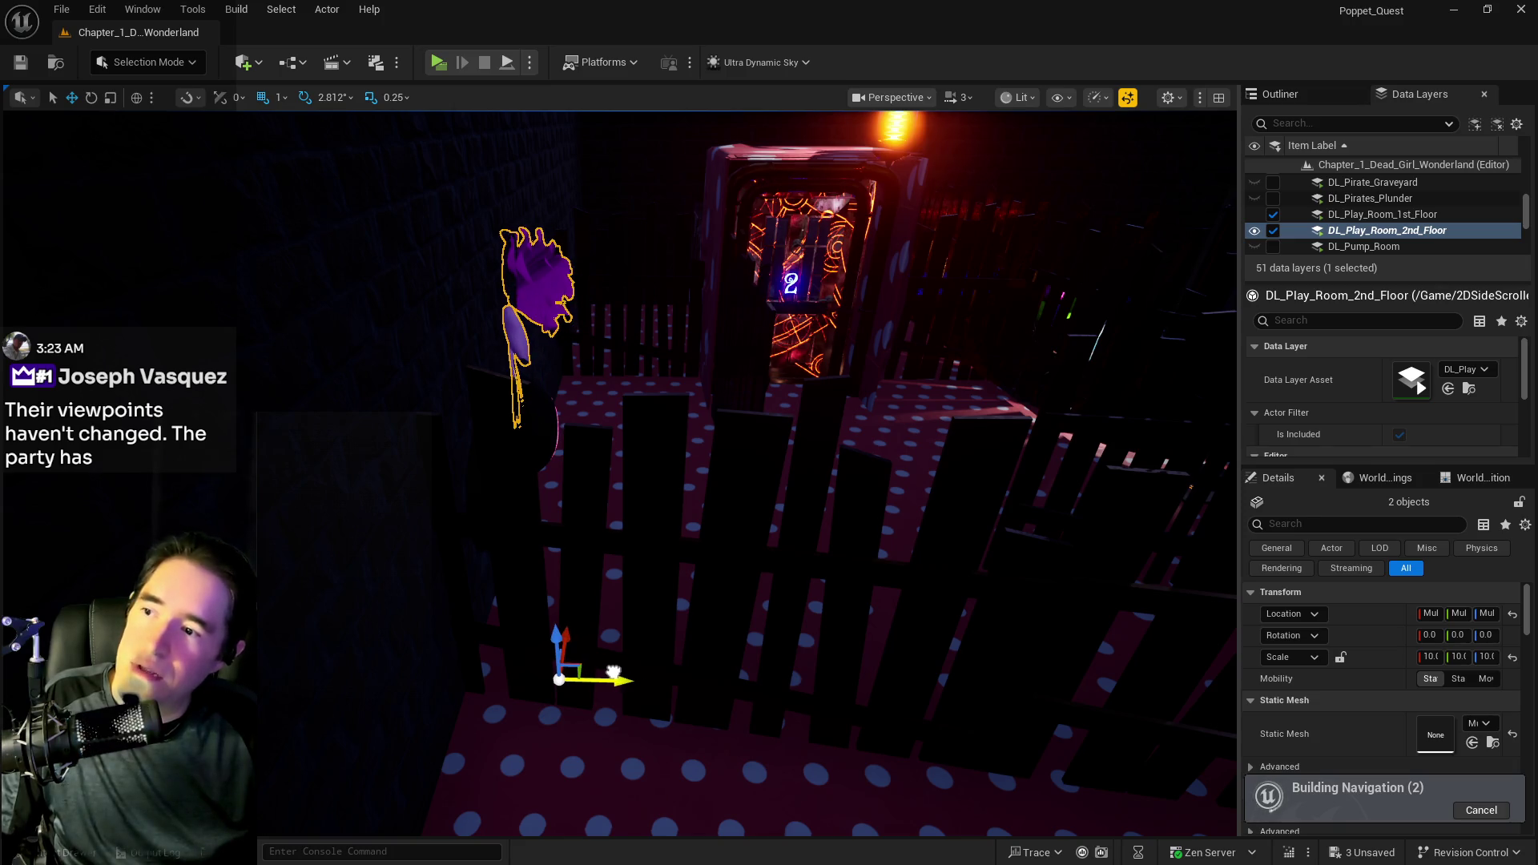
mouse_move(656, 605)
left_mouse_down()
mouse_move(561, 594)
mouse_move(601, 483)
mouse_move(617, 513)
mouse_move(974, 707)
mouse_move(1033, 704)
mouse_move(993, 657)
left_mouse_up()
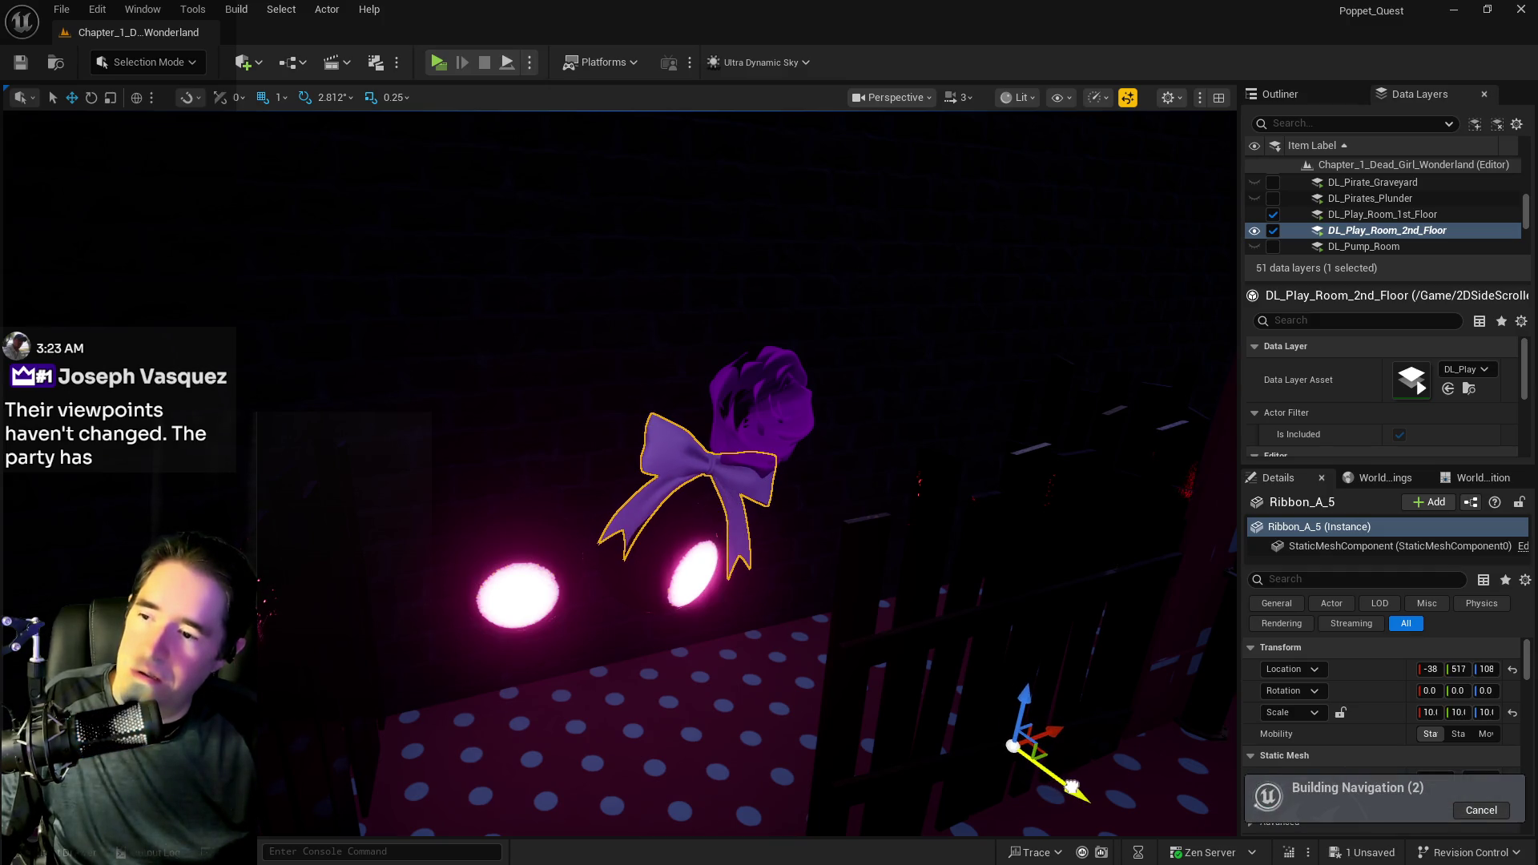
- Select Rose_6 beside the fence and inspect it, swinging the view toward the dice box
left_click(765, 400)
mouse_move(776, 405)
left_mouse_down()
mouse_move(780, 376)
mouse_move(640, 380)
left_mouse_up()
mouse_move(793, 450)
left_mouse_down()
mouse_move(865, 481)
mouse_move(801, 433)
mouse_move(769, 376)
mouse_move(769, 464)
mouse_move(745, 488)
mouse_move(721, 401)
mouse_move(752, 497)
mouse_move(1133, 638)
left_mouse_up()
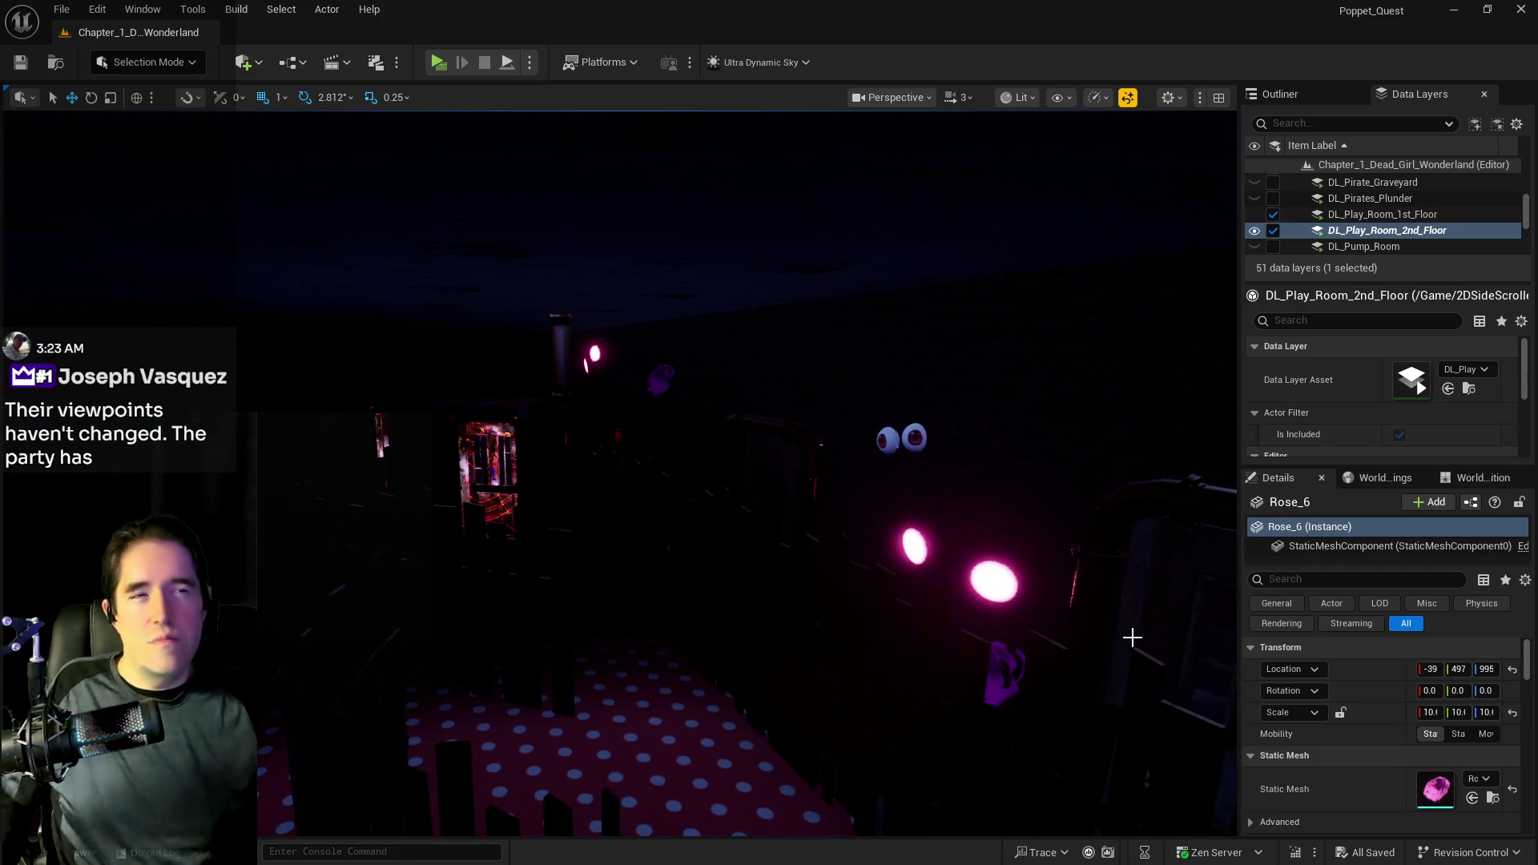
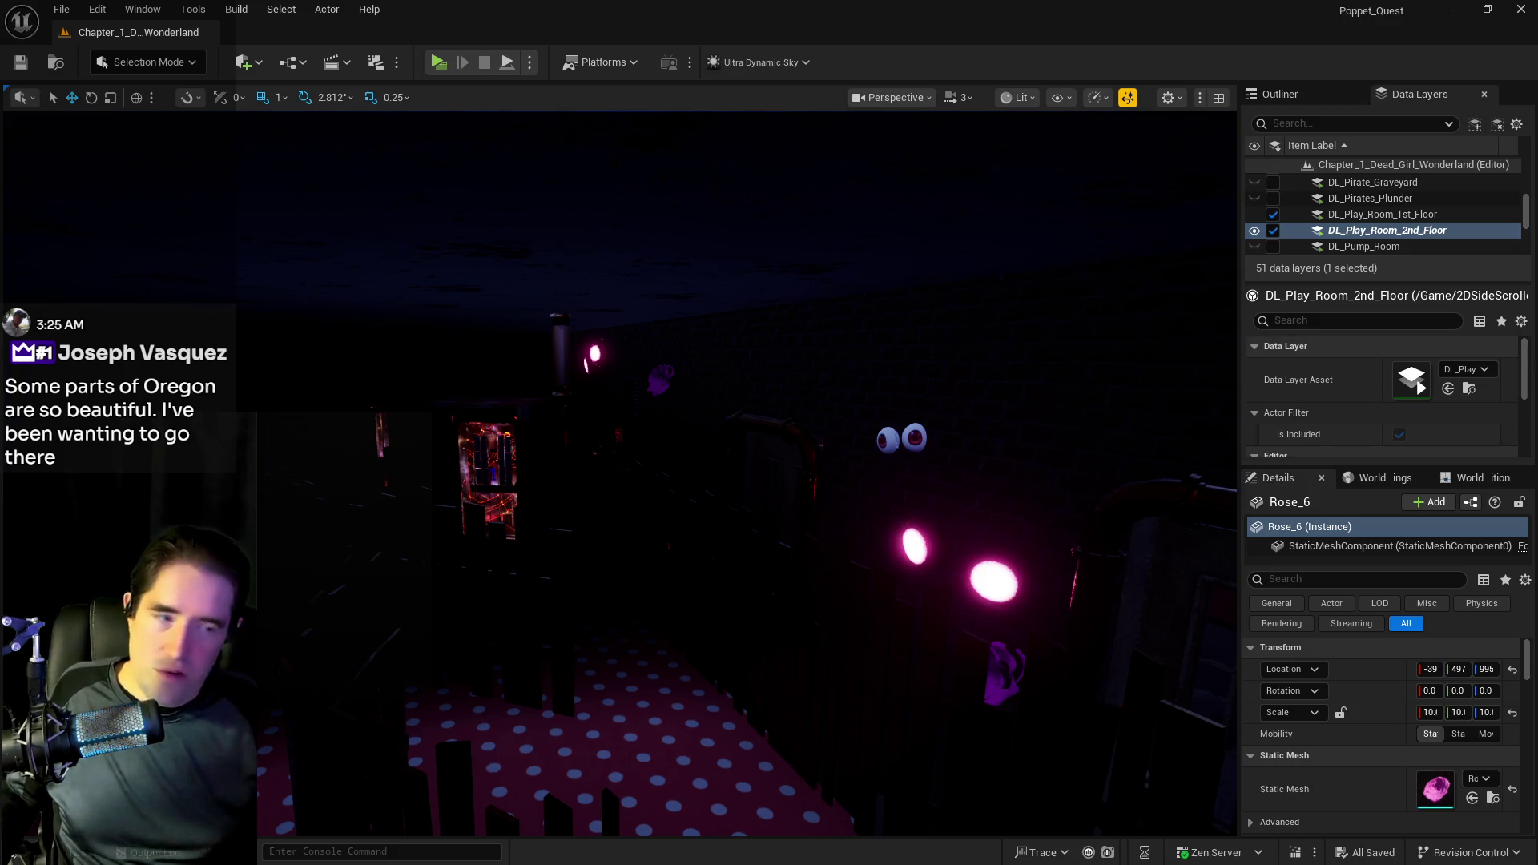
- Survey the play room fence, looking toward the stairs and the dice box and lamps
mouse_move(695, 532)
left_mouse_down()
mouse_move(672, 561)
mouse_move(545, 467)
mouse_move(593, 436)
left_mouse_up()
left_click(587, 440)
mouse_move(591, 501)
left_mouse_down()
mouse_move(635, 532)
mouse_move(598, 549)
left_mouse_up()
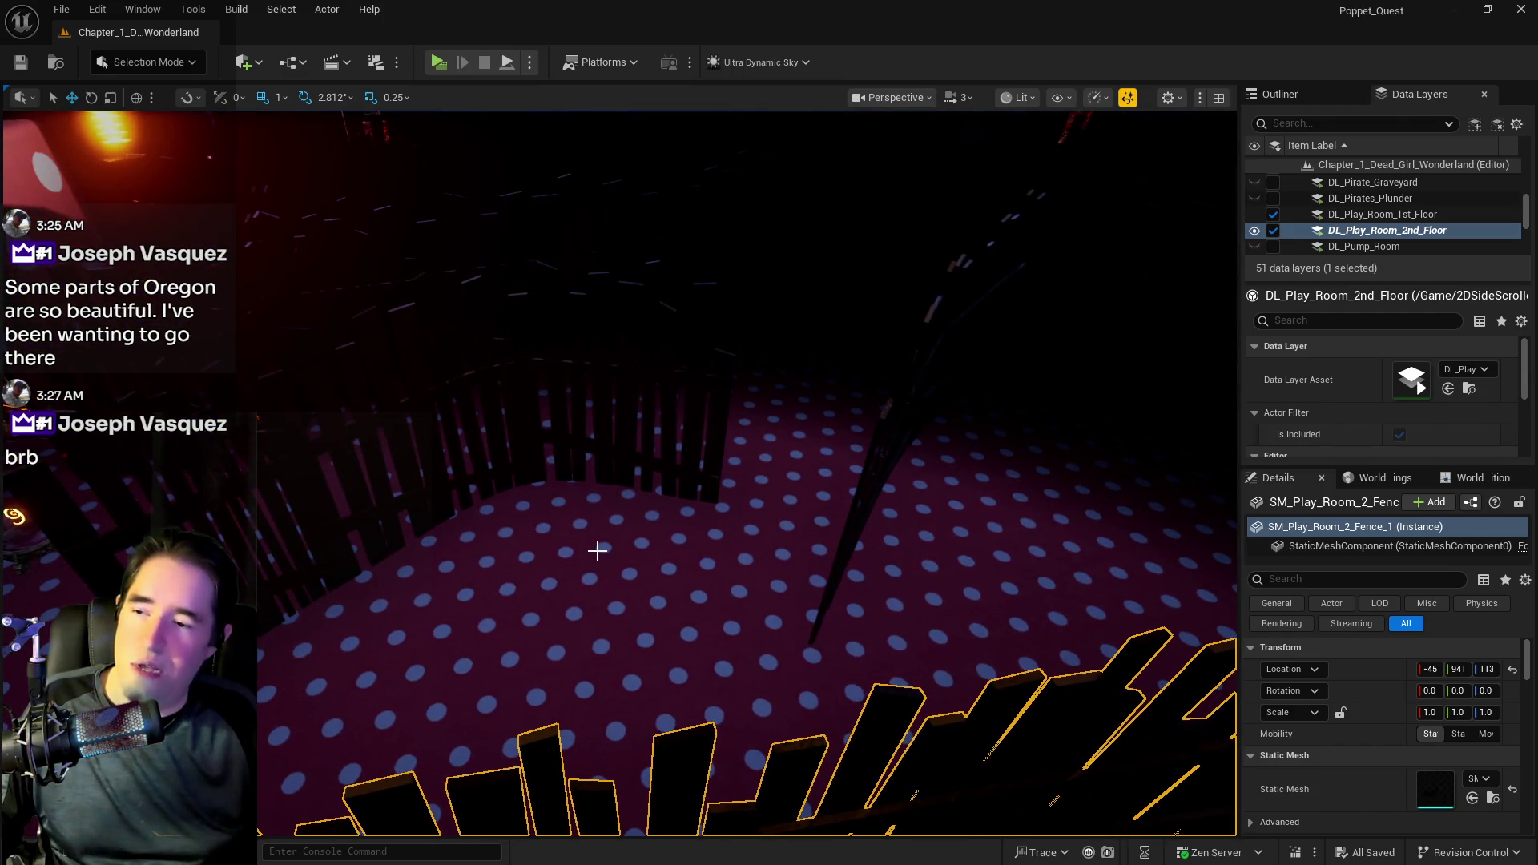
left_click_drag(1098, 527, 1097, 527)
mouse_move(868, 523)
left_mouse_down()
mouse_move(822, 551)
mouse_move(839, 588)
left_mouse_up()
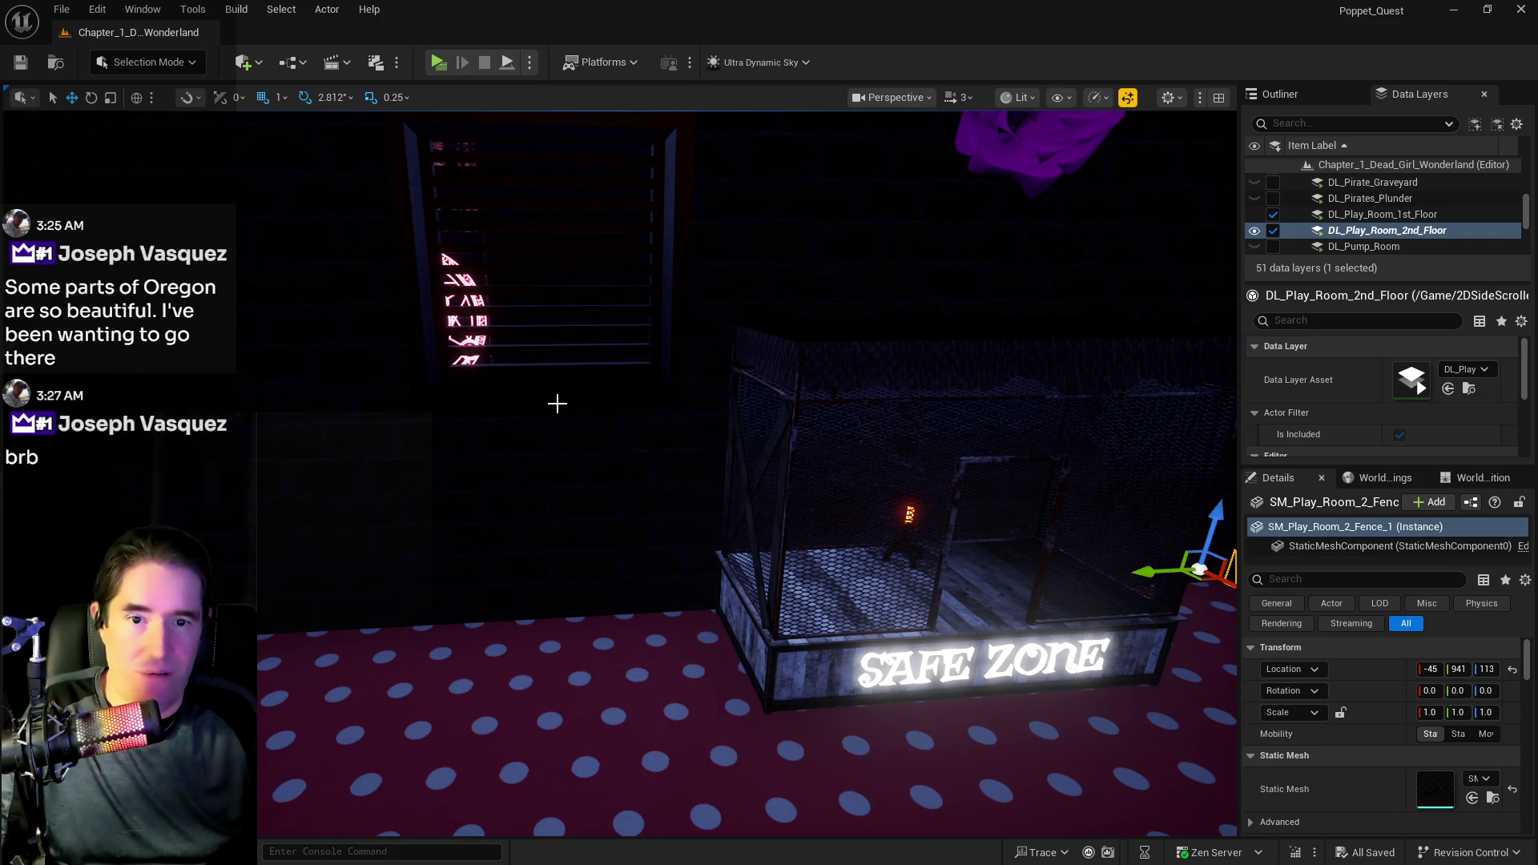
- Select the left stake Signs_stake54 and stretch it taller to a Z scale of 4.0
mouse_move(558, 403)
left_mouse_down()
mouse_move(567, 592)
mouse_move(570, 536)
mouse_move(624, 513)
mouse_move(620, 545)
mouse_move(601, 520)
mouse_move(612, 505)
mouse_move(612, 524)
left_mouse_up()
left_click(566, 592)
mouse_move(695, 689)
left_mouse_down()
mouse_move(696, 661)
mouse_move(725, 690)
mouse_move(732, 653)
mouse_move(665, 616)
mouse_move(1211, 679)
mouse_move(829, 610)
left_mouse_up()
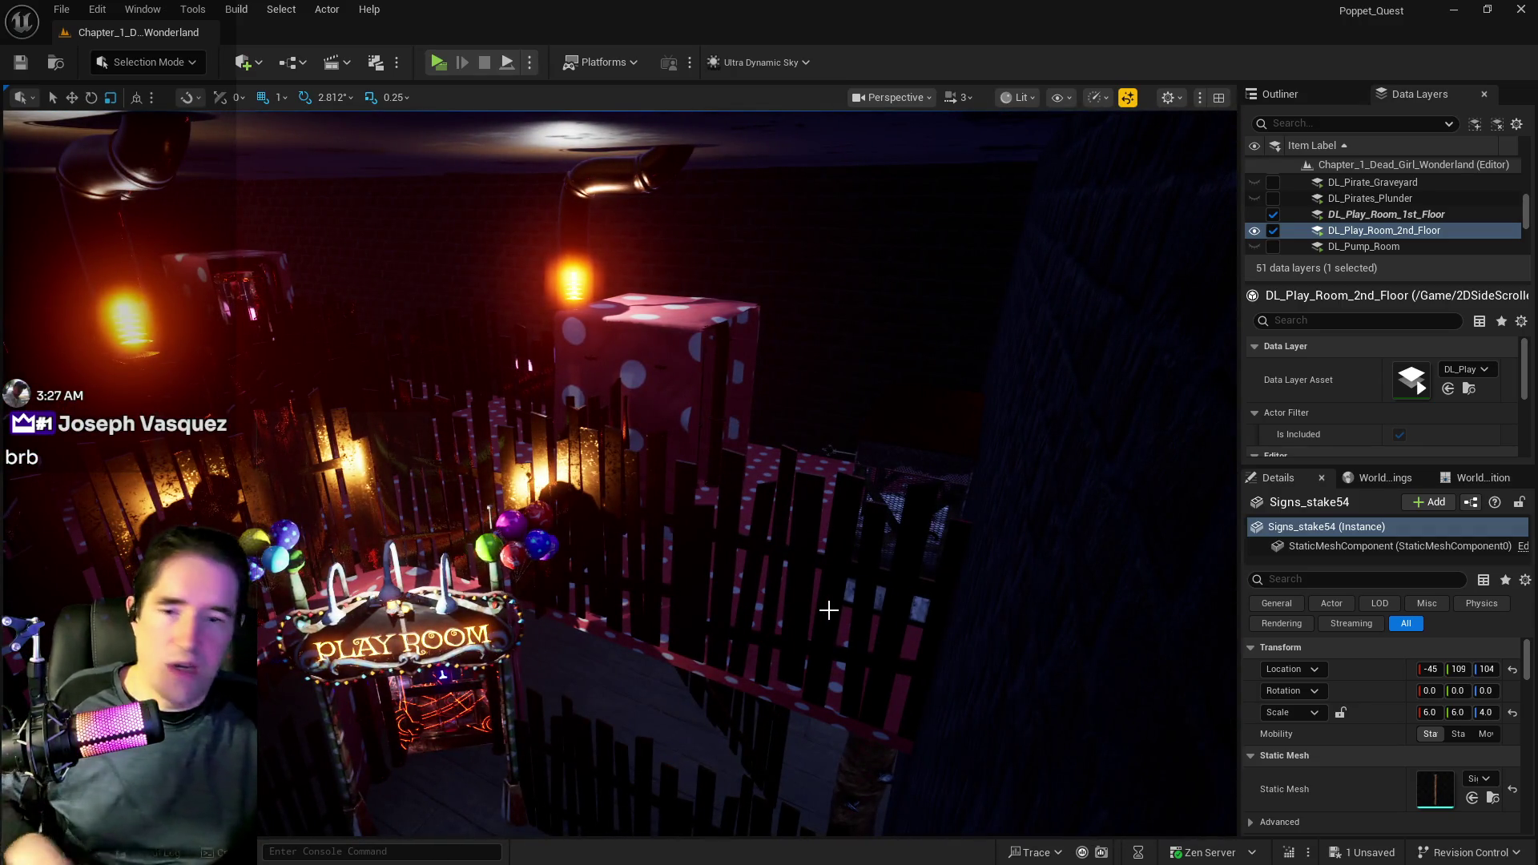
mouse_move(829, 610)
left_mouse_down()
mouse_move(601, 652)
mouse_move(824, 599)
left_mouse_up()
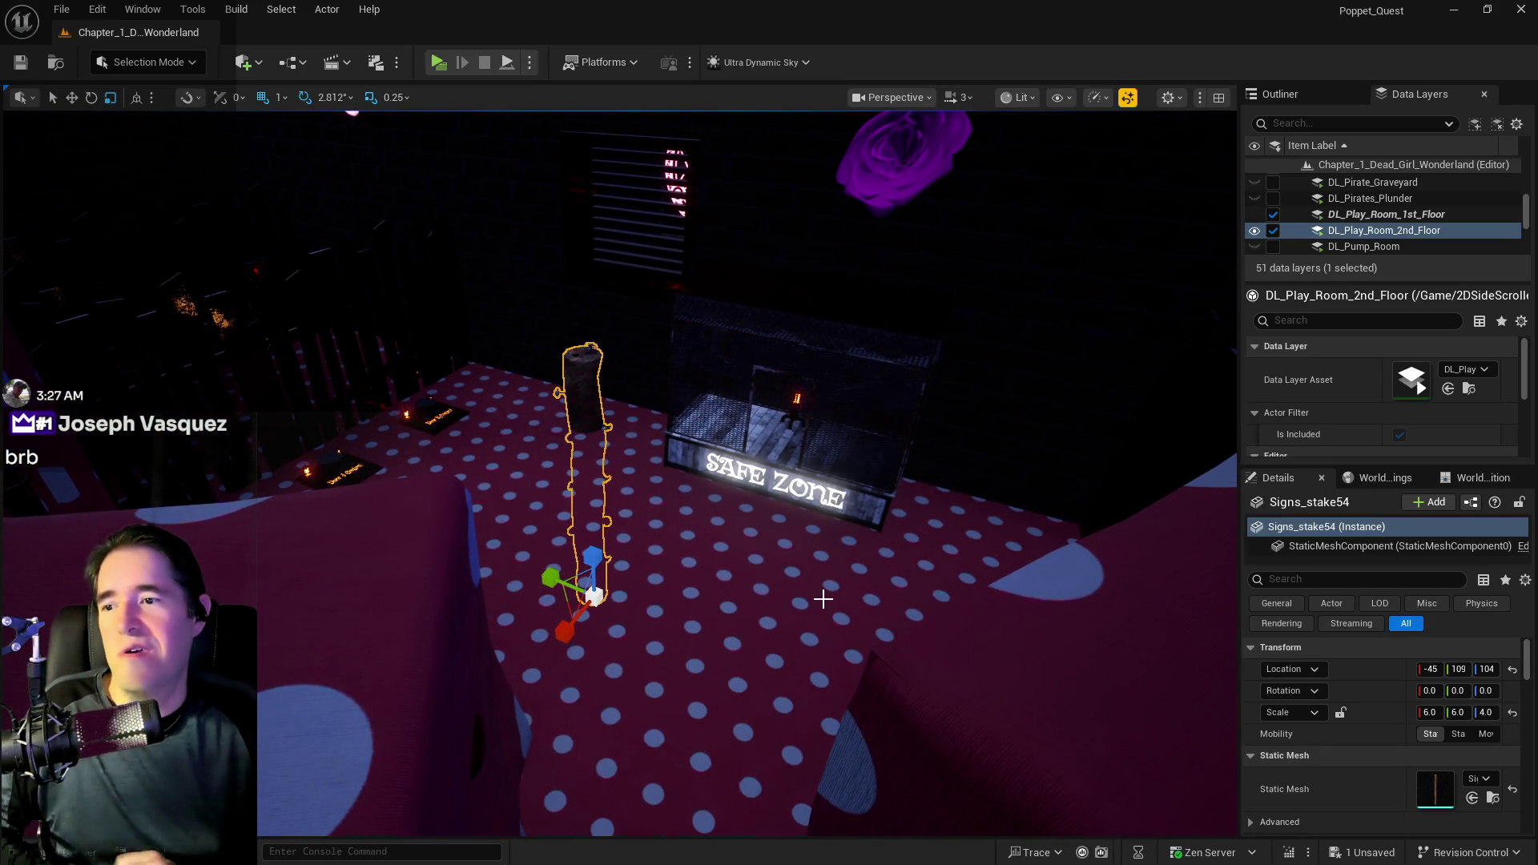
- Zoom in on the stretched Signs_stake54 stake, frame it with F, then view the SAFE ZONE crate from the front
mouse_move(823, 599)
left_mouse_down()
mouse_move(761, 638)
mouse_move(829, 554)
left_mouse_up()
scroll(832, 545, "up", 10)
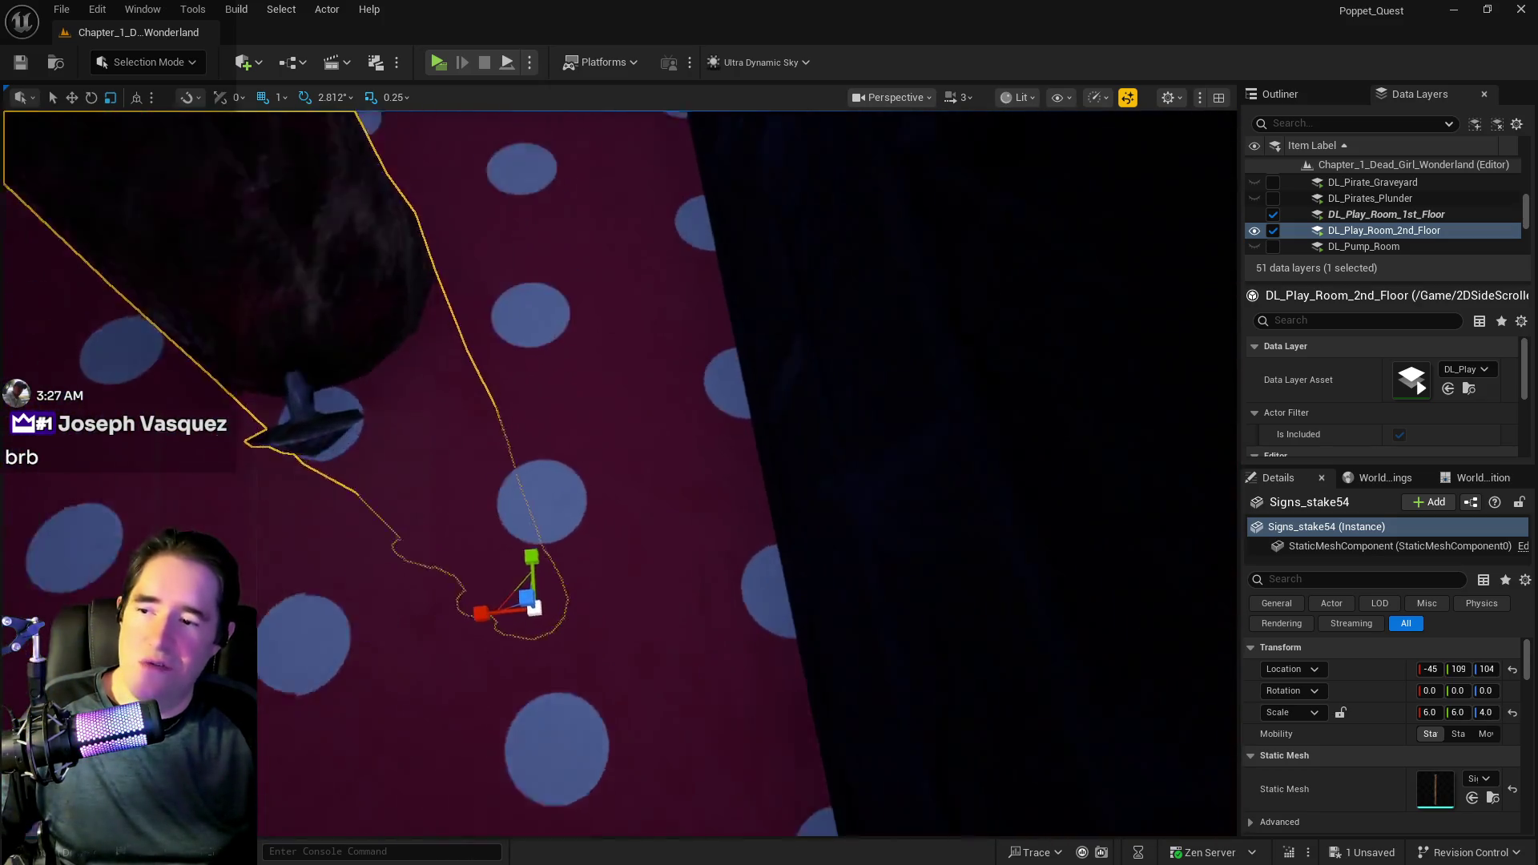
scroll(658, 626, "up", 3)
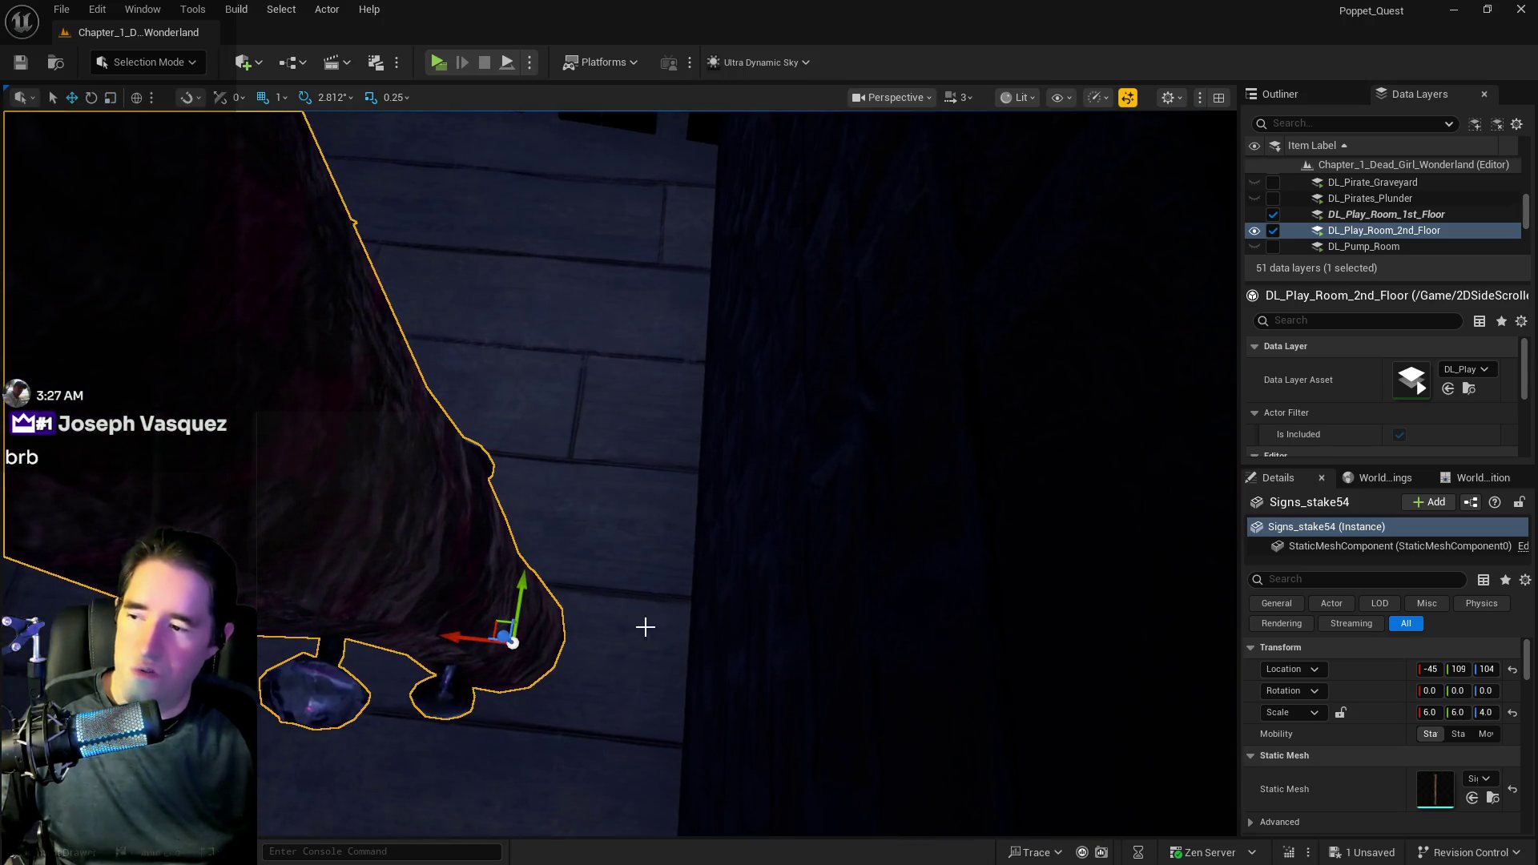
key("f")
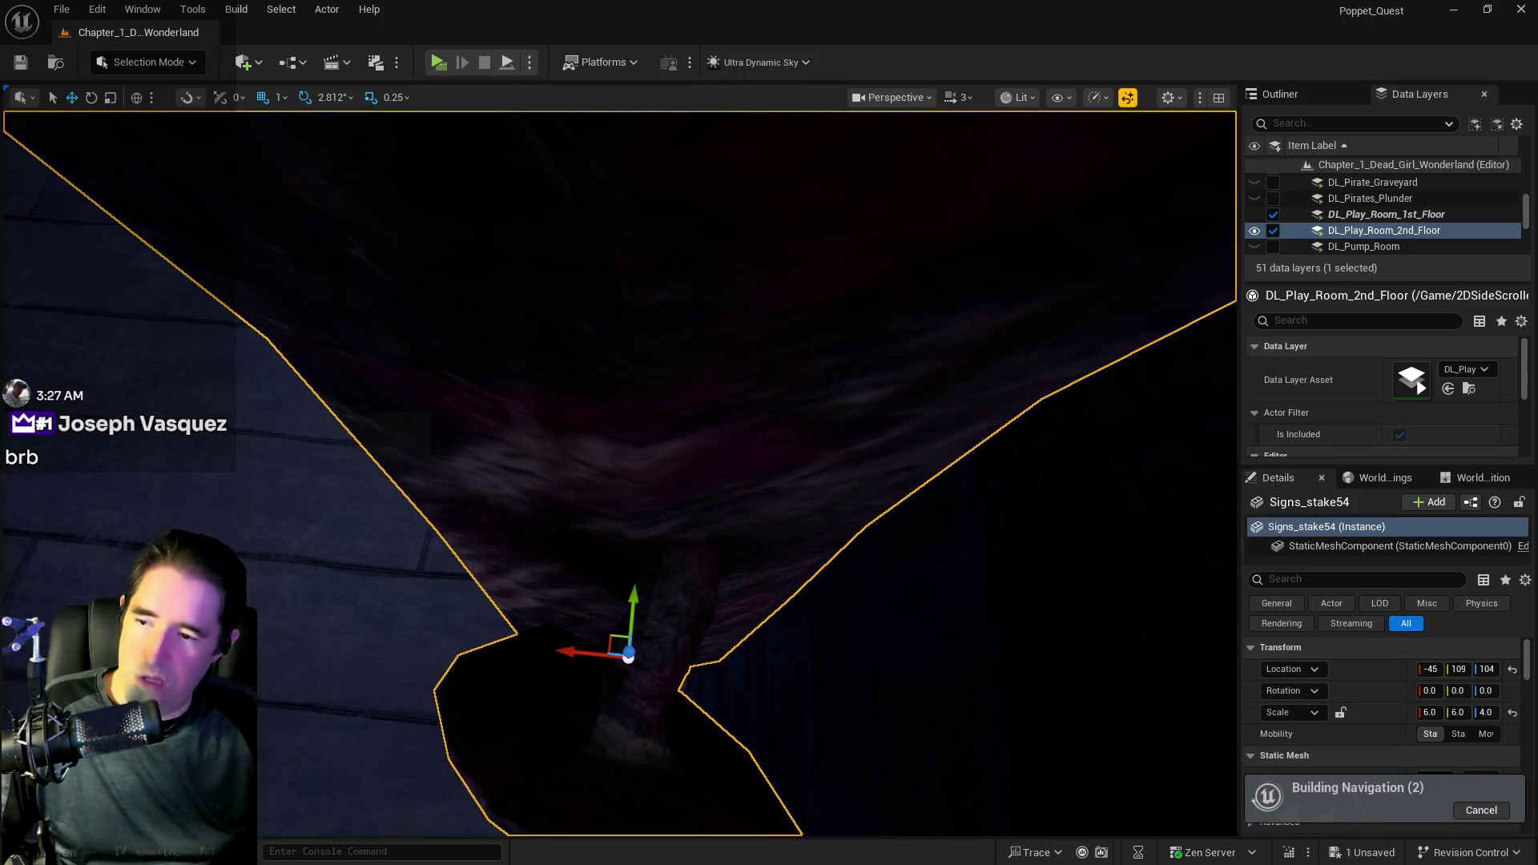
mouse_move(754, 667)
left_mouse_down()
mouse_move(608, 625)
mouse_move(761, 625)
mouse_move(446, 277)
left_mouse_up()
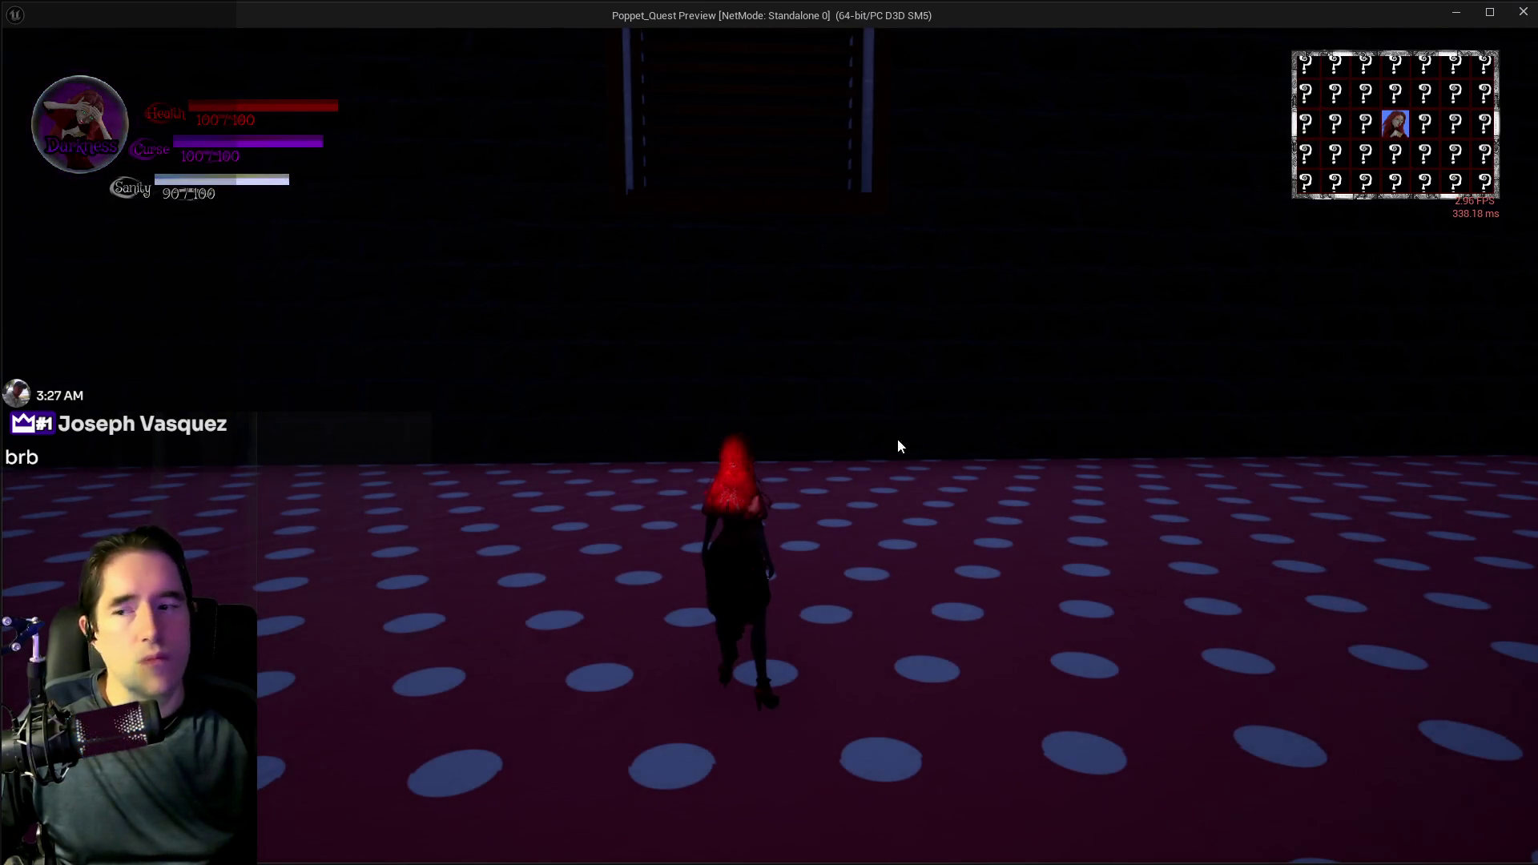
- Run the playtest character forward briefly, then return to the editor
left_click(891, 388)
key("w")
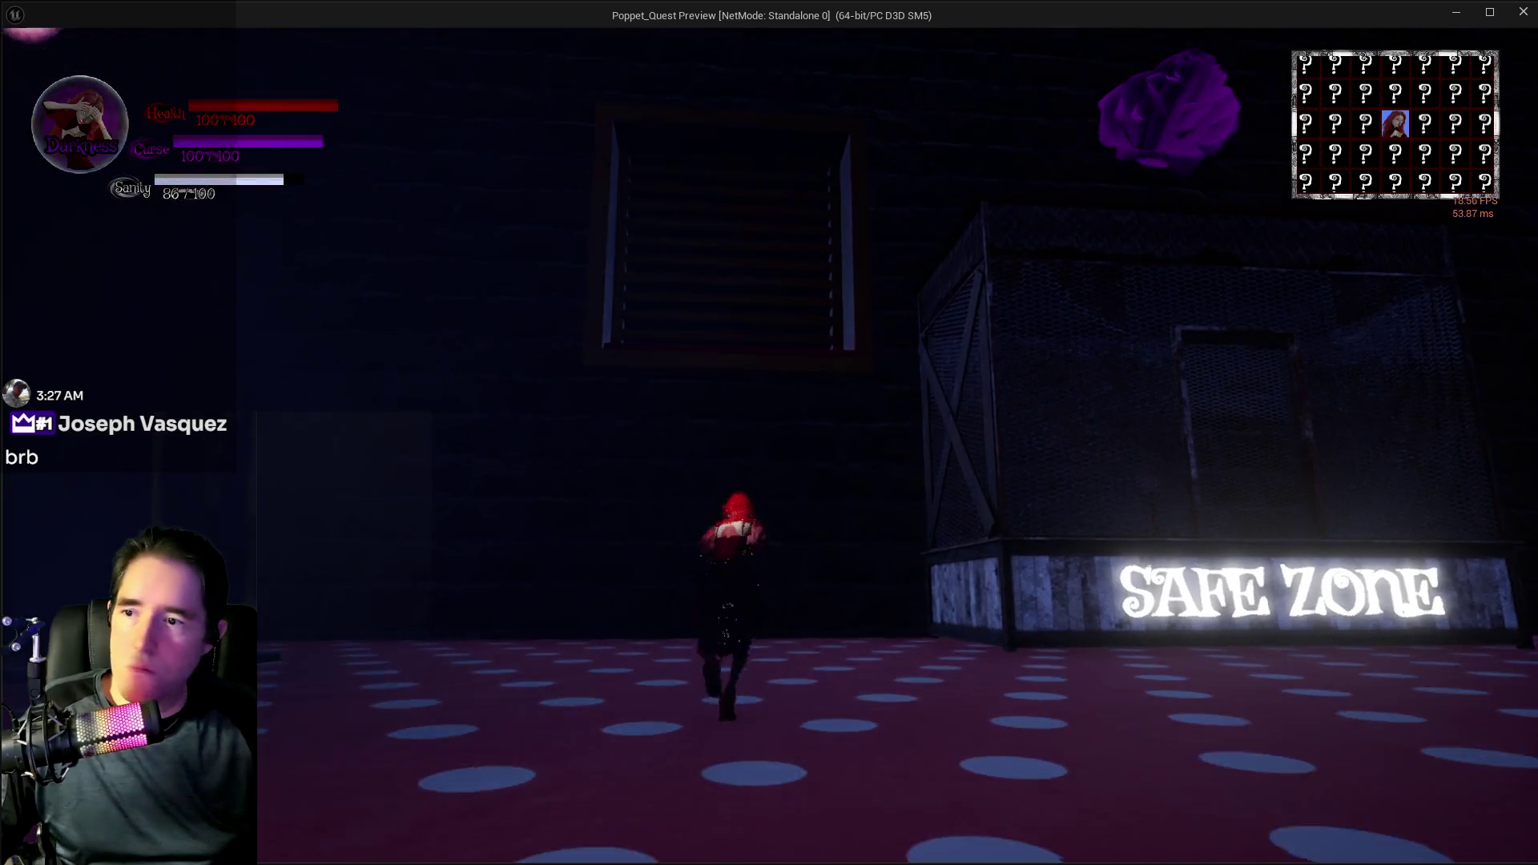
key("alt+Tab")
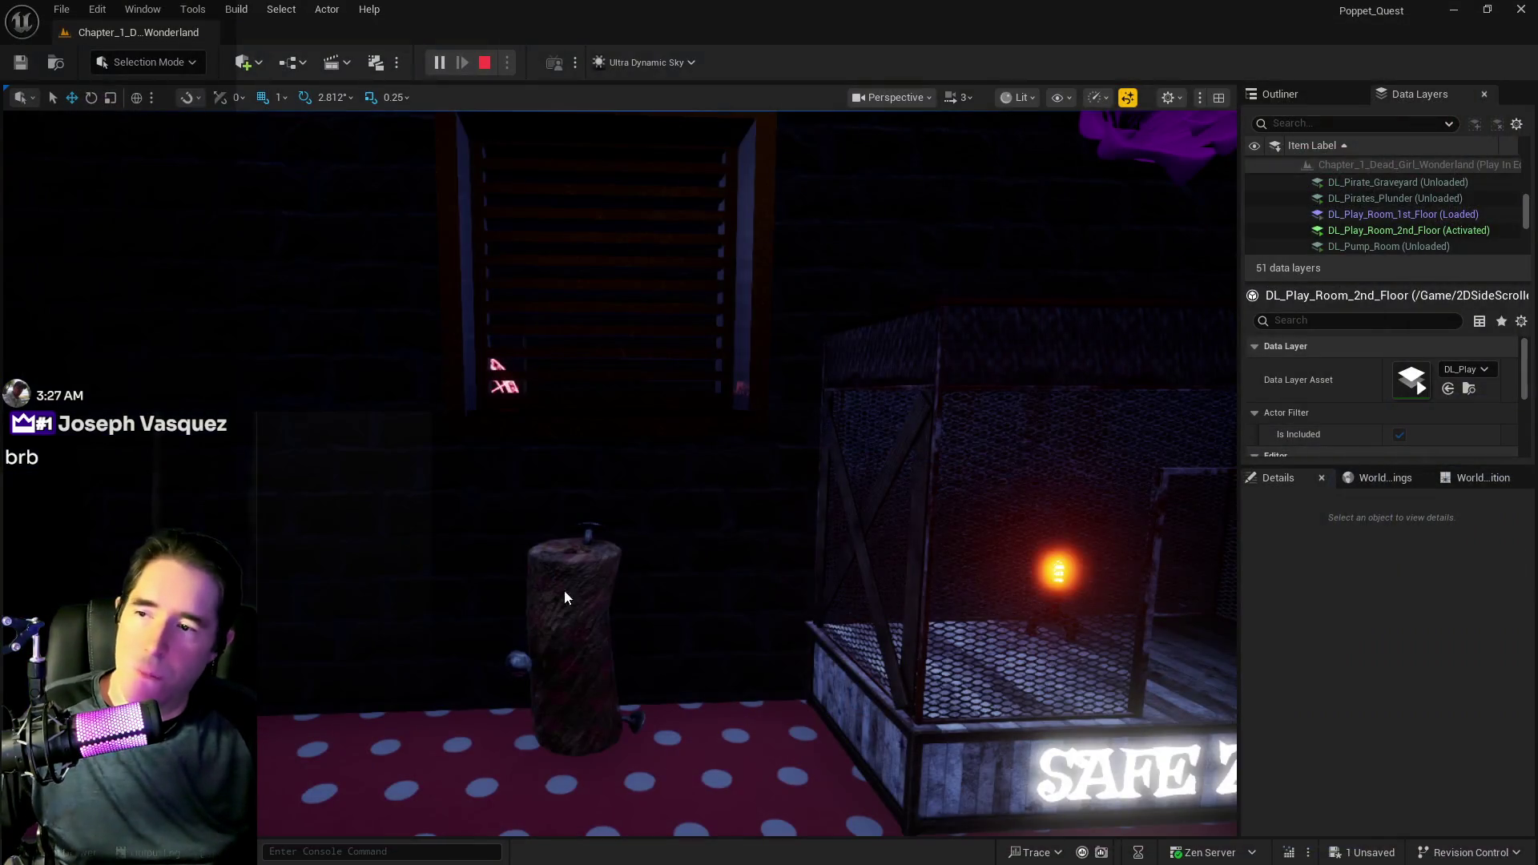
- Stop the playtest, close the error log, and add Signs_stake54 to DL_Play_Room_2nd_Floor
key("Escape")
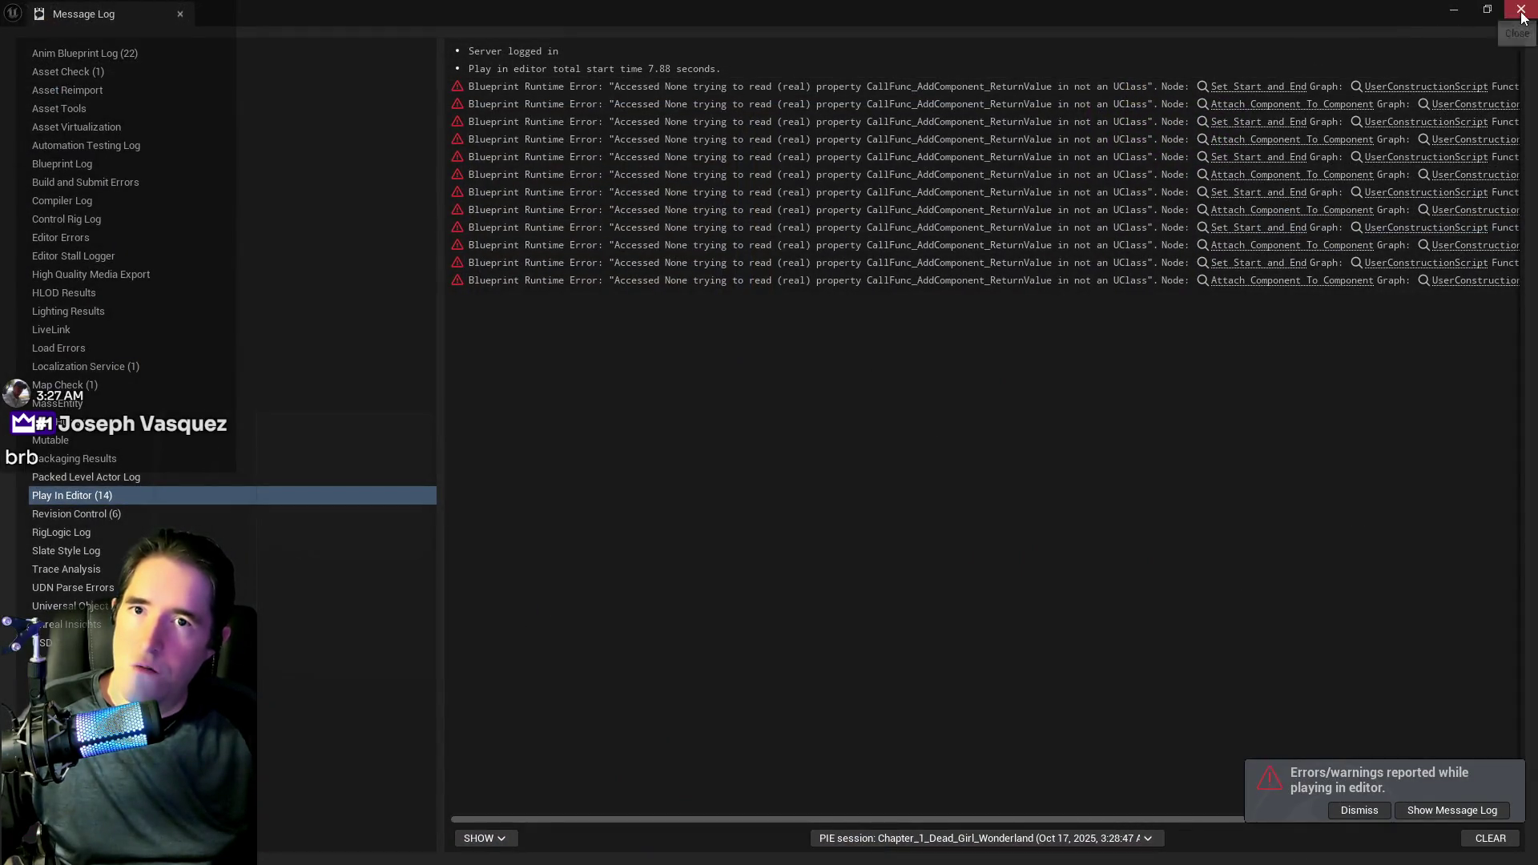
left_click(1520, 11)
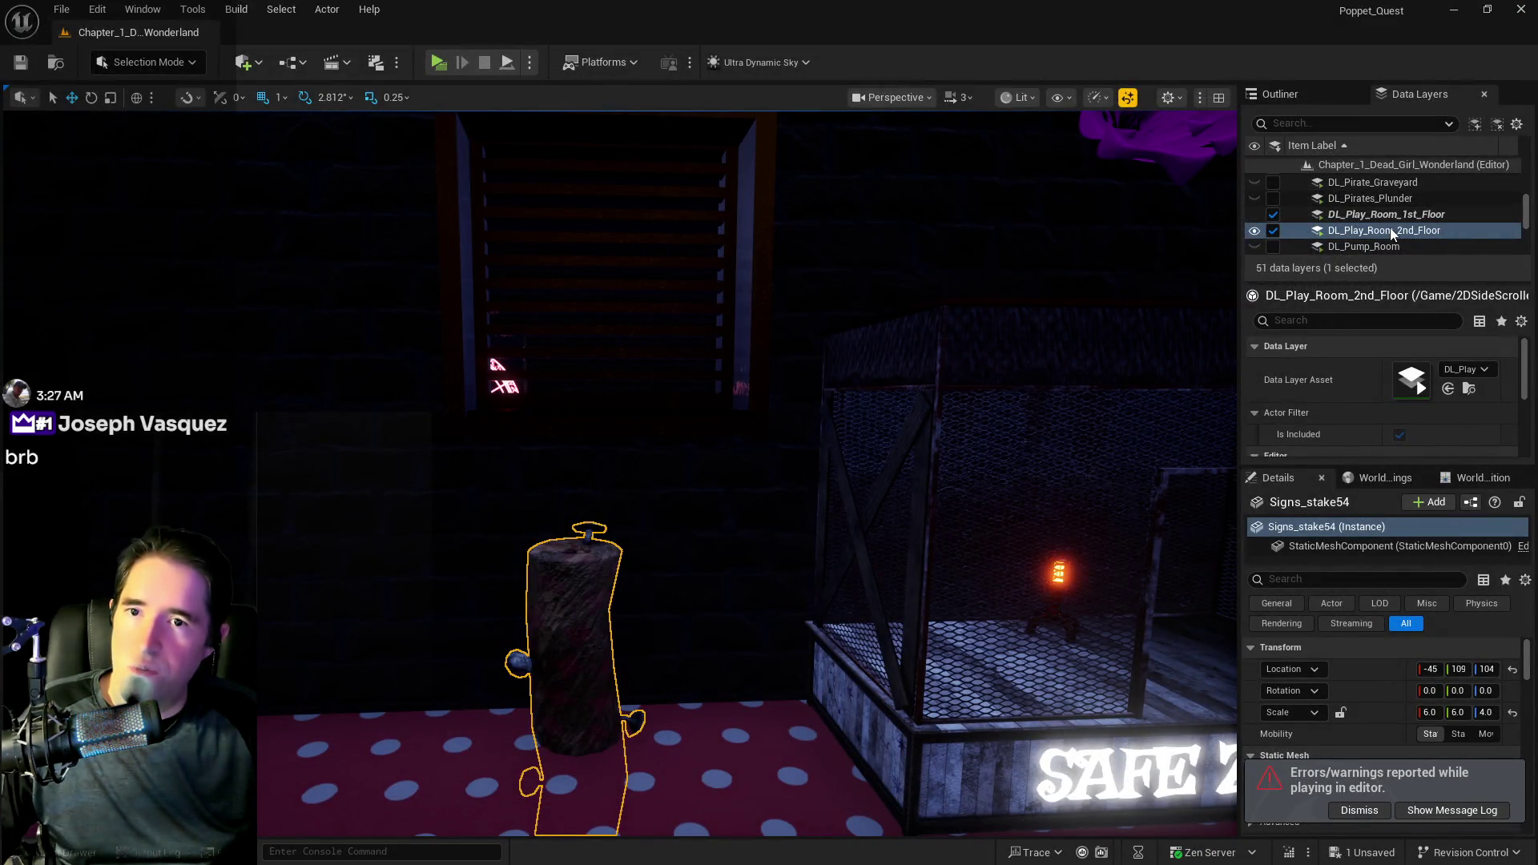
right_click(1390, 228)
left_click(1333, 376)
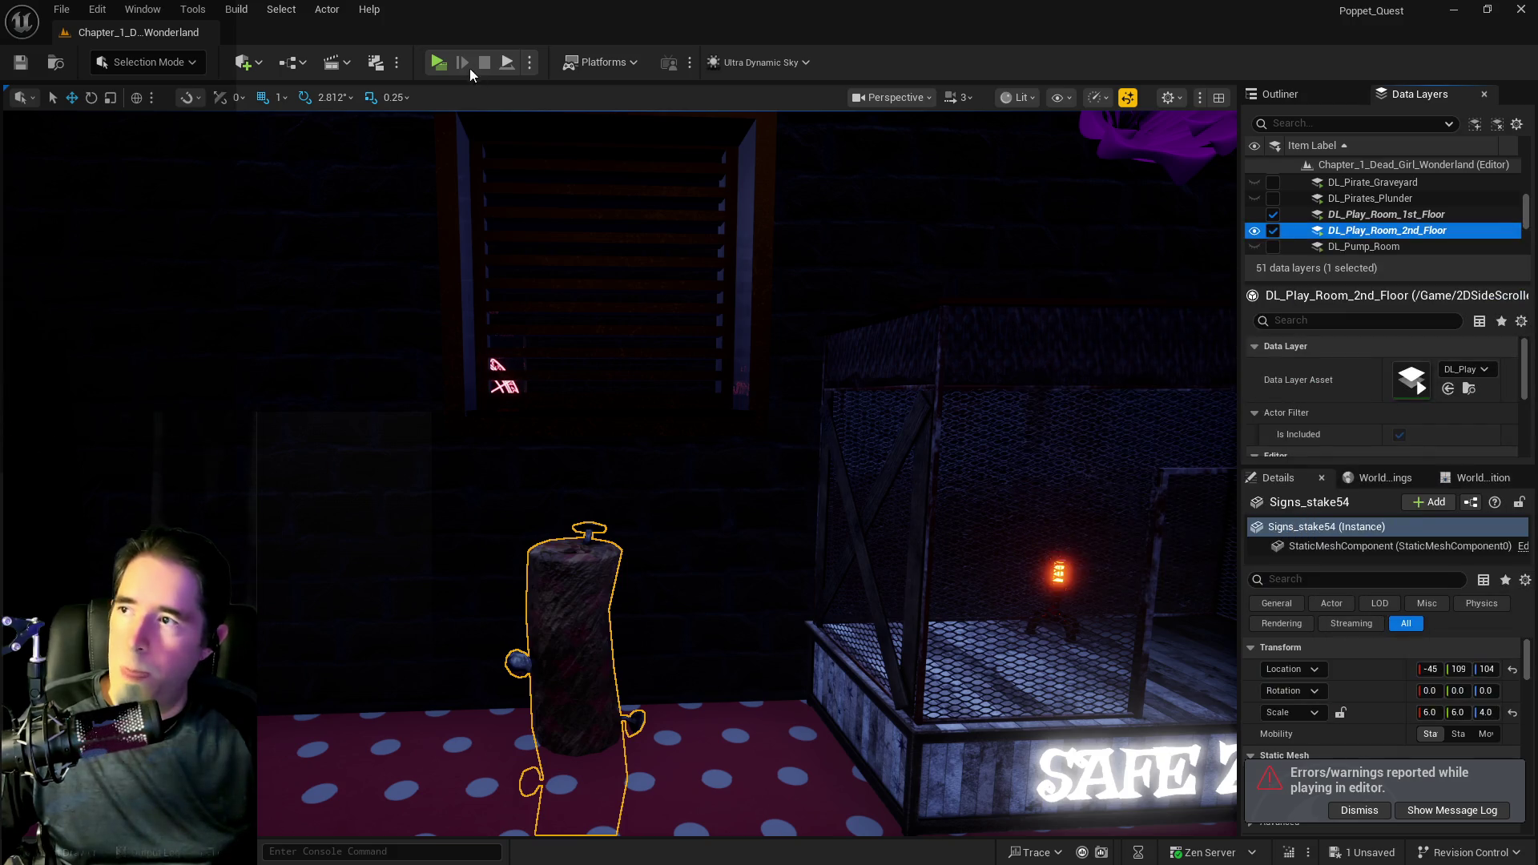
- Playtest the level, walking and jumping the character onto Signs_stake54, then stop with the stake selected
left_click(442, 65)
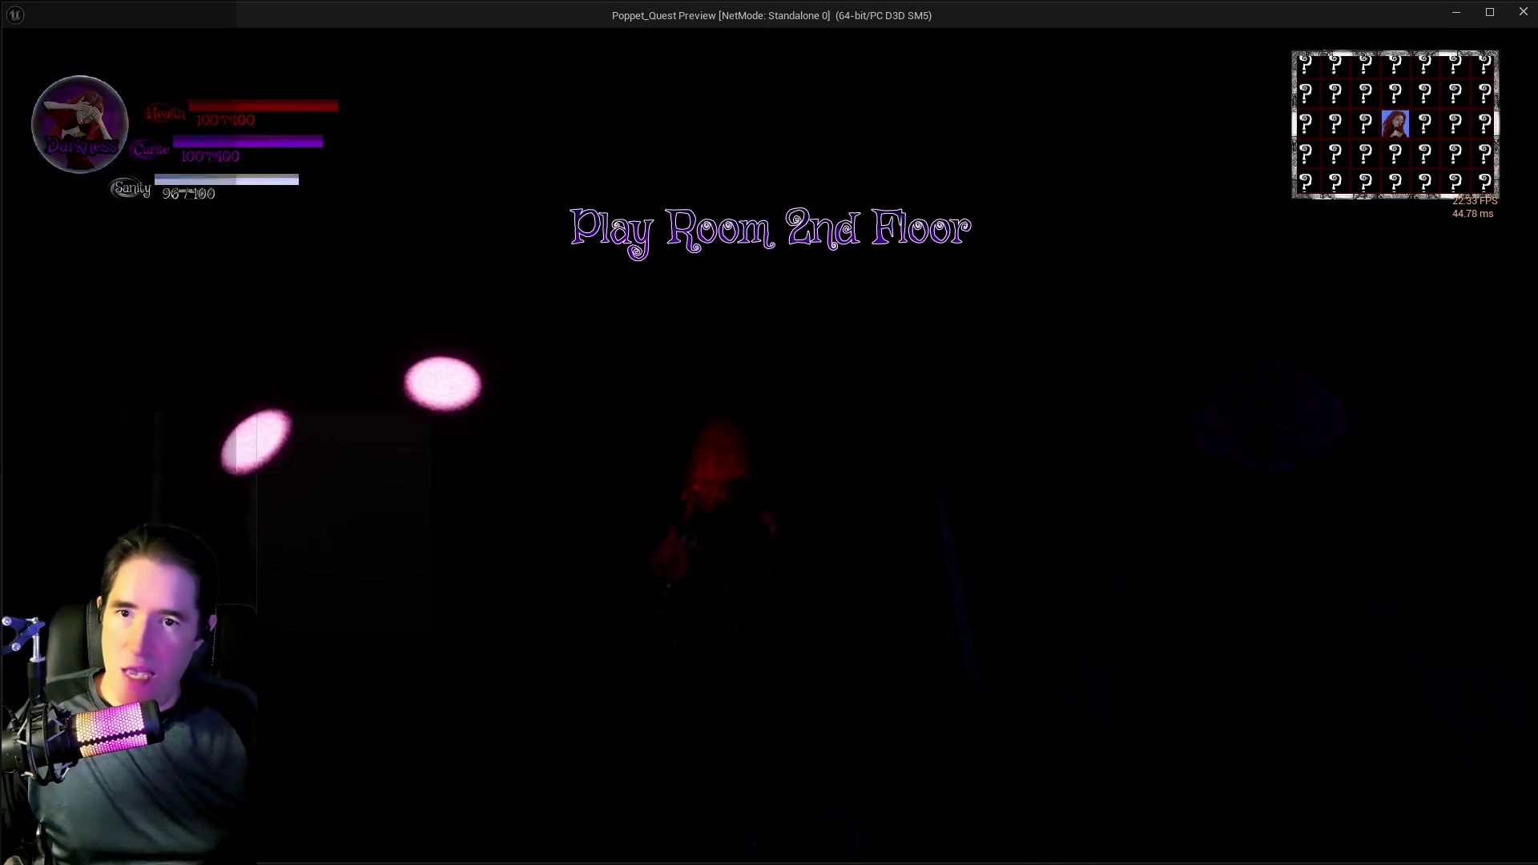
key("w")
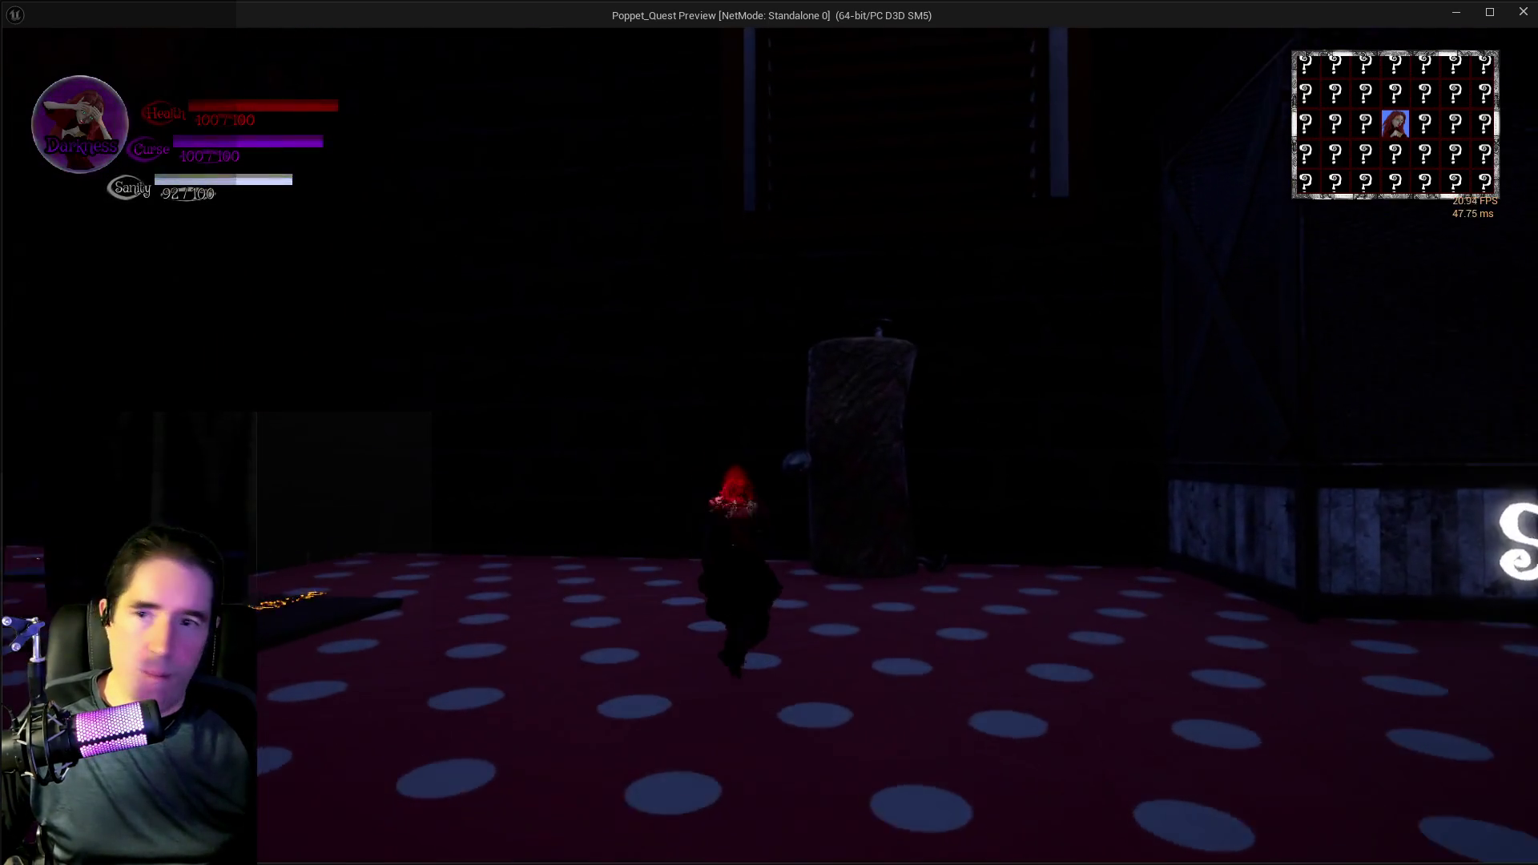
key("w")
key("space")
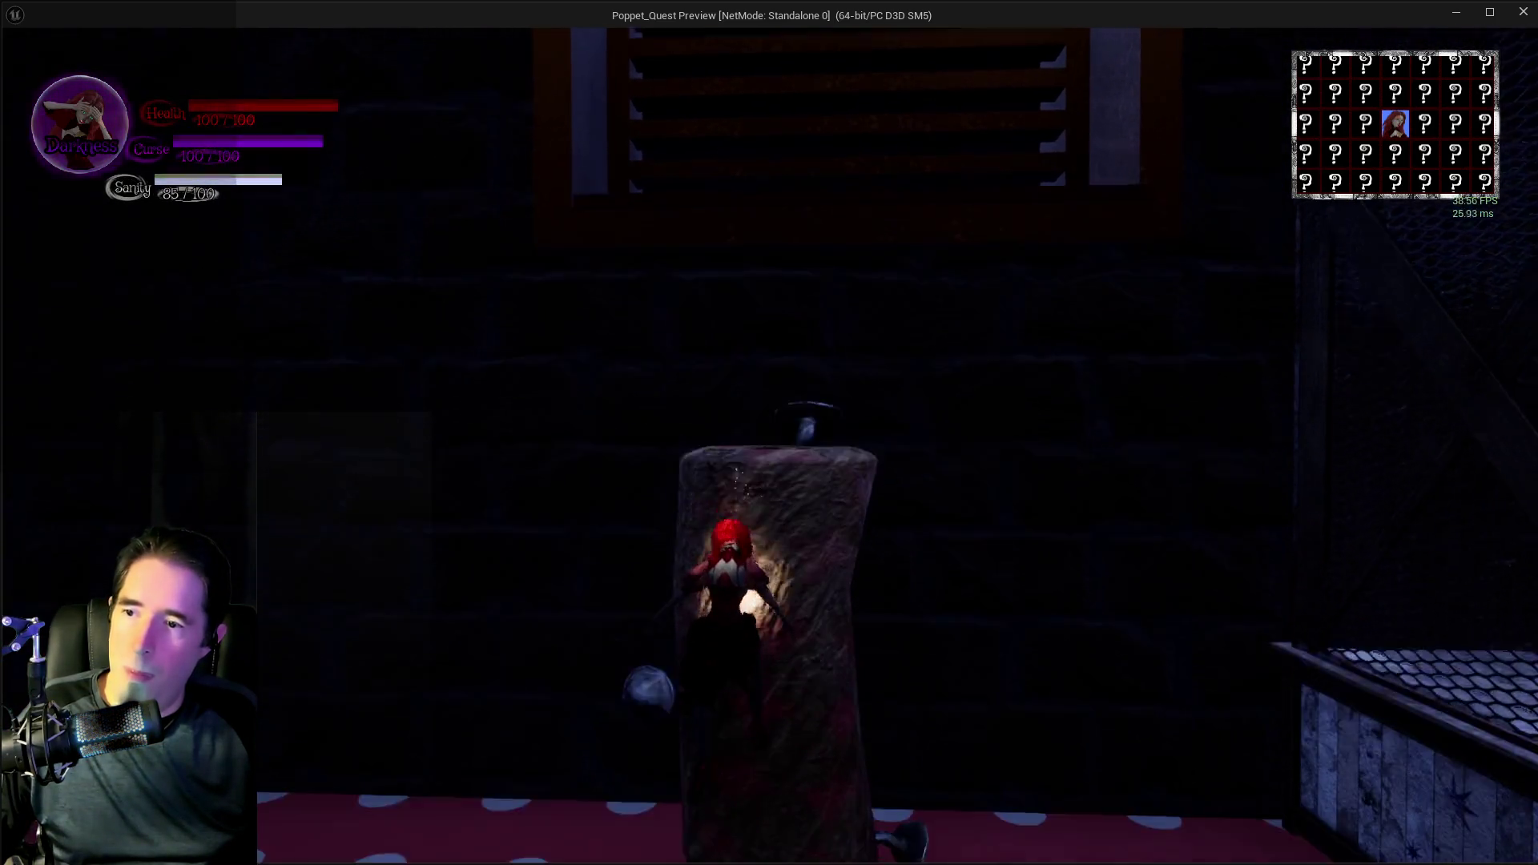
key("alt+Tab")
left_click(553, 589)
key("Escape")
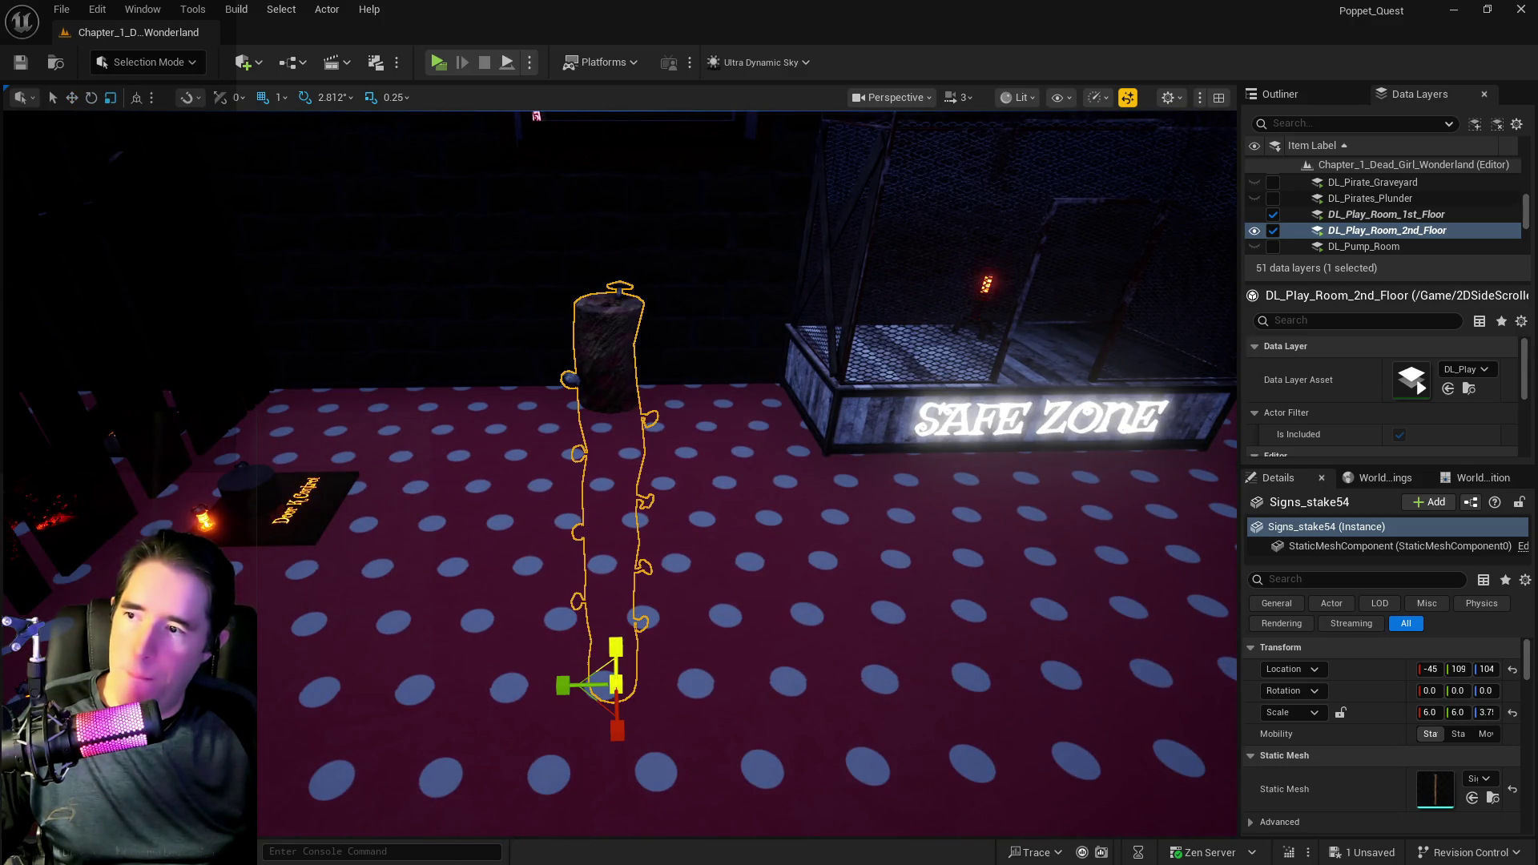
- Select Signs_stake53 and move it along X beside the other stake near SAFE ZONE
mouse_move(601, 464)
left_mouse_down()
mouse_move(326, 401)
mouse_move(776, 450)
left_mouse_up()
left_click(326, 401)
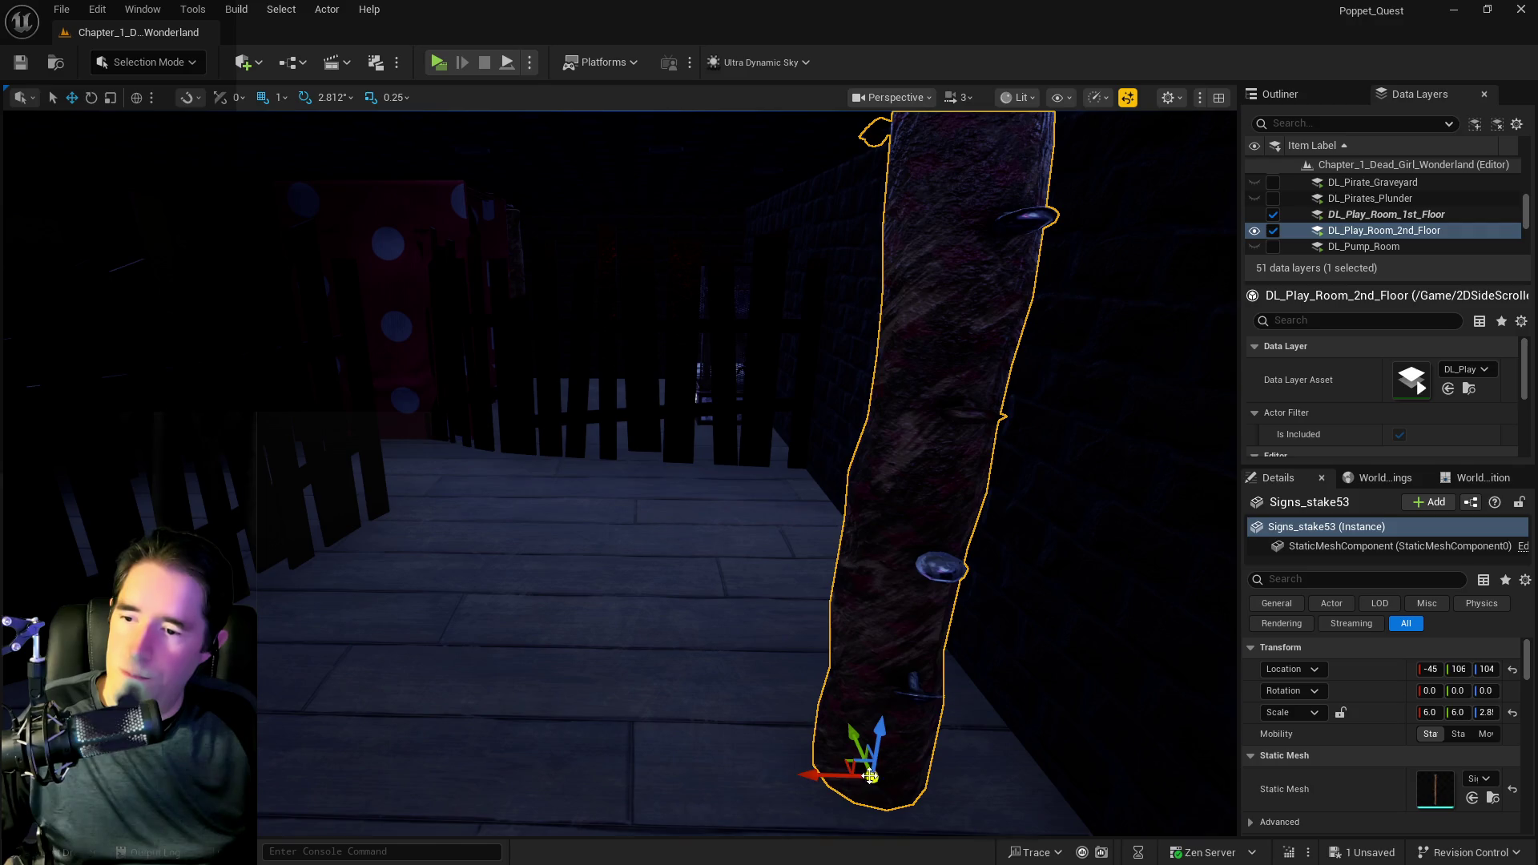
mouse_move(852, 774)
left_mouse_down()
mouse_move(972, 775)
mouse_move(665, 621)
mouse_move(835, 612)
left_mouse_up()
mouse_move(698, 640)
left_mouse_down()
mouse_move(730, 630)
mouse_move(717, 553)
mouse_move(752, 532)
left_mouse_up()
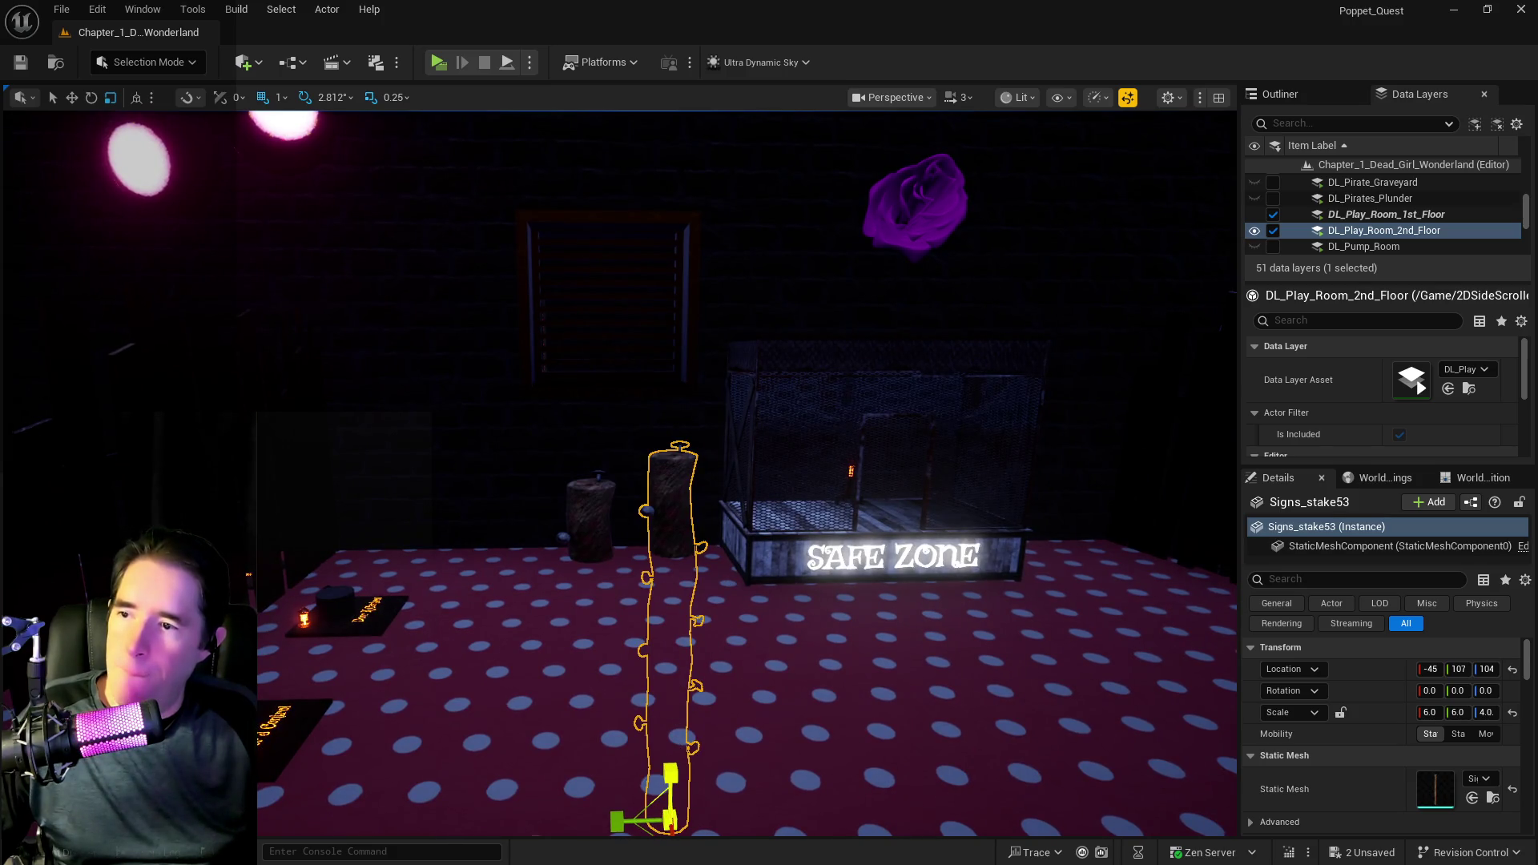
left_click_drag(672, 743, 667, 597)
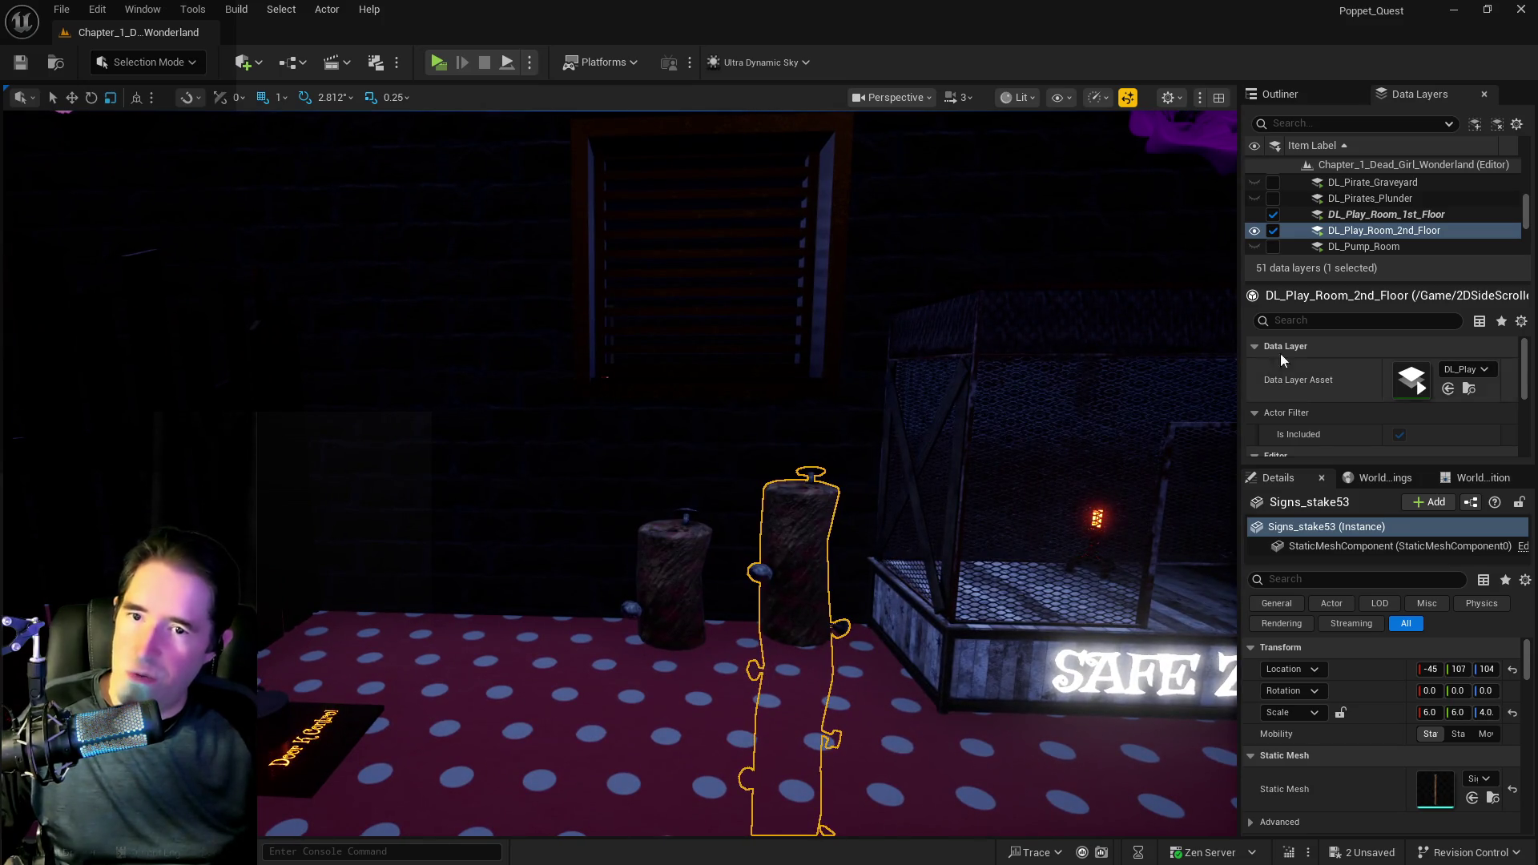
- Add Signs_stake53 to DL_Play_Room_2nd_Floor, then select the door control floor sign
right_click(1347, 232)
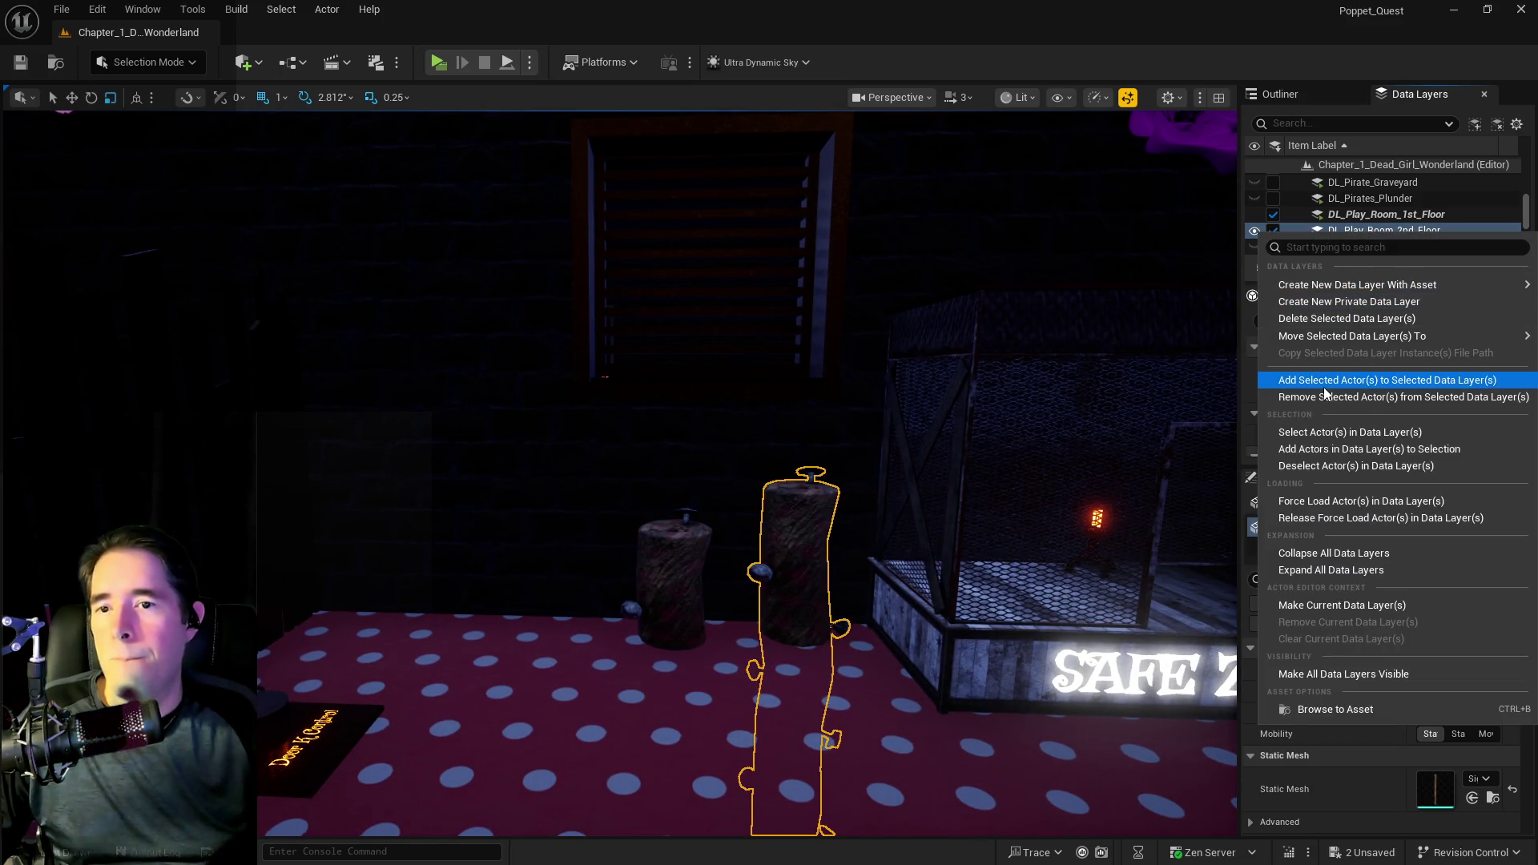
left_click(1354, 378)
mouse_move(1070, 443)
left_mouse_down()
mouse_move(671, 524)
mouse_move(671, 781)
mouse_move(655, 543)
left_mouse_up()
left_click(484, 522)
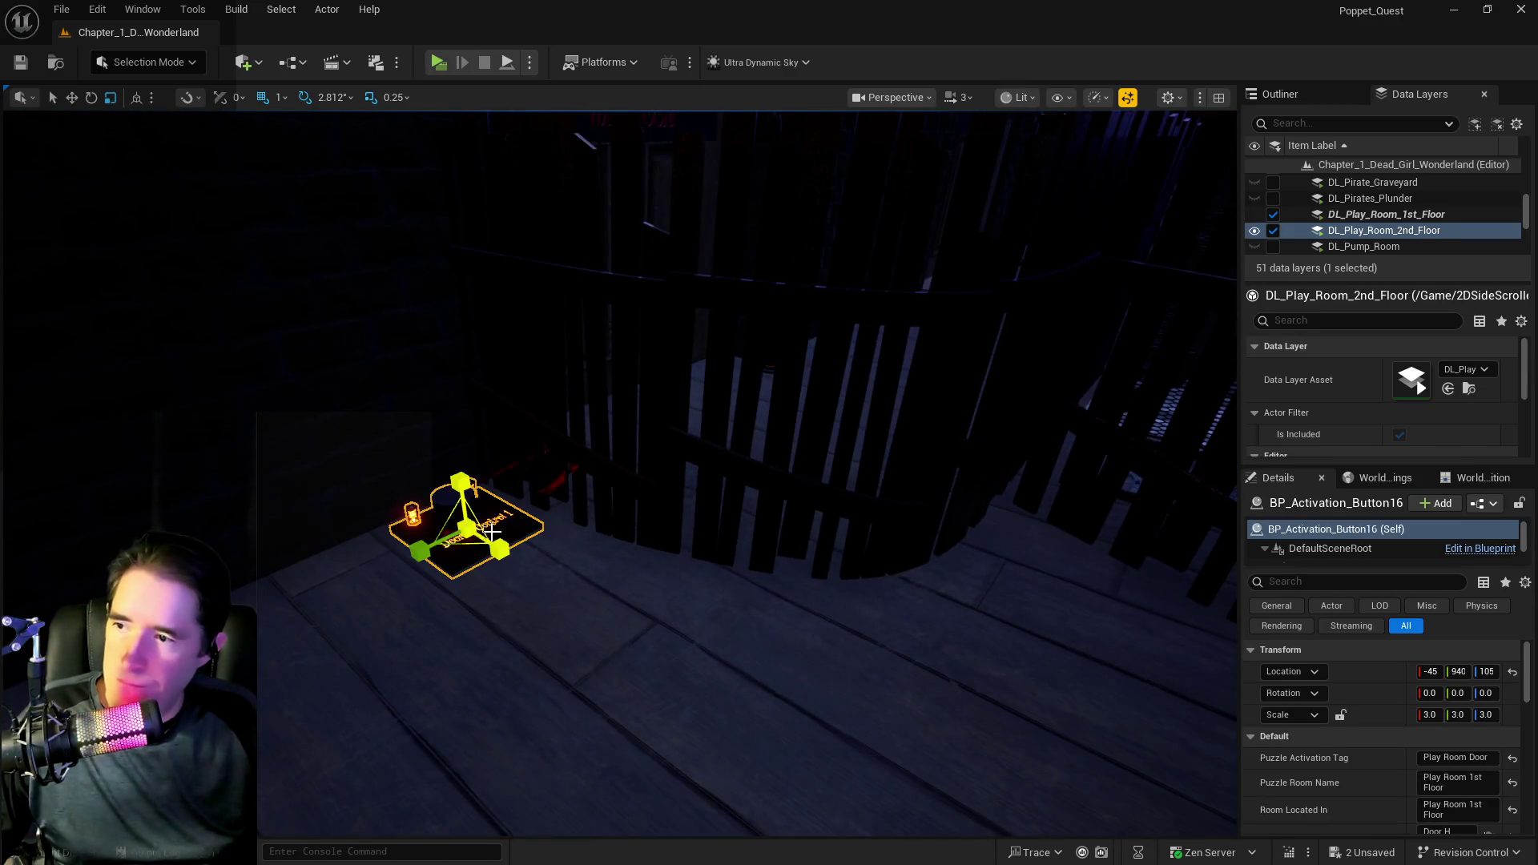
- Move the Door Control 1 sign across the deck, rotate it about 50°, and nudge it to Y 924
mouse_move(487, 541)
left_mouse_down()
mouse_move(598, 603)
mouse_move(995, 704)
mouse_move(1034, 731)
left_mouse_up()
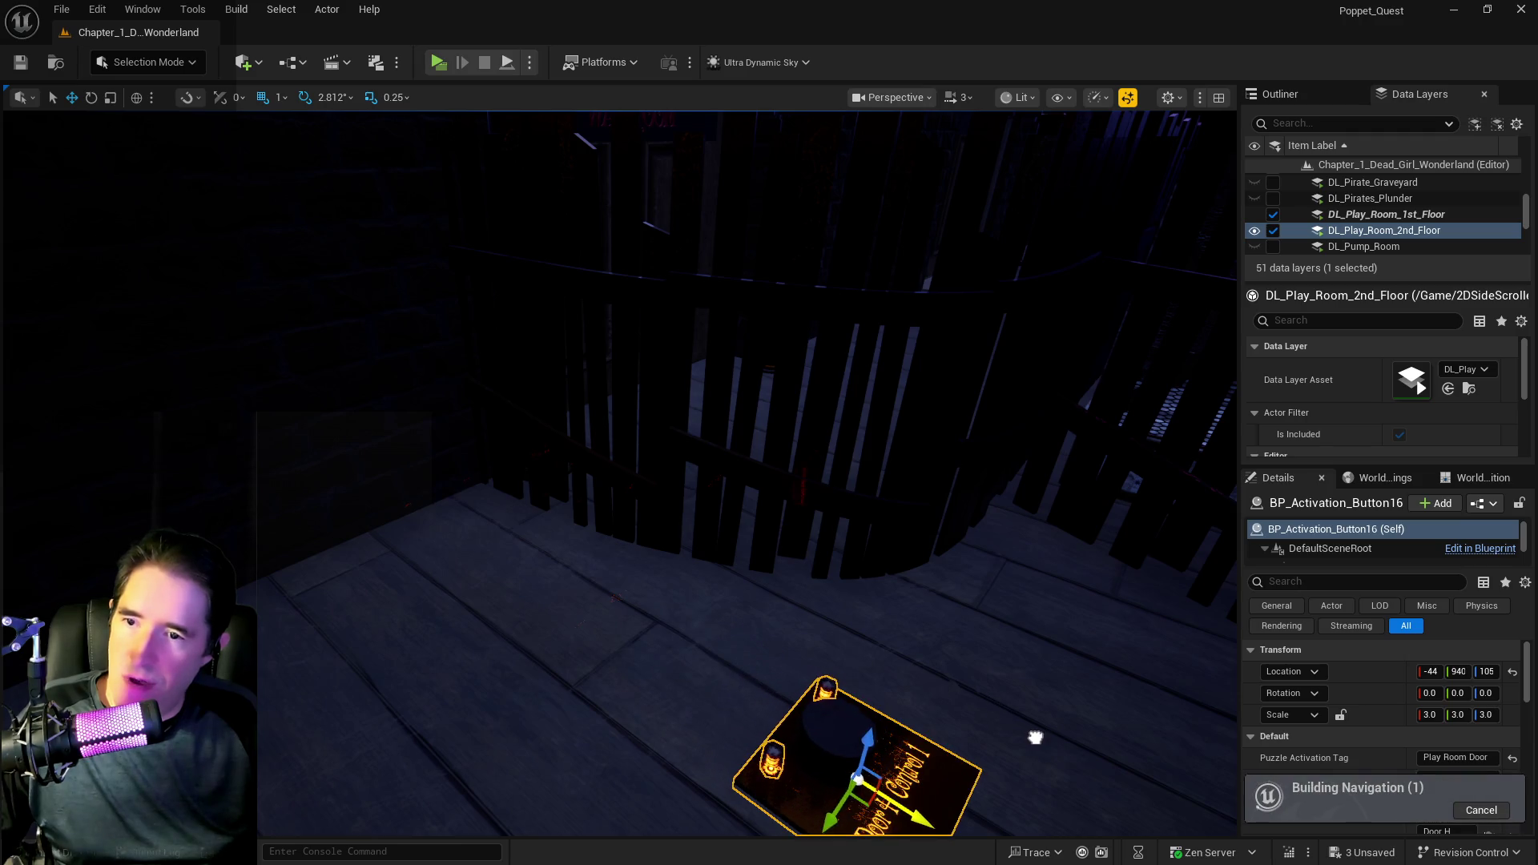
mouse_move(864, 710)
left_mouse_down()
mouse_move(841, 753)
mouse_move(801, 753)
left_mouse_up()
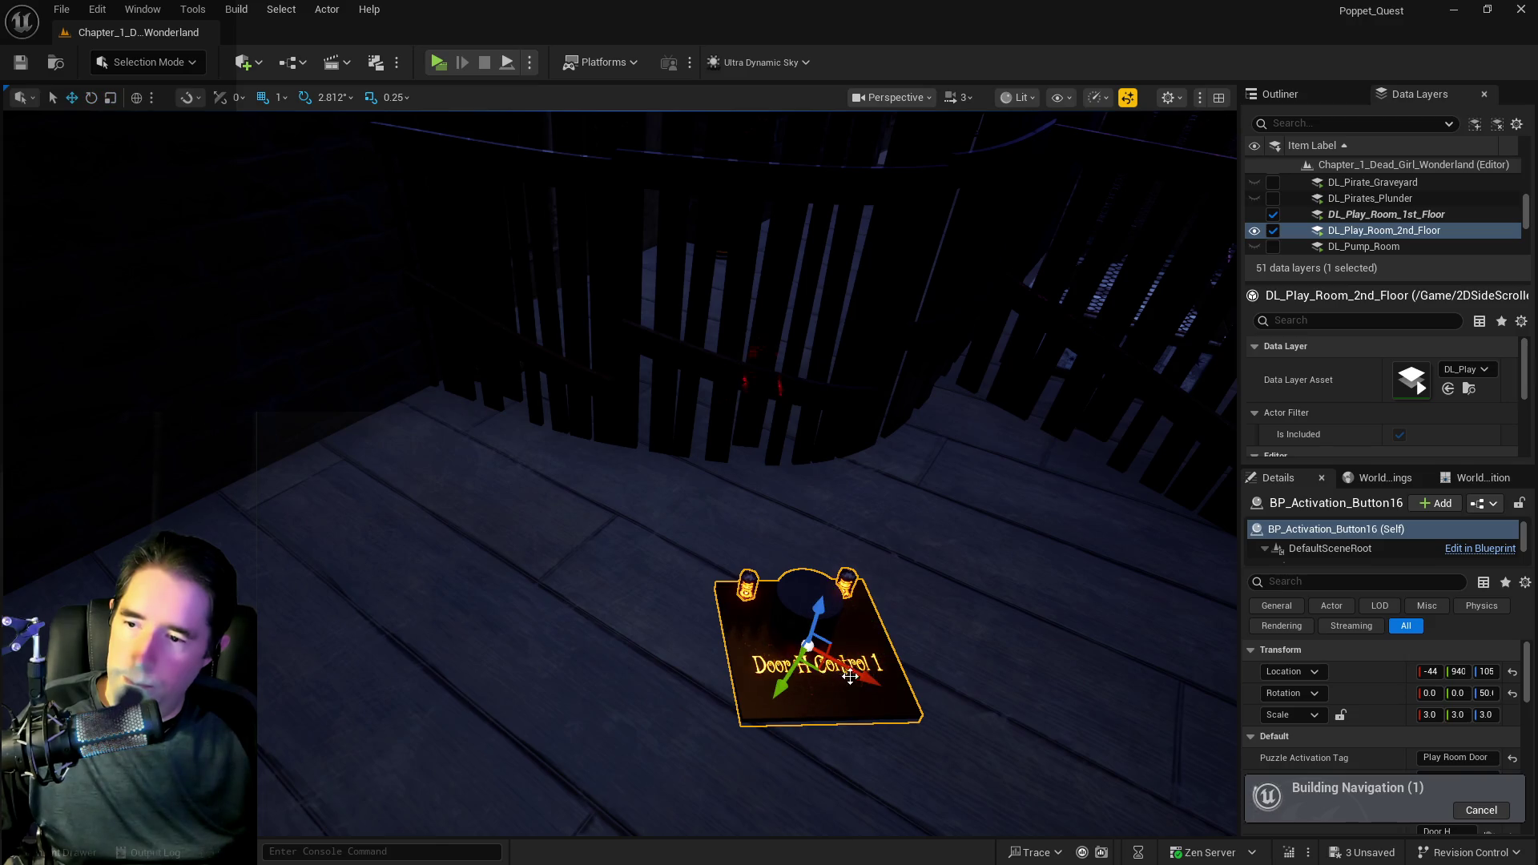
left_click_drag(764, 604, 769, 599)
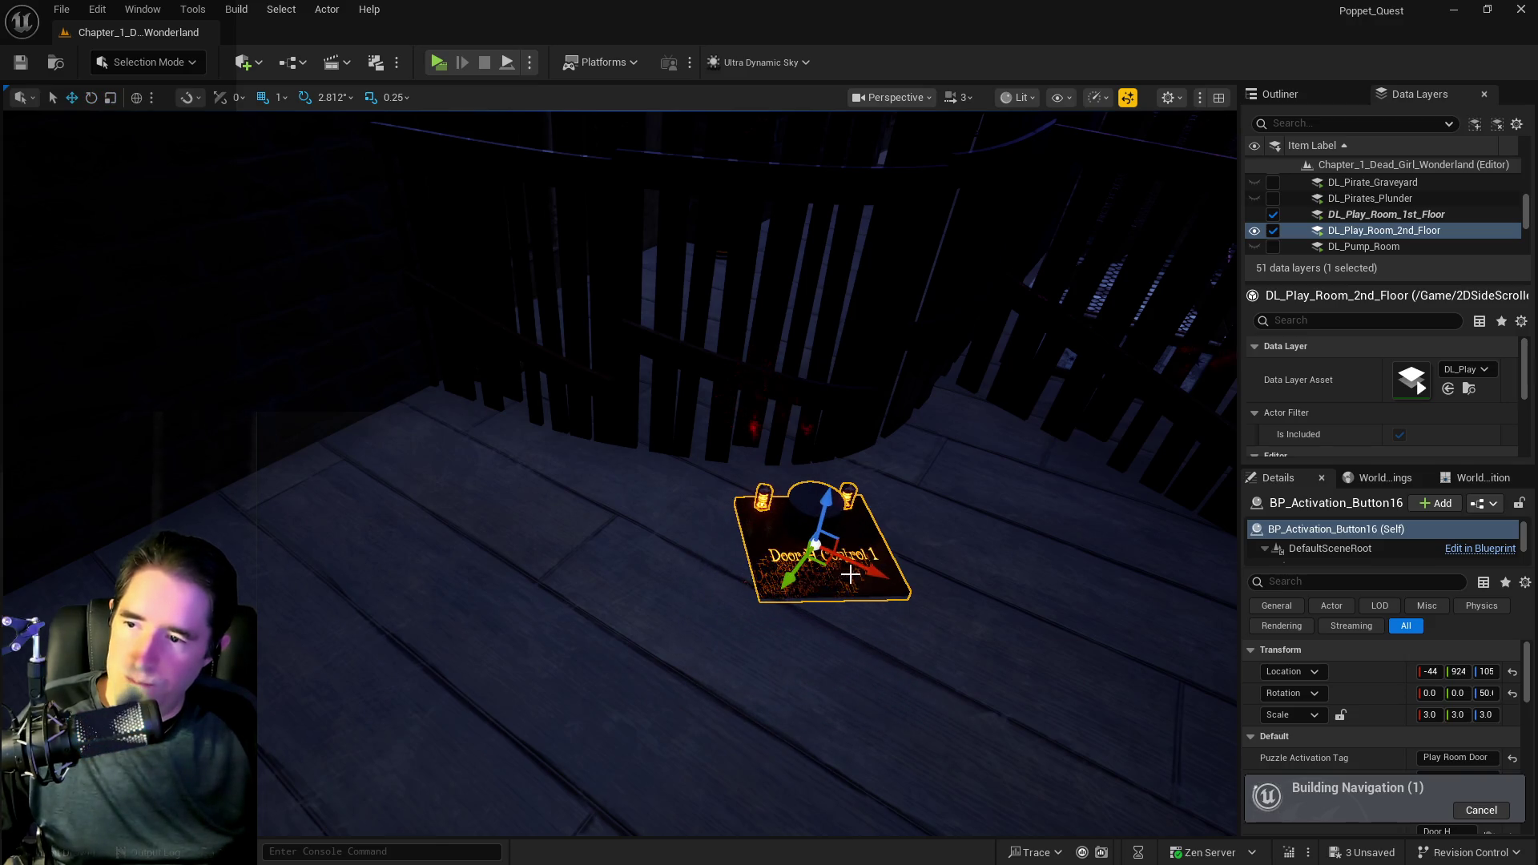
scroll(621, 473, "up", 10)
scroll(621, 472, "down", 10)
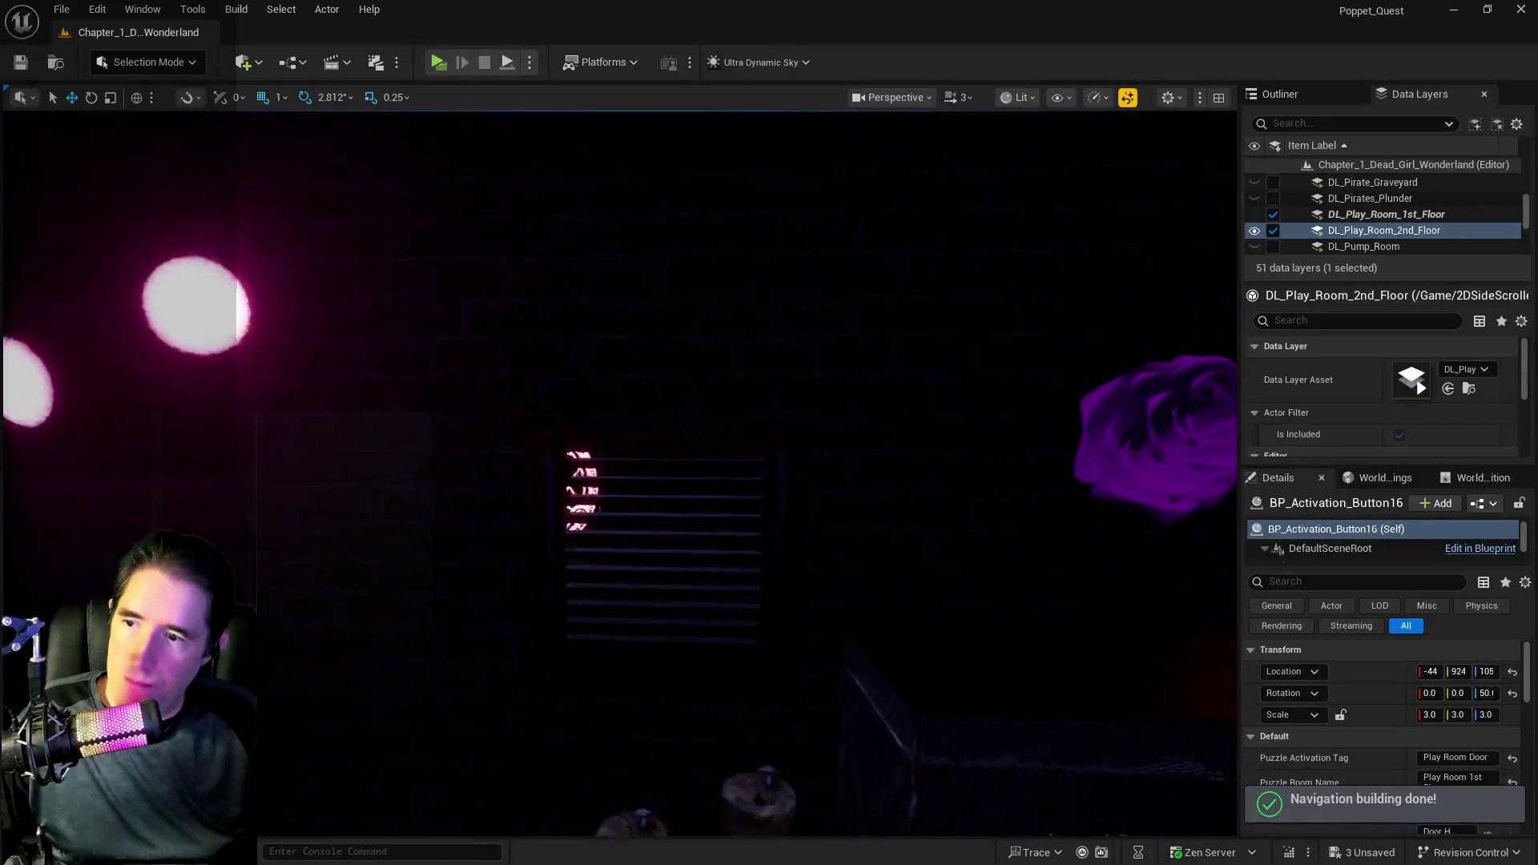
left_click(589, 482)
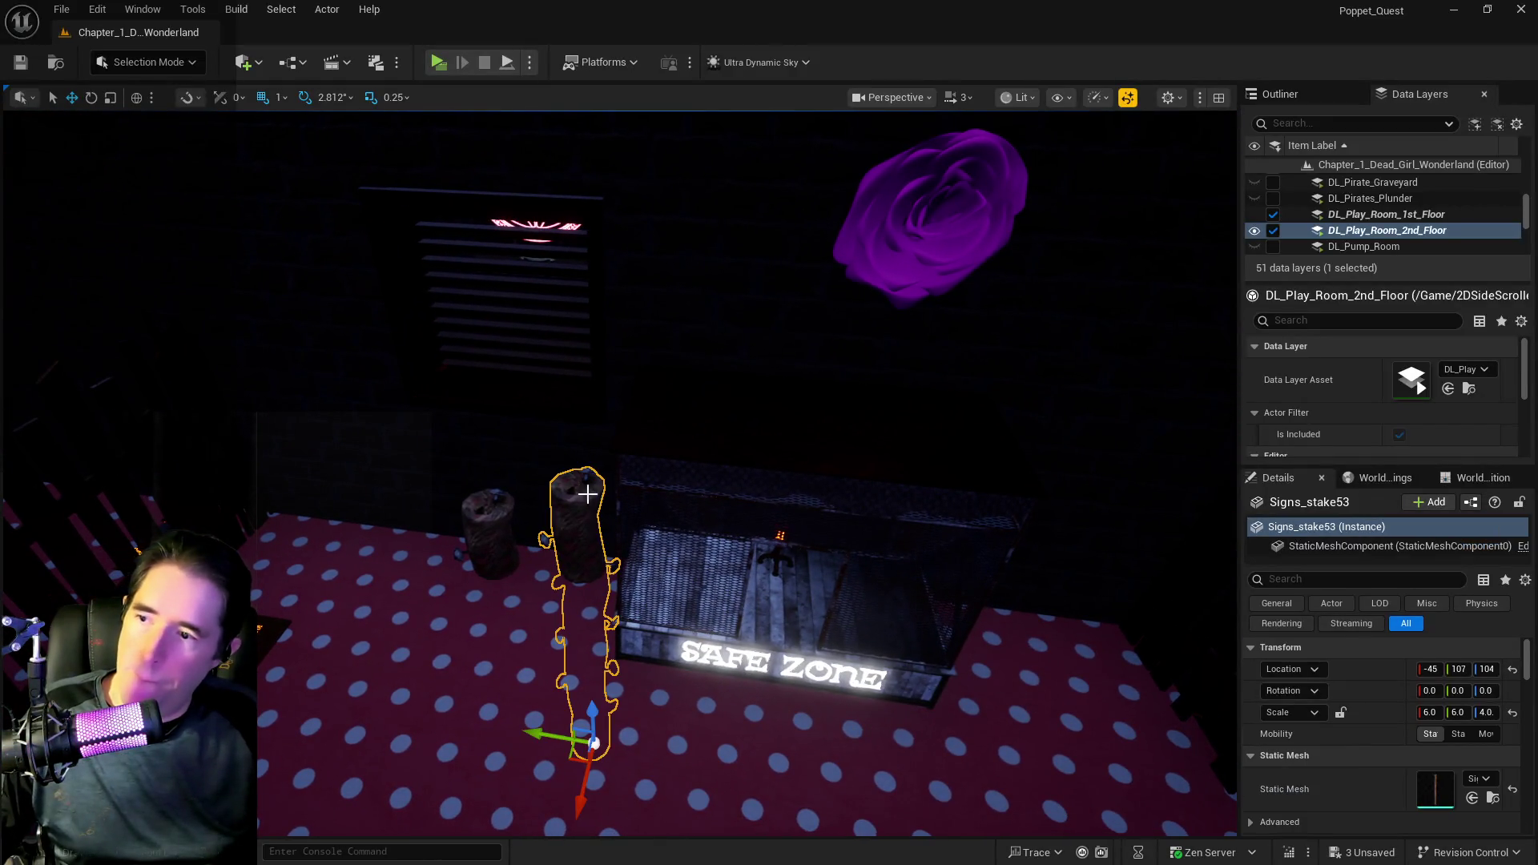
- Duplicate Signs_stake53 and Signs_stake54 to the right of the SAFE ZONE cage and save all changes
mouse_move(539, 732)
left_mouse_down()
mouse_move(785, 793)
mouse_move(860, 745)
left_mouse_up()
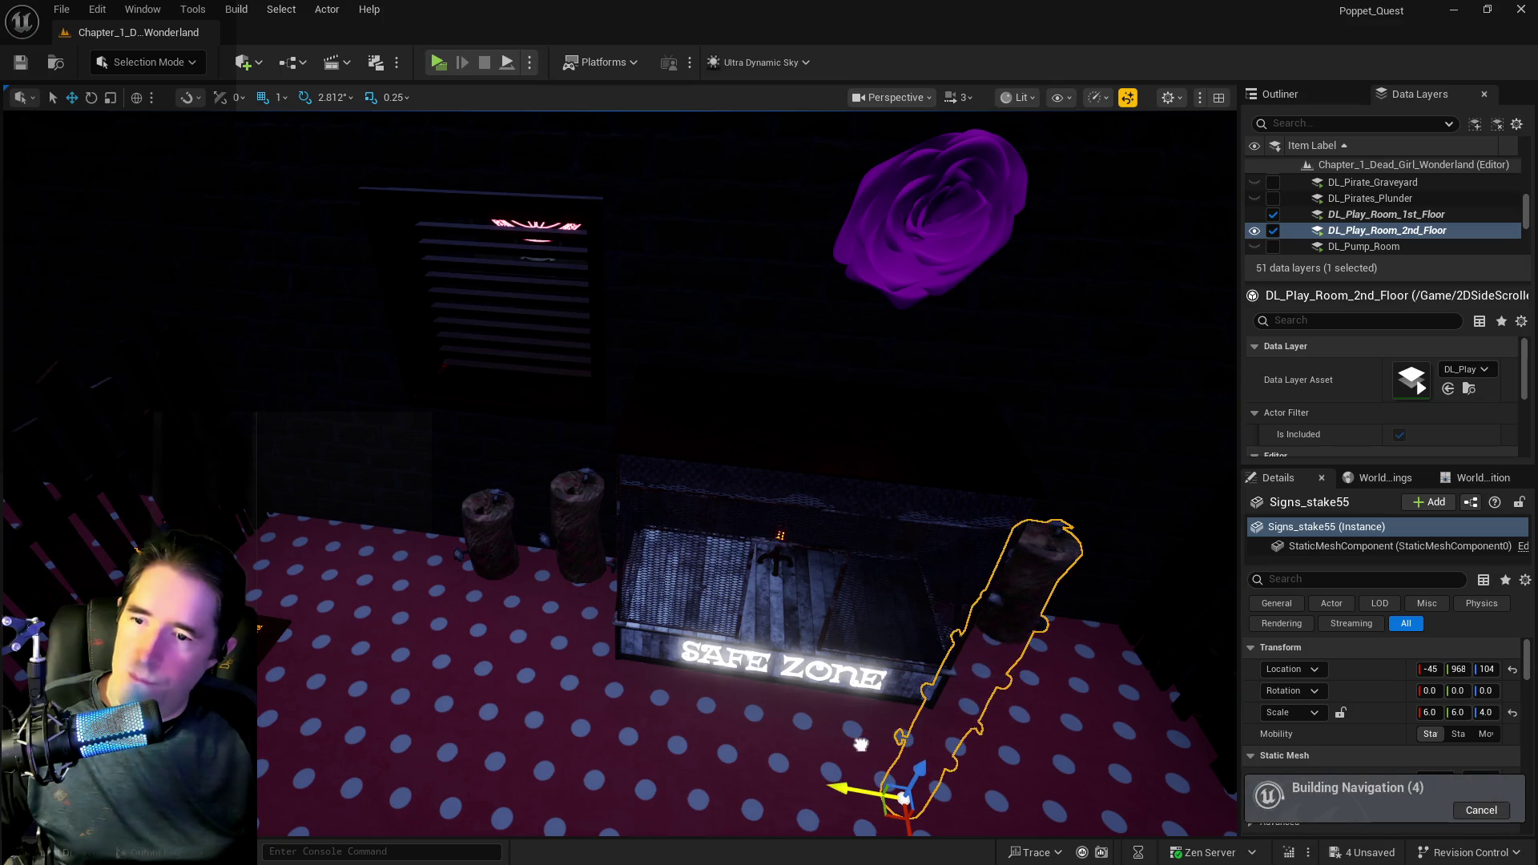
left_click(488, 520)
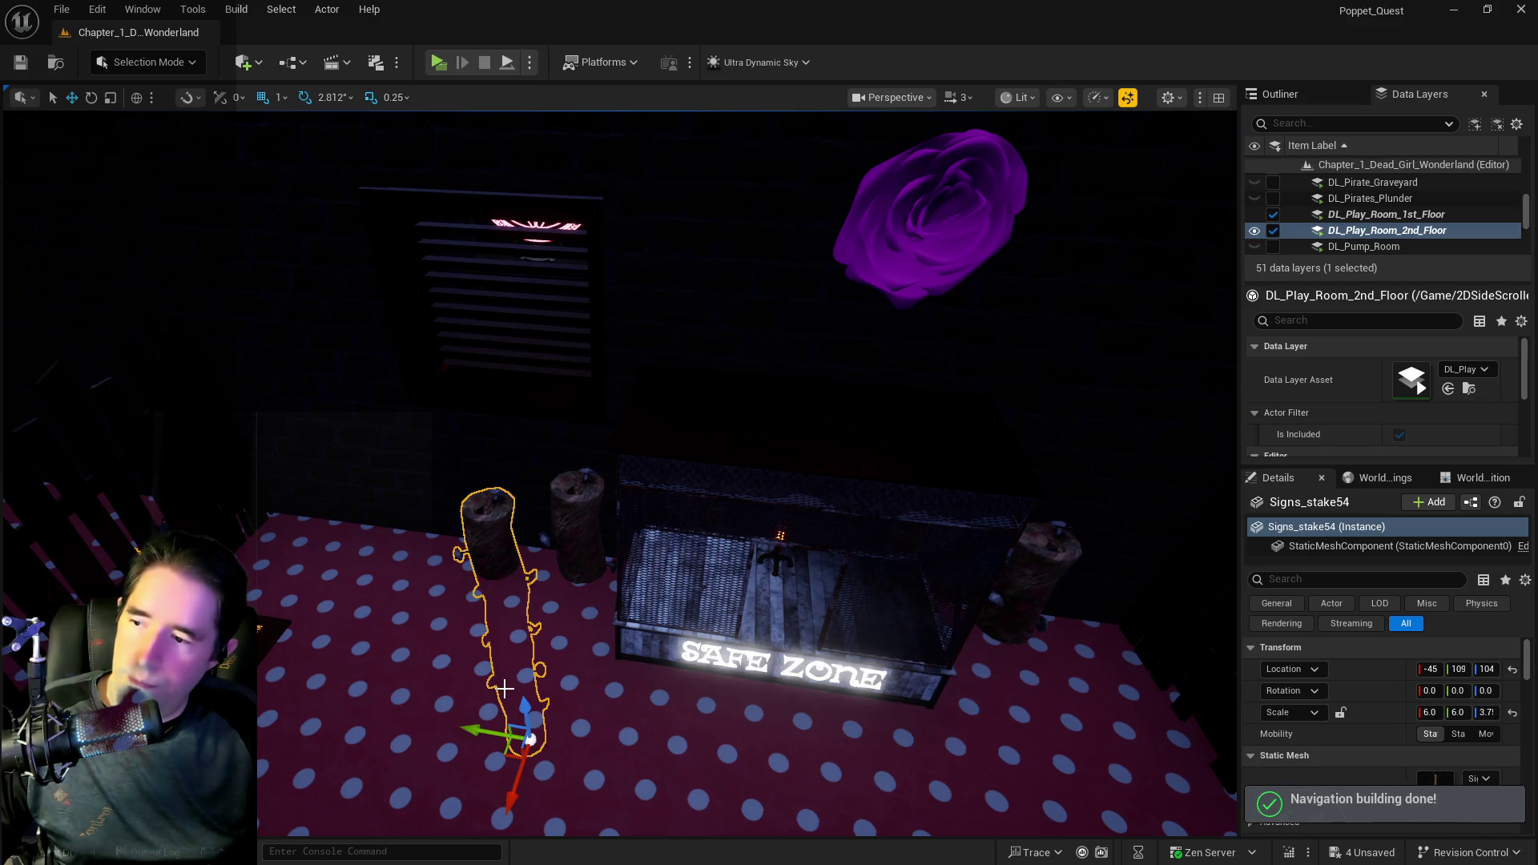
mouse_move(485, 735)
left_mouse_down()
mouse_move(927, 801)
mouse_move(934, 762)
mouse_move(848, 745)
left_mouse_up()
key("ctrl+s")
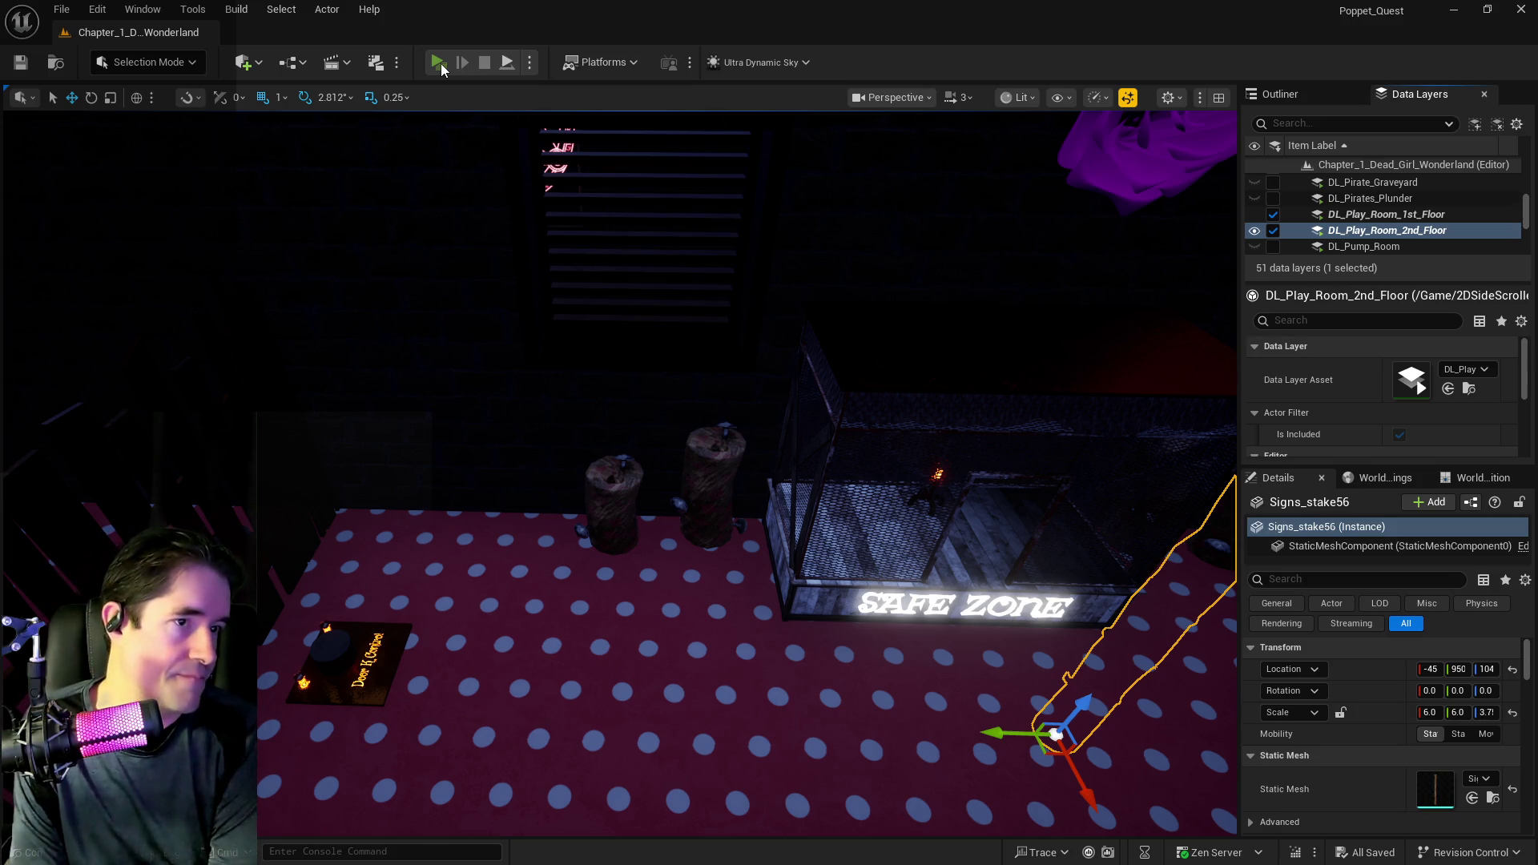
left_click(440, 64)
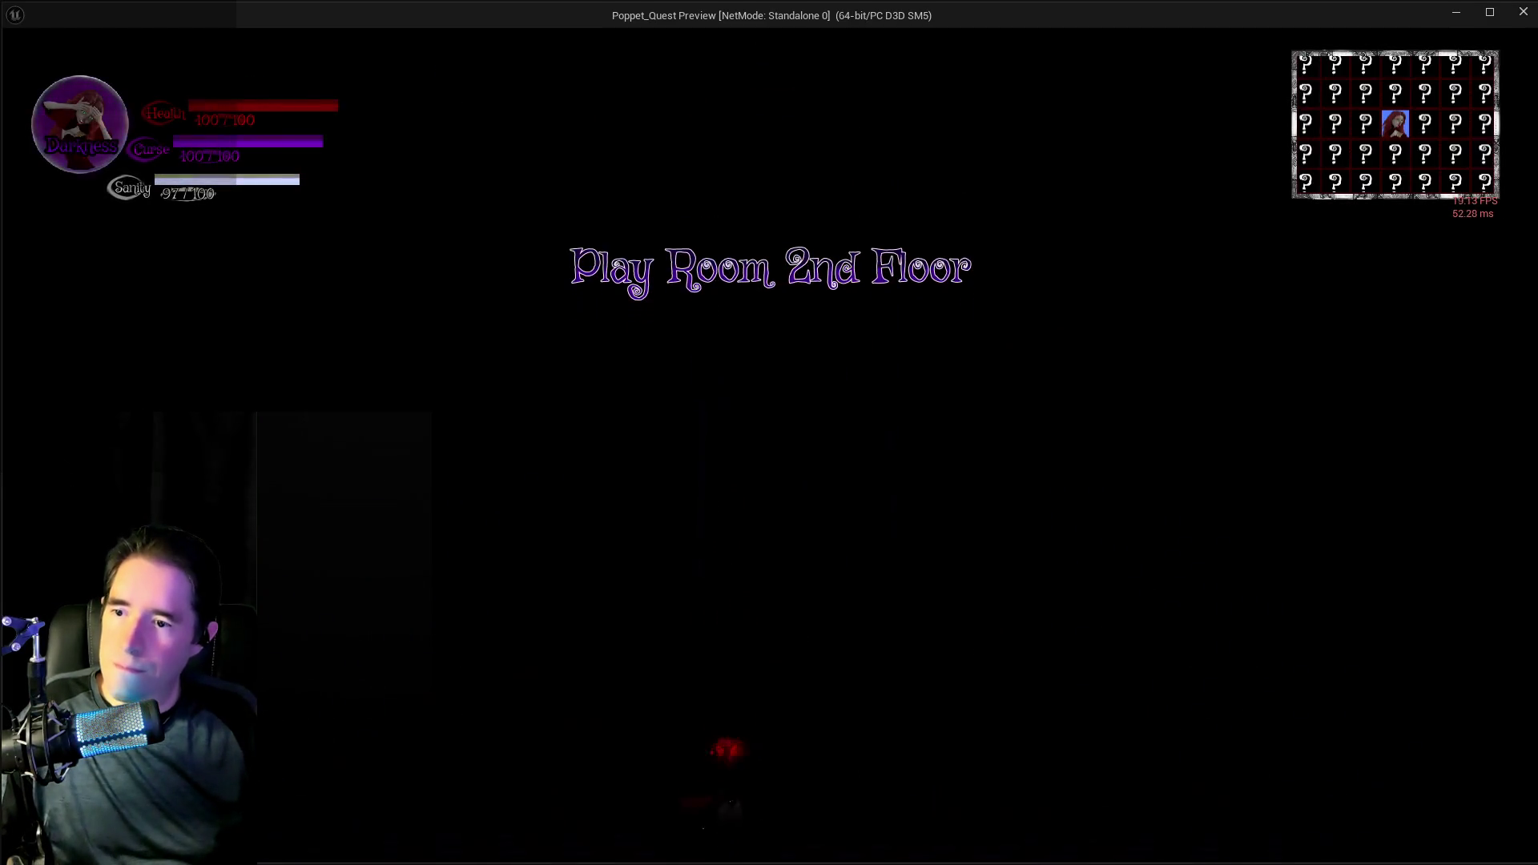
- Walk the character past the pillars, down by the stairs, and along the red ledge
key("w")
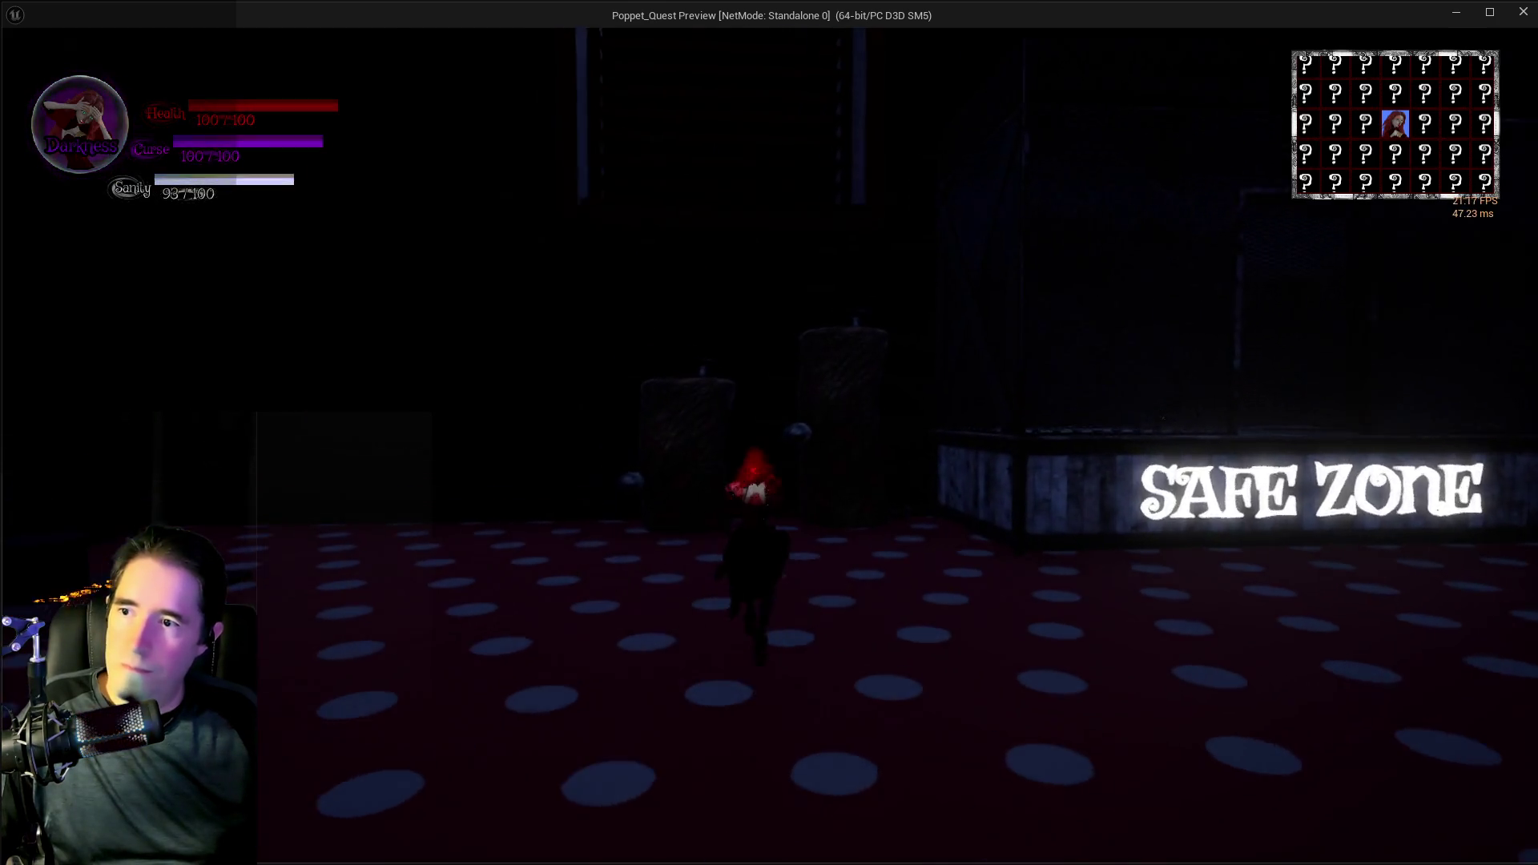
key("w")
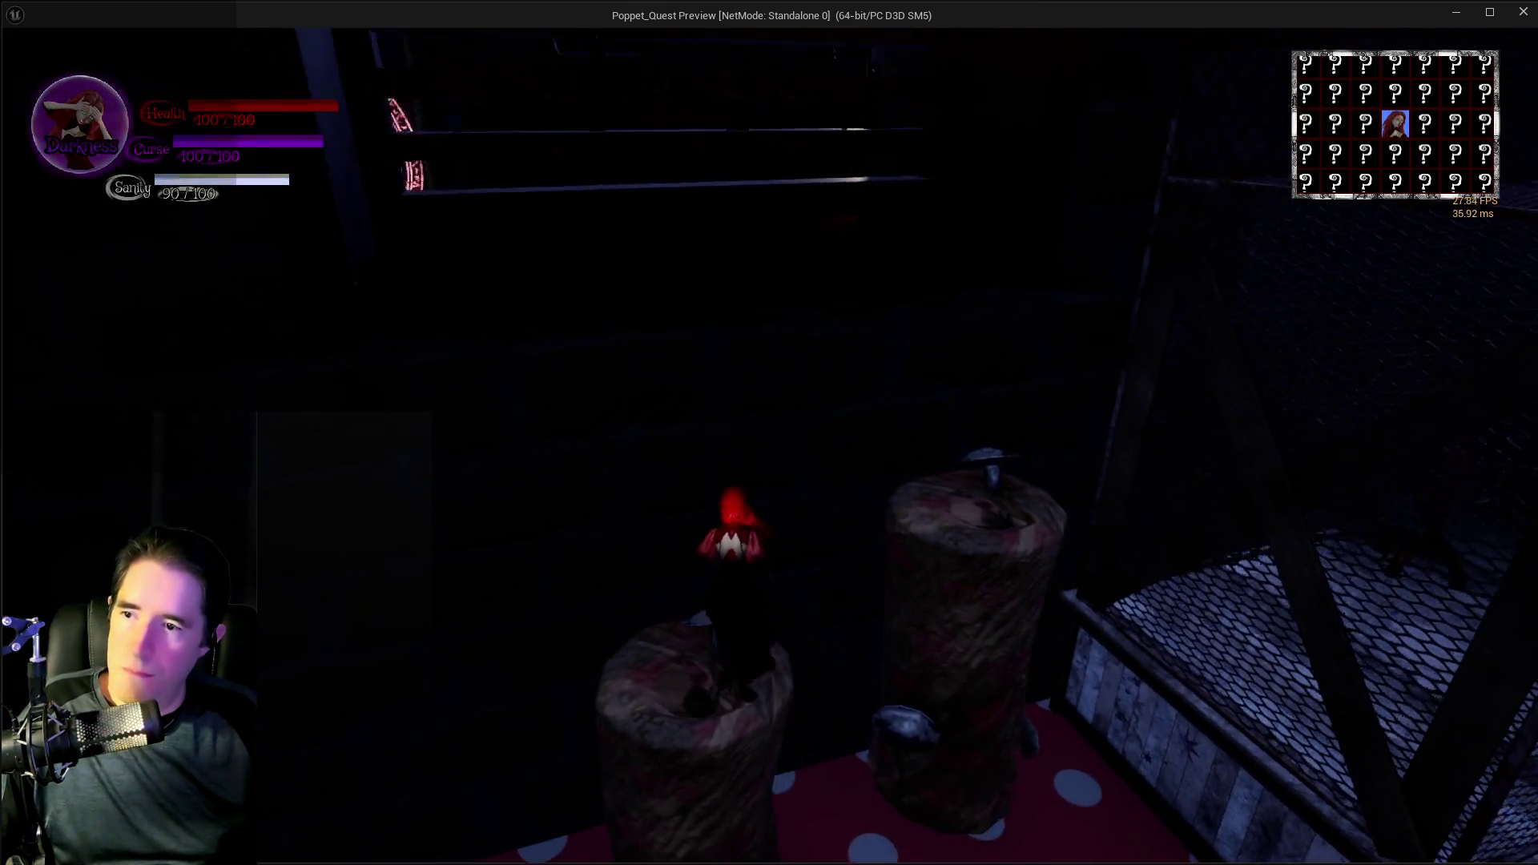
key("s")
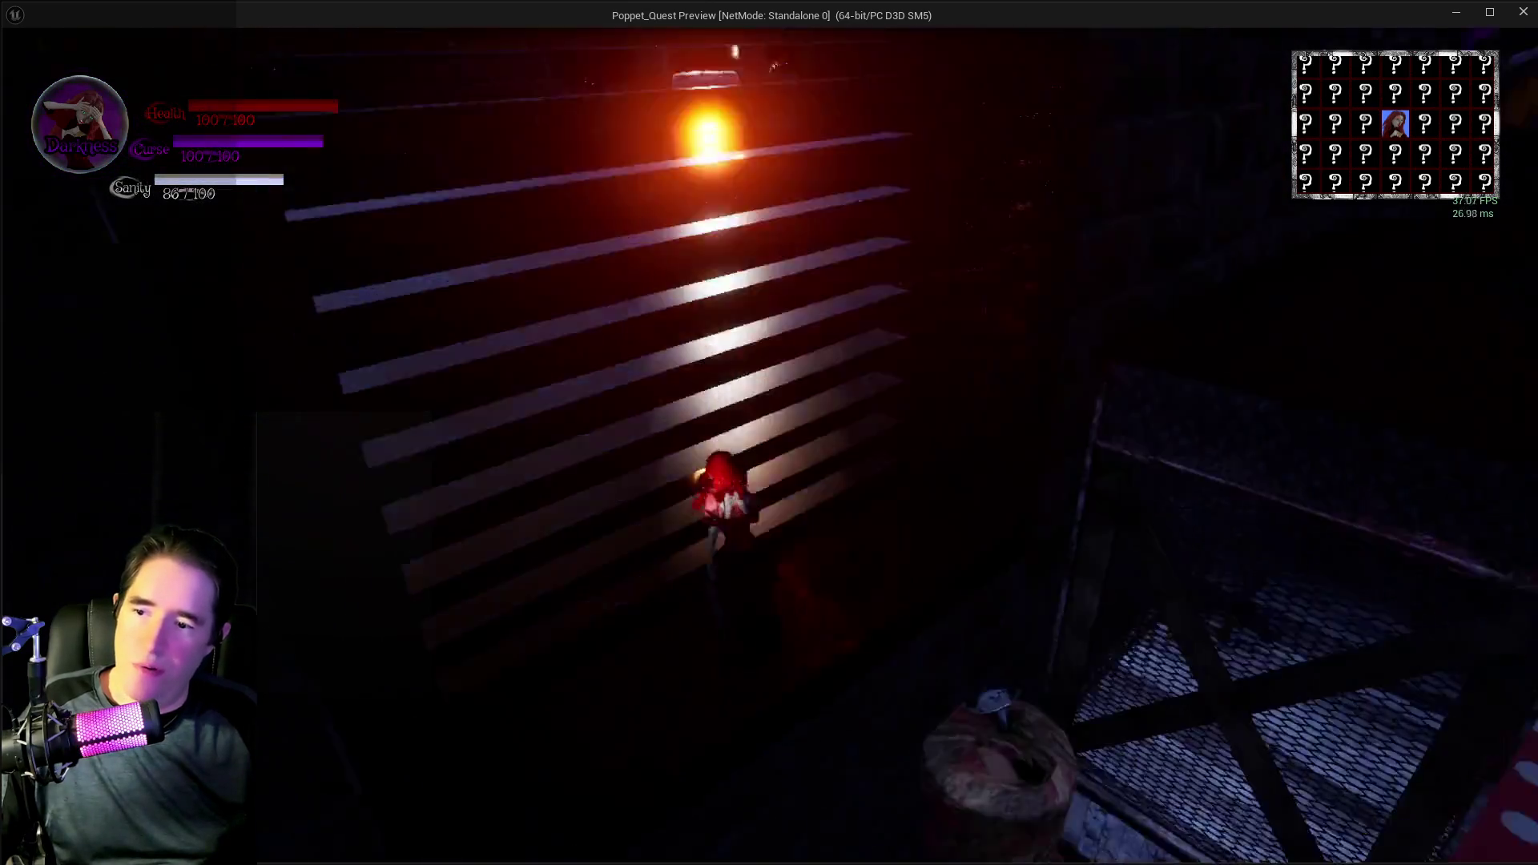
key("w")
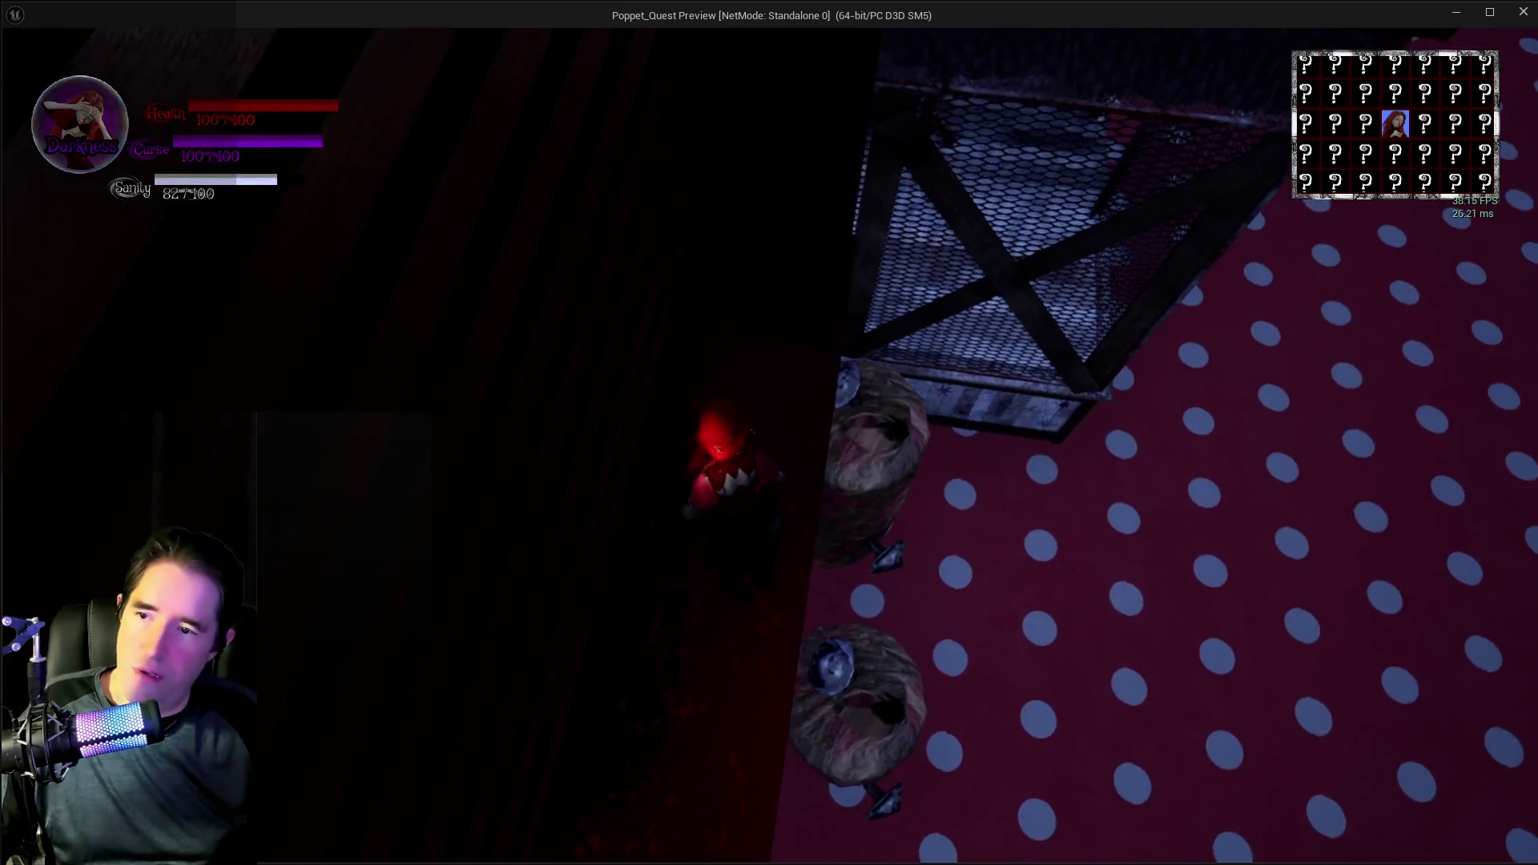
key("w")
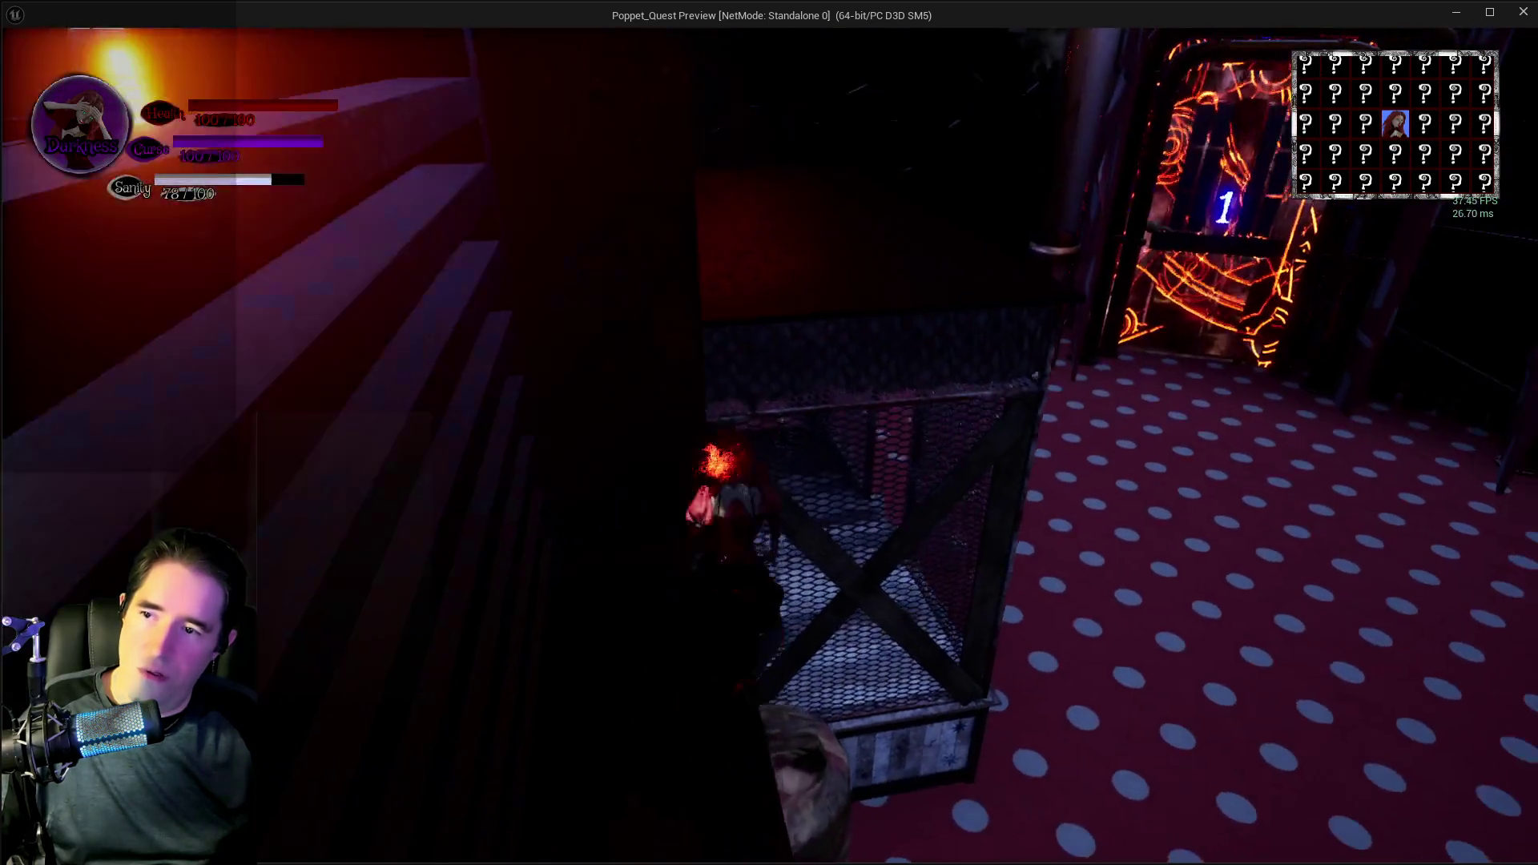
key("w")
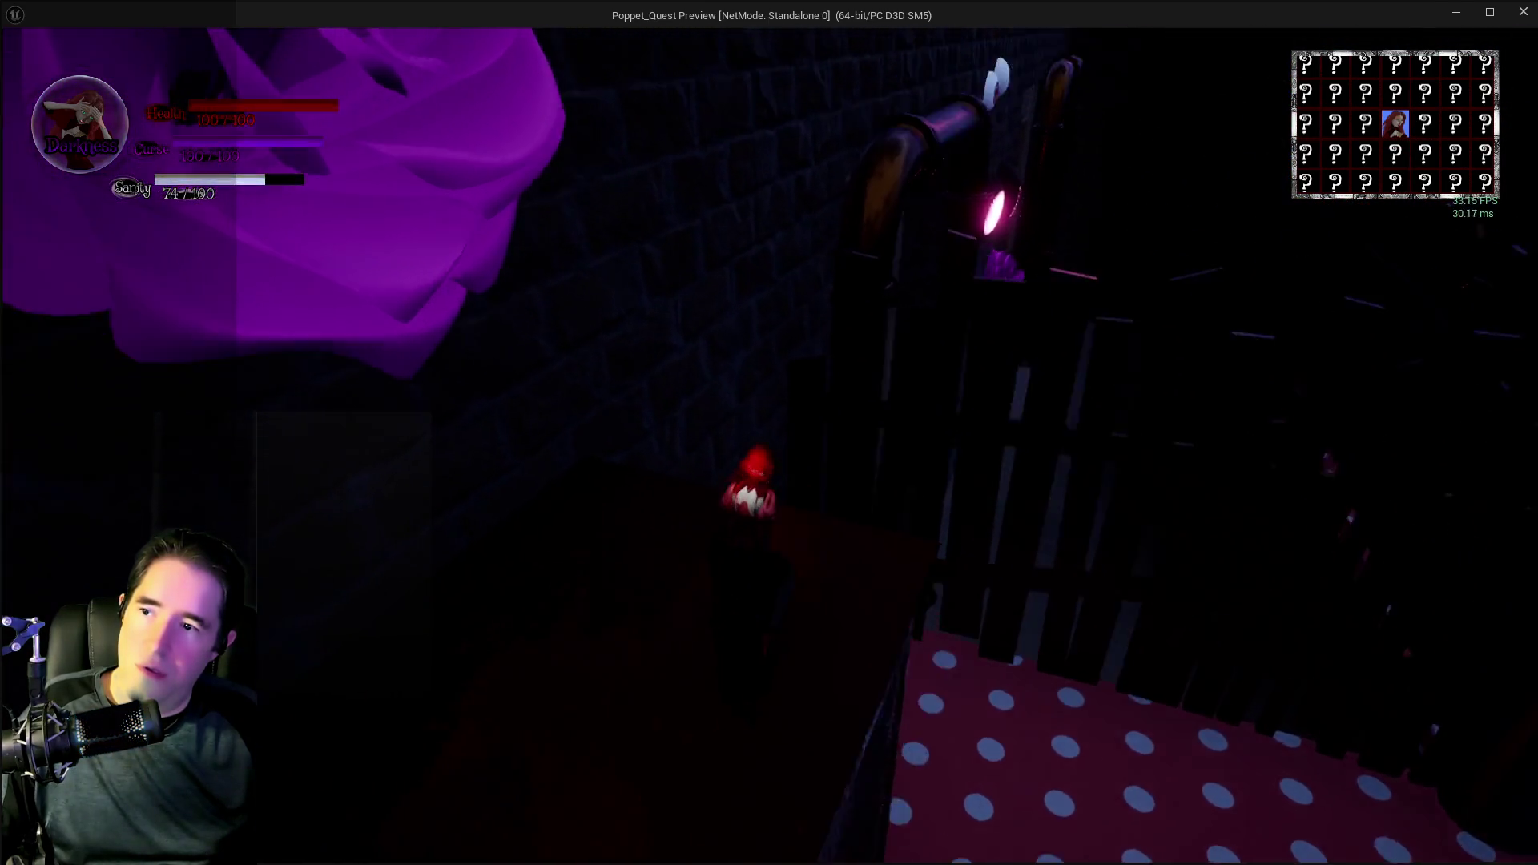
key("w")
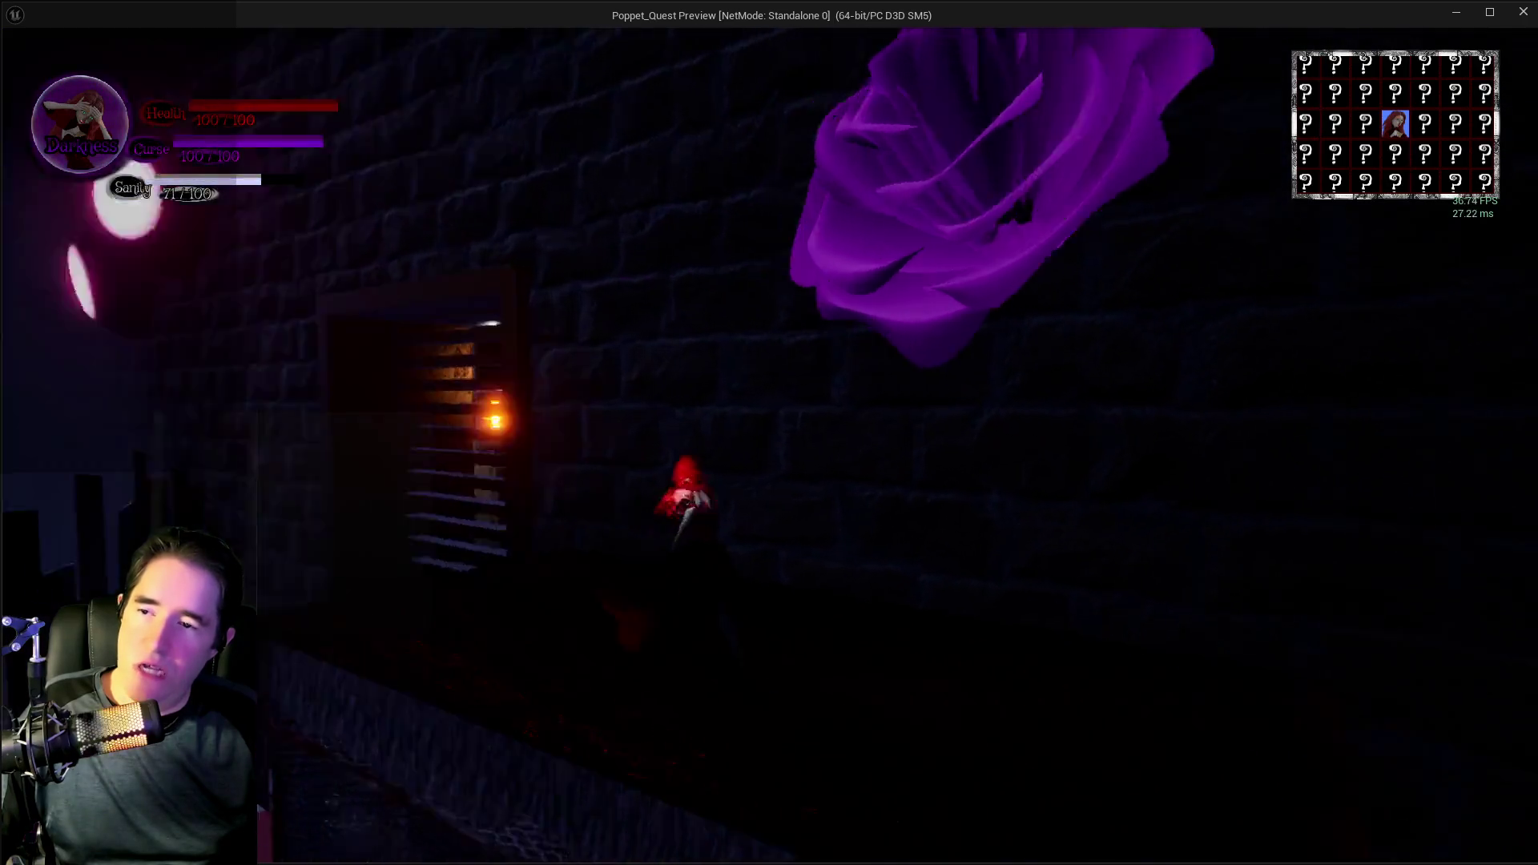
- Continue into Play Room 1st Floor up to the Washroom door, then stop the playtest
key("w")
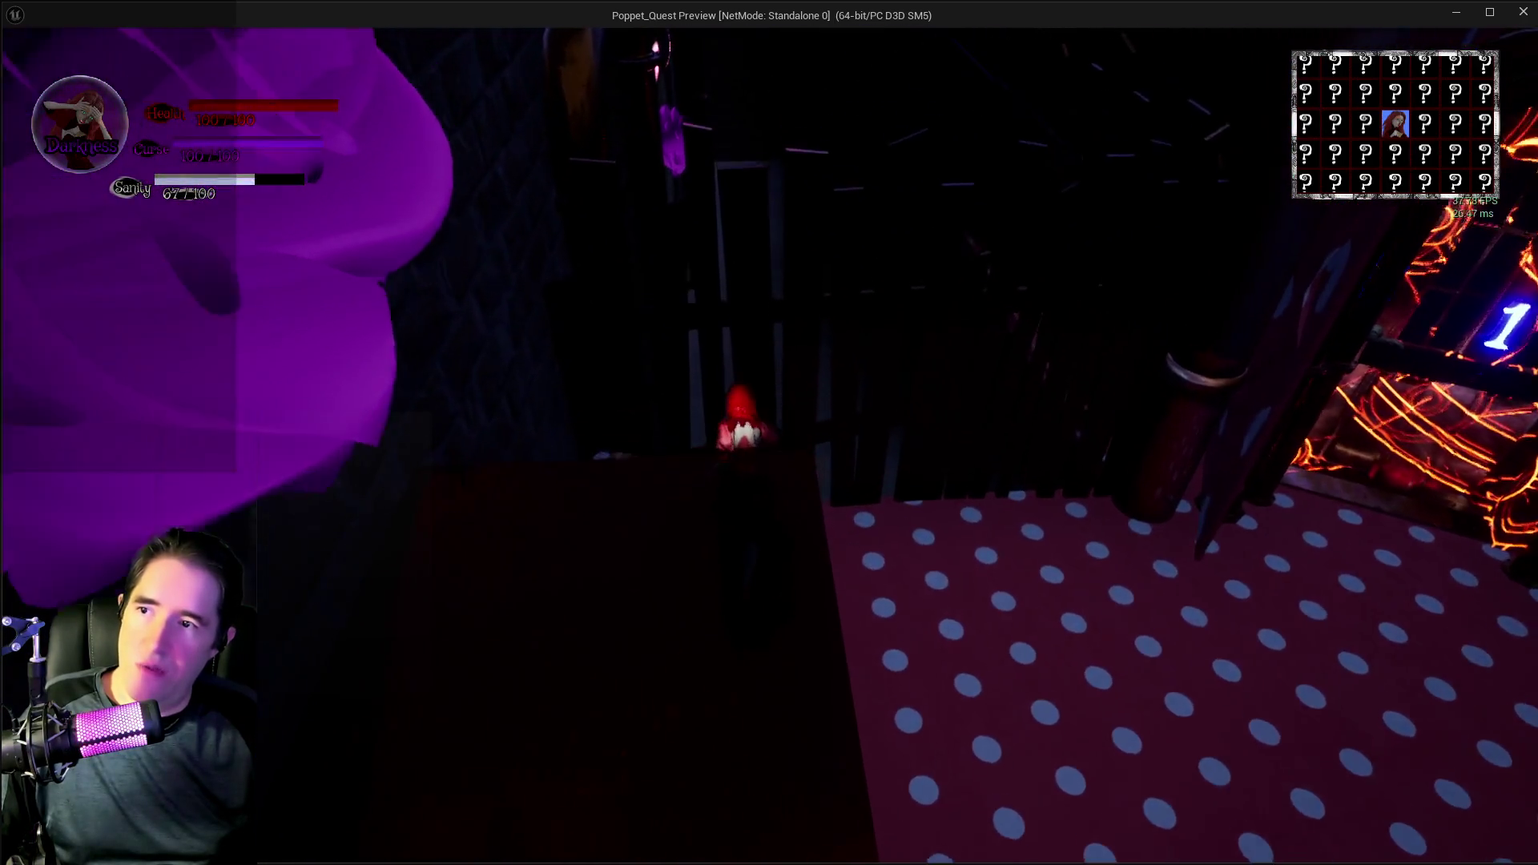
key("w")
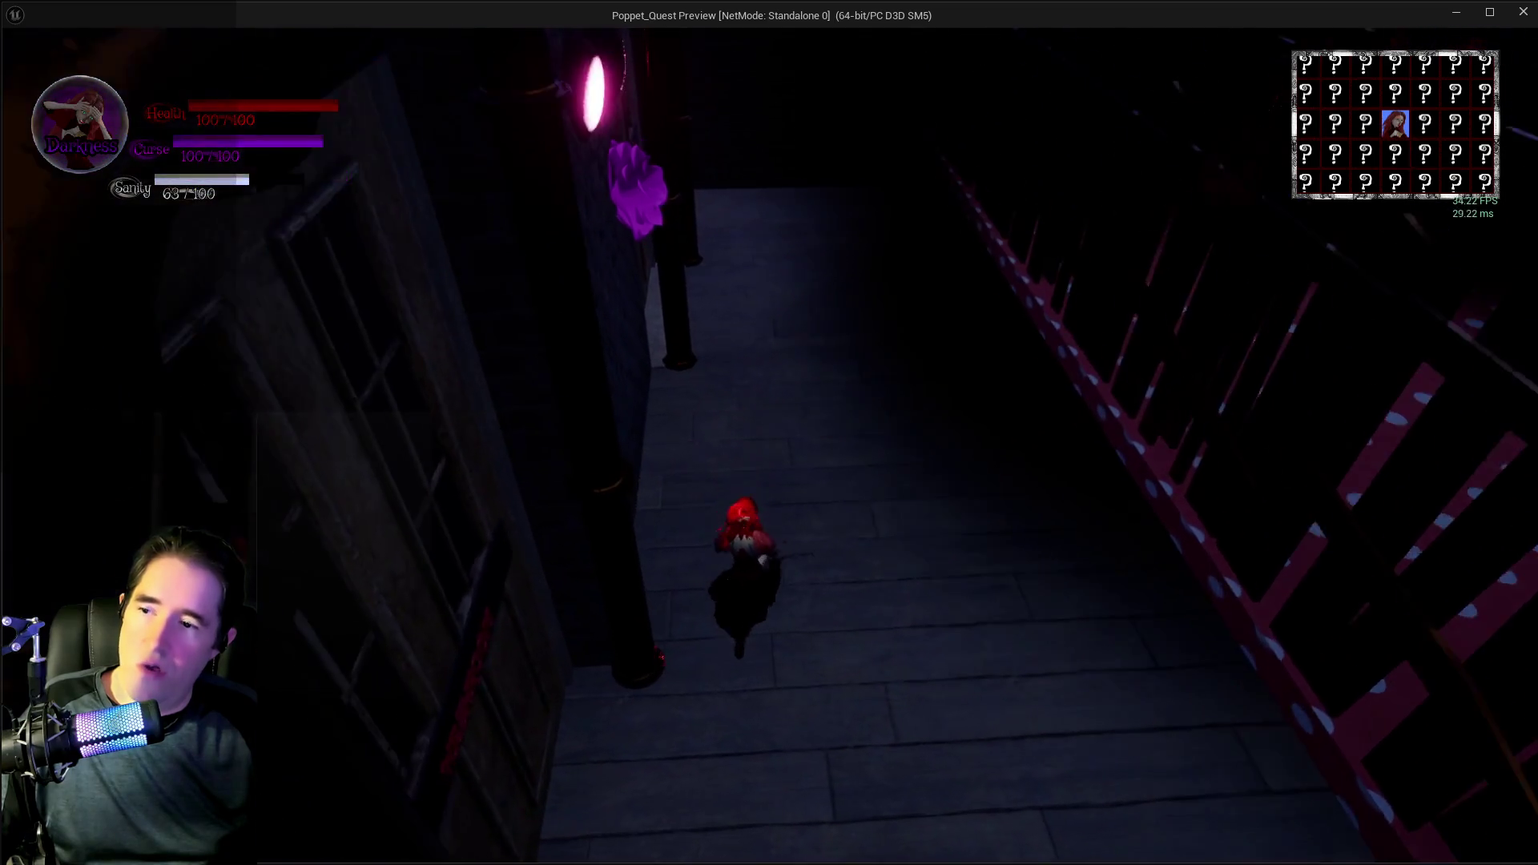
key("w")
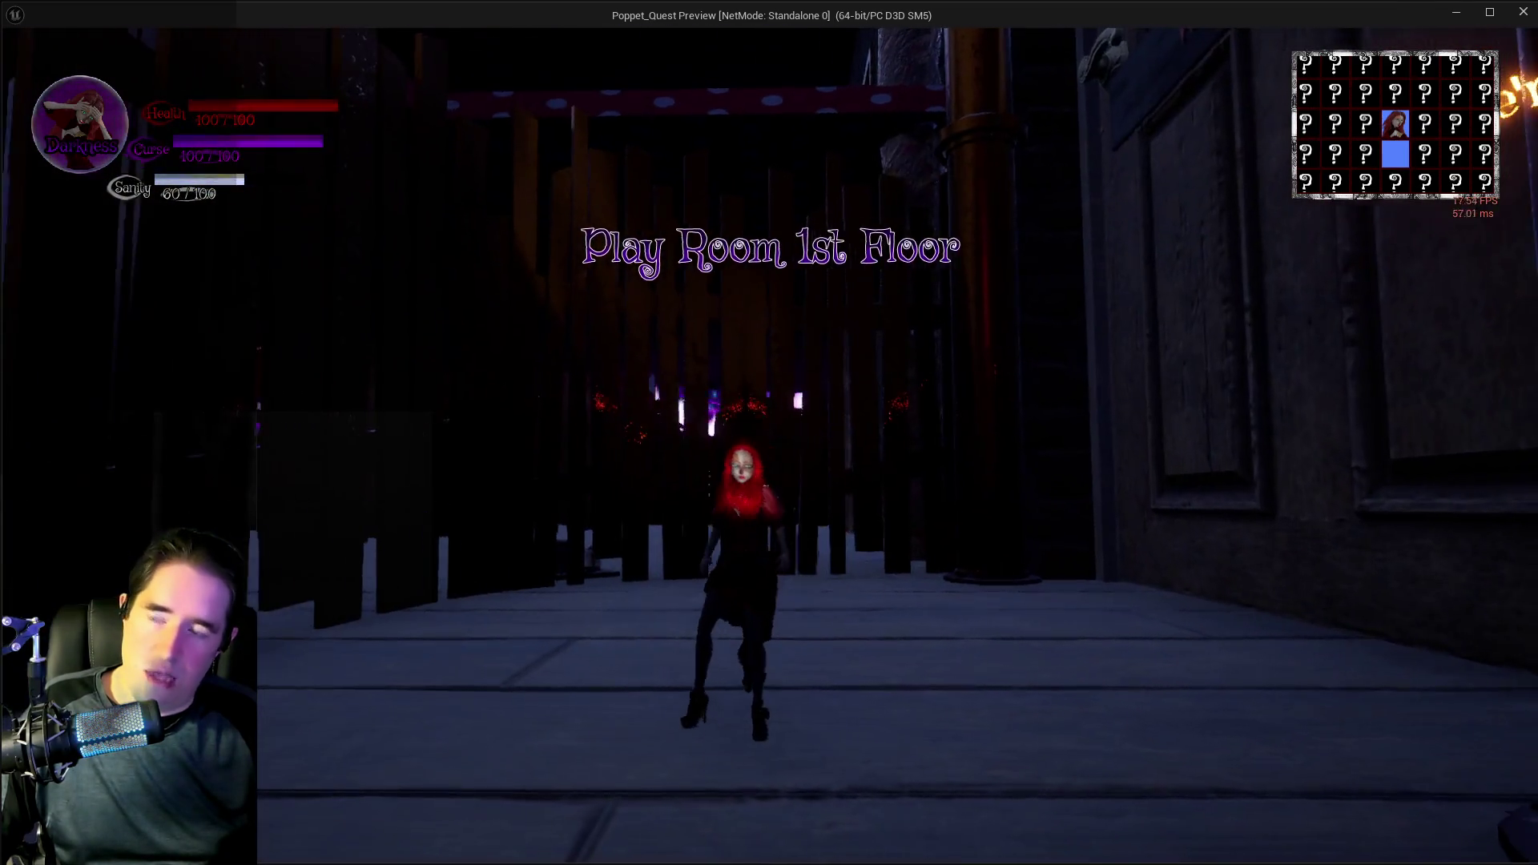
key("w")
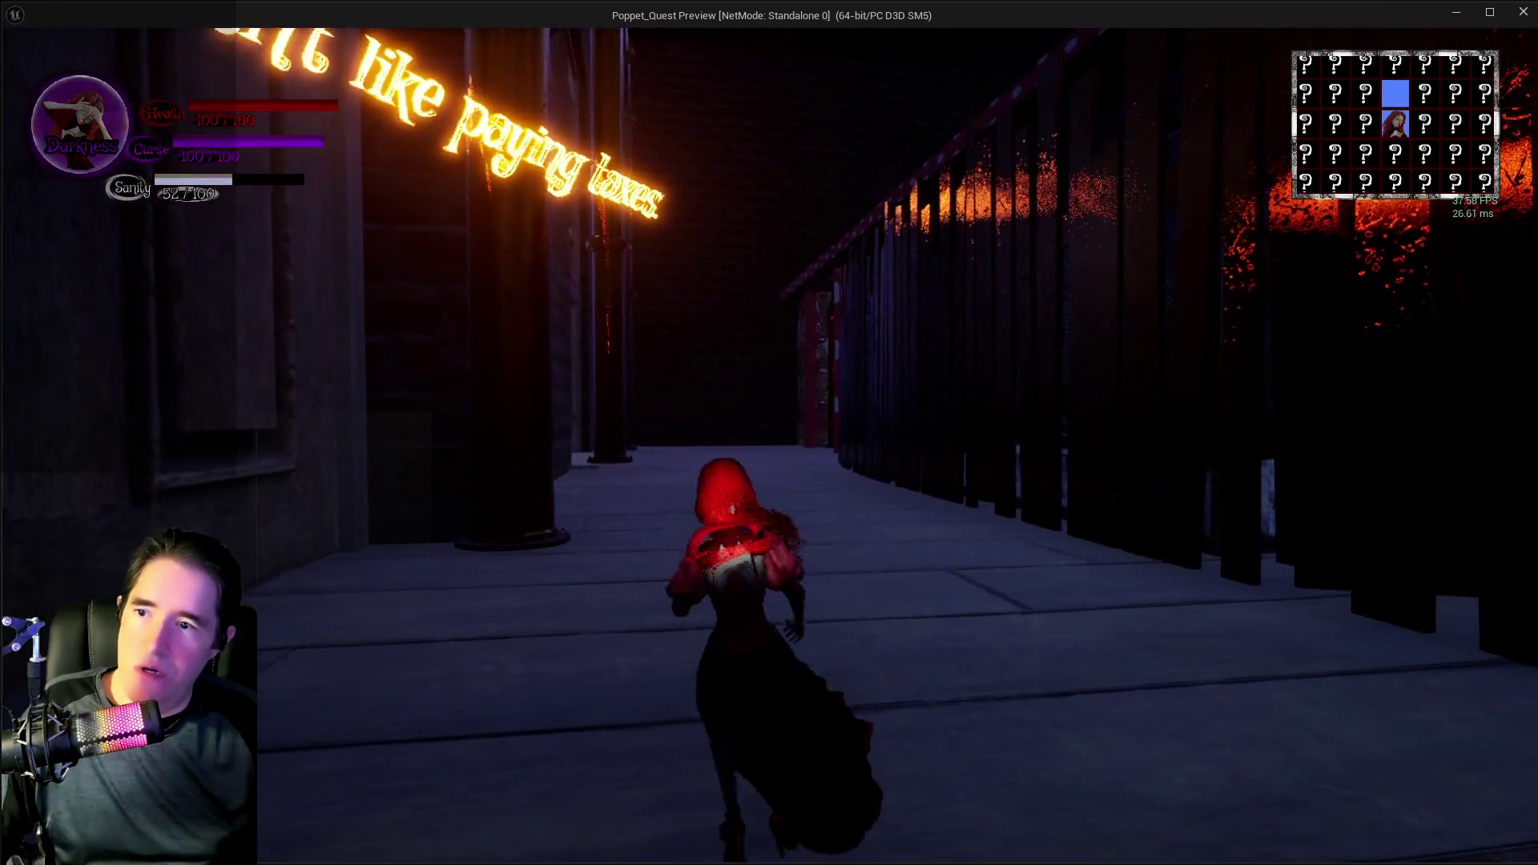
key("Escape")
key("w")
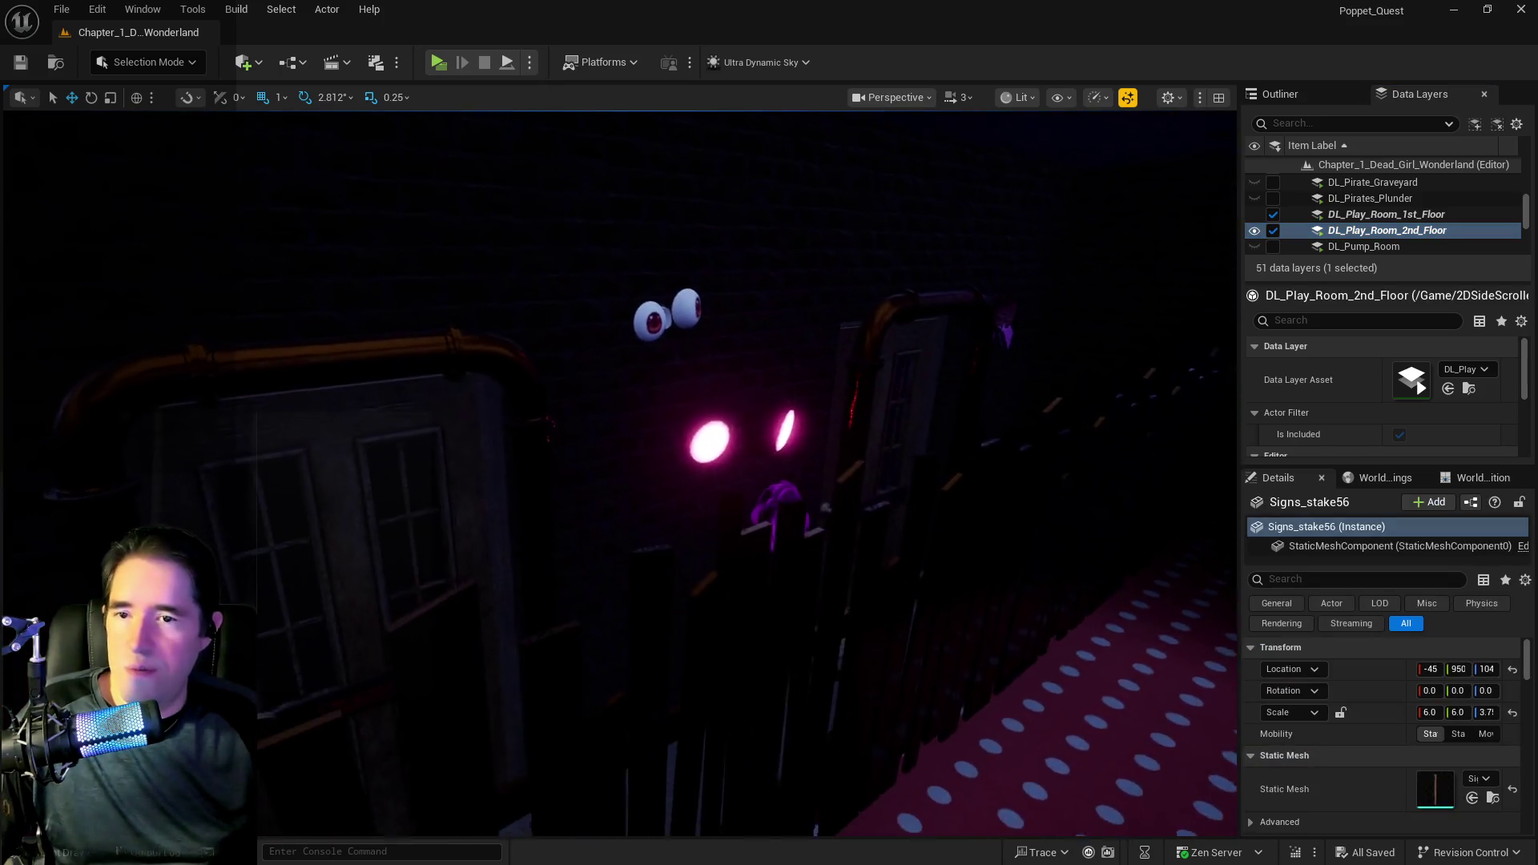
- Select and frame Signs_stake53 plus a second stake from above, then select the SAFE ZONE safe-spot box
key("f")
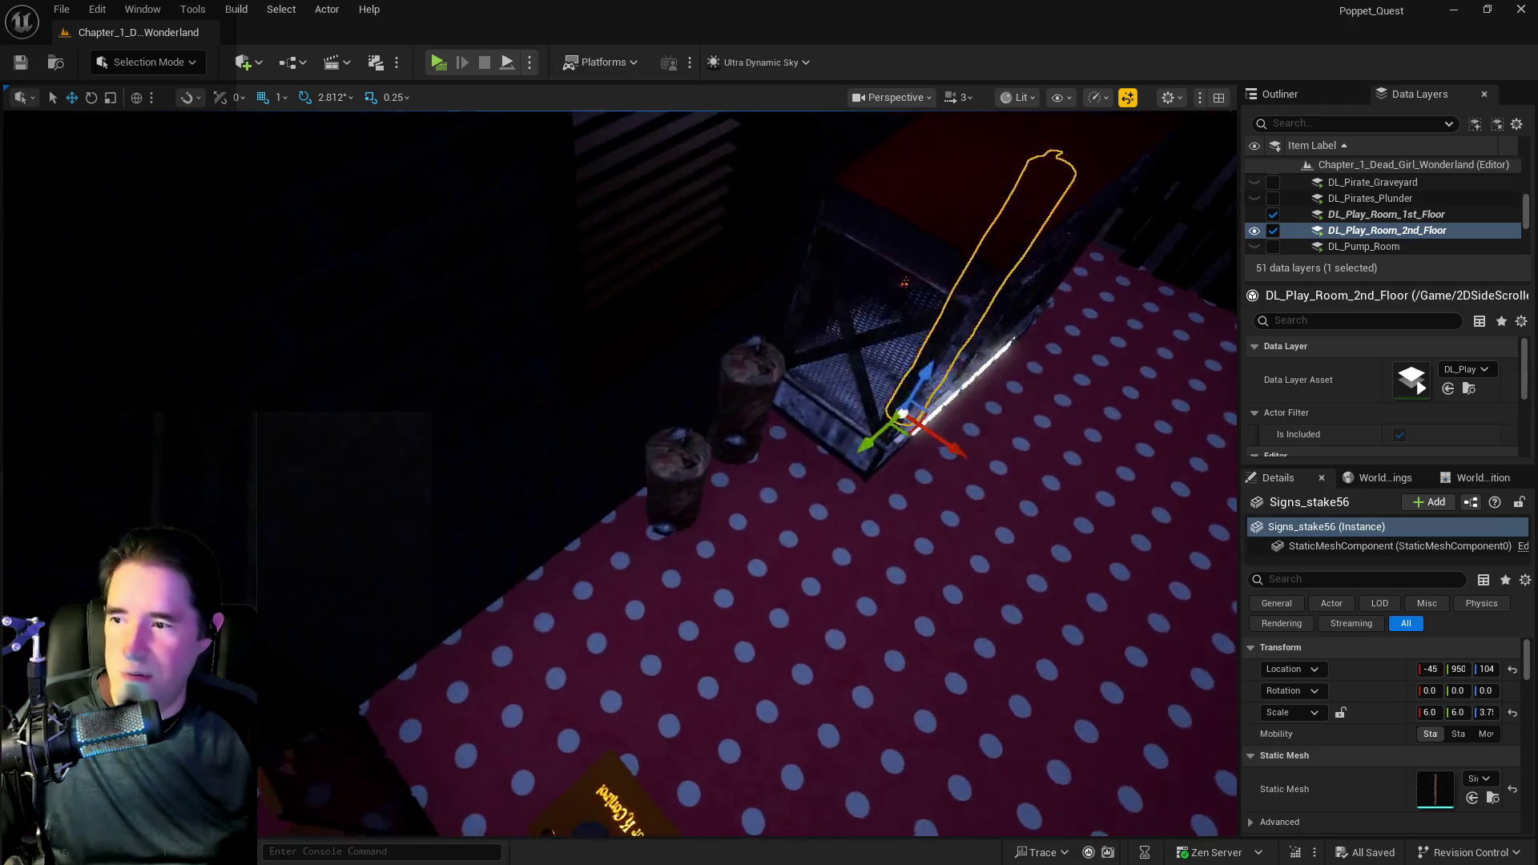
left_click(494, 405)
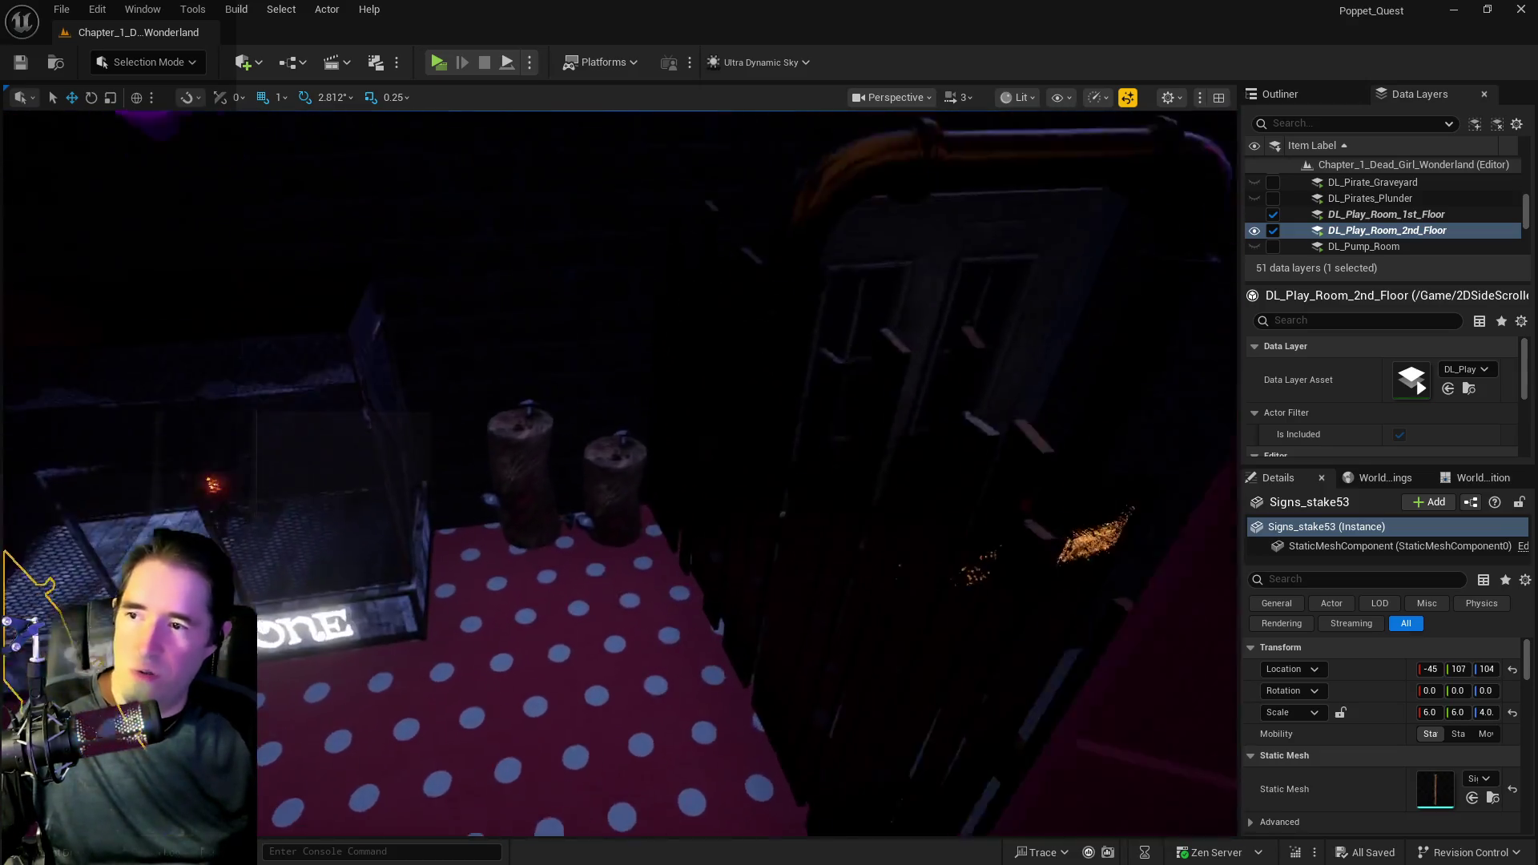
left_click(737, 333, "ctrl")
key("f")
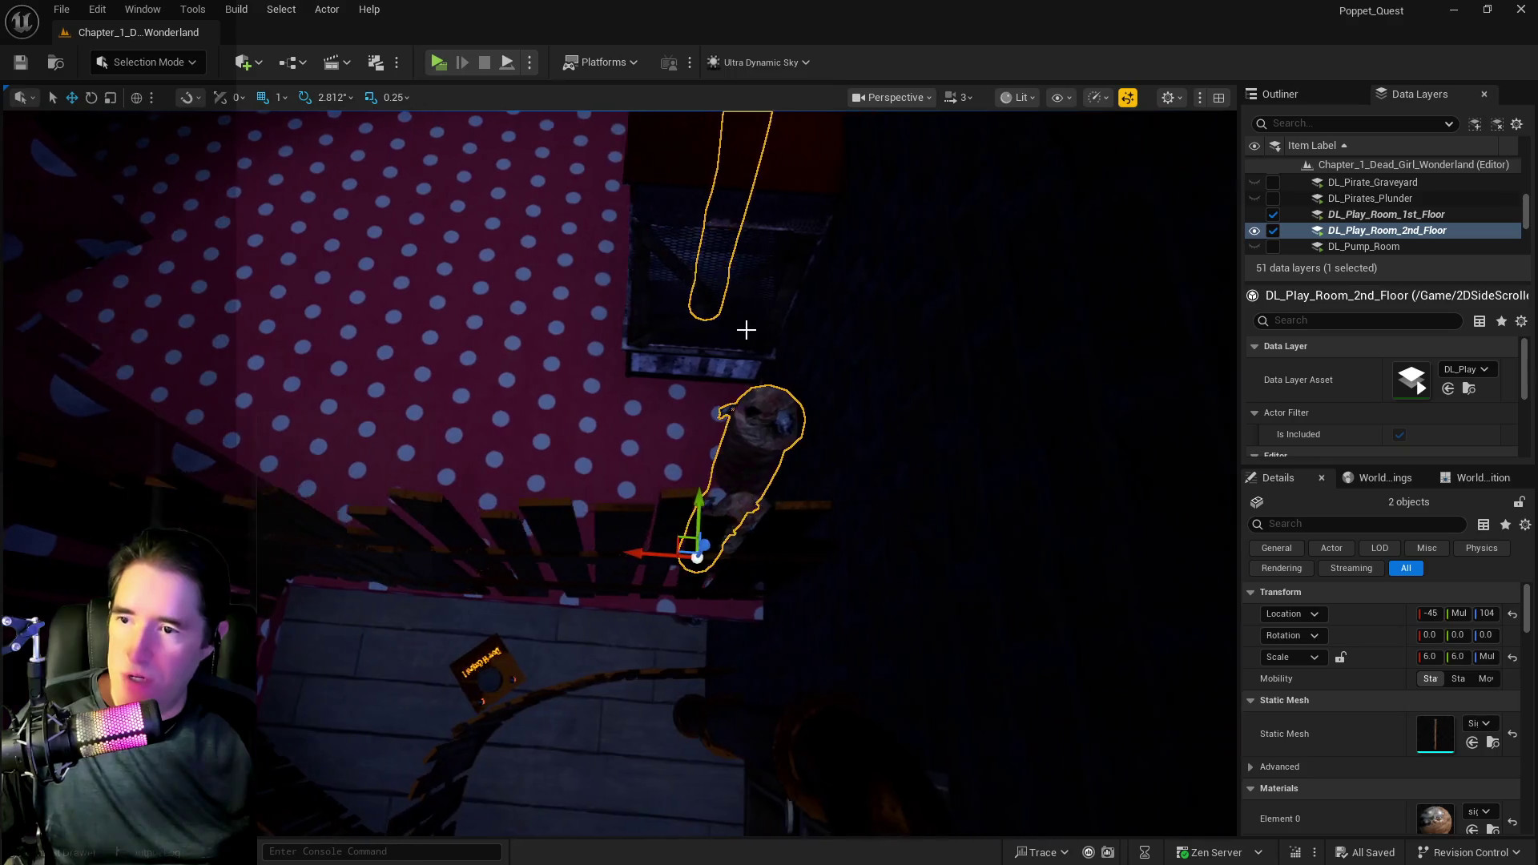
left_click_drag(647, 554, 647, 554)
key("f")
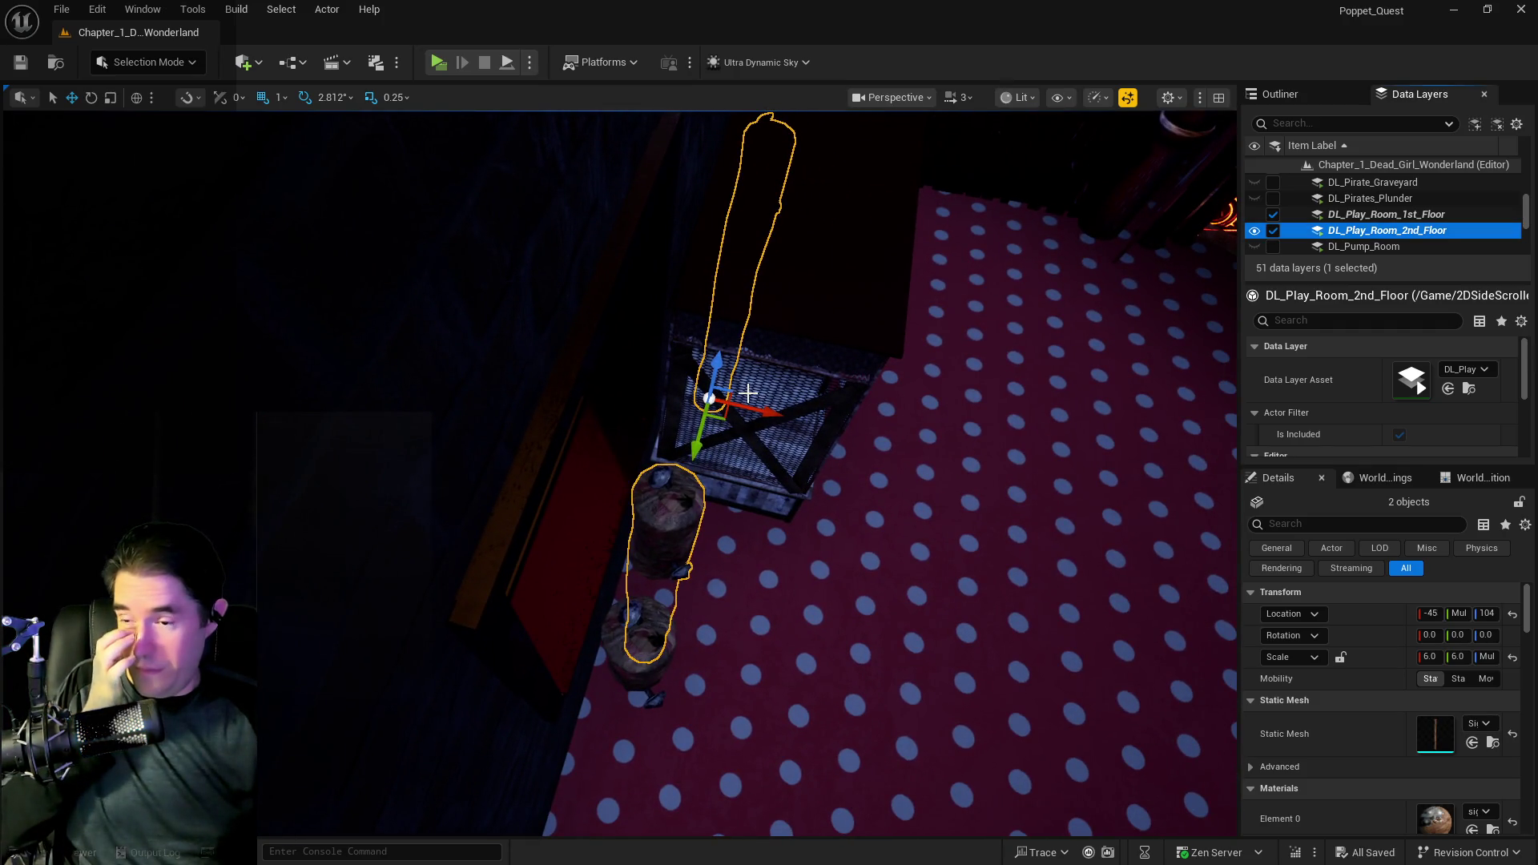
left_click_drag(747, 393, 747, 394)
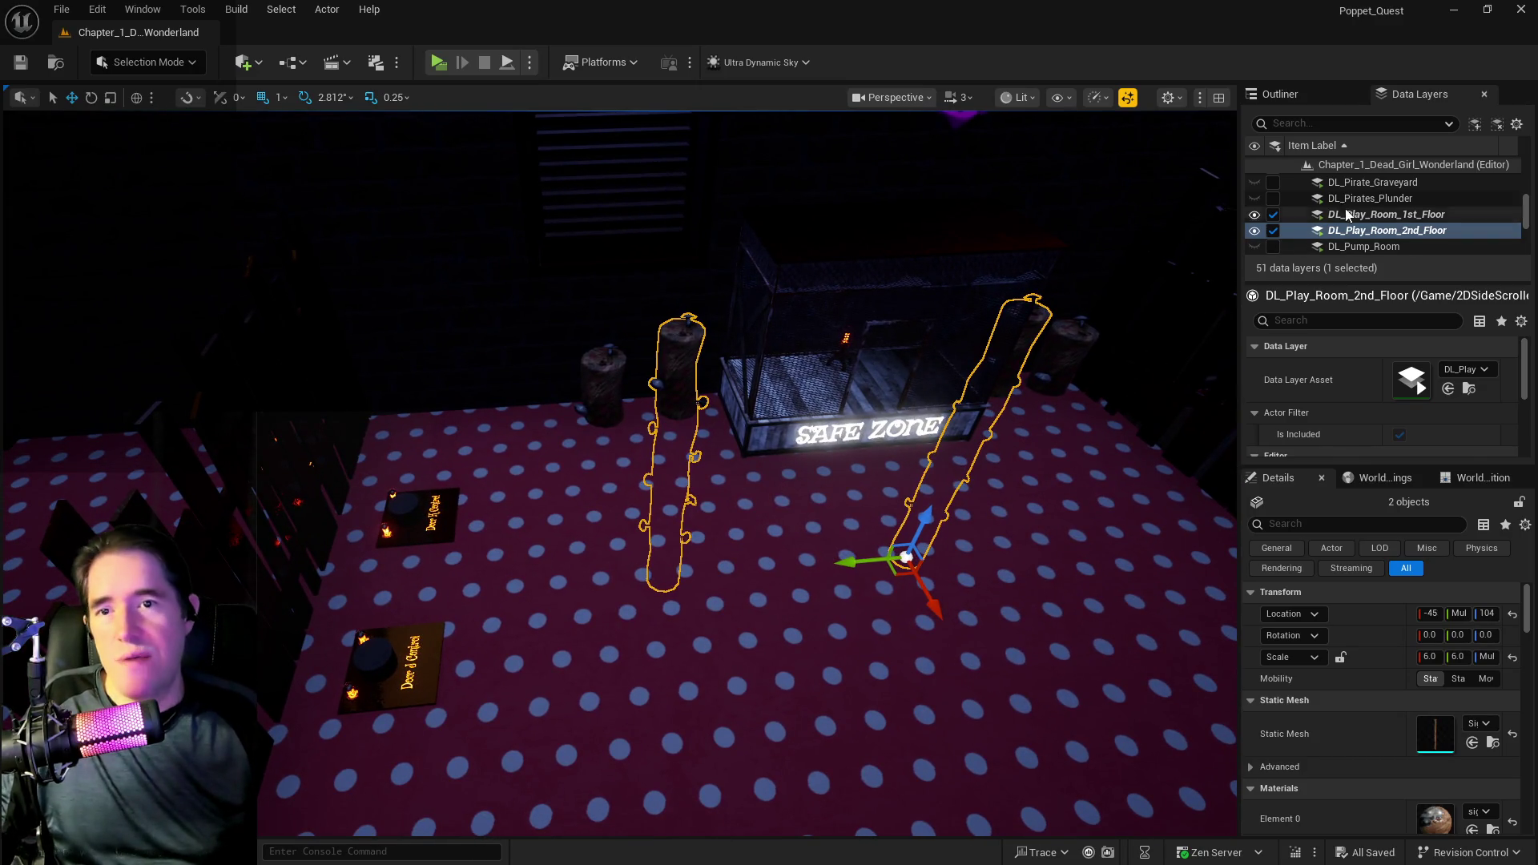
left_click(737, 413)
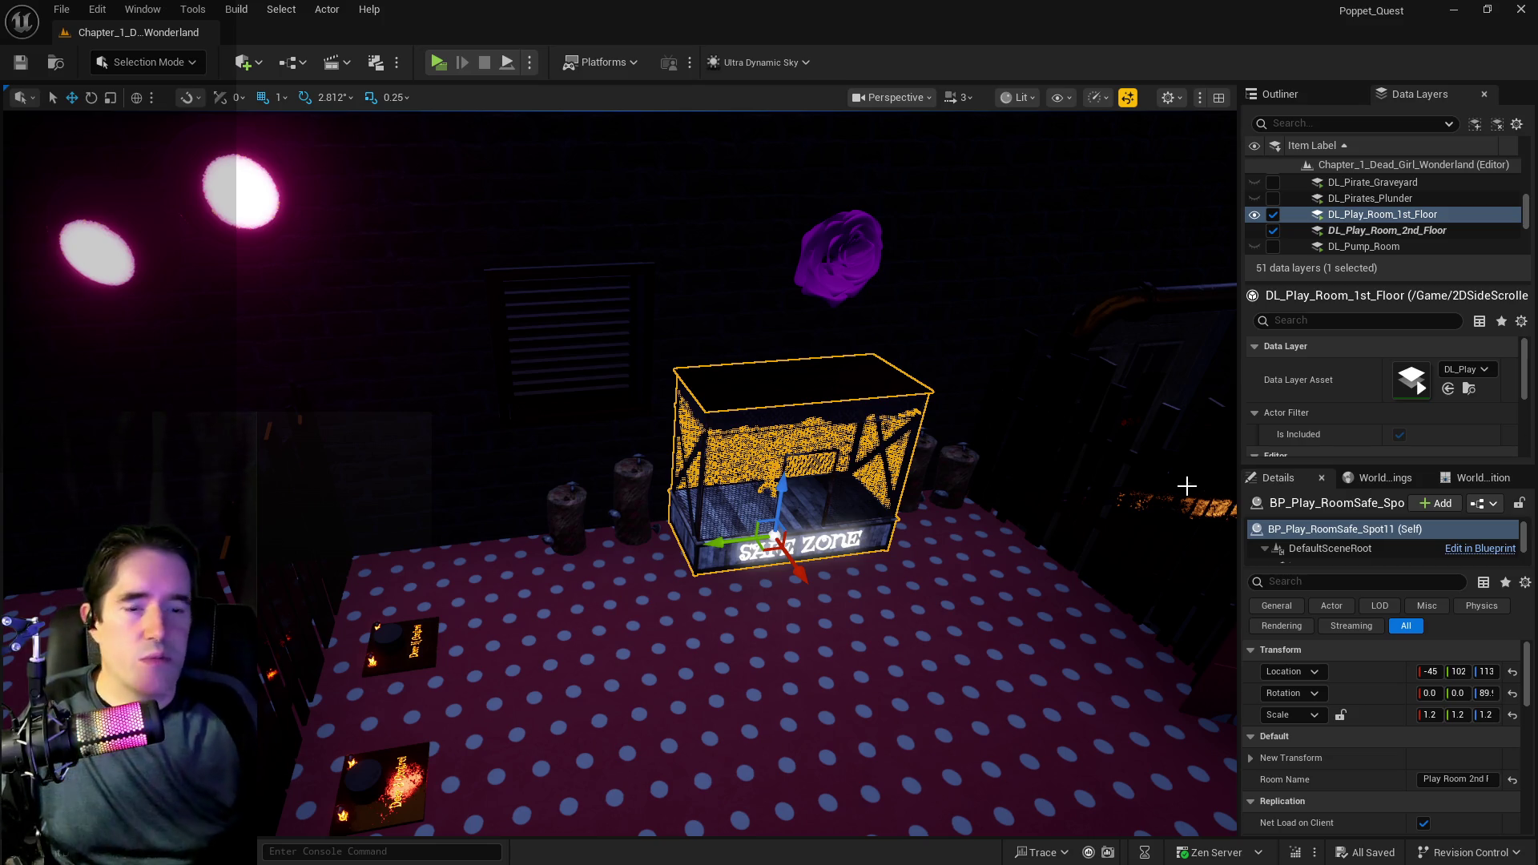
- Fly the view through the polka-dot play room past the neon 2 safe to a high overview
key("w")
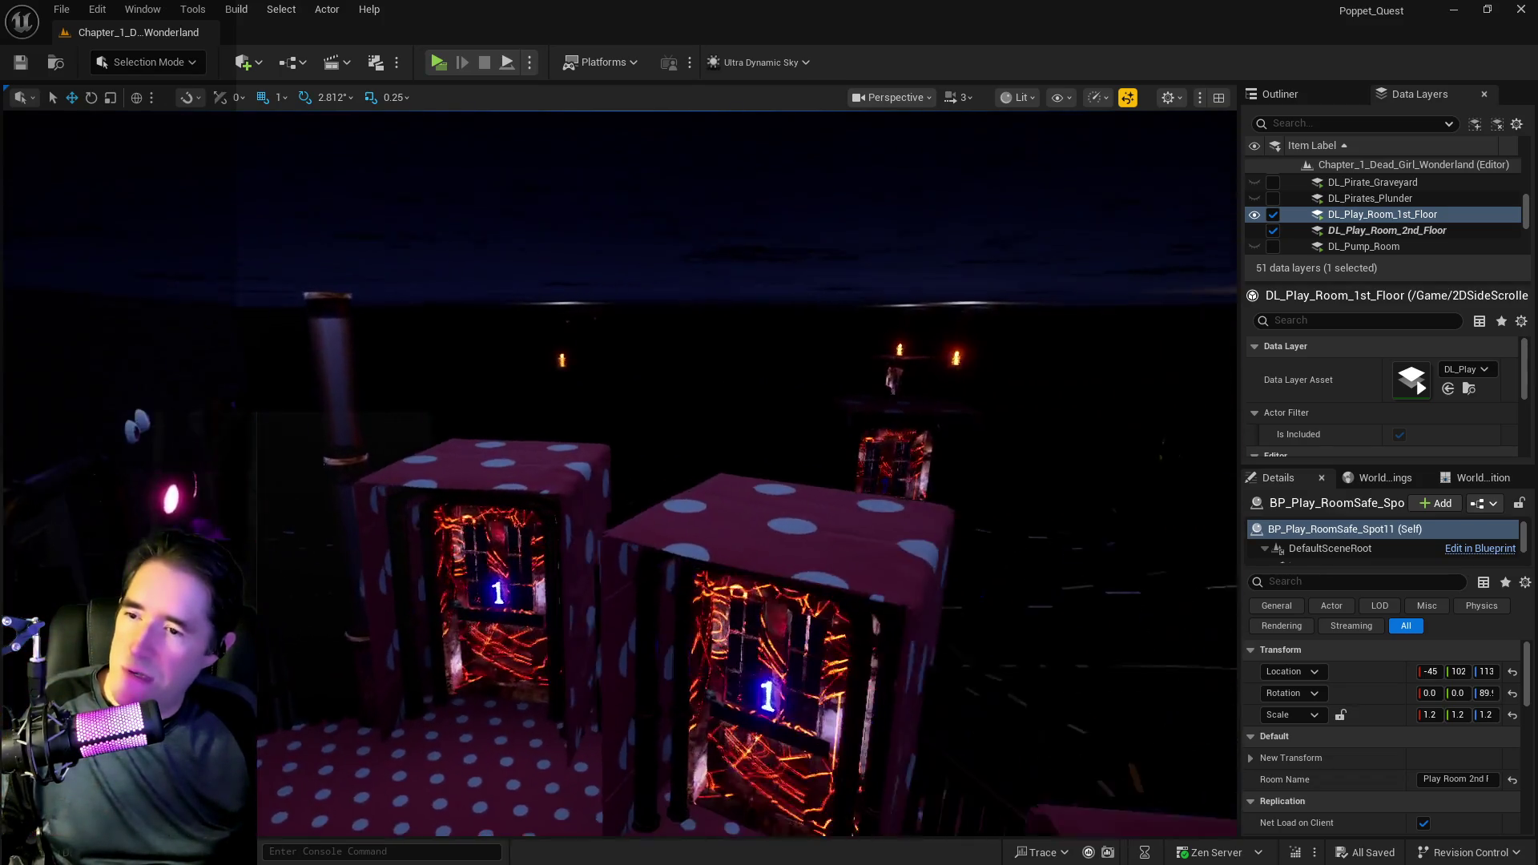
key("w")
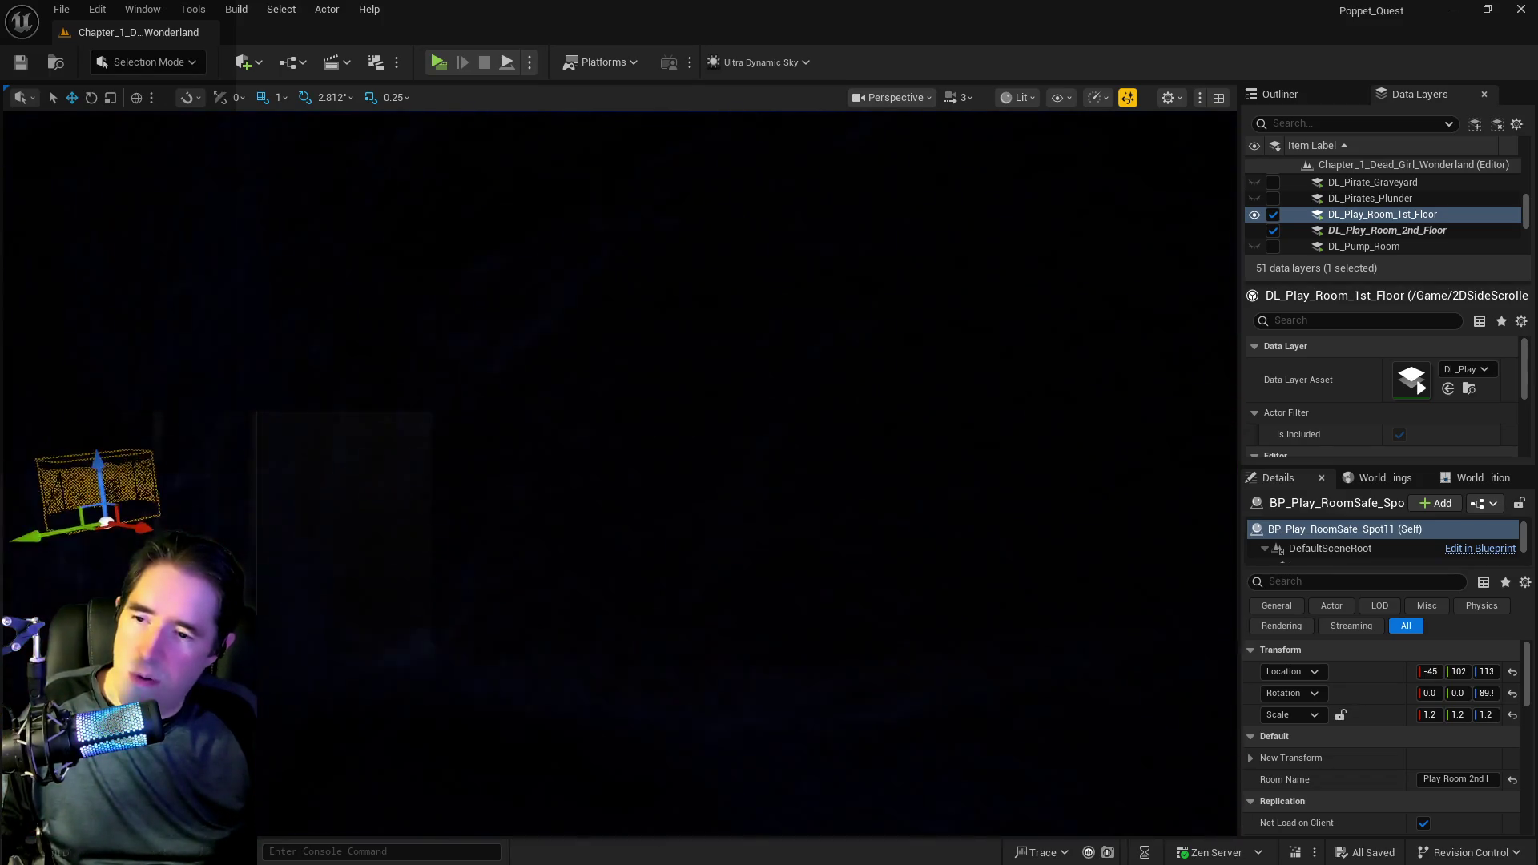
key("w")
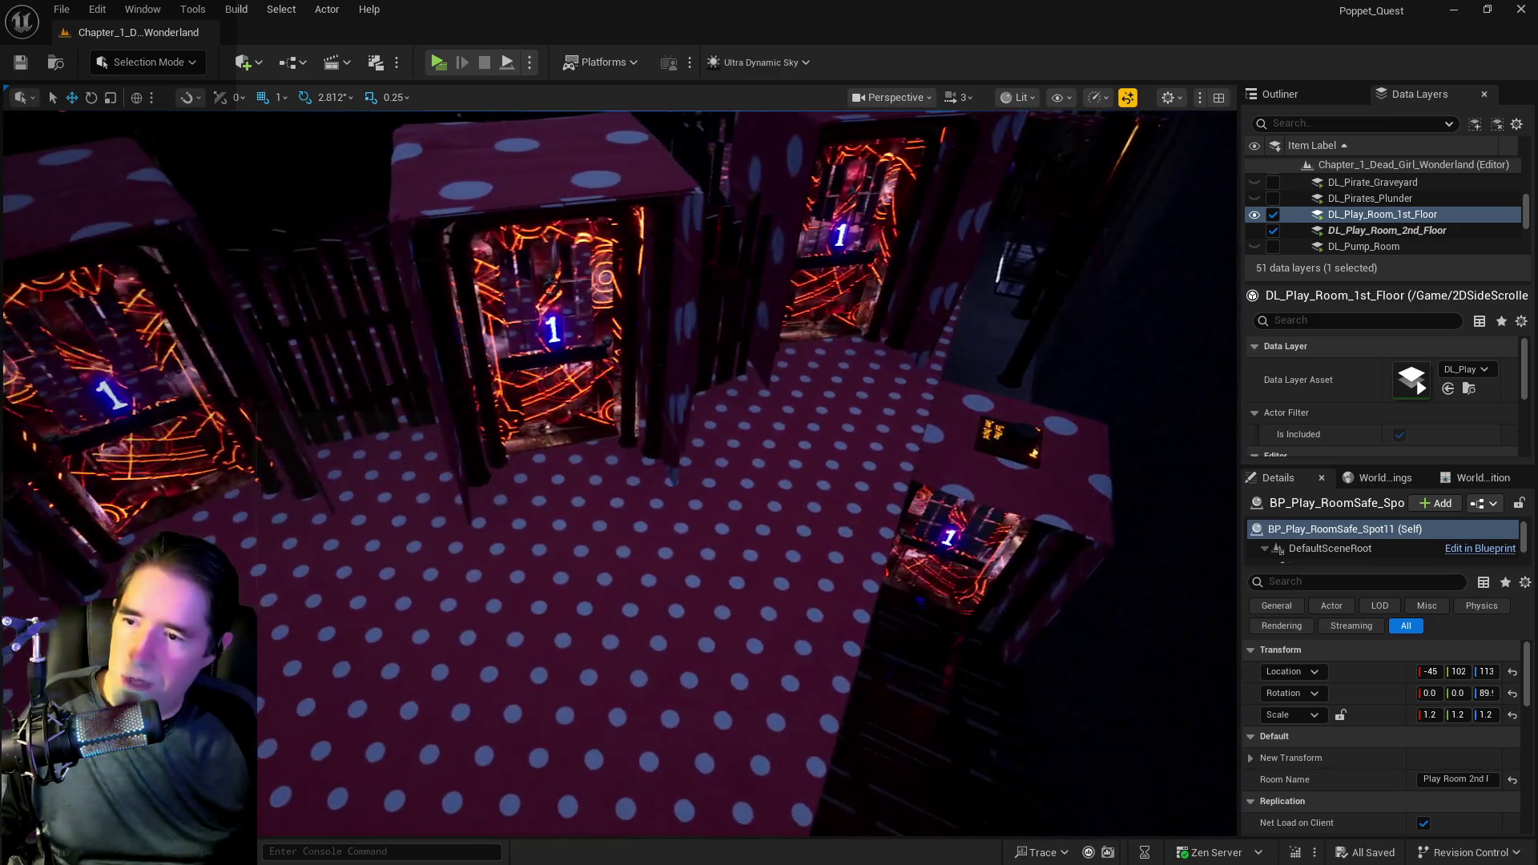
key("w")
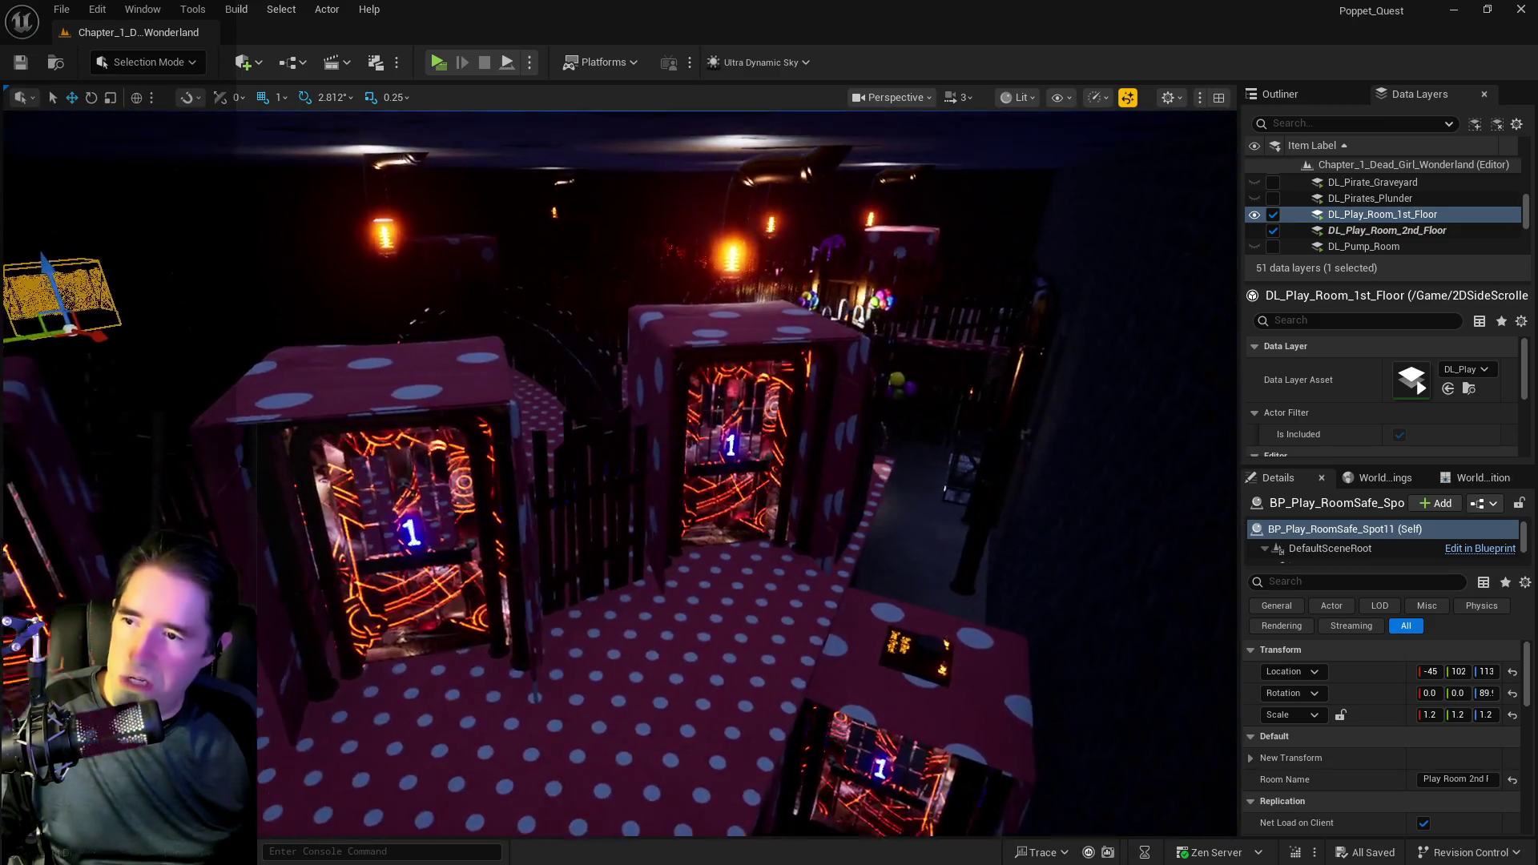
key("w")
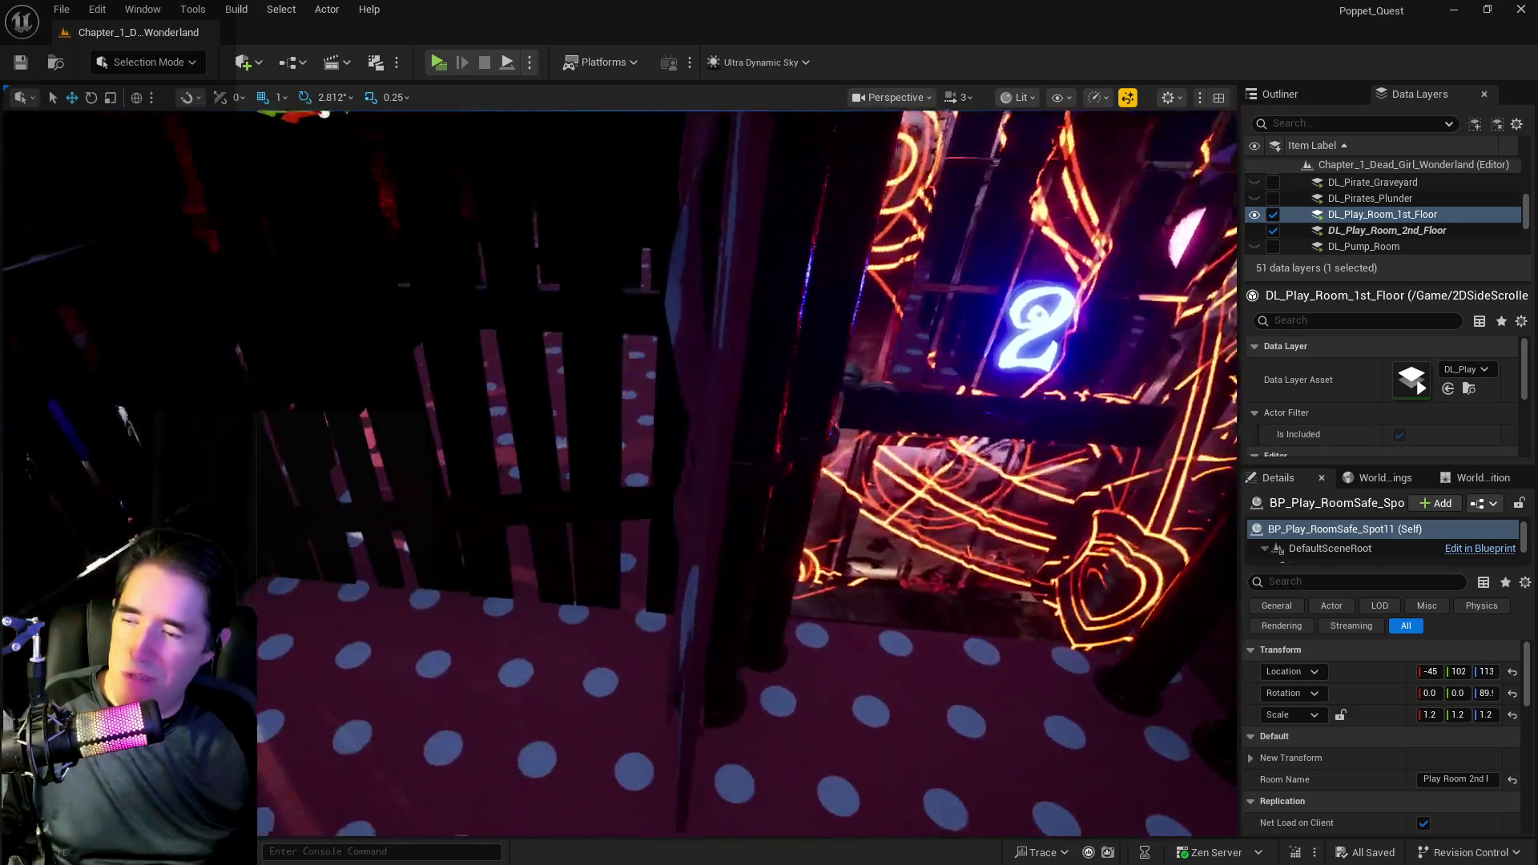
key("w")
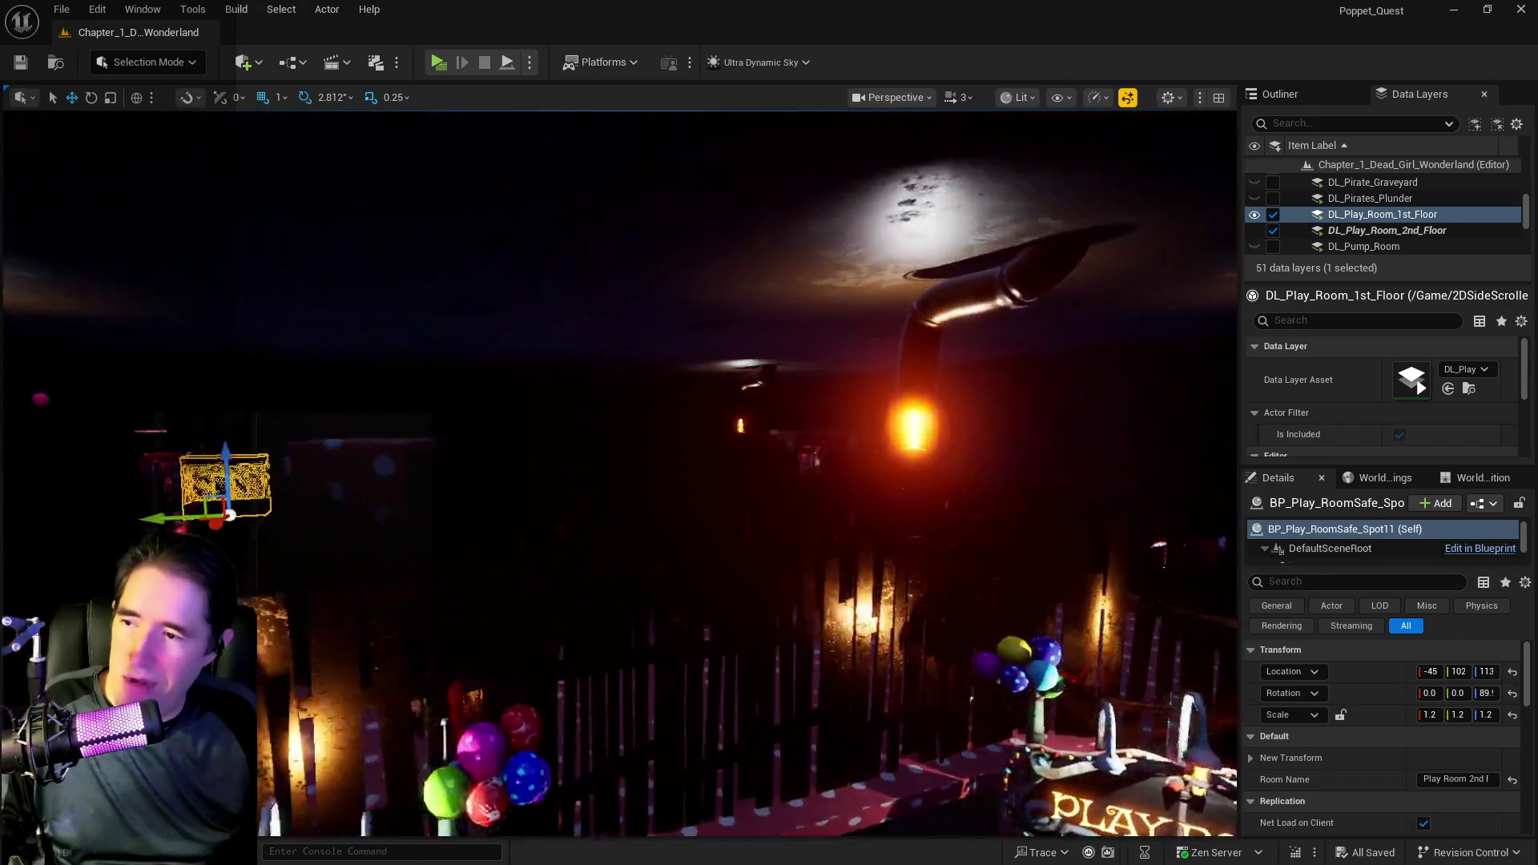
key("w")
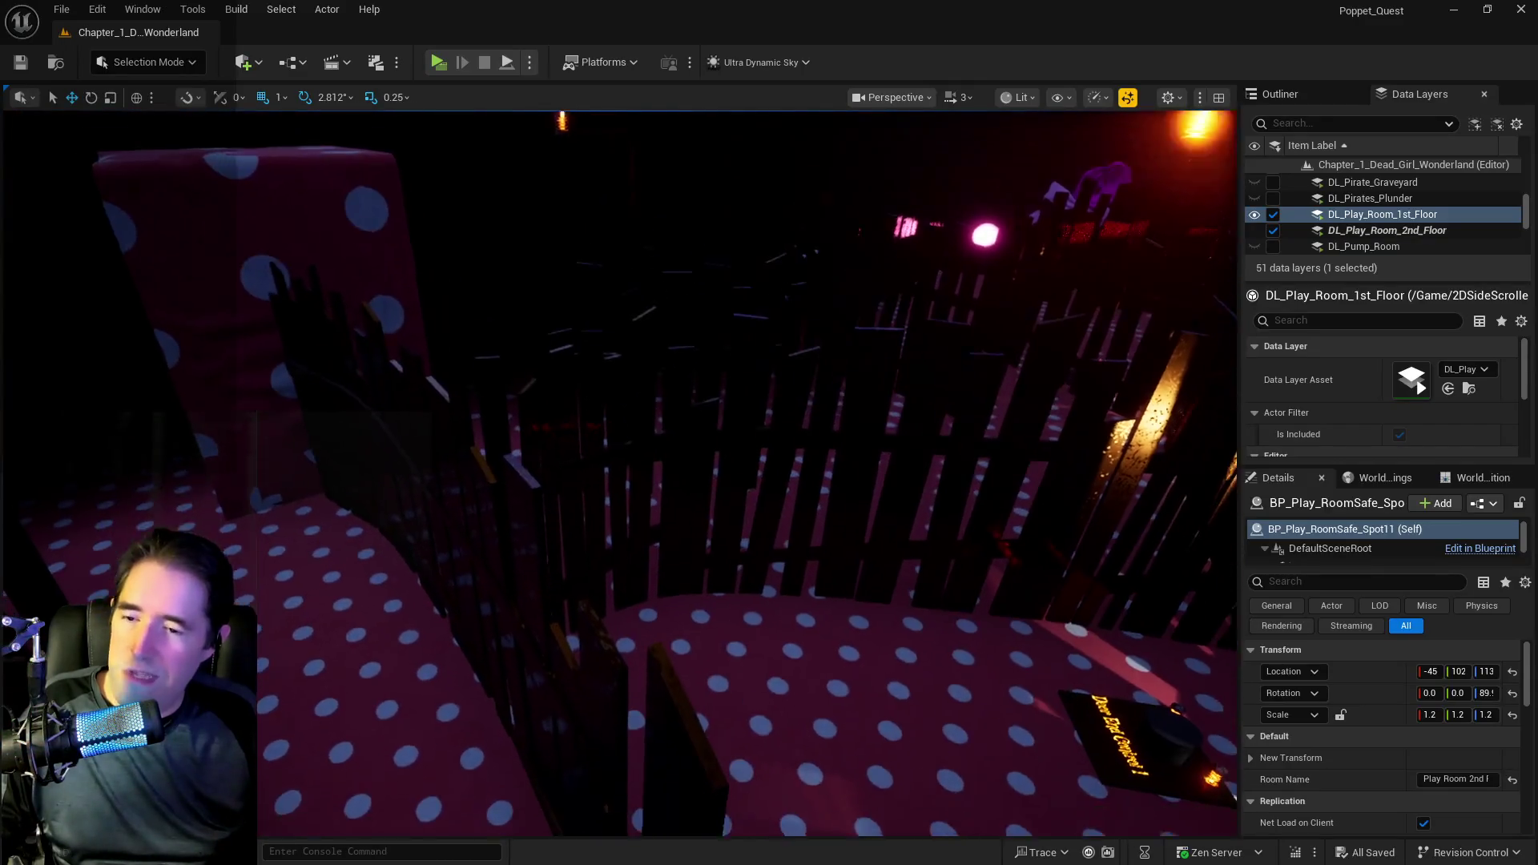
- Fly down past the hanging lamps toward doorway 1 and select the curved fence BP_Road_Spline74
key("w")
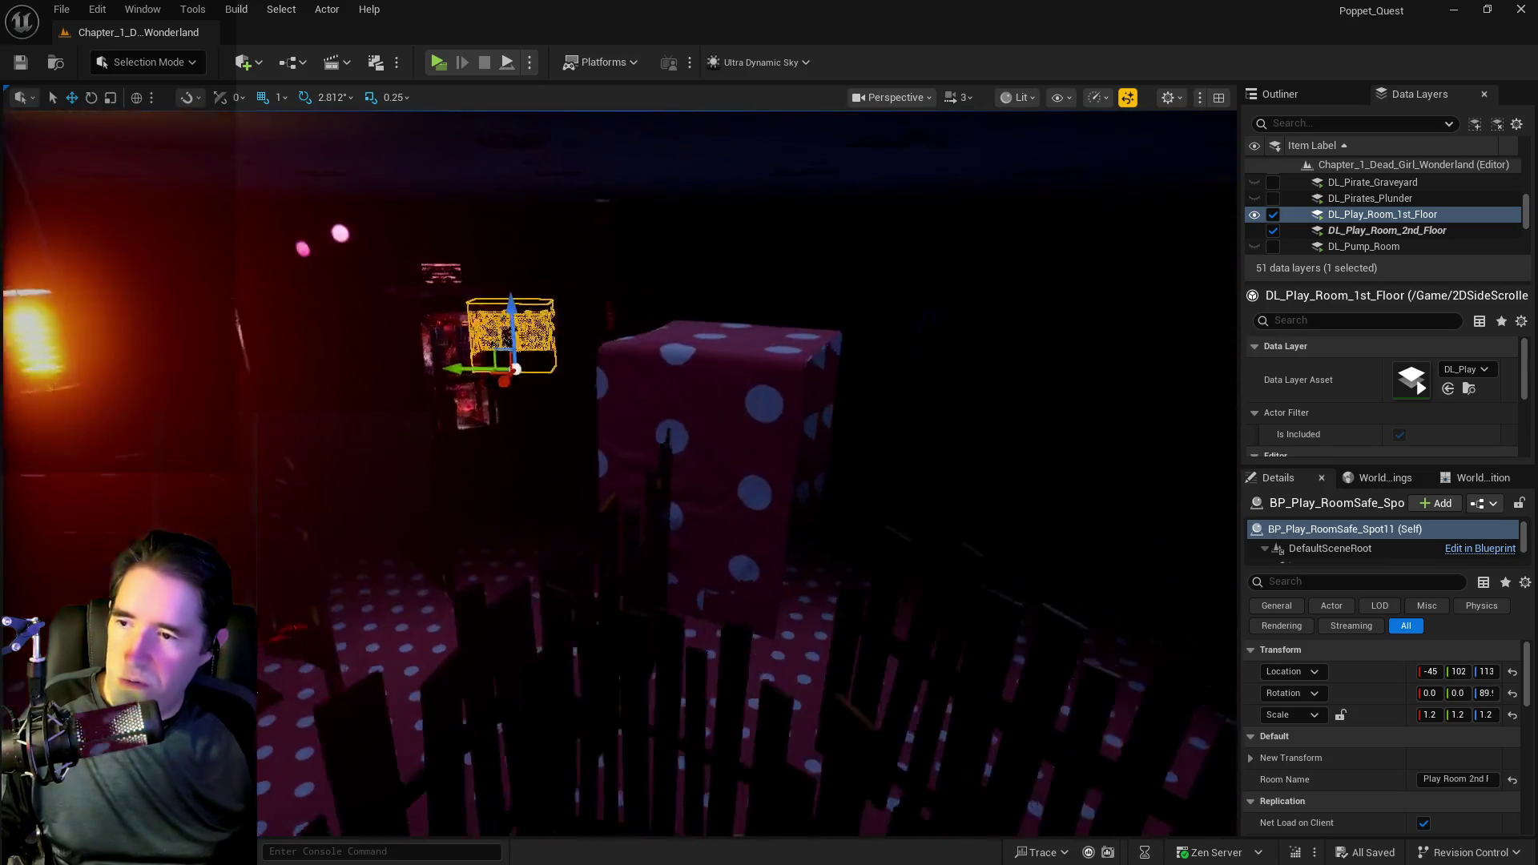
key("w")
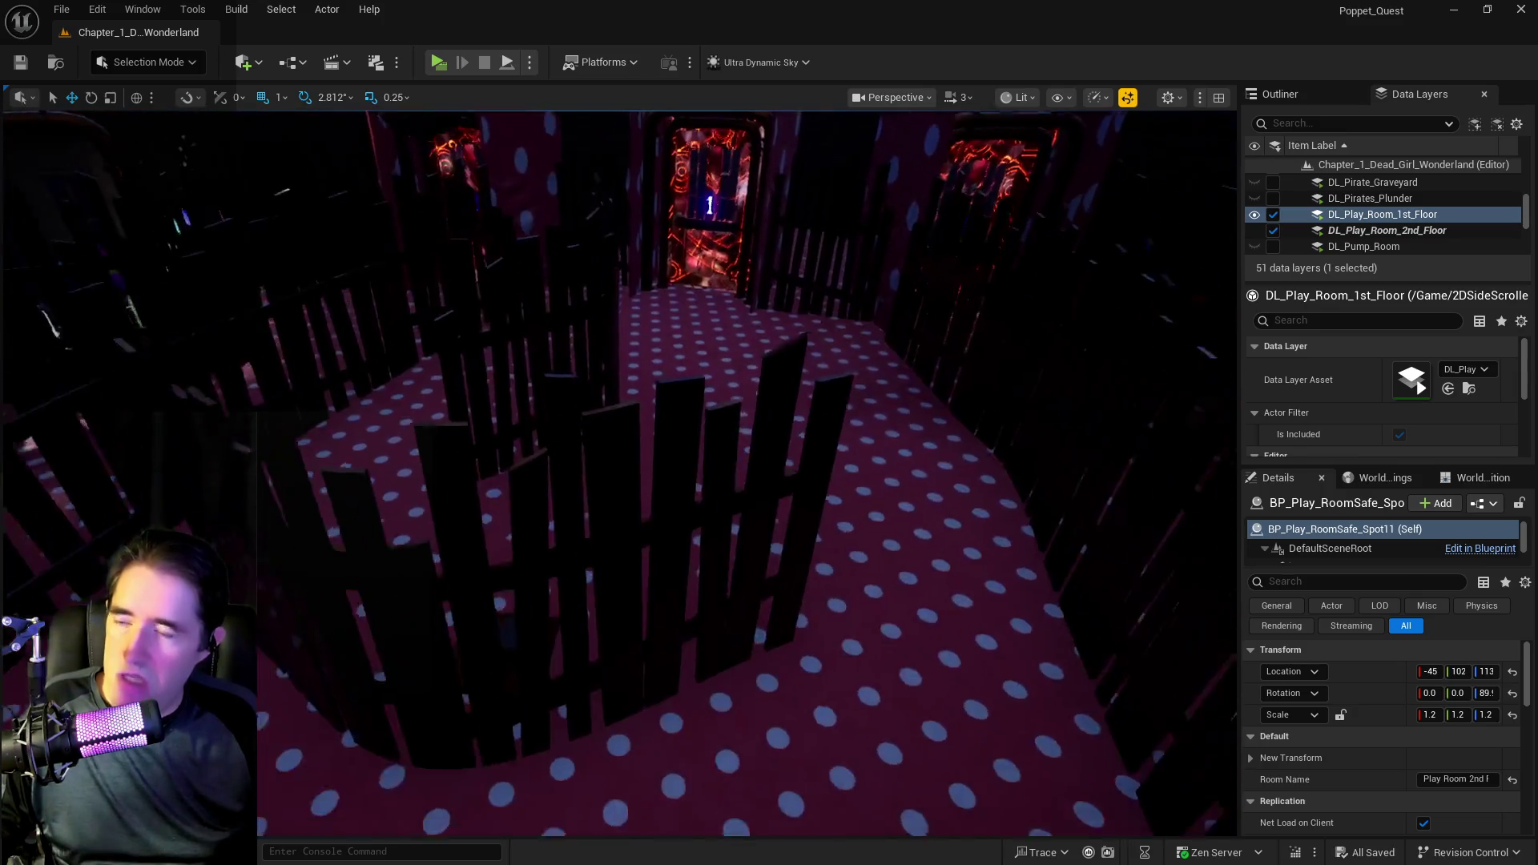
key("w")
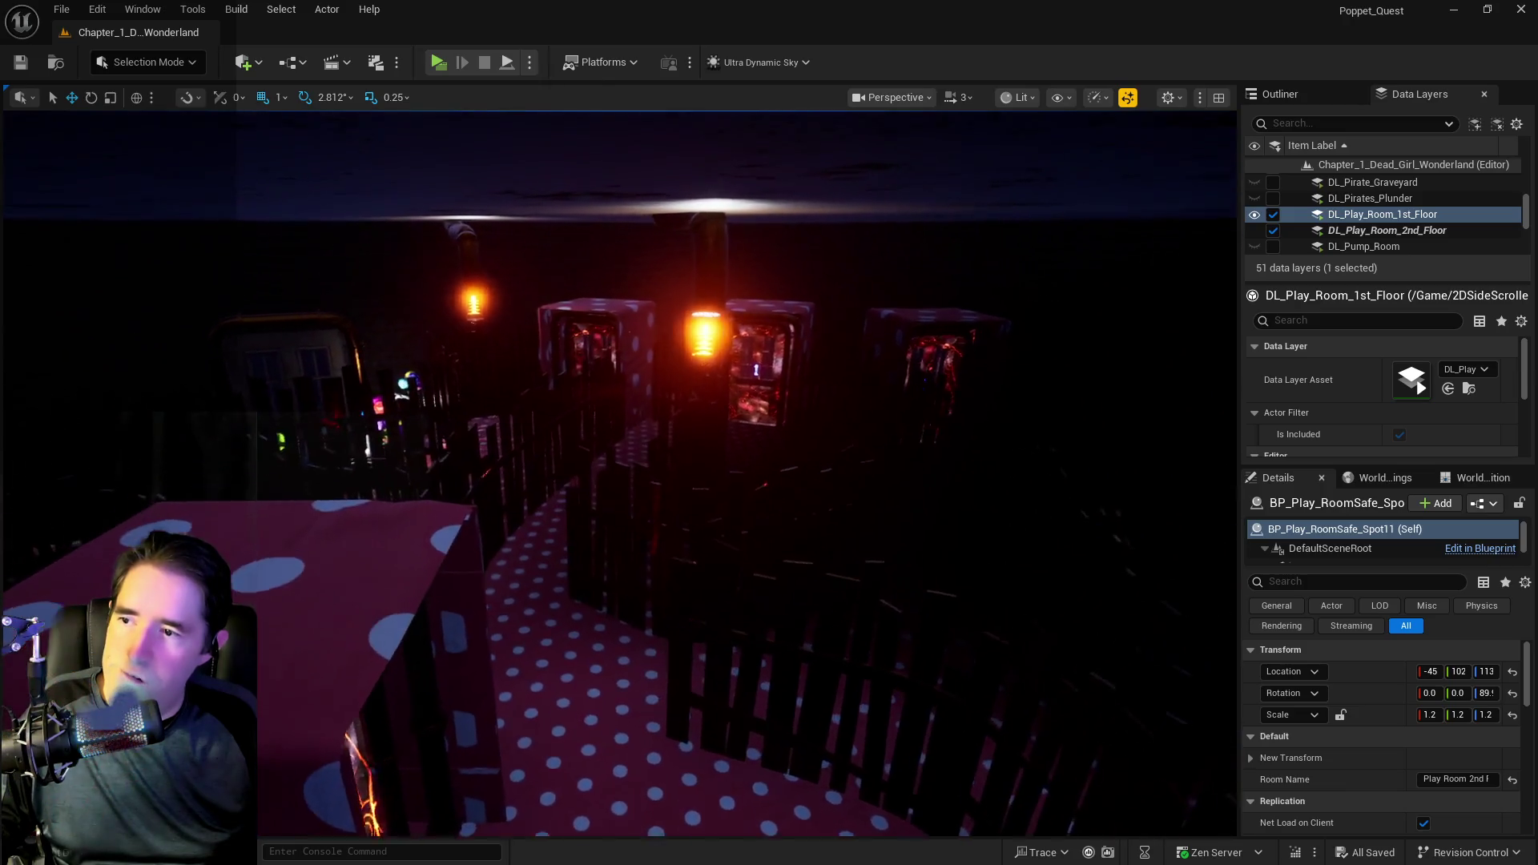
key("w")
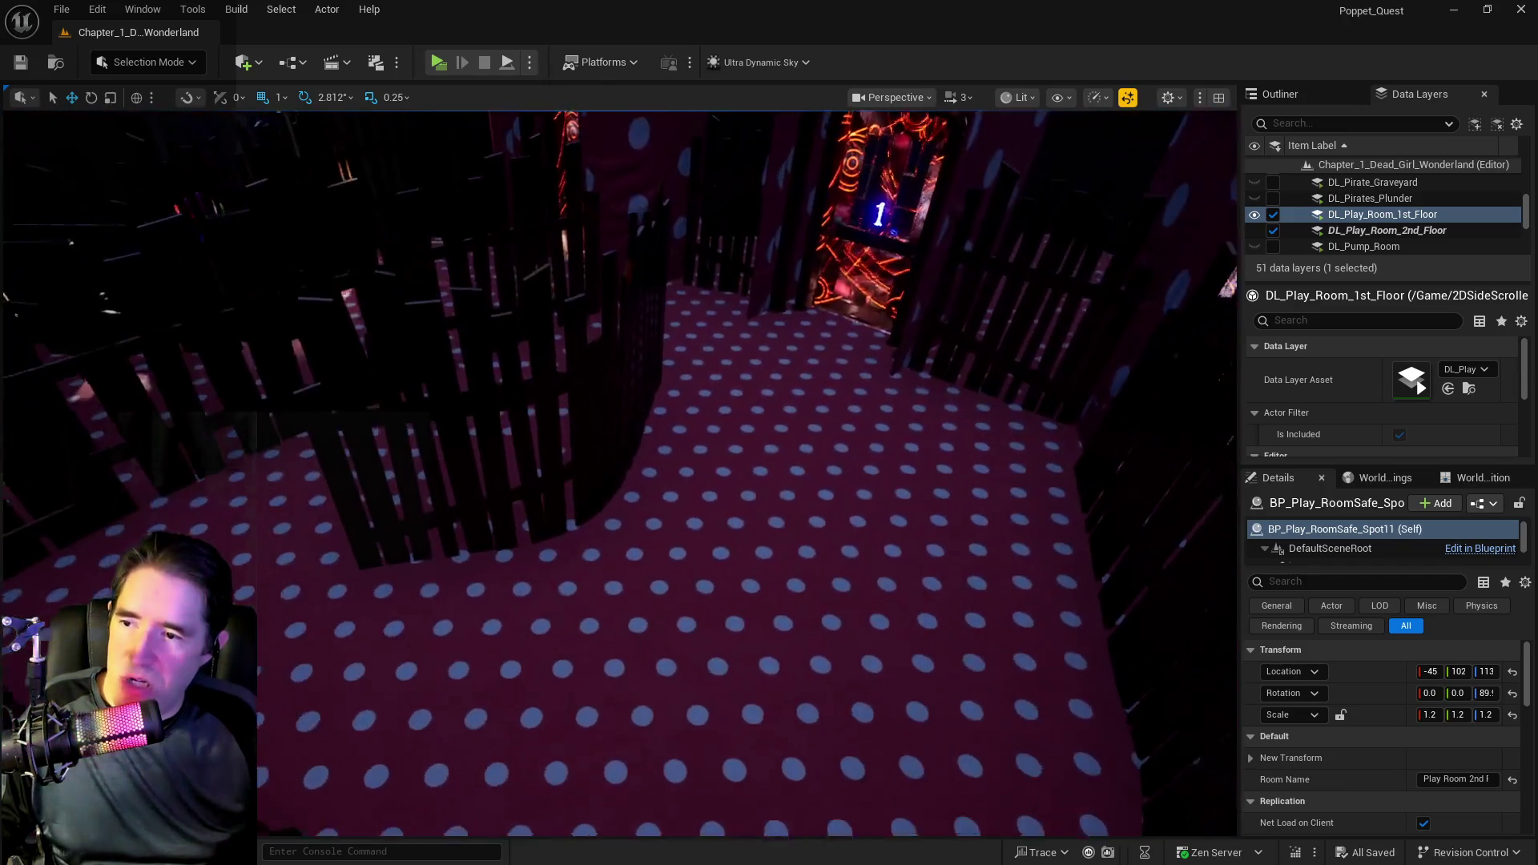
key("w")
left_click(650, 475)
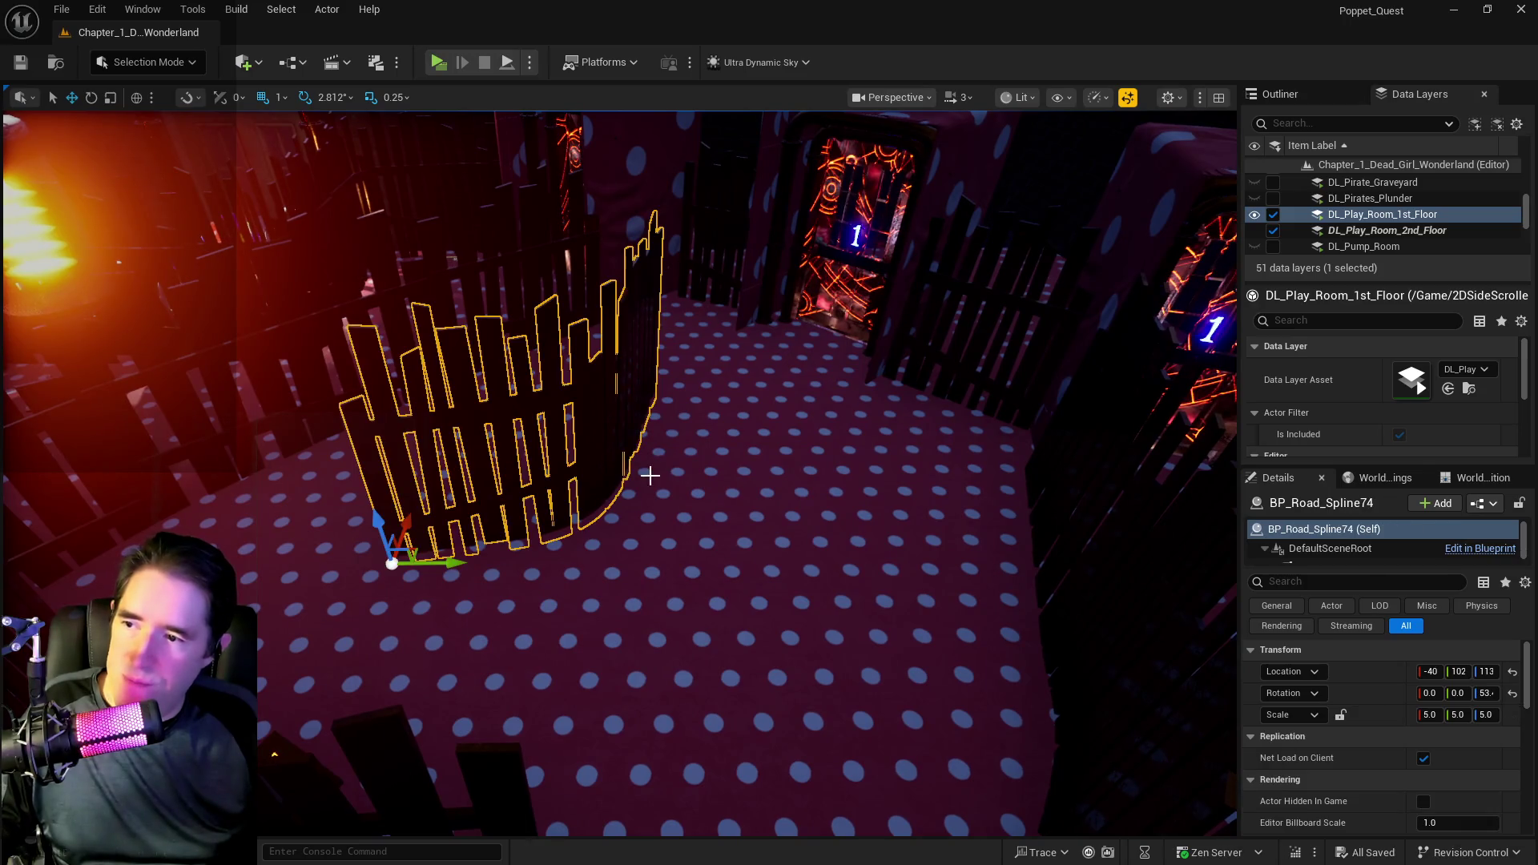
- Nudge the curved fence along Y, then select and frame the door box Play Room Door21
left_click_drag(671, 582, 681, 524)
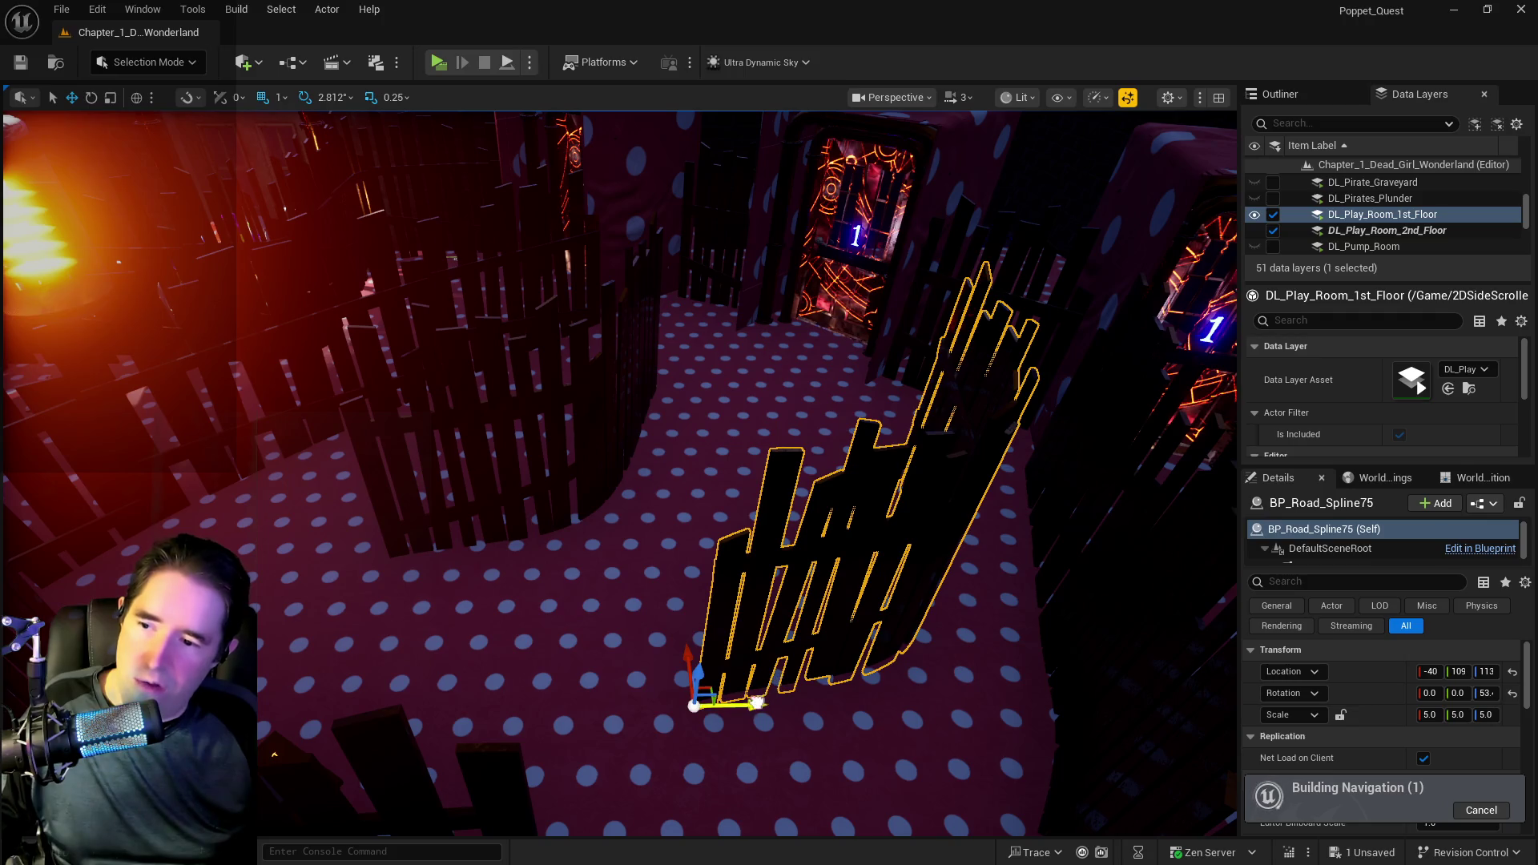
key("w")
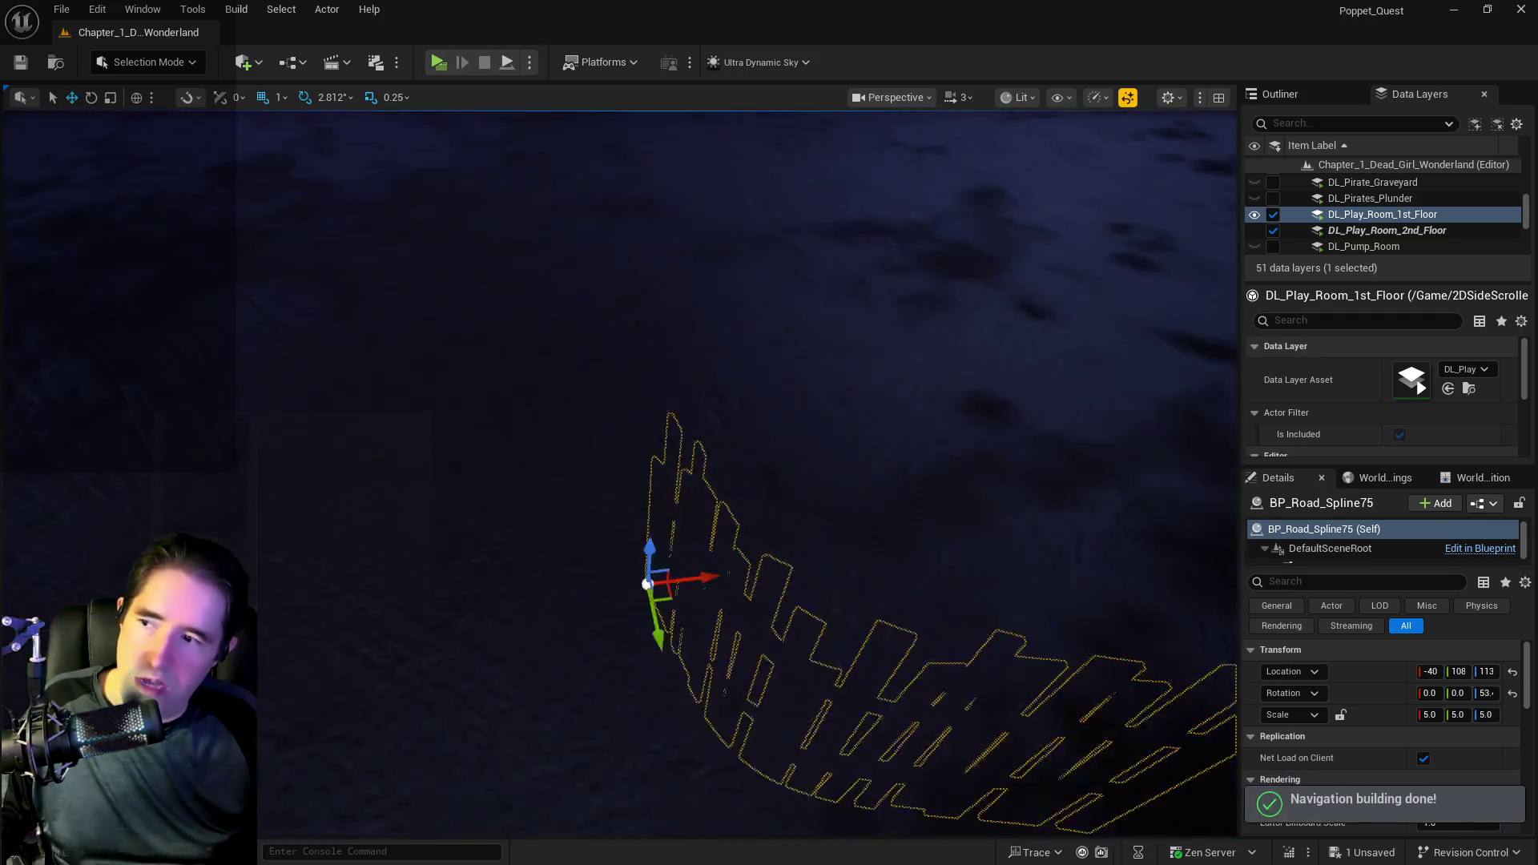
key("s")
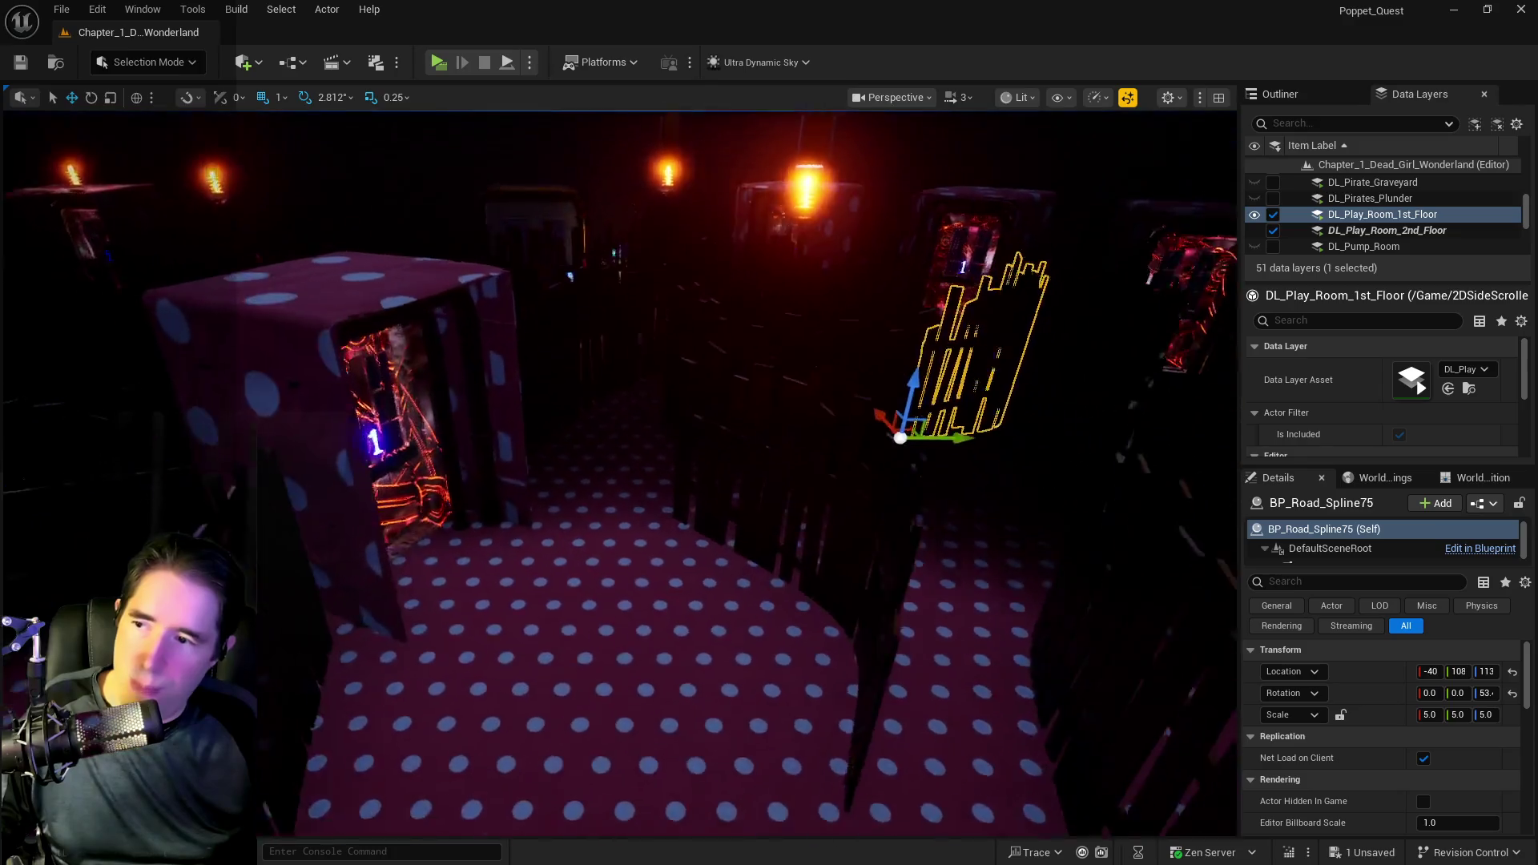
key("f")
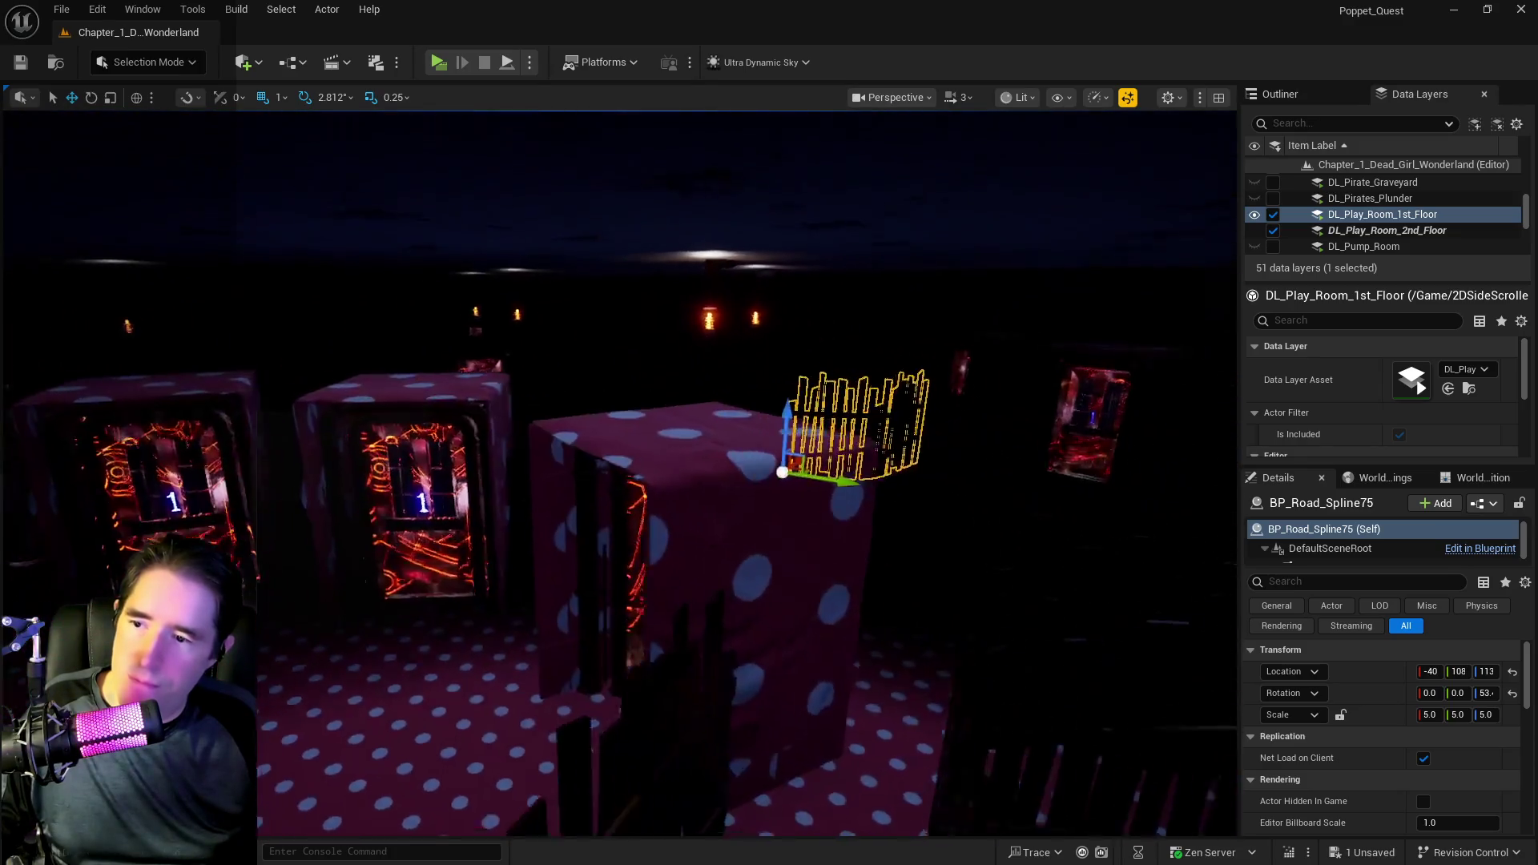
key("s")
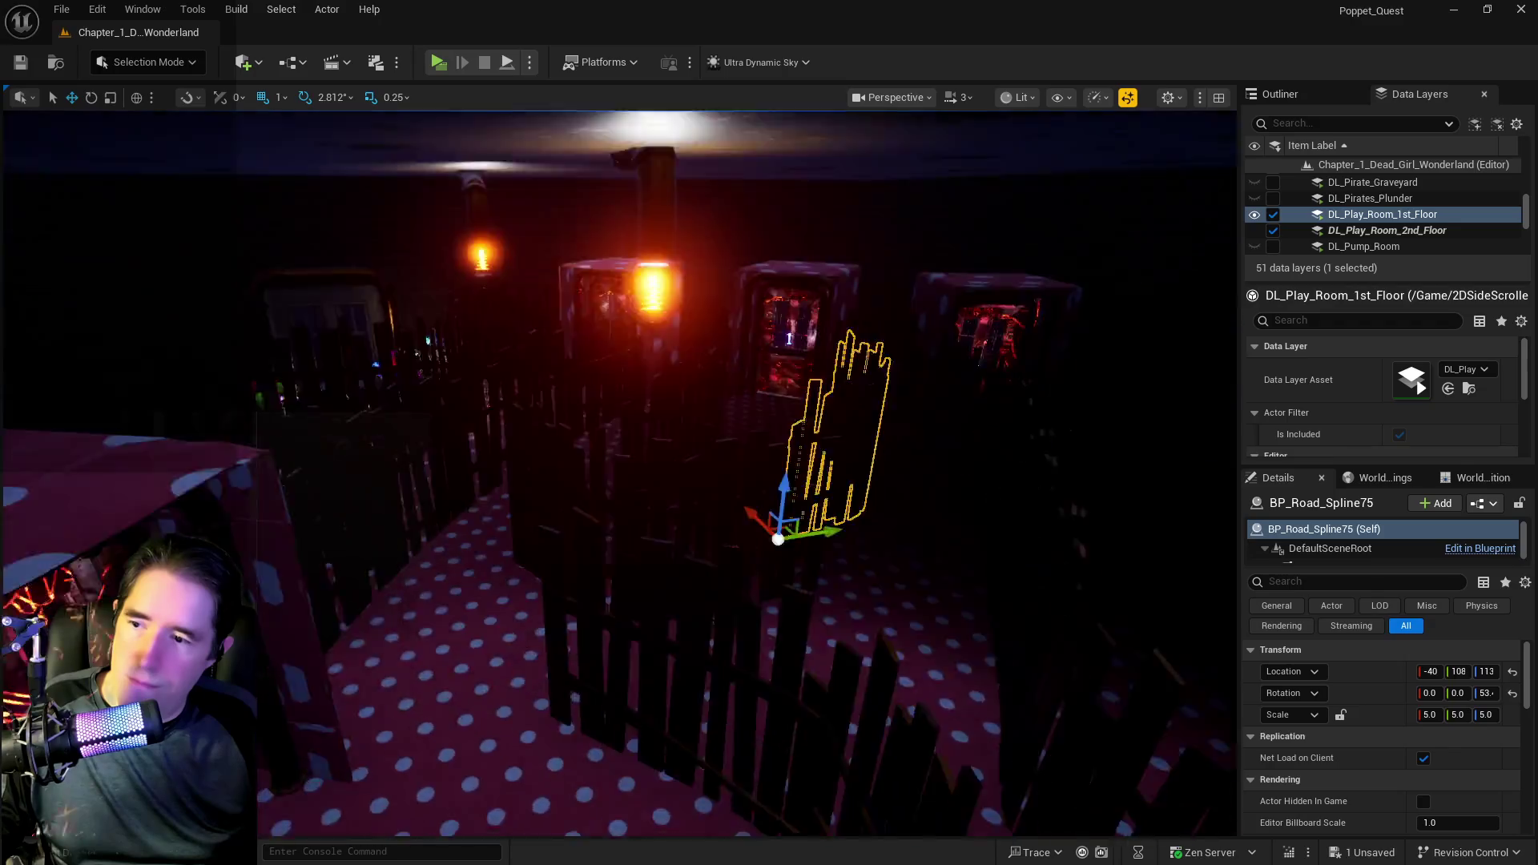
key("s")
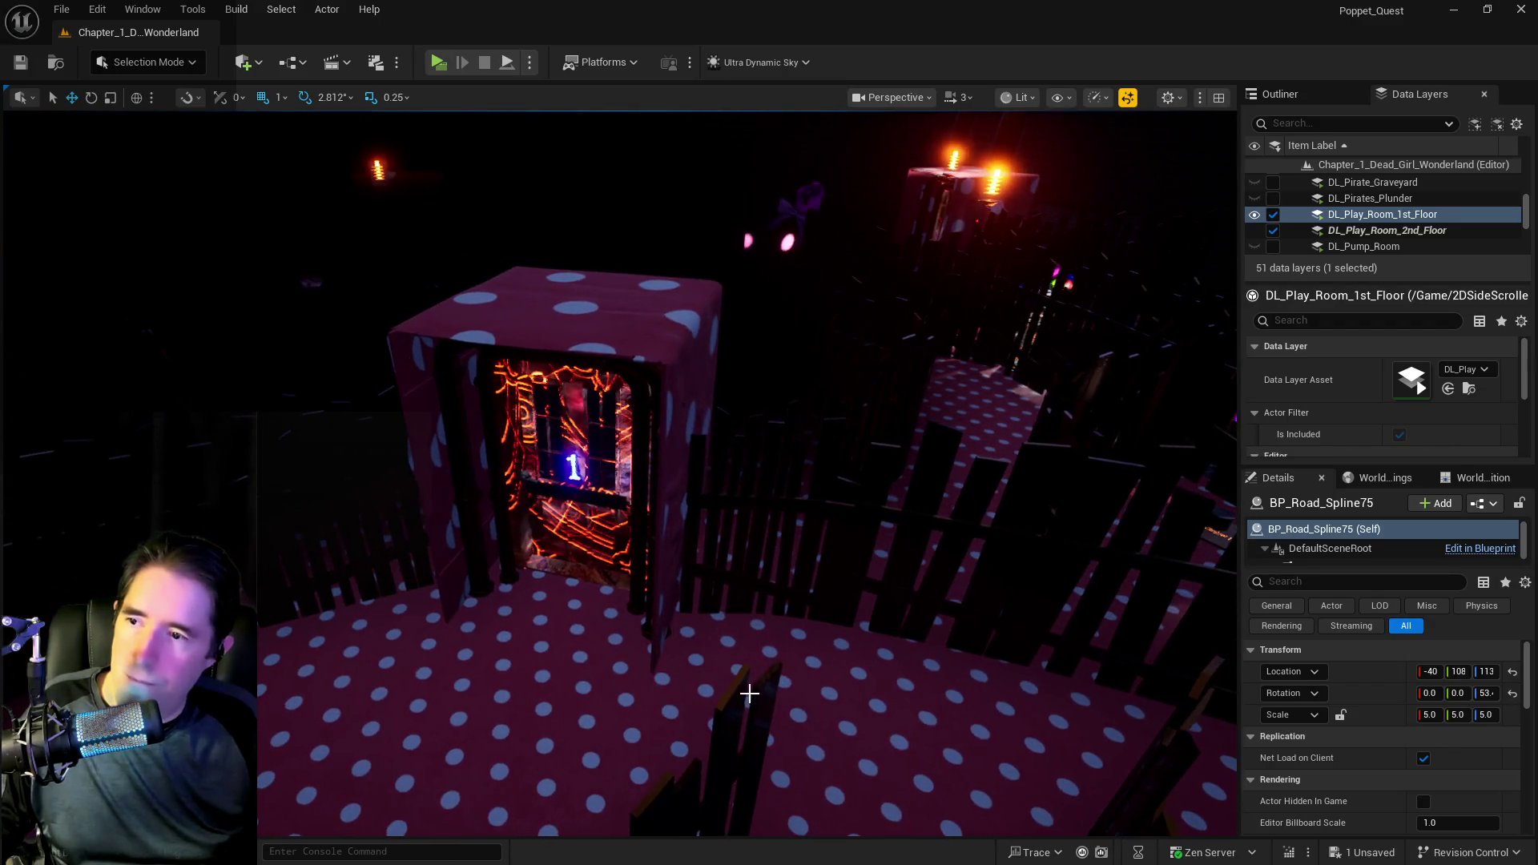
key("s")
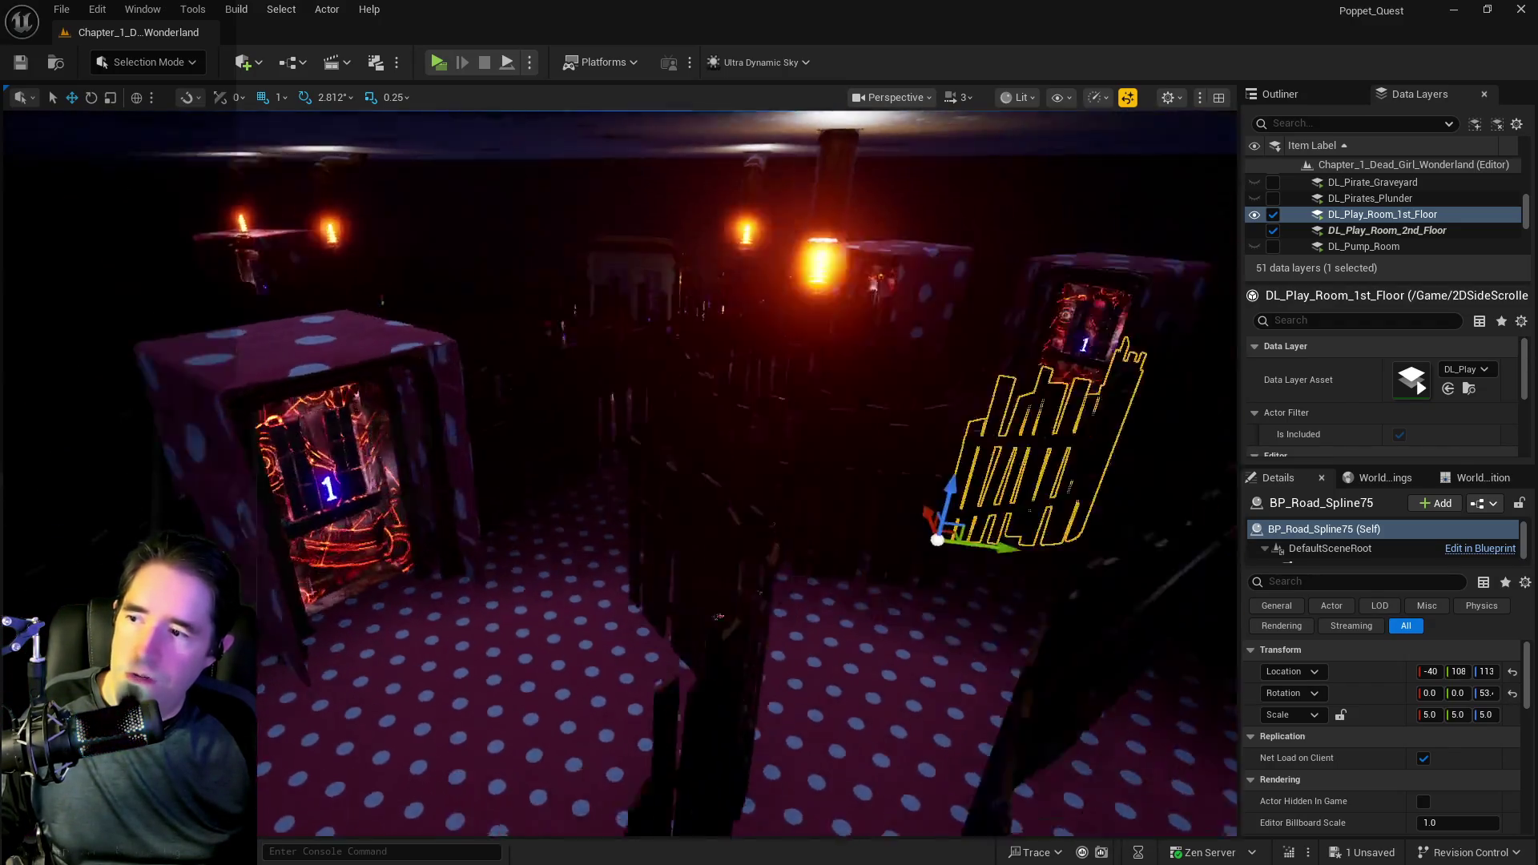
key("s")
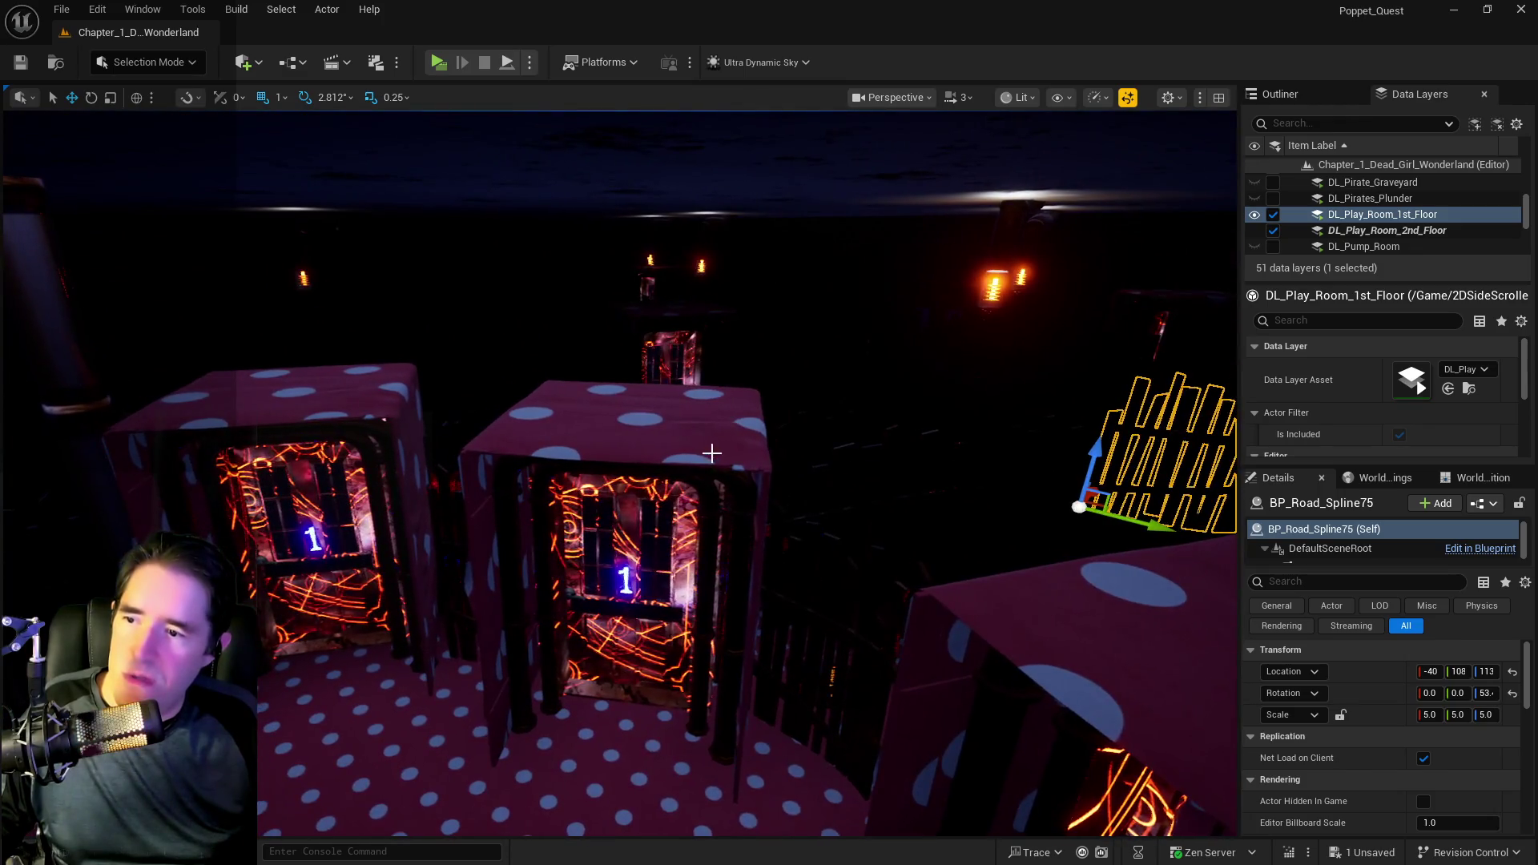
left_click(680, 372)
key("f")
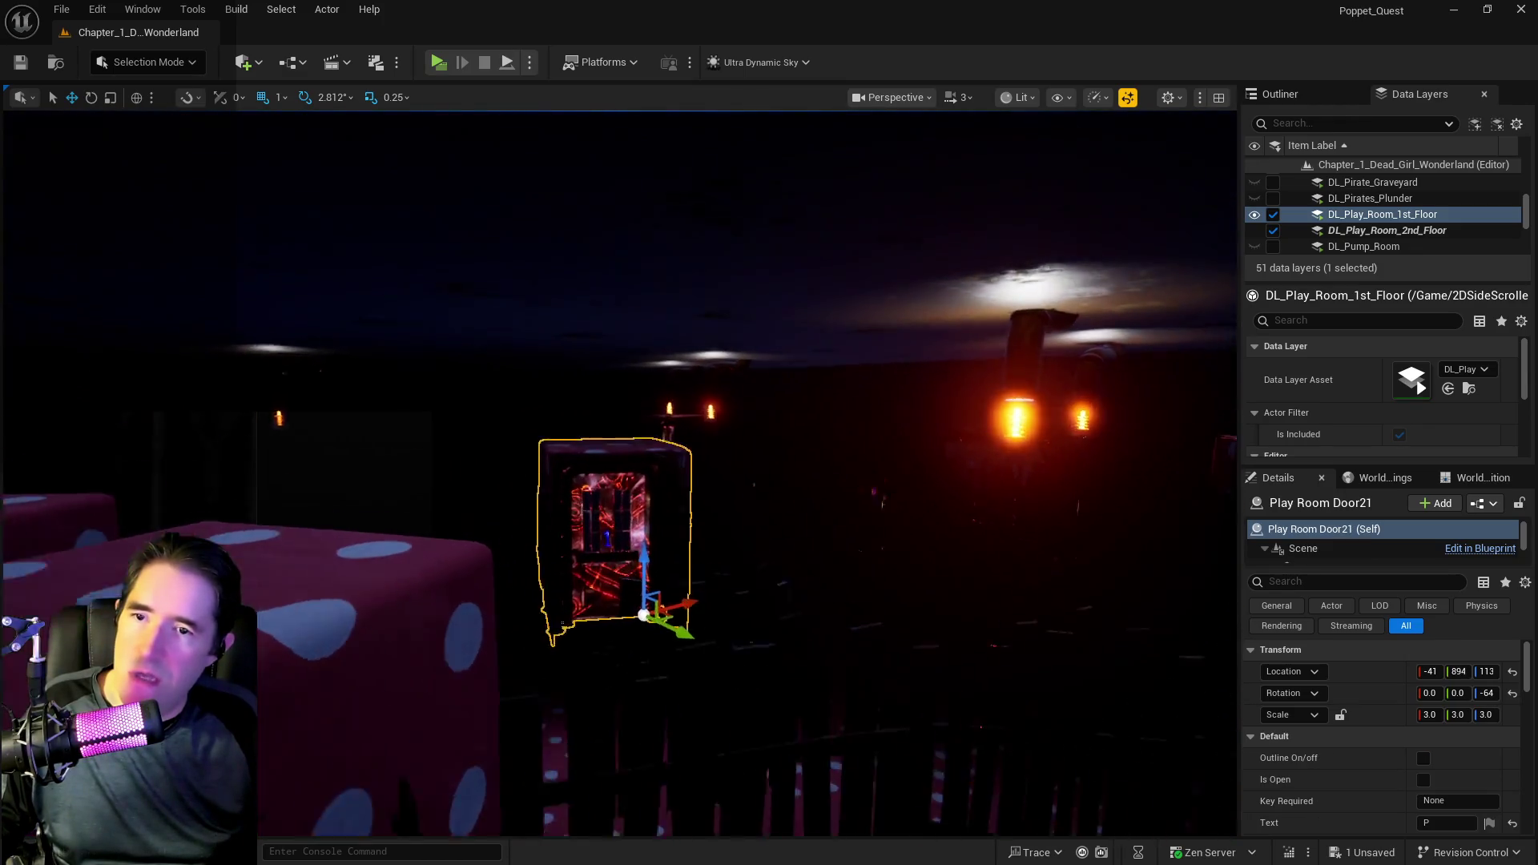
- Select BP_Room_Play_Room_2_Floor in the Outliner to show its spawn point markers
left_click(1280, 94)
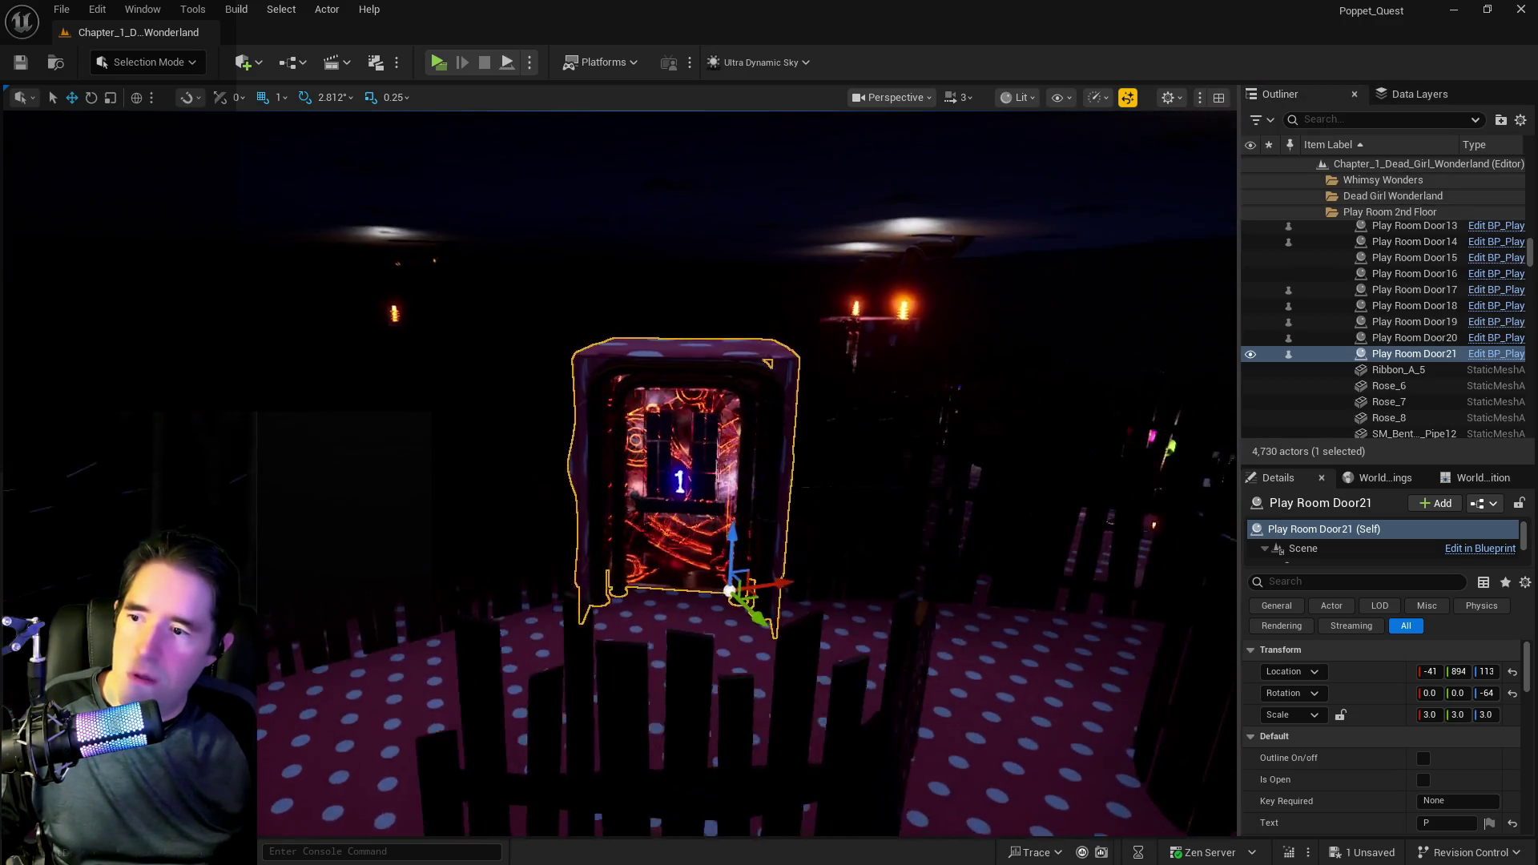
key("s")
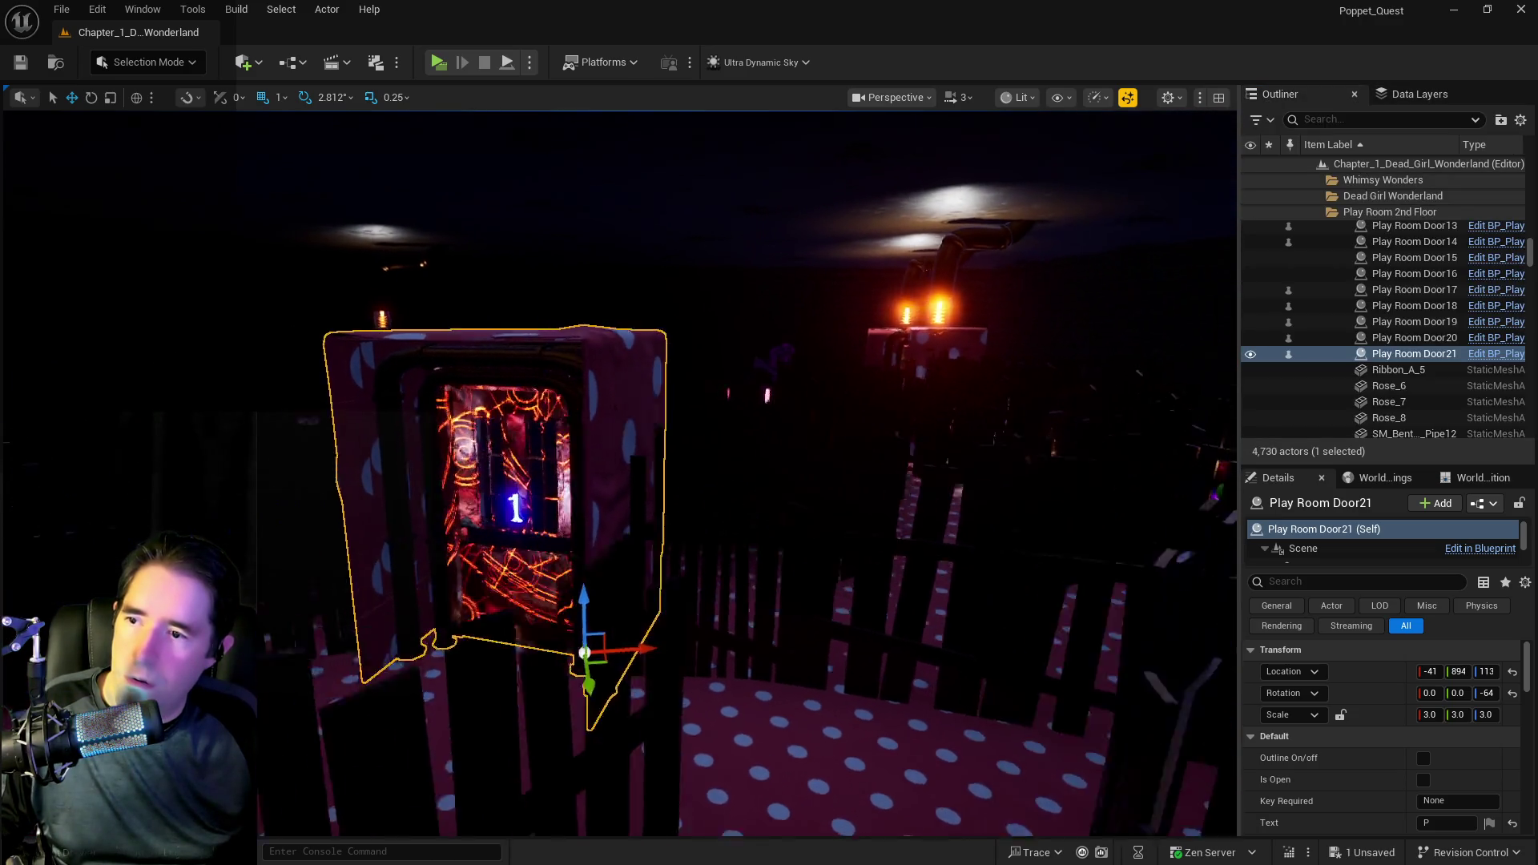
mouse_move(639, 407)
left_mouse_down()
mouse_move(670, 422)
mouse_move(714, 398)
mouse_move(686, 386)
left_mouse_up()
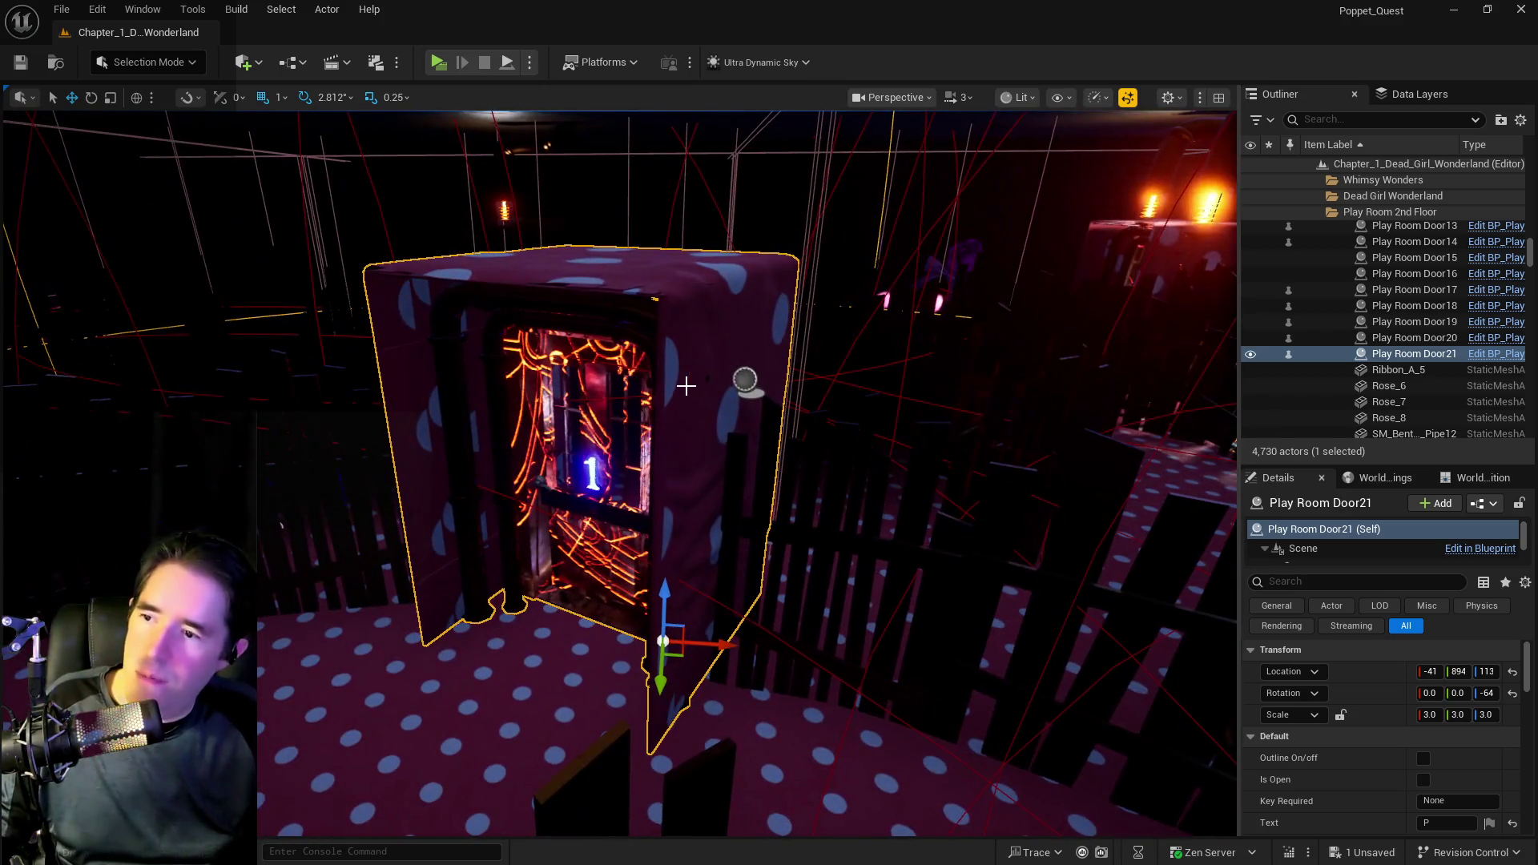
left_click(744, 379)
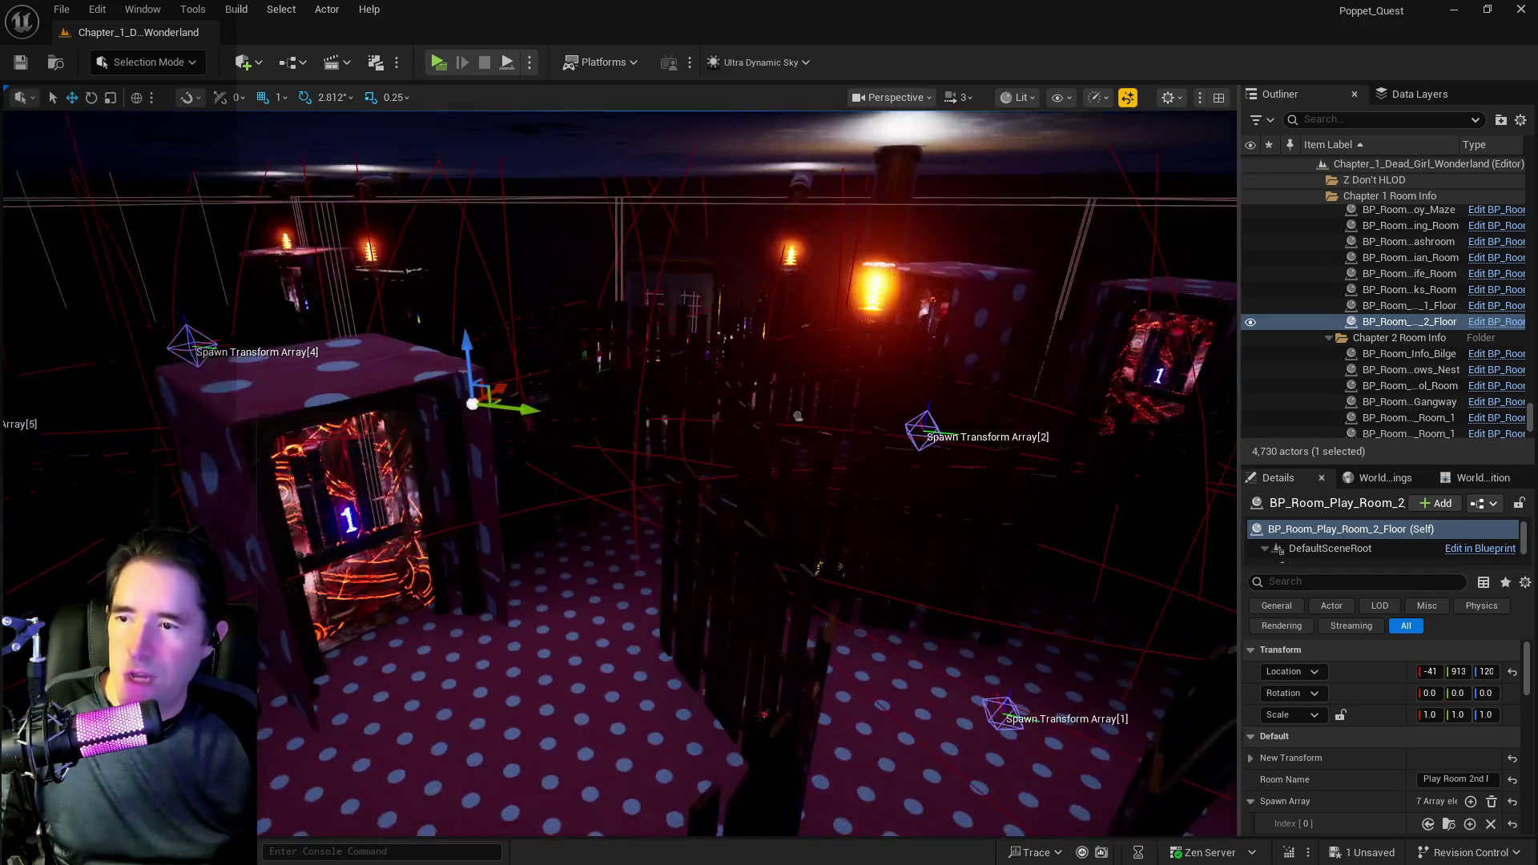
- Fly through the maze to spawn point 1 and shift fence BP_Road_Spline69 along Y
scroll(775, 449, "up", 2)
key("g")
key("g")
left_click_drag(775, 449, 689, 415)
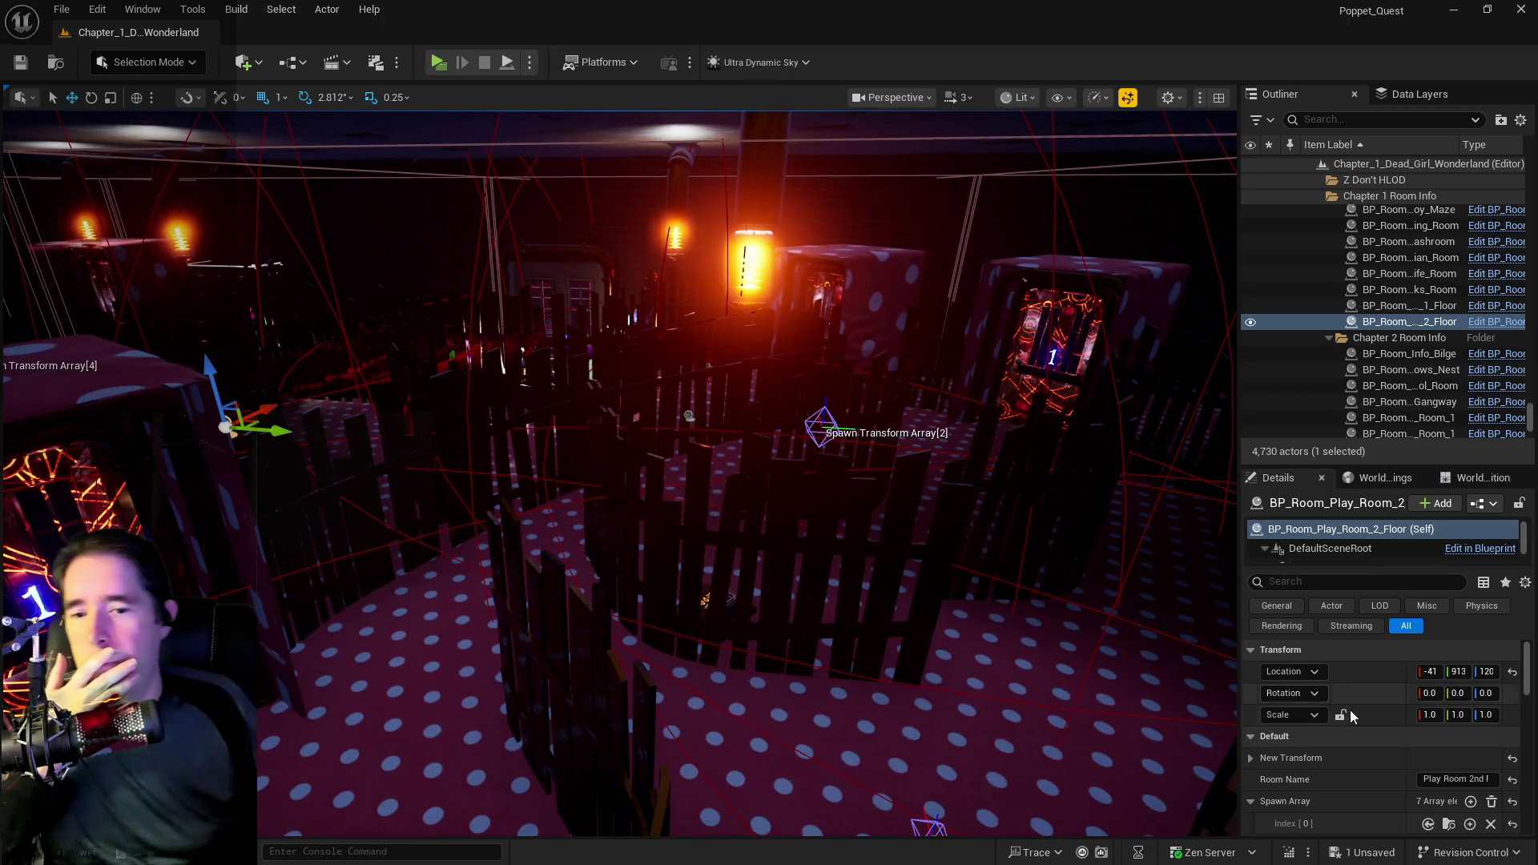
mouse_move(1001, 636)
left_mouse_down()
mouse_move(993, 592)
mouse_move(961, 633)
mouse_move(999, 531)
left_mouse_up()
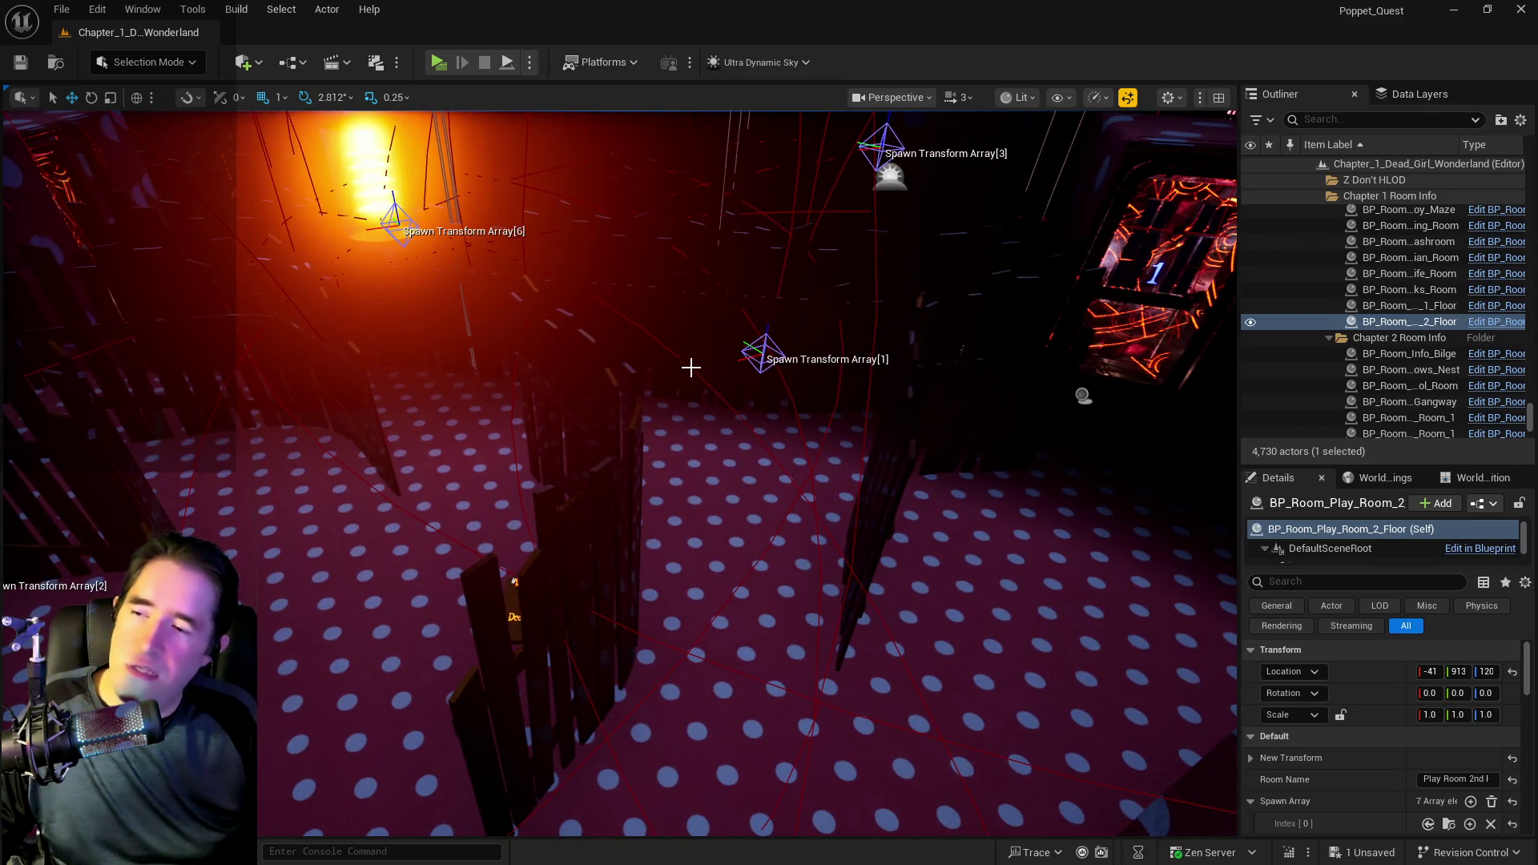
mouse_move(784, 367)
left_mouse_down()
mouse_move(721, 401)
mouse_move(604, 419)
left_mouse_up()
left_click(596, 434)
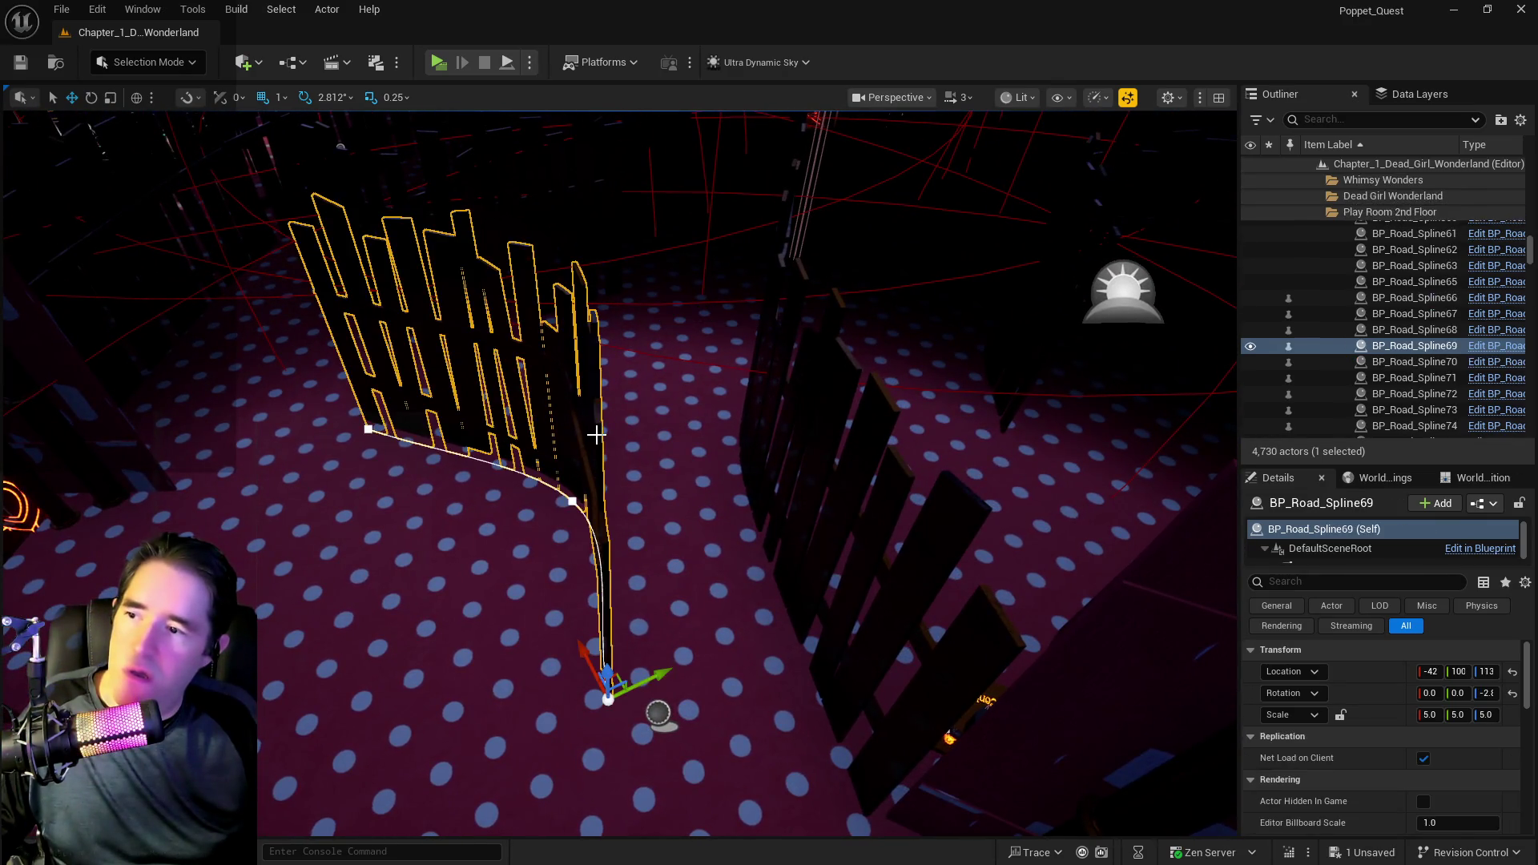
mouse_move(653, 673)
left_mouse_down()
mouse_move(672, 683)
mouse_move(755, 641)
mouse_move(803, 597)
mouse_move(762, 602)
mouse_move(789, 632)
mouse_move(627, 459)
mouse_move(652, 484)
mouse_move(687, 385)
left_mouse_up()
- Slide fence BP_Road_Spline72 along Y, then select fences BP_Road_Spline42 and BP_Road_Spline57
left_click(627, 459)
left_click(685, 345)
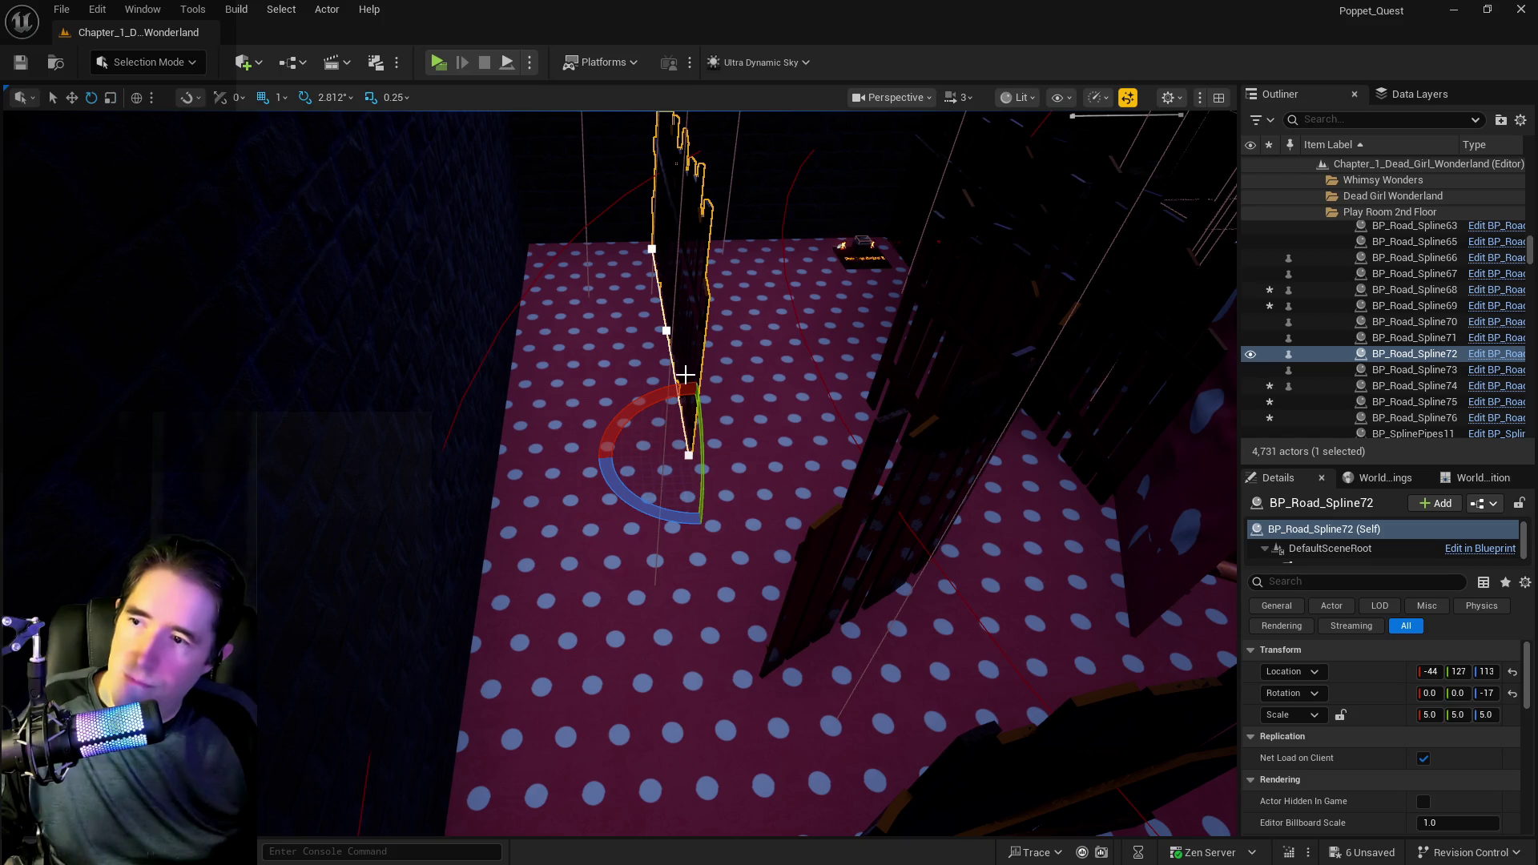
mouse_move(664, 455)
left_mouse_down()
mouse_move(712, 465)
mouse_move(689, 448)
mouse_move(663, 473)
mouse_move(616, 477)
mouse_move(585, 460)
mouse_move(580, 422)
mouse_move(711, 468)
left_mouse_up()
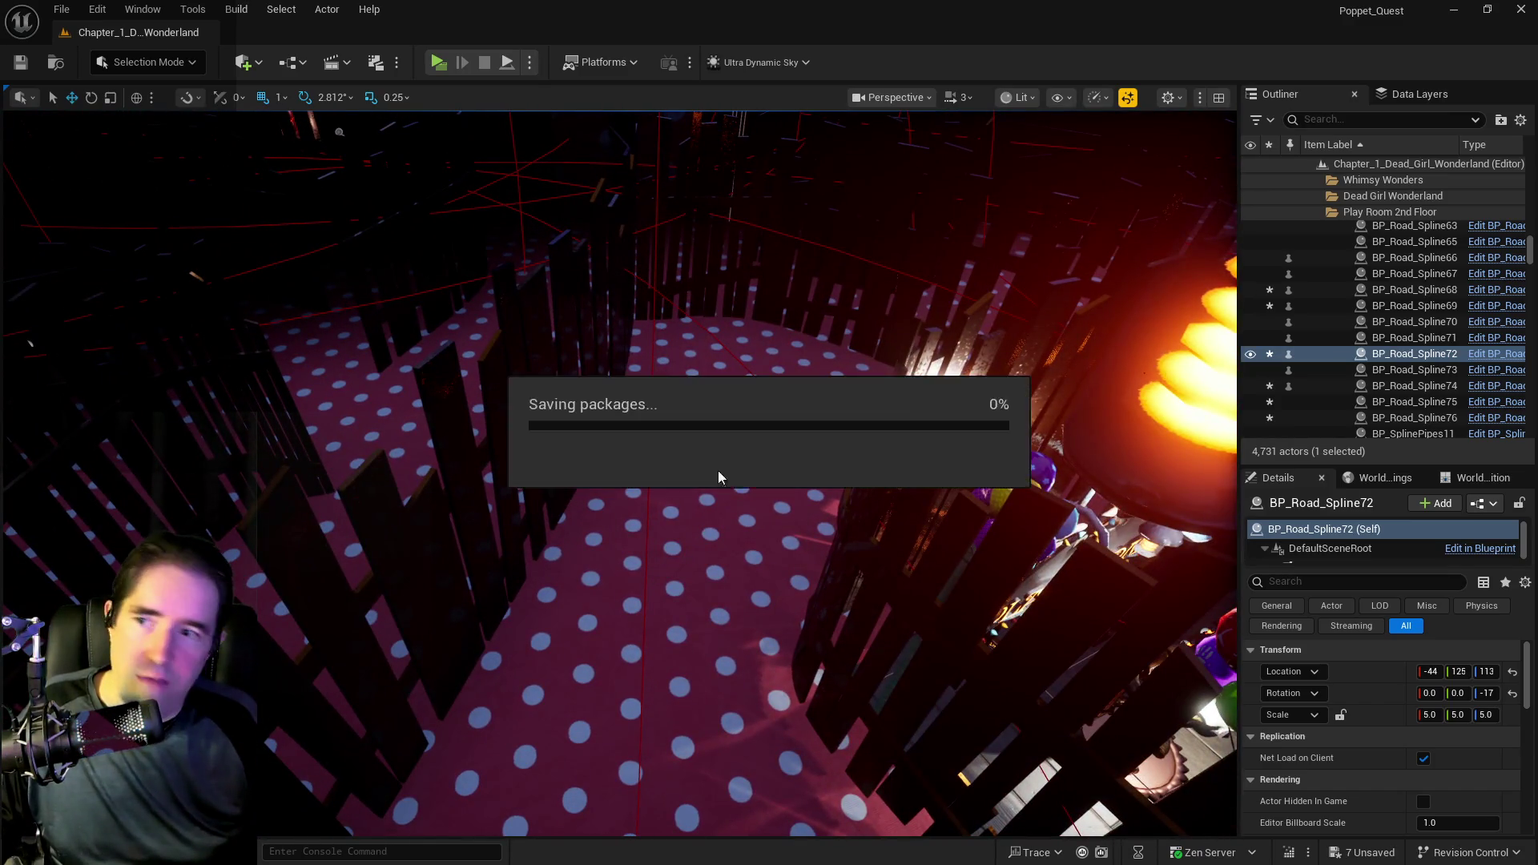
left_click(611, 475)
mouse_move(611, 475)
left_mouse_down()
mouse_move(648, 467)
mouse_move(692, 486)
mouse_move(697, 515)
mouse_move(769, 518)
mouse_move(679, 520)
left_mouse_up()
left_click(683, 515)
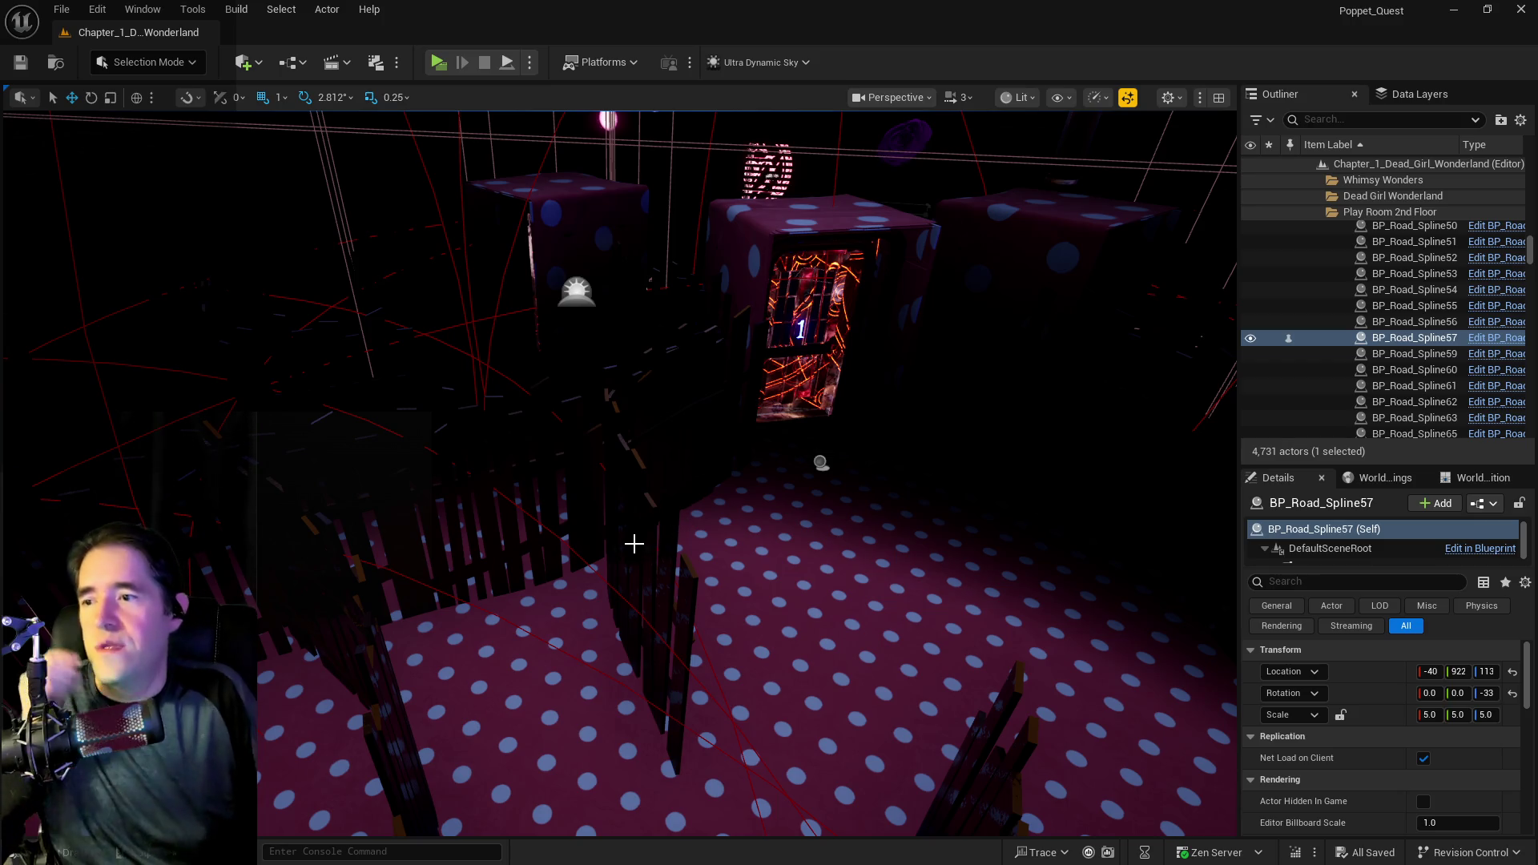
- Frame fence BP_Road_Spline43, then select the 2nd-floor room actor and move down to spawn point 3
left_click(579, 517)
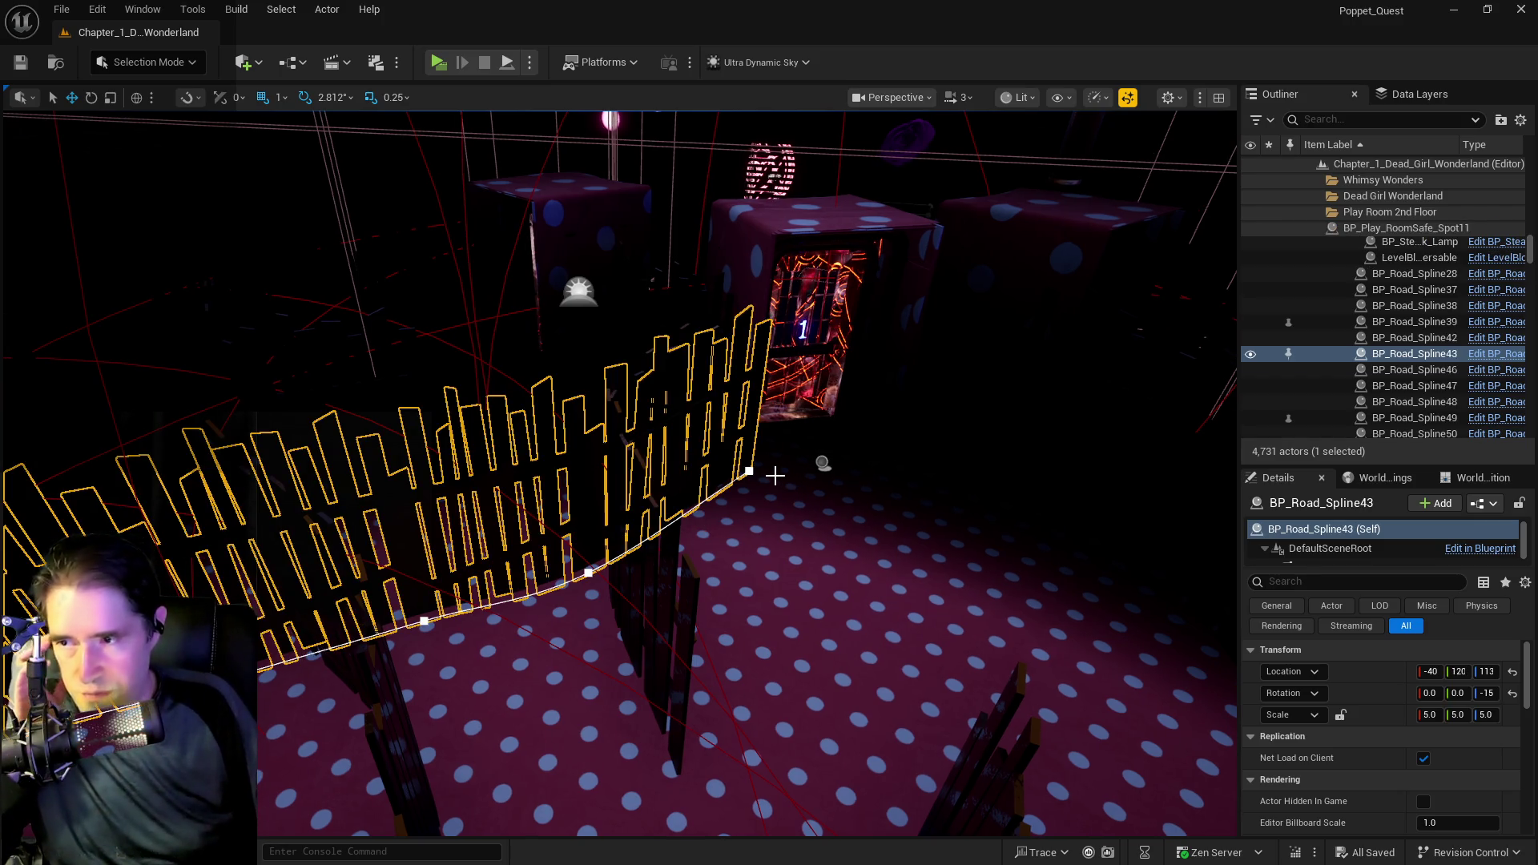
key("f")
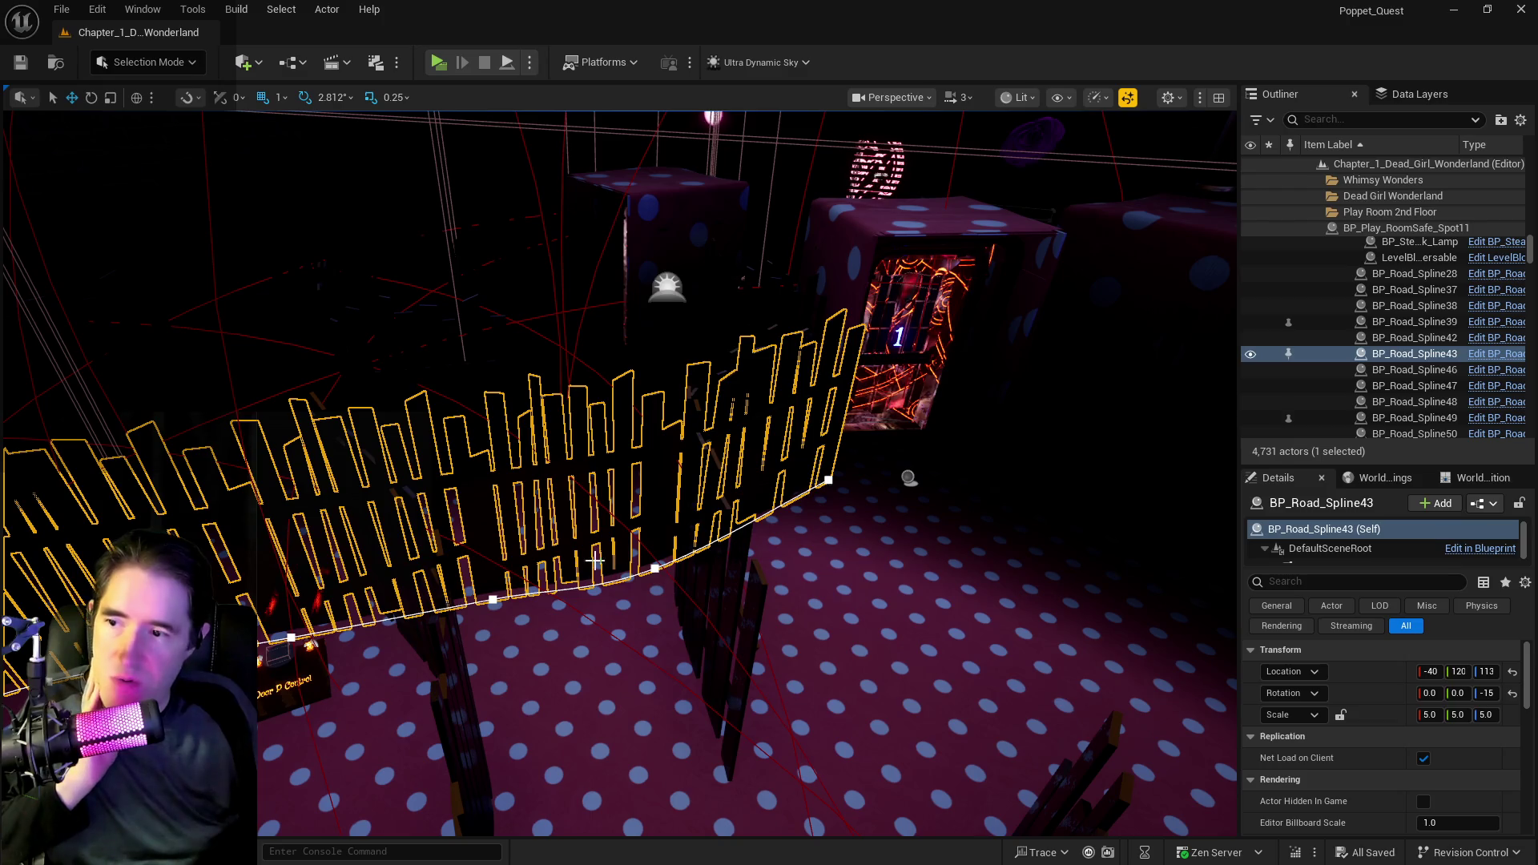
mouse_move(336, 629)
left_mouse_down()
mouse_move(241, 584)
mouse_move(276, 572)
mouse_move(273, 593)
mouse_move(288, 581)
mouse_move(600, 608)
left_mouse_up()
key("f")
left_click(608, 527)
left_click_drag(609, 527, 624, 577)
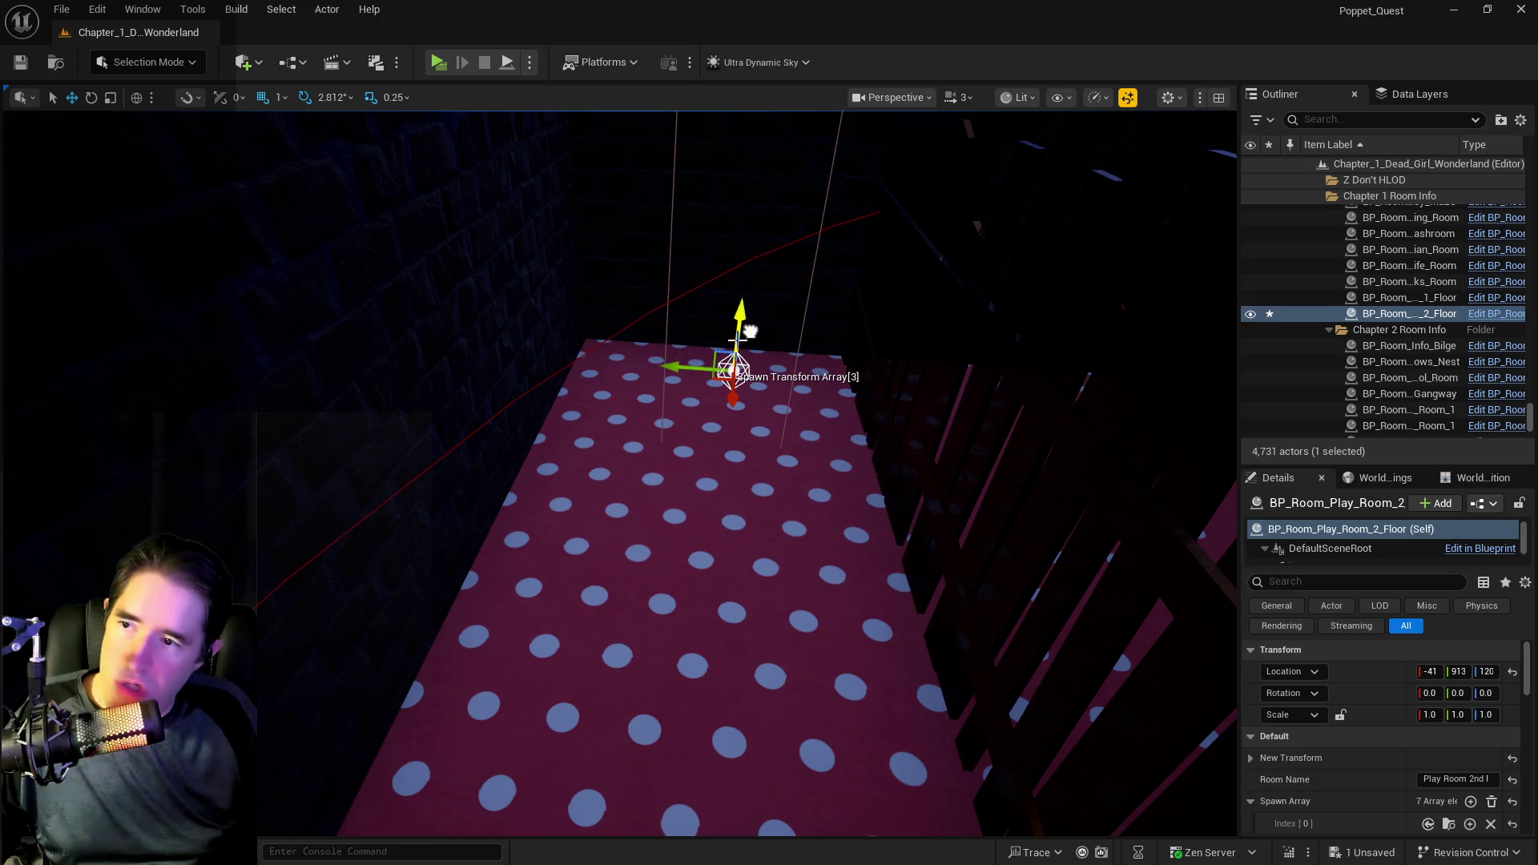
- Select spawn point 2 and view spawn points 1 and 6 from low and high angles
mouse_move(683, 367)
left_mouse_down()
mouse_move(658, 444)
mouse_move(672, 370)
left_mouse_up()
left_click(647, 410)
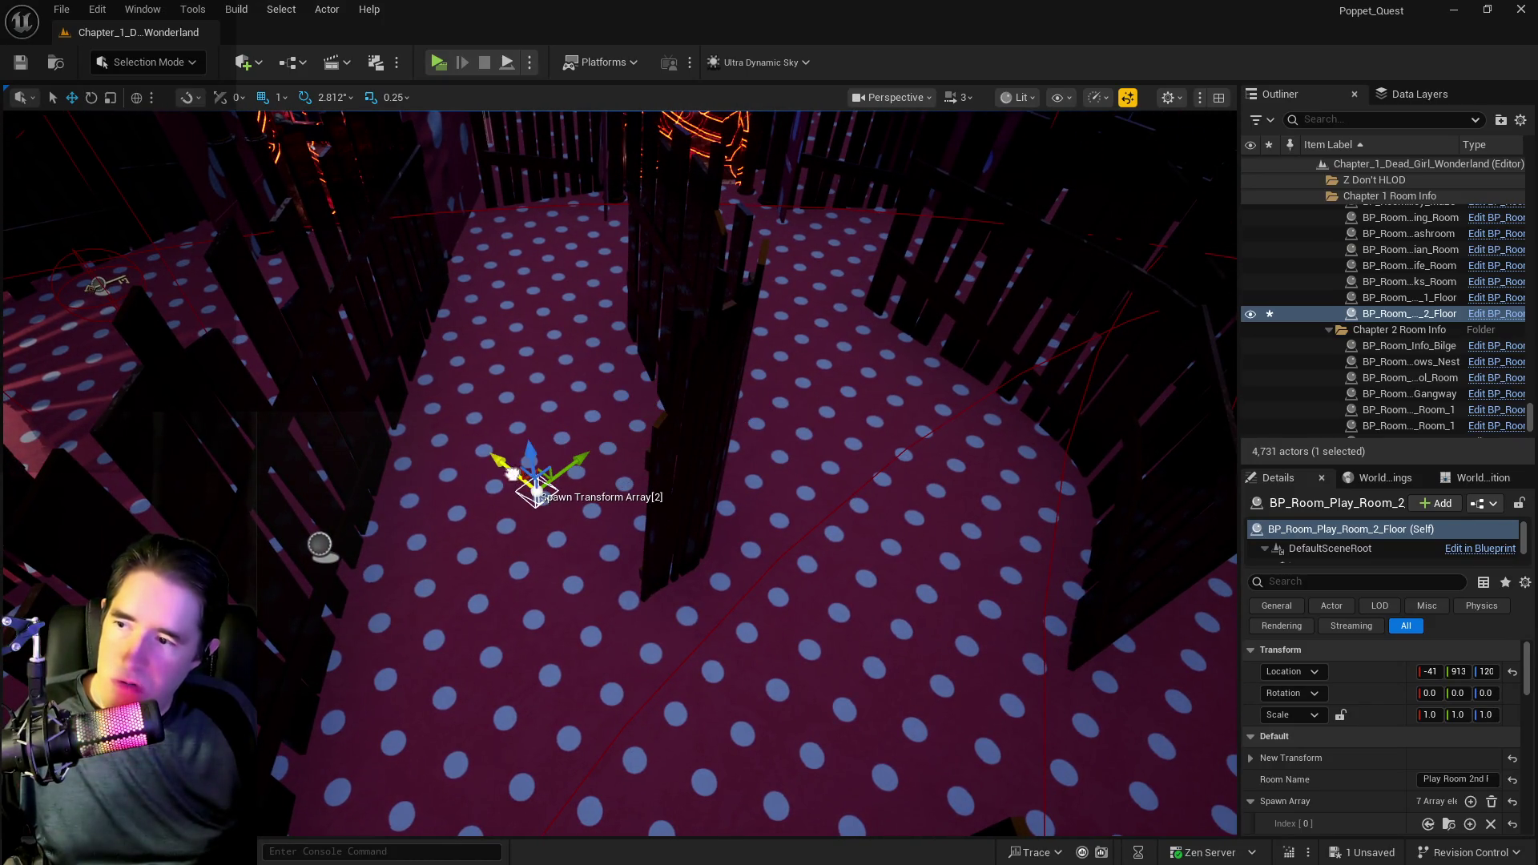
left_click_drag(515, 438, 773, 389)
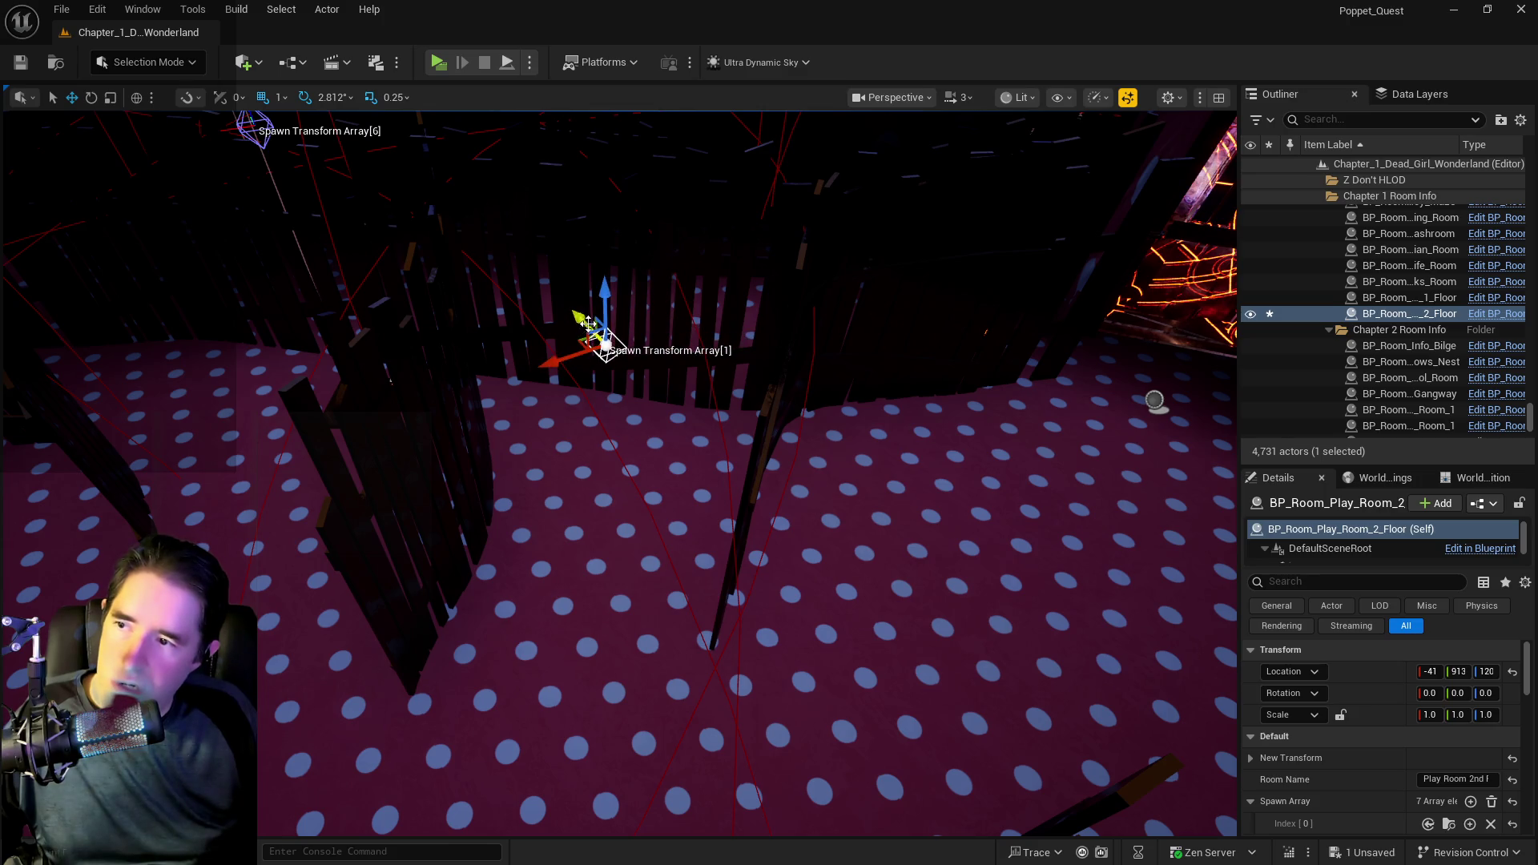
mouse_move(625, 400)
left_mouse_down()
mouse_move(753, 389)
mouse_move(624, 372)
mouse_move(710, 315)
left_mouse_up()
- Survey the whole play room, then start a new blueprint from the Spawn Array Index [6] row
scroll(1312, 782, "down", 4)
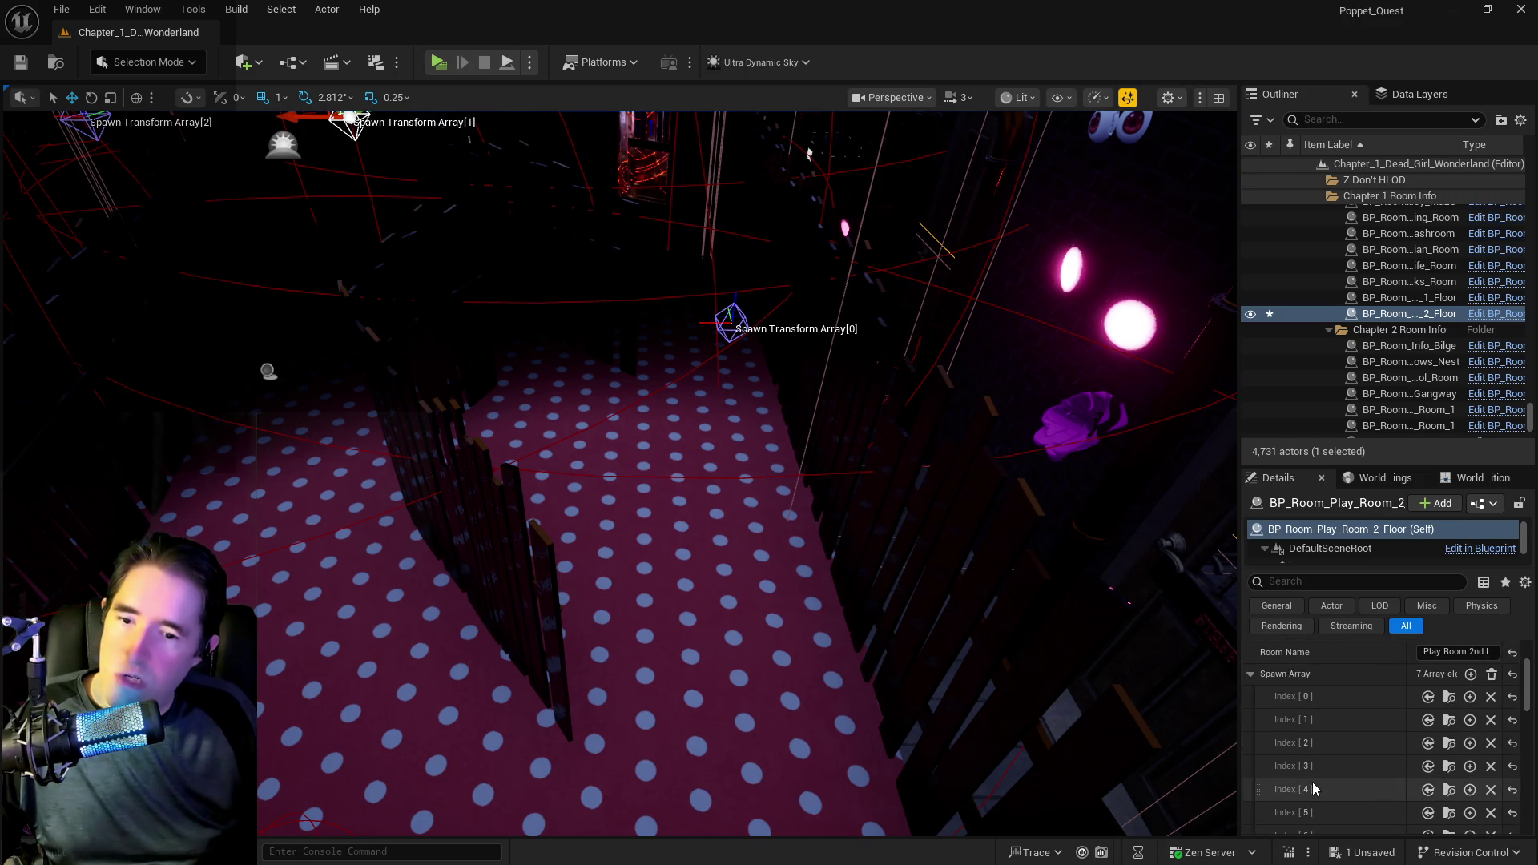
mouse_move(762, 646)
left_mouse_down()
mouse_move(737, 633)
mouse_move(833, 632)
left_mouse_up()
key("s")
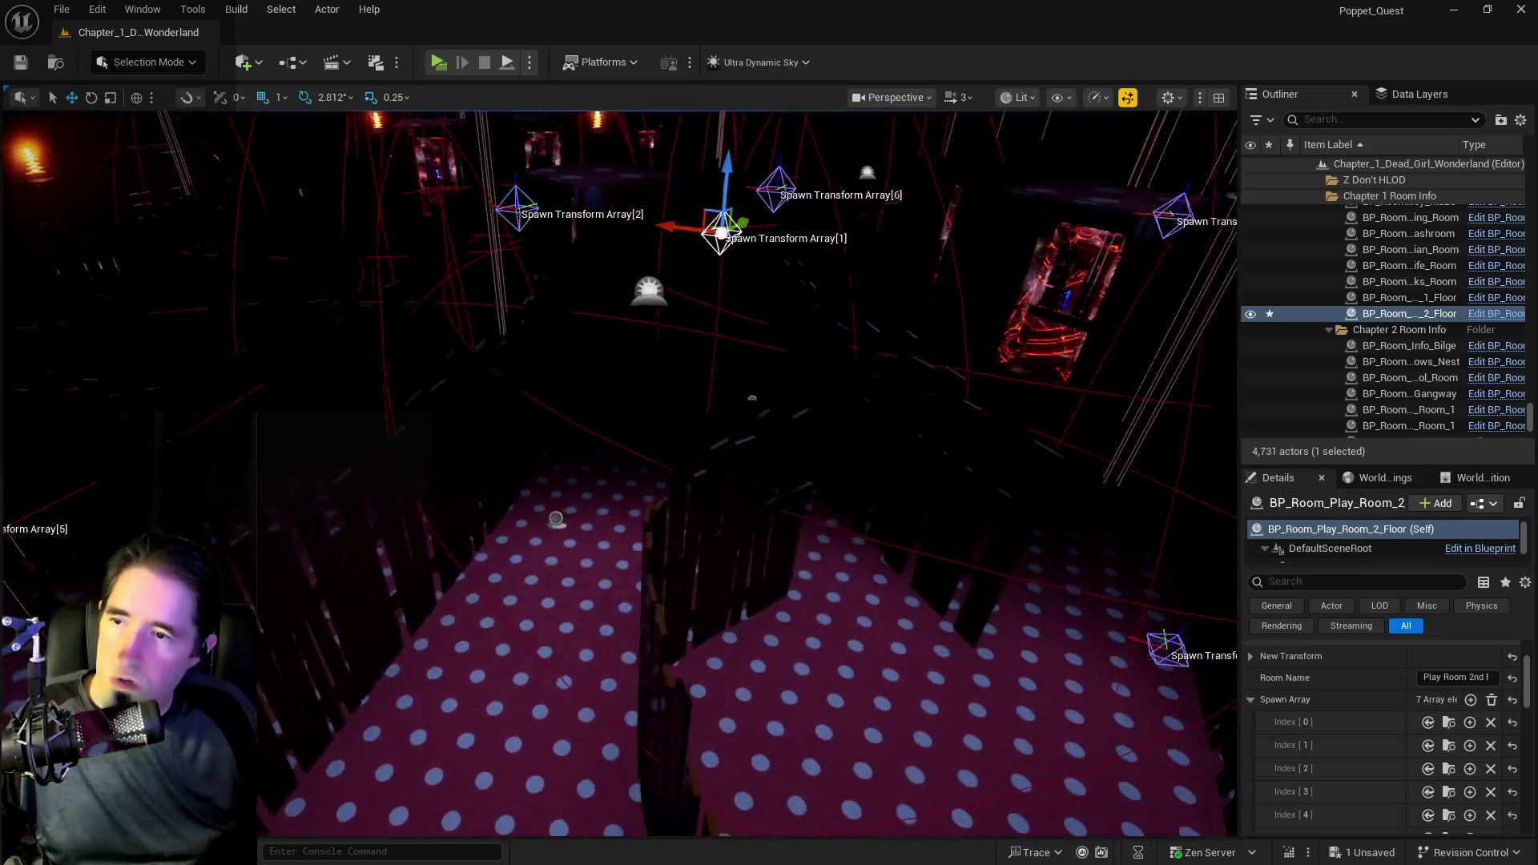
key("d")
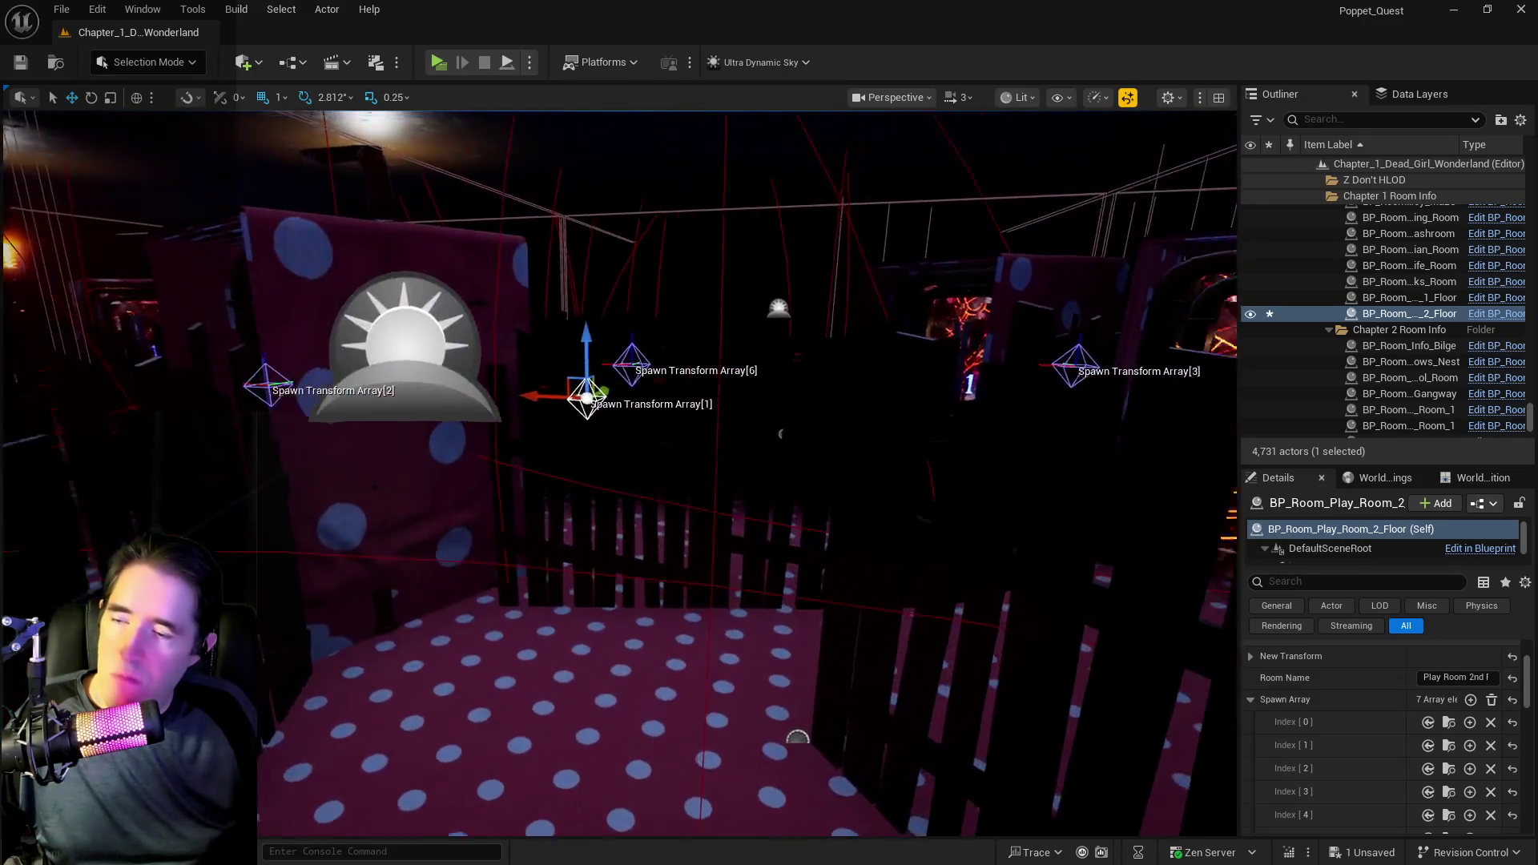
key("a")
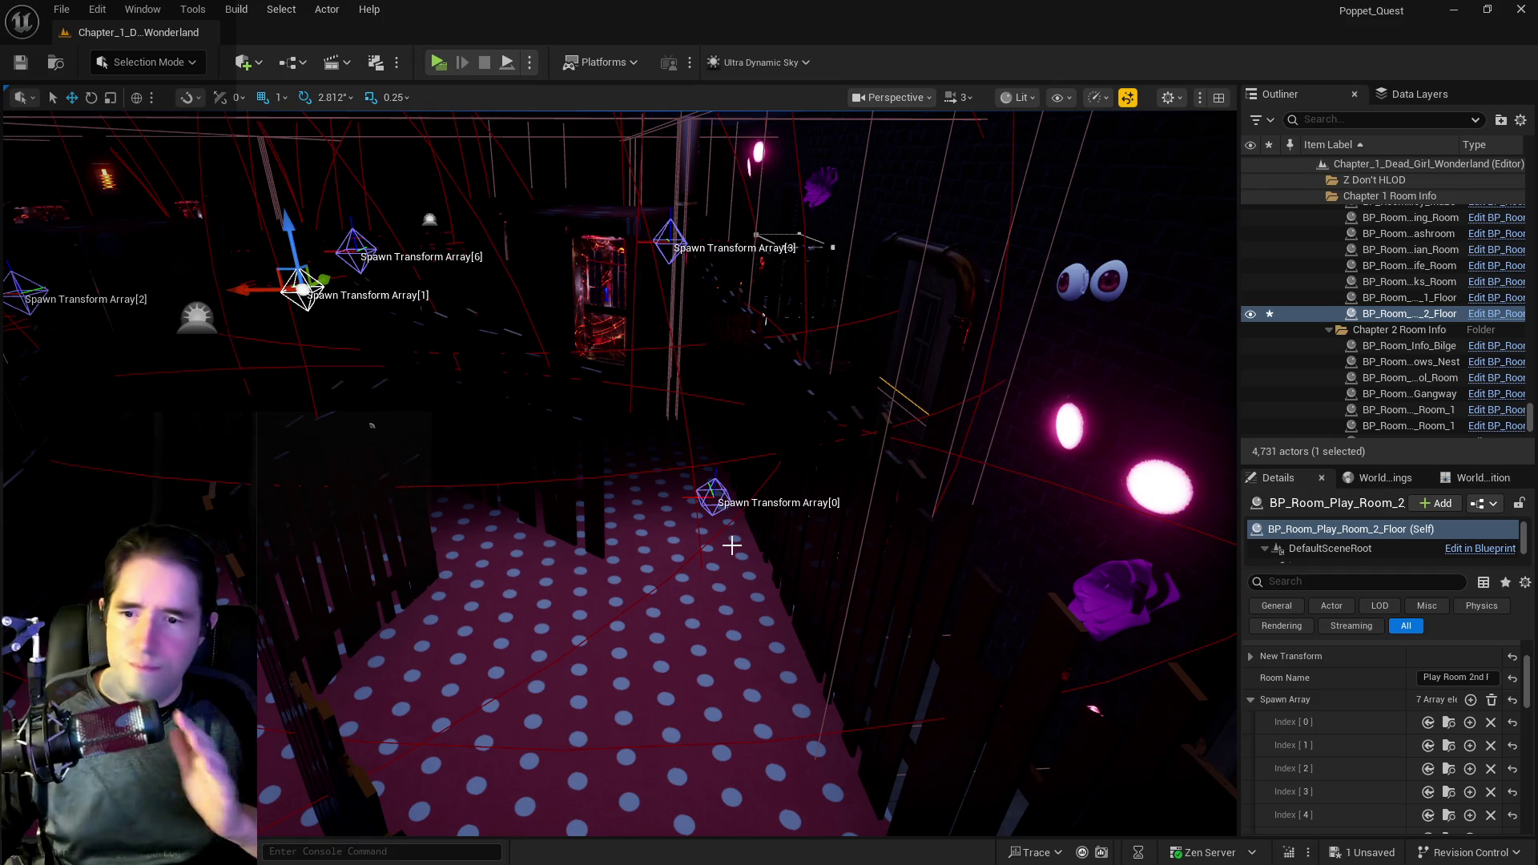
scroll(1354, 750, "down", 3)
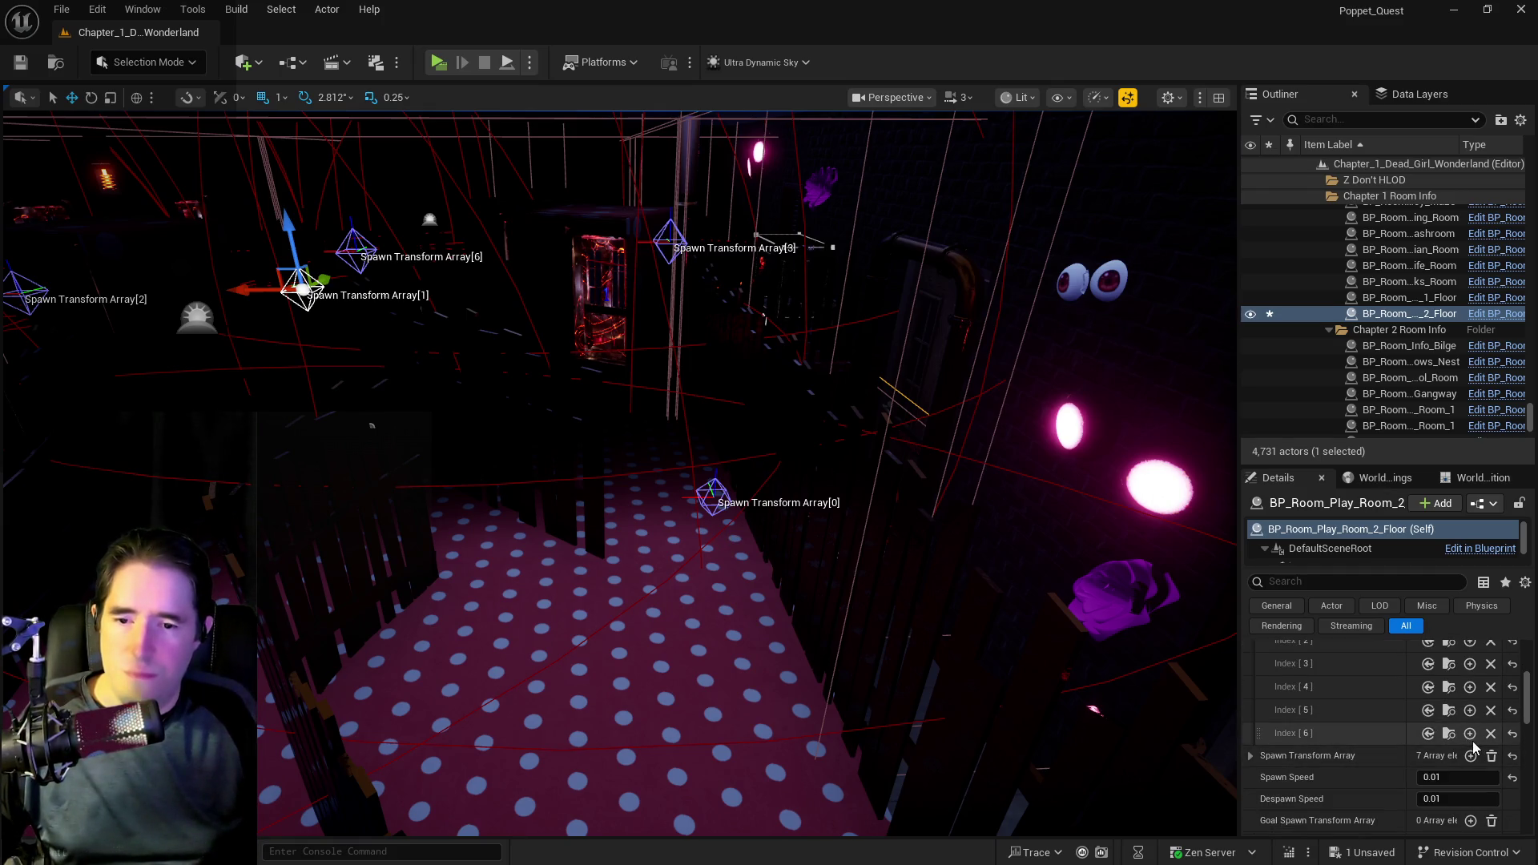
left_click(1468, 734)
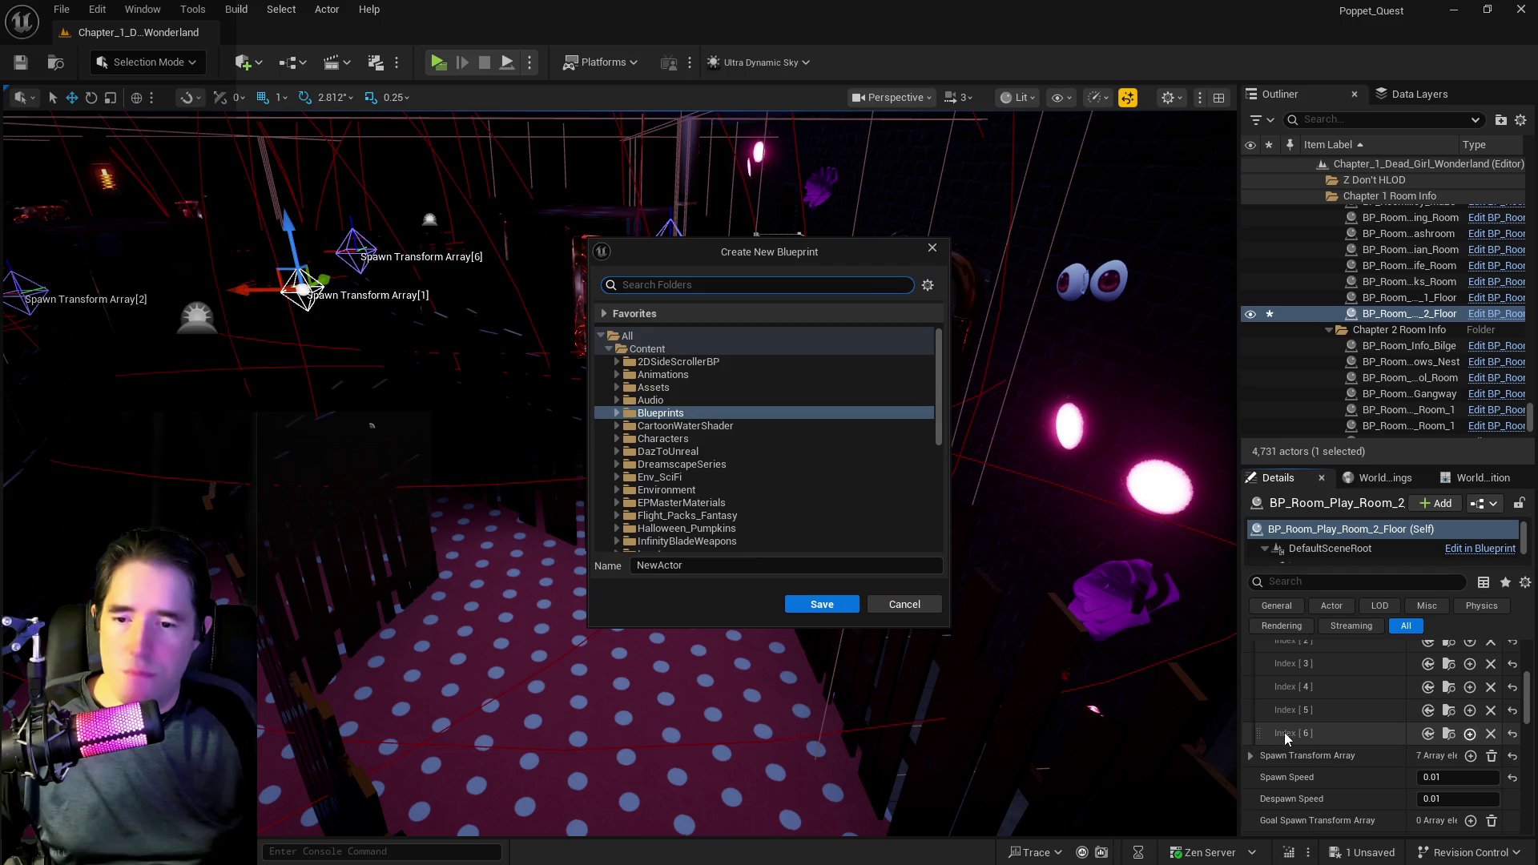
- Cancel the new-blueprint dialog and add an eighth Spawn Array entry, Index [7]
left_click(907, 604)
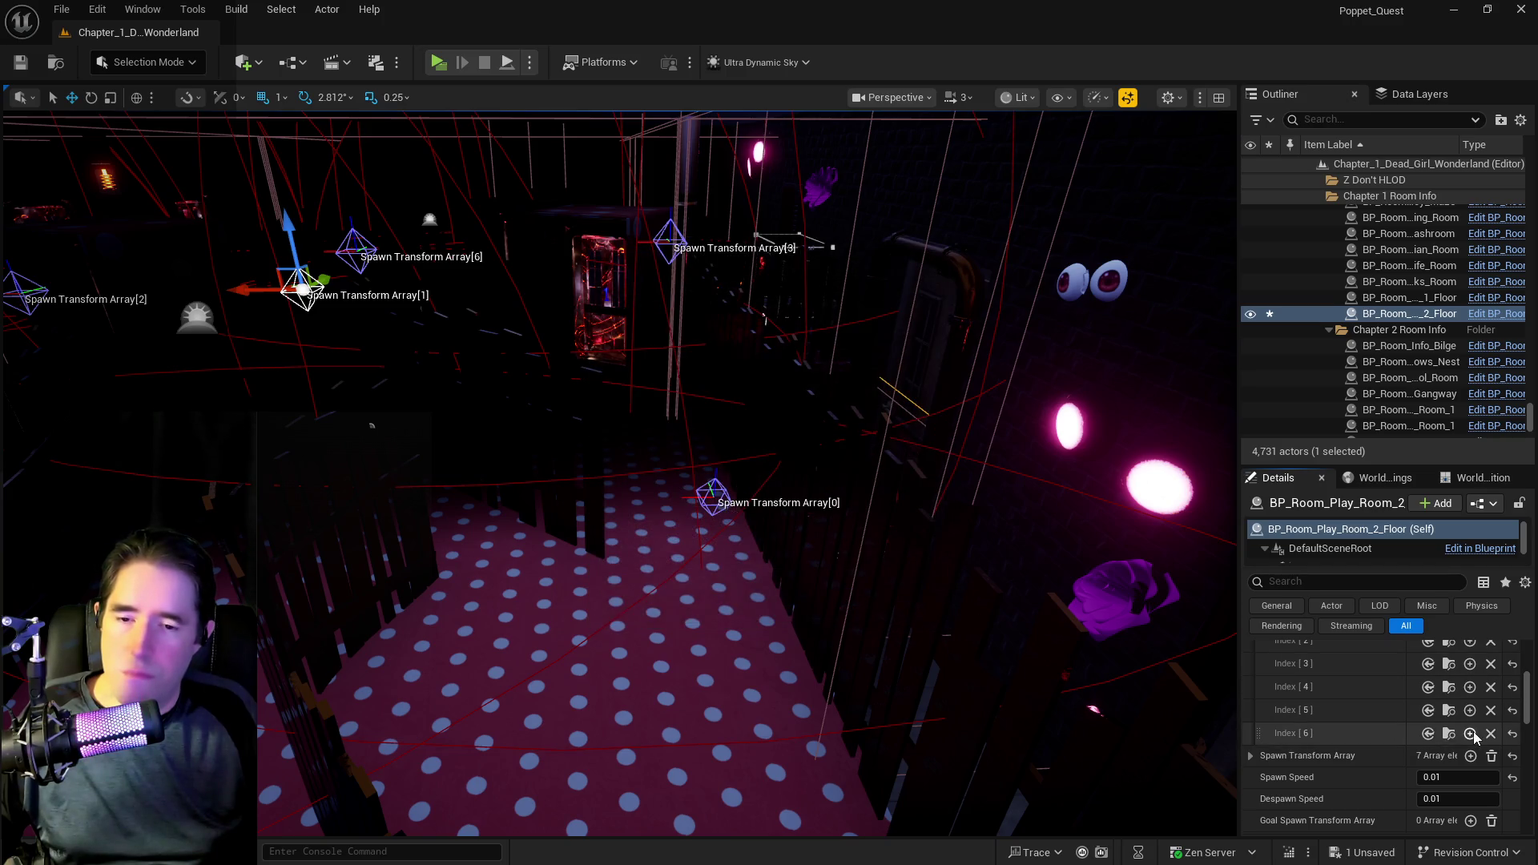
scroll(1470, 736, "up", 3)
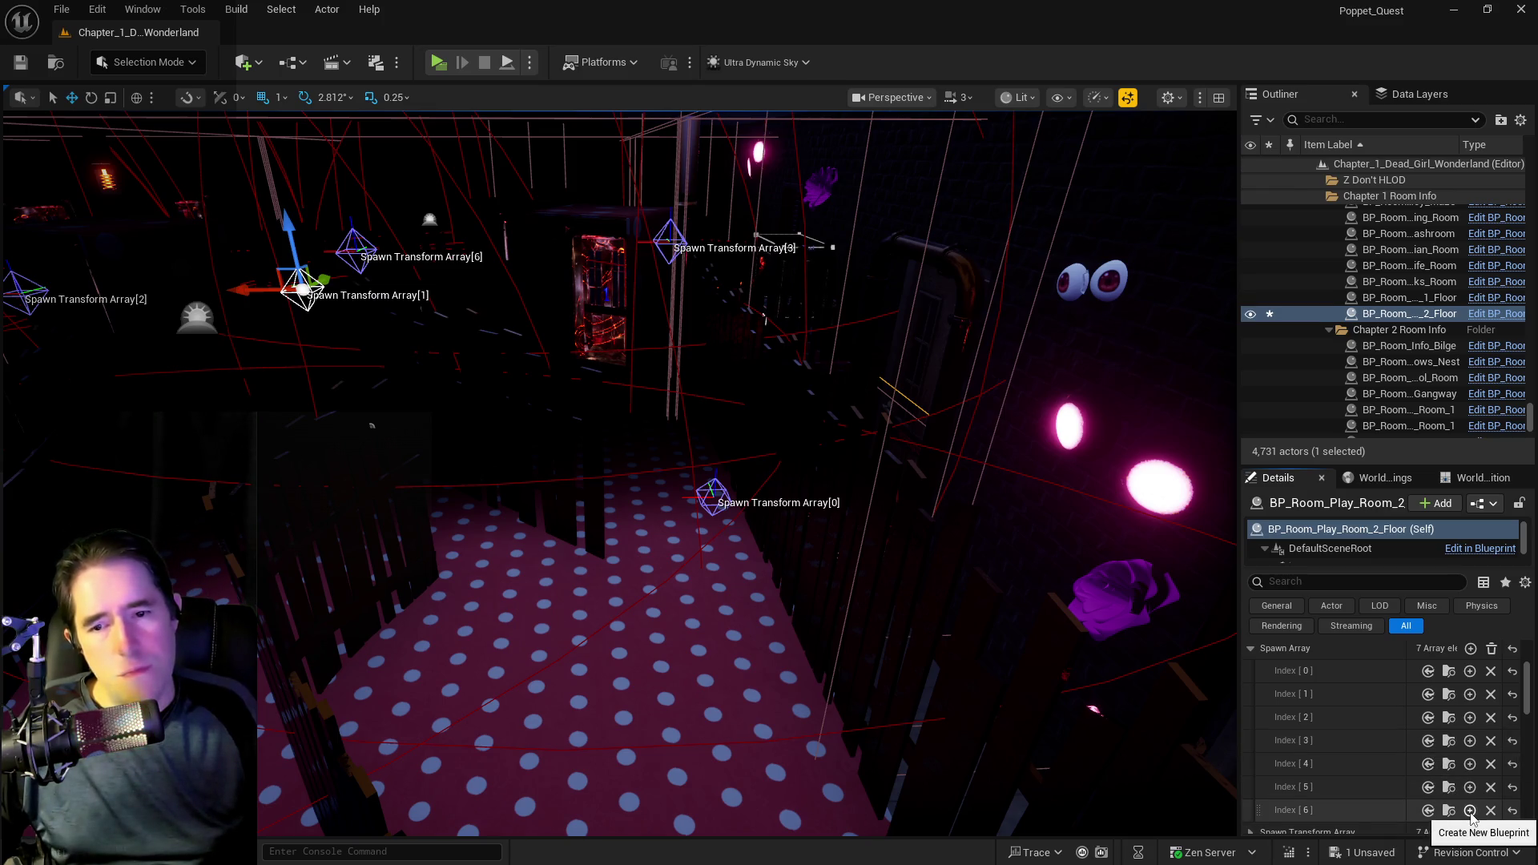
left_click(1471, 647)
scroll(1339, 724, "down", 4)
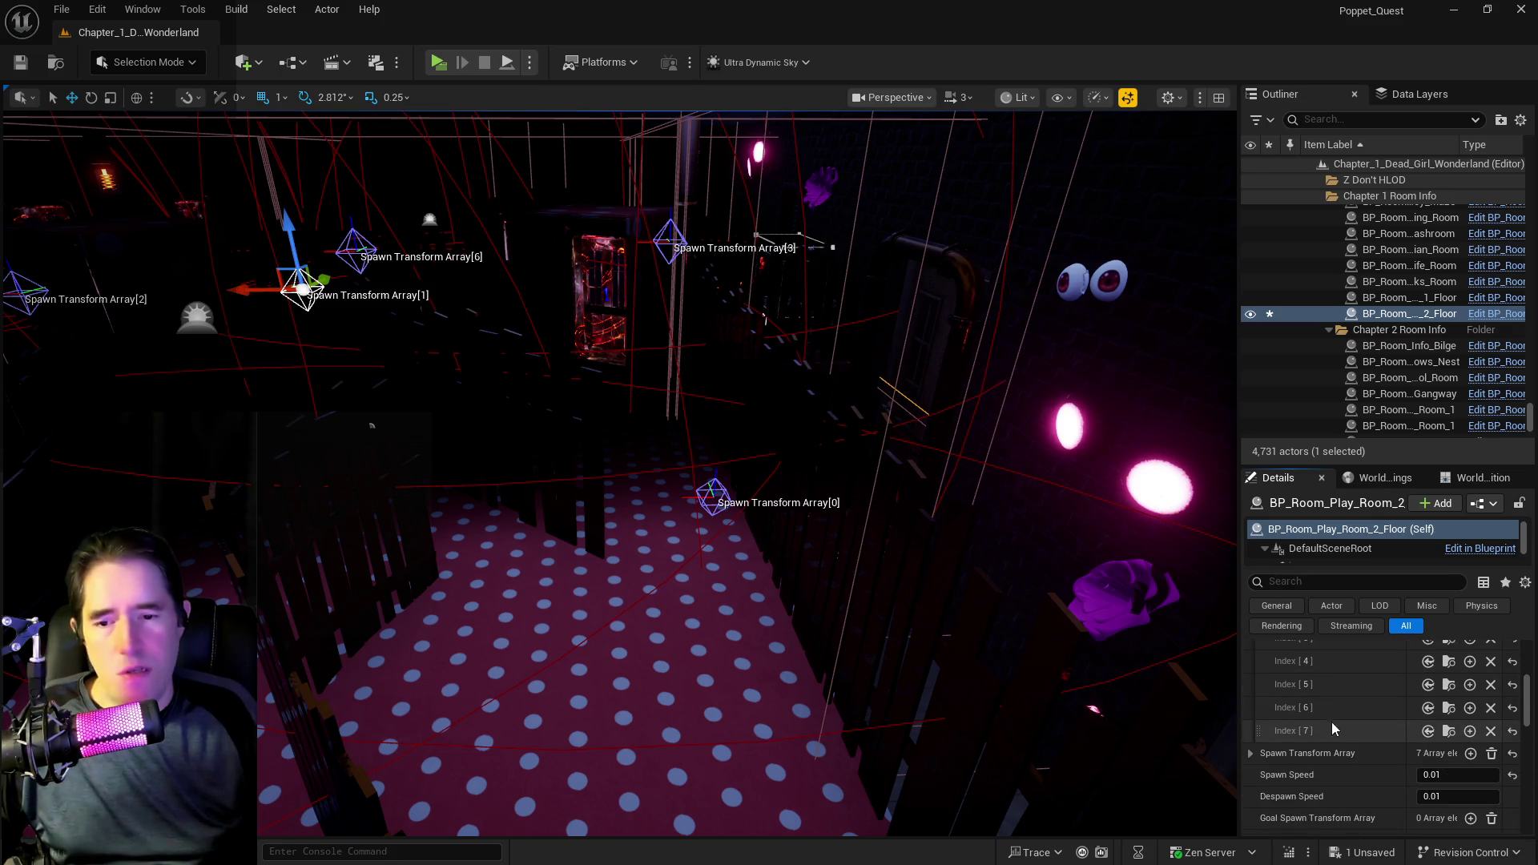
left_click_drag(1241, 692, 989, 708)
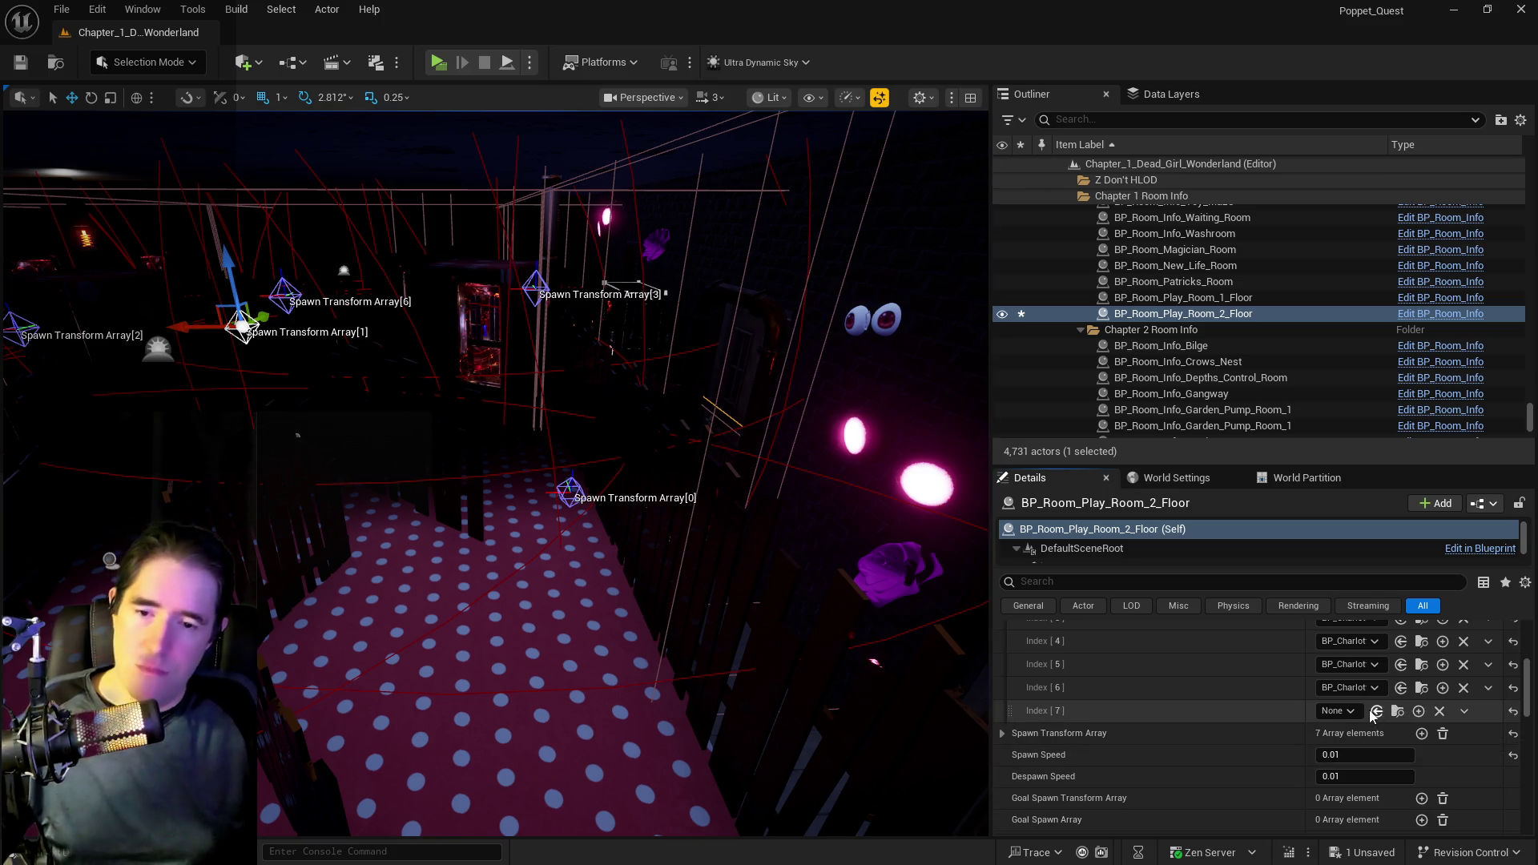
- Assign the BP_Charlotte blueprint to Index [7], then select spawn transform marker [0]
left_click(1420, 688)
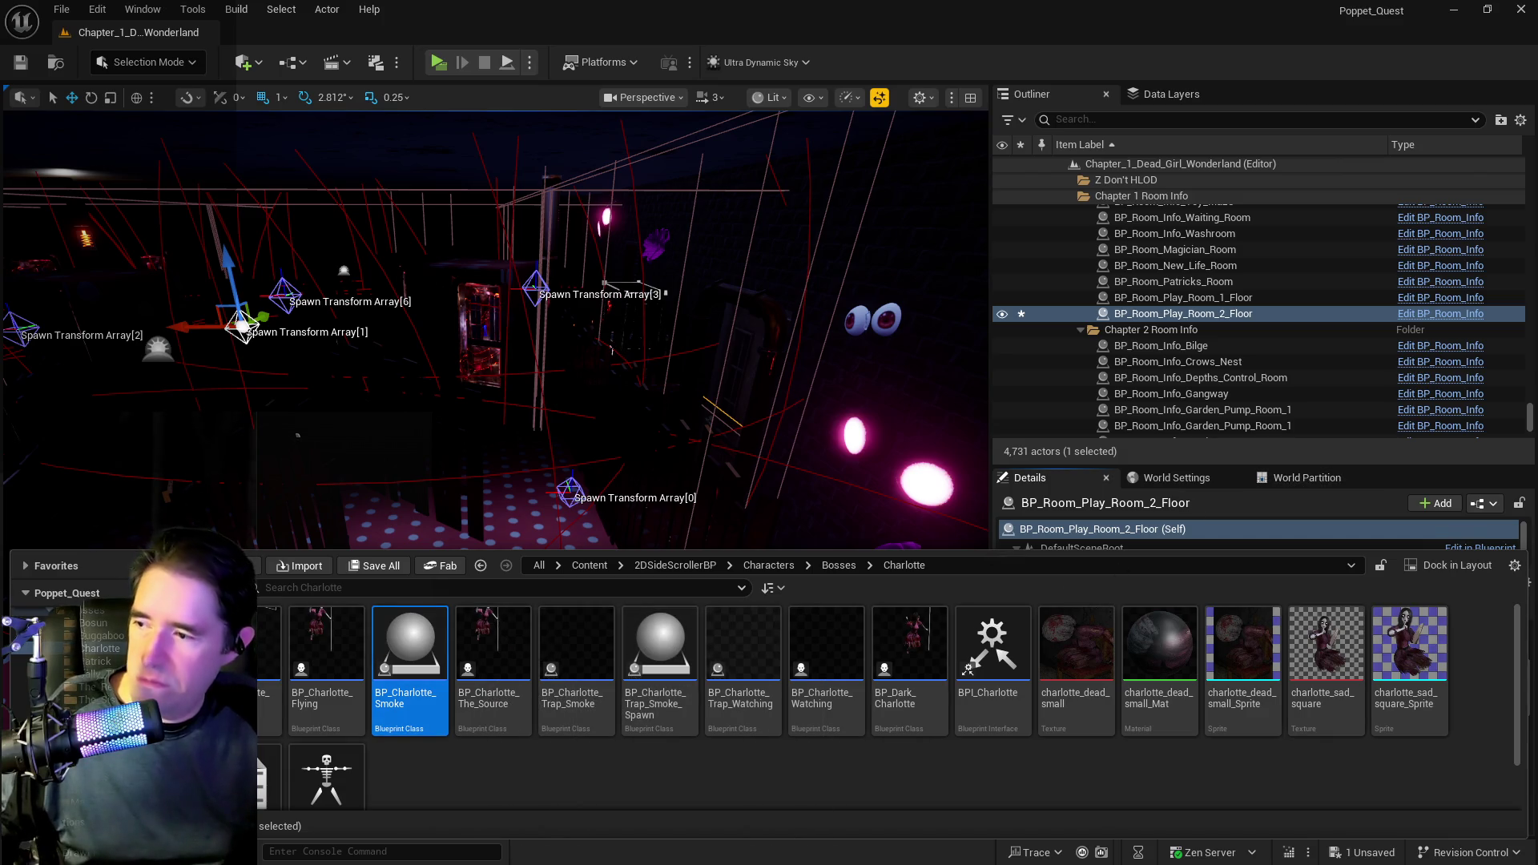
key("ctrl+space")
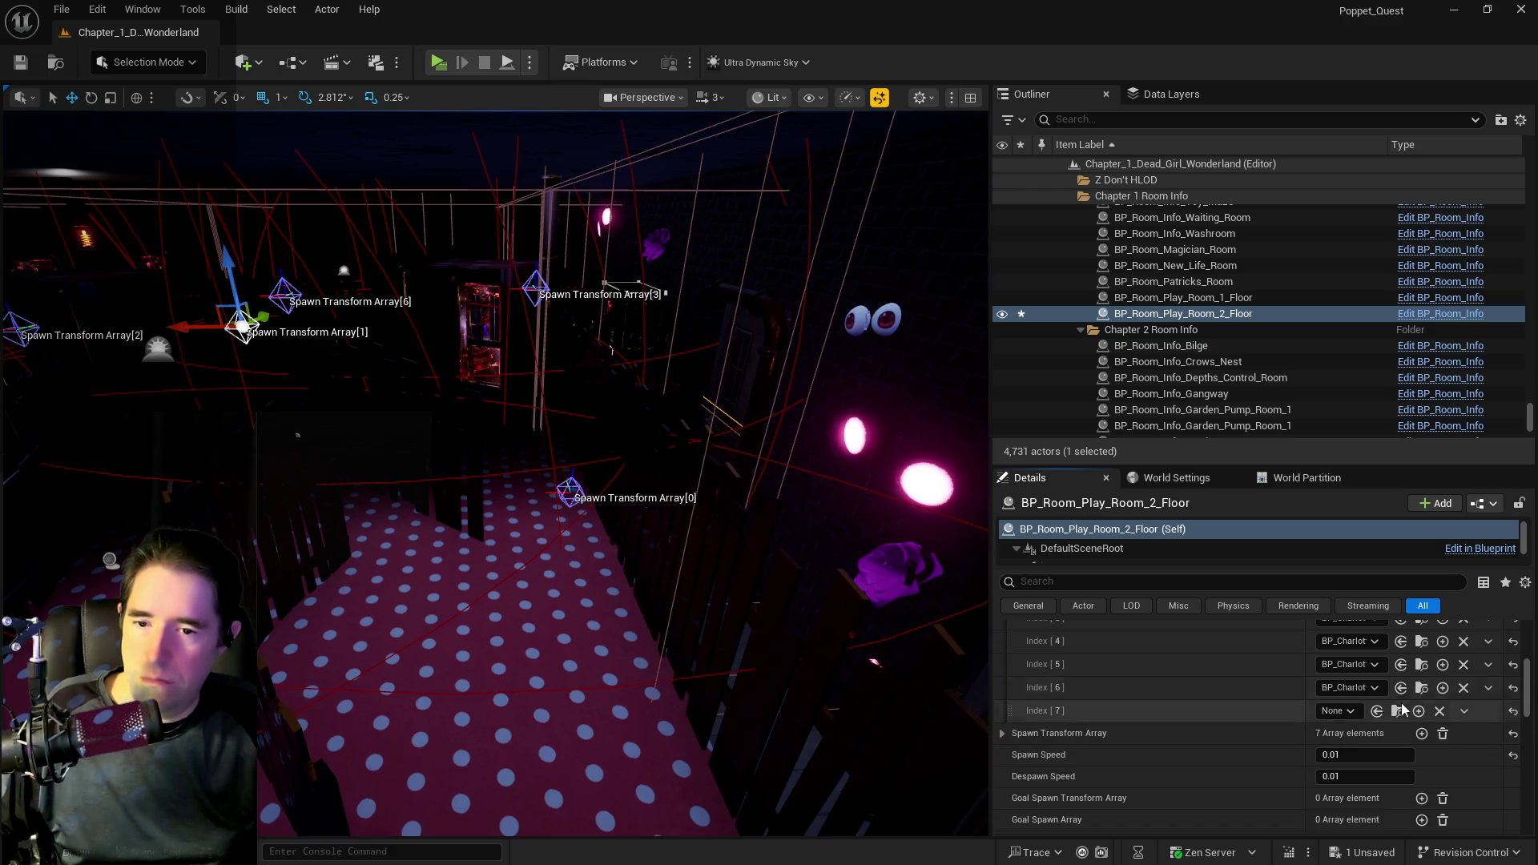
left_click(1376, 711)
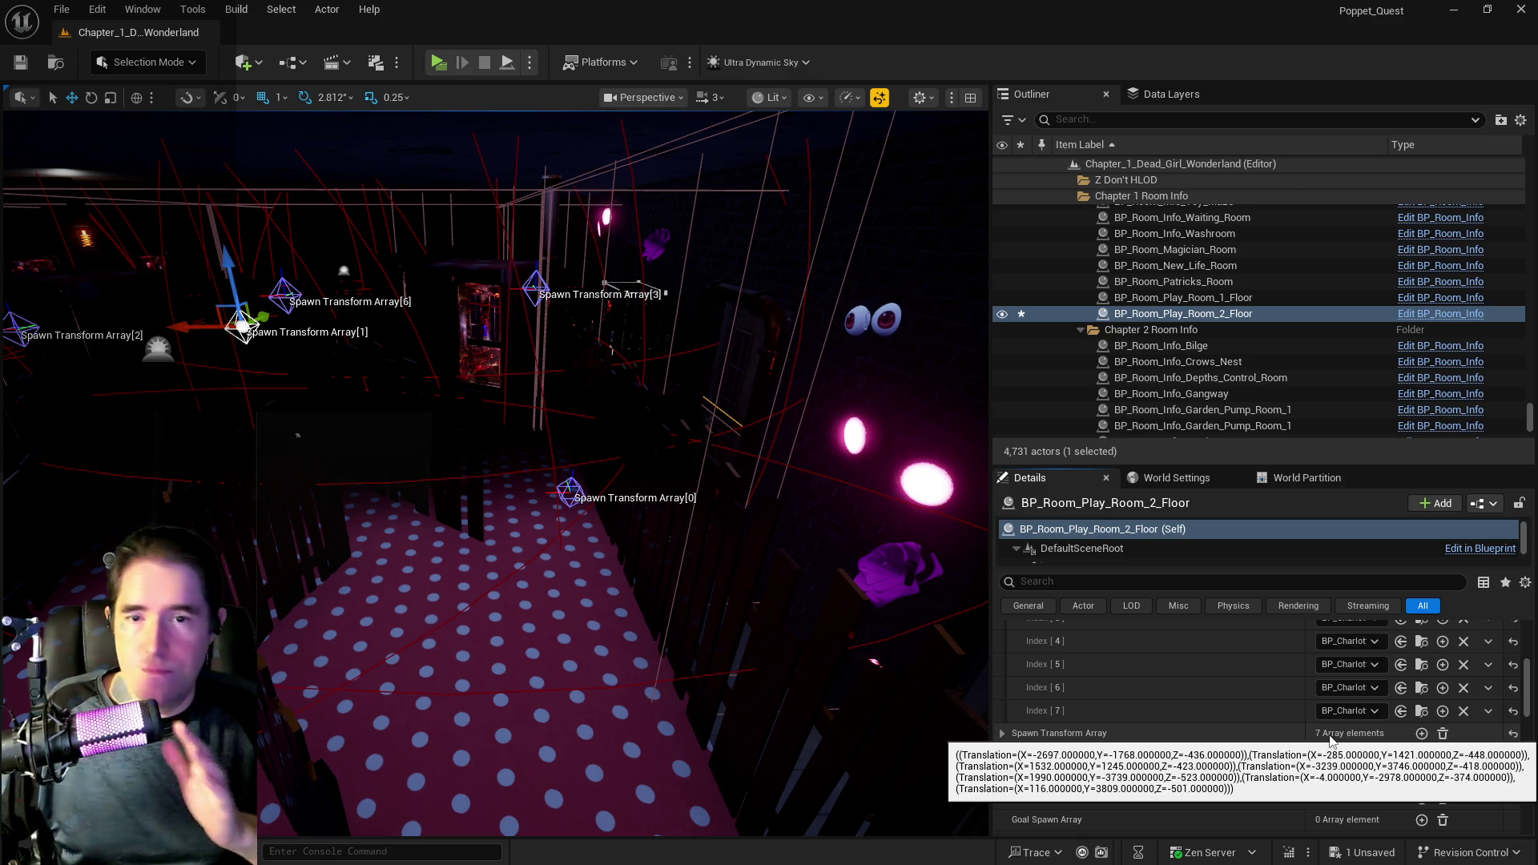
left_click(566, 494)
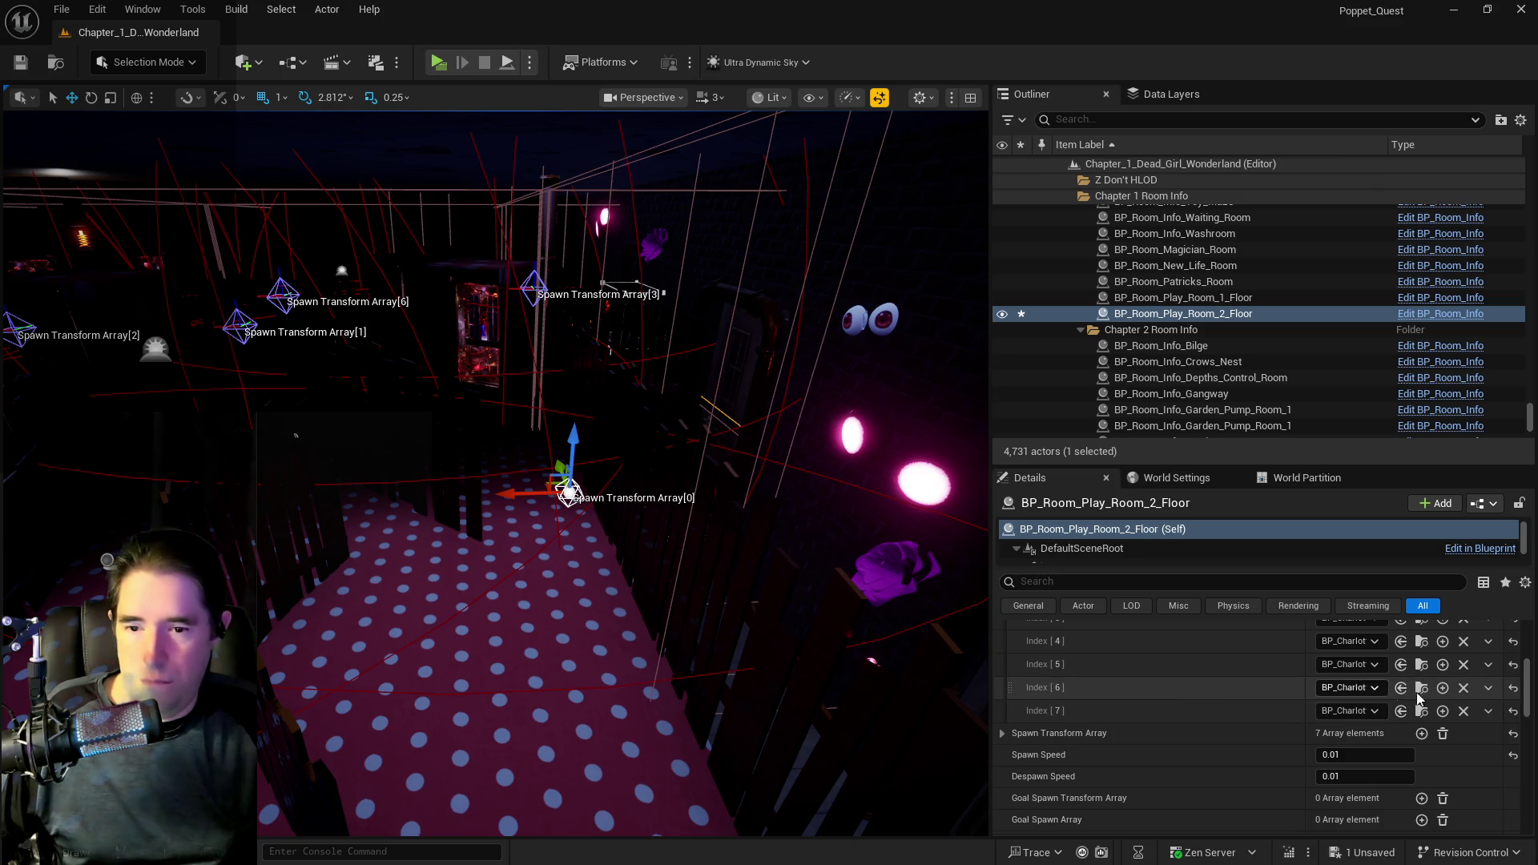
mouse_move(736, 634)
left_mouse_down()
mouse_move(697, 660)
mouse_move(690, 629)
mouse_move(645, 606)
left_mouse_up()
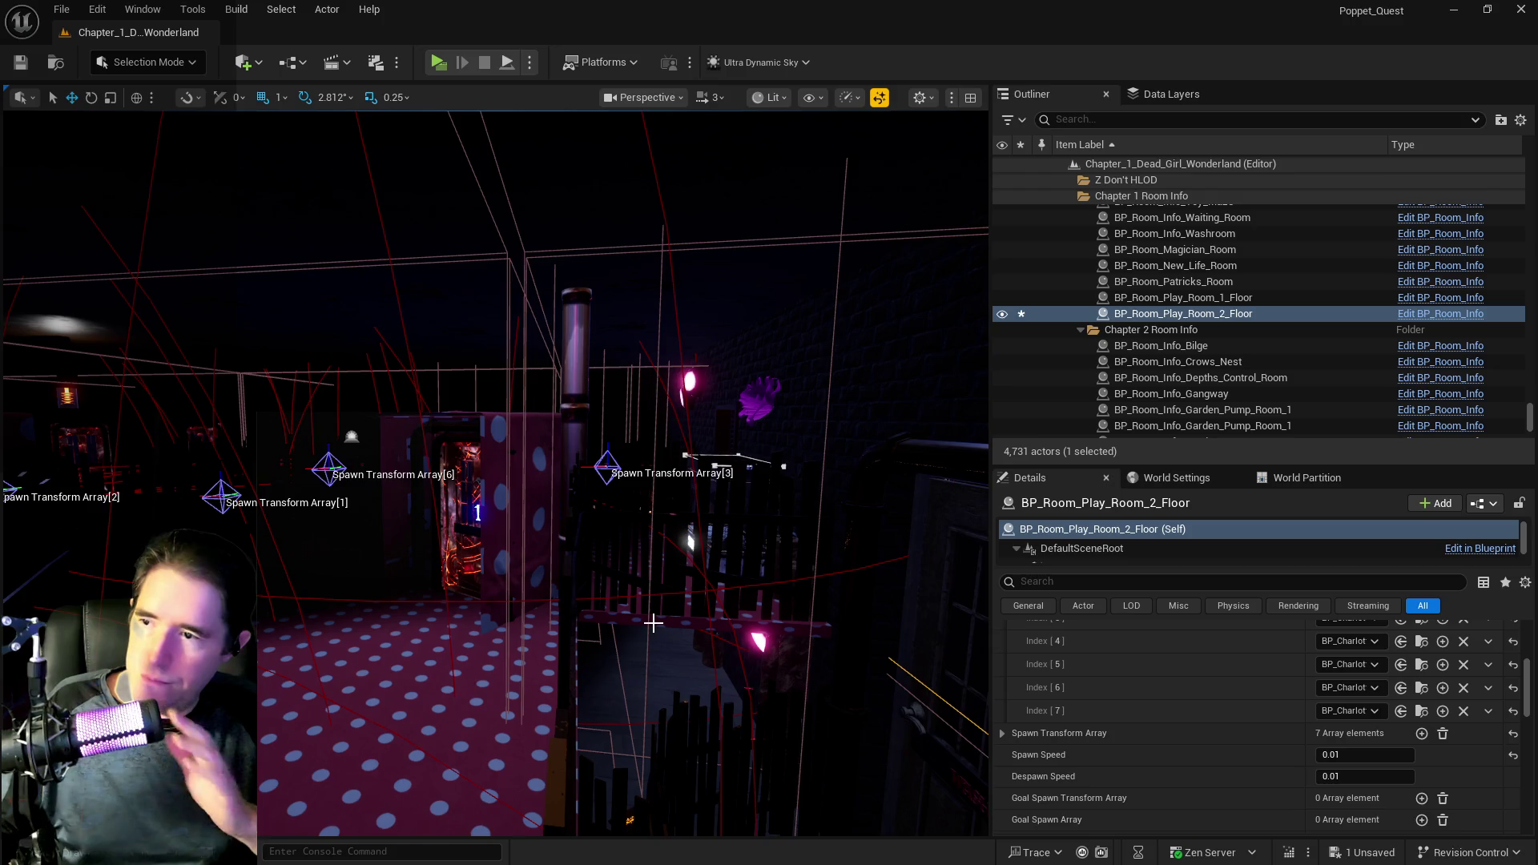
left_click_drag(652, 623, 602, 589)
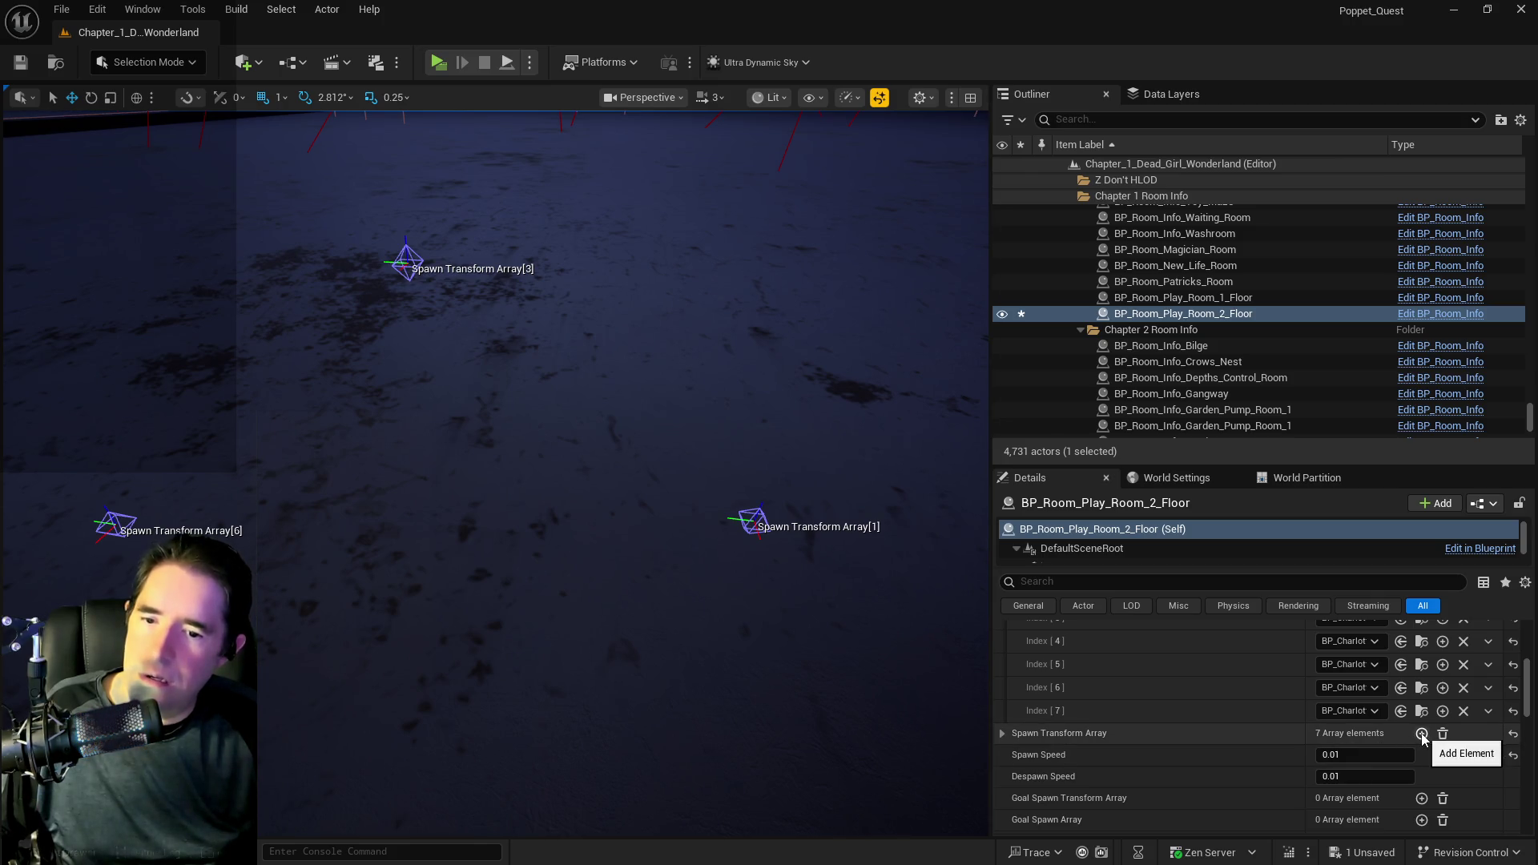
- Add an eighth element, [7], to the Spawn Transform Array and expand its entries
left_click(1421, 734)
left_click(1001, 734)
scroll(1169, 734, "down", 3)
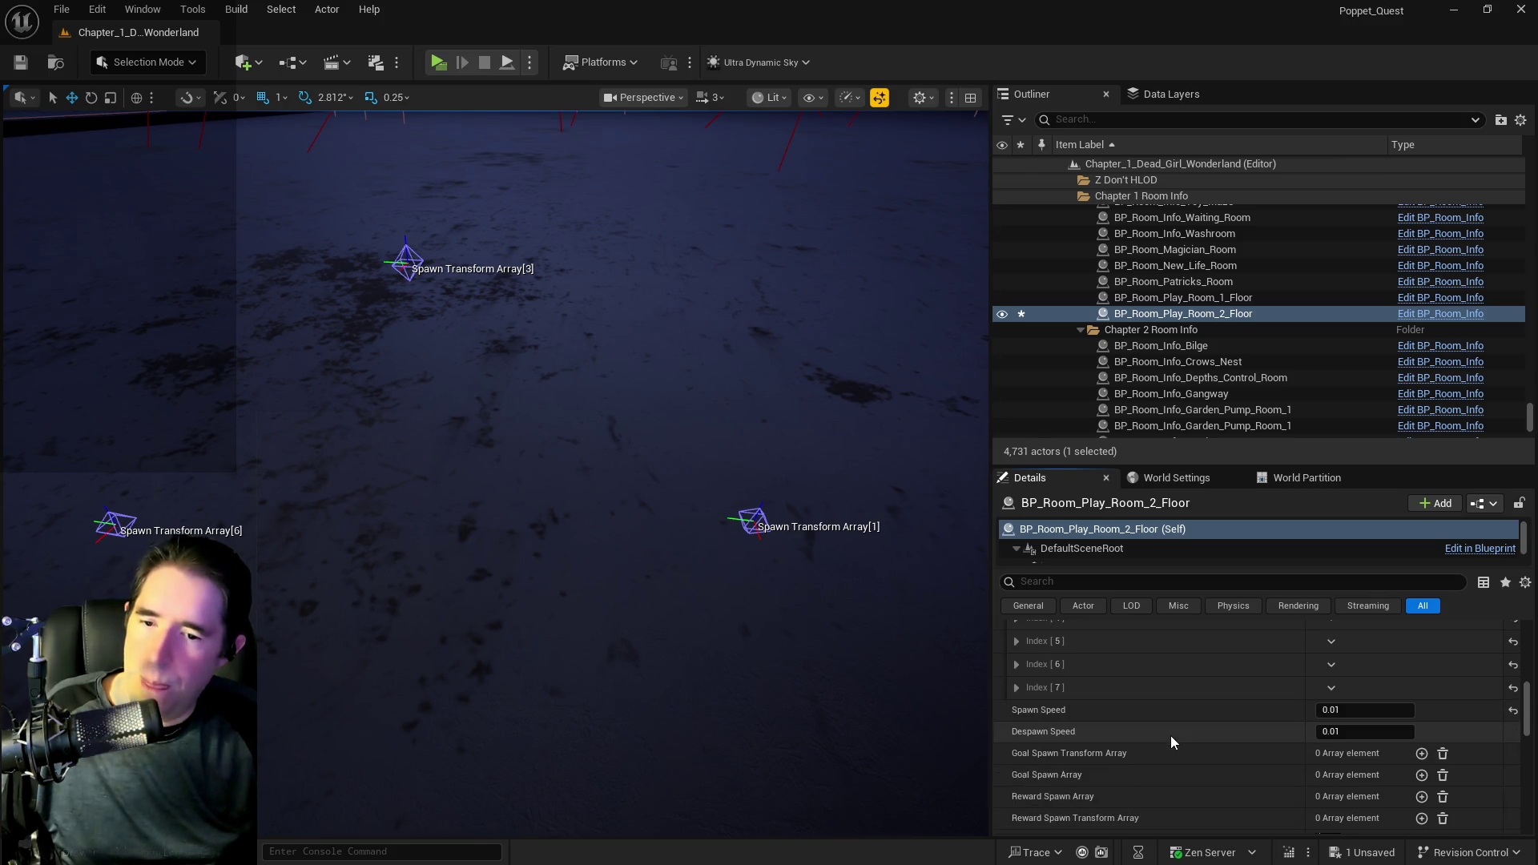
scroll(1227, 724, "up", 3)
mouse_move(673, 679)
left_mouse_down()
mouse_move(697, 676)
mouse_move(681, 616)
mouse_move(661, 604)
mouse_move(518, 610)
left_mouse_up()
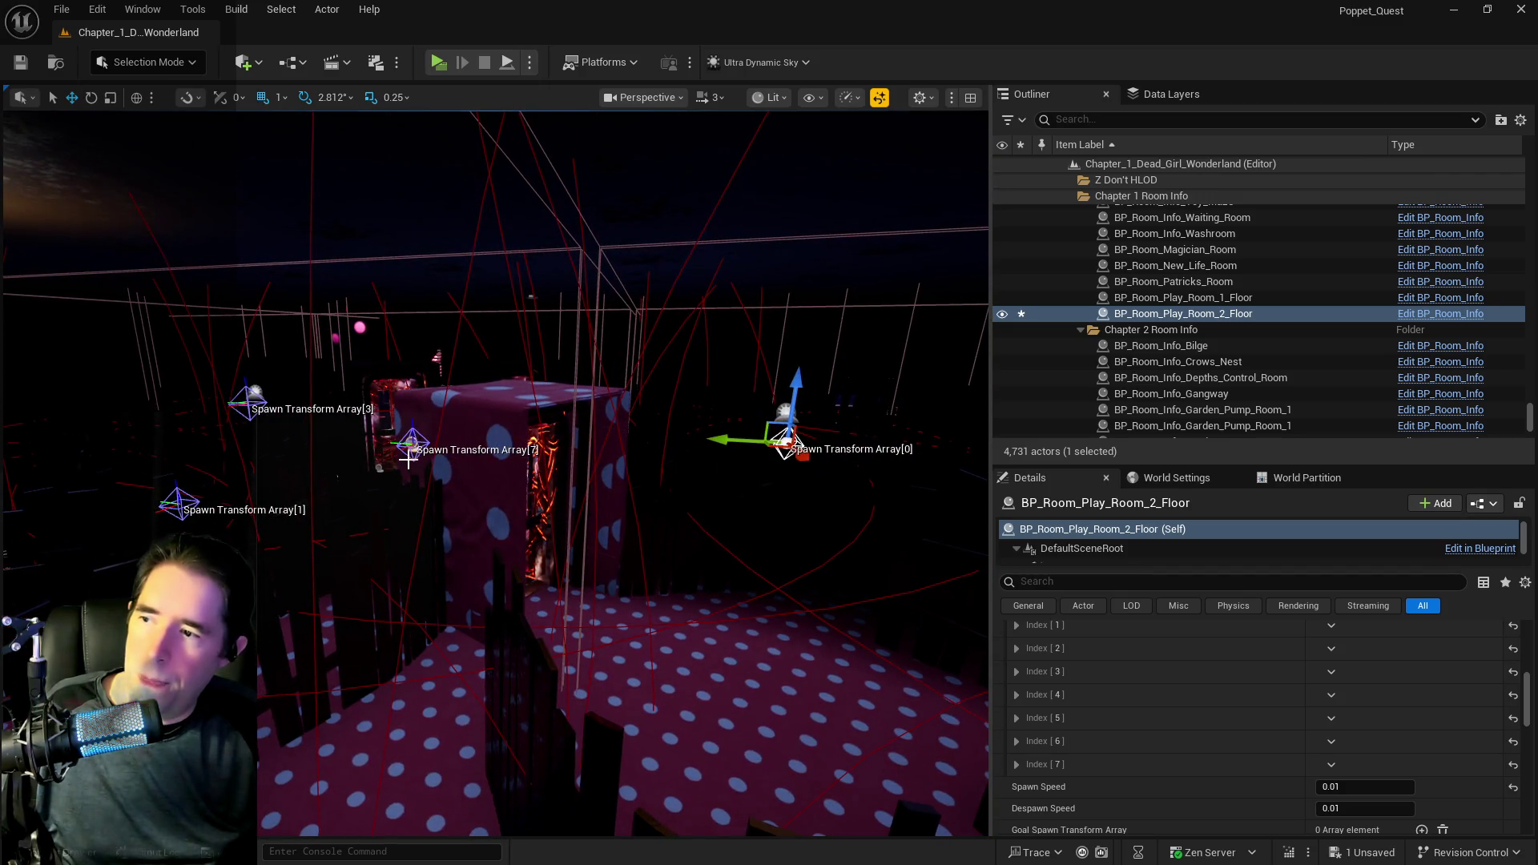
- Inspect the spawn markers over the polka-dot floor, then start a playtest of the level
mouse_move(408, 455)
left_mouse_down()
mouse_move(241, 424)
mouse_move(617, 315)
mouse_move(539, 403)
mouse_move(810, 272)
mouse_move(392, 294)
mouse_move(467, 312)
left_mouse_up()
left_click_drag(837, 254, 929, 314)
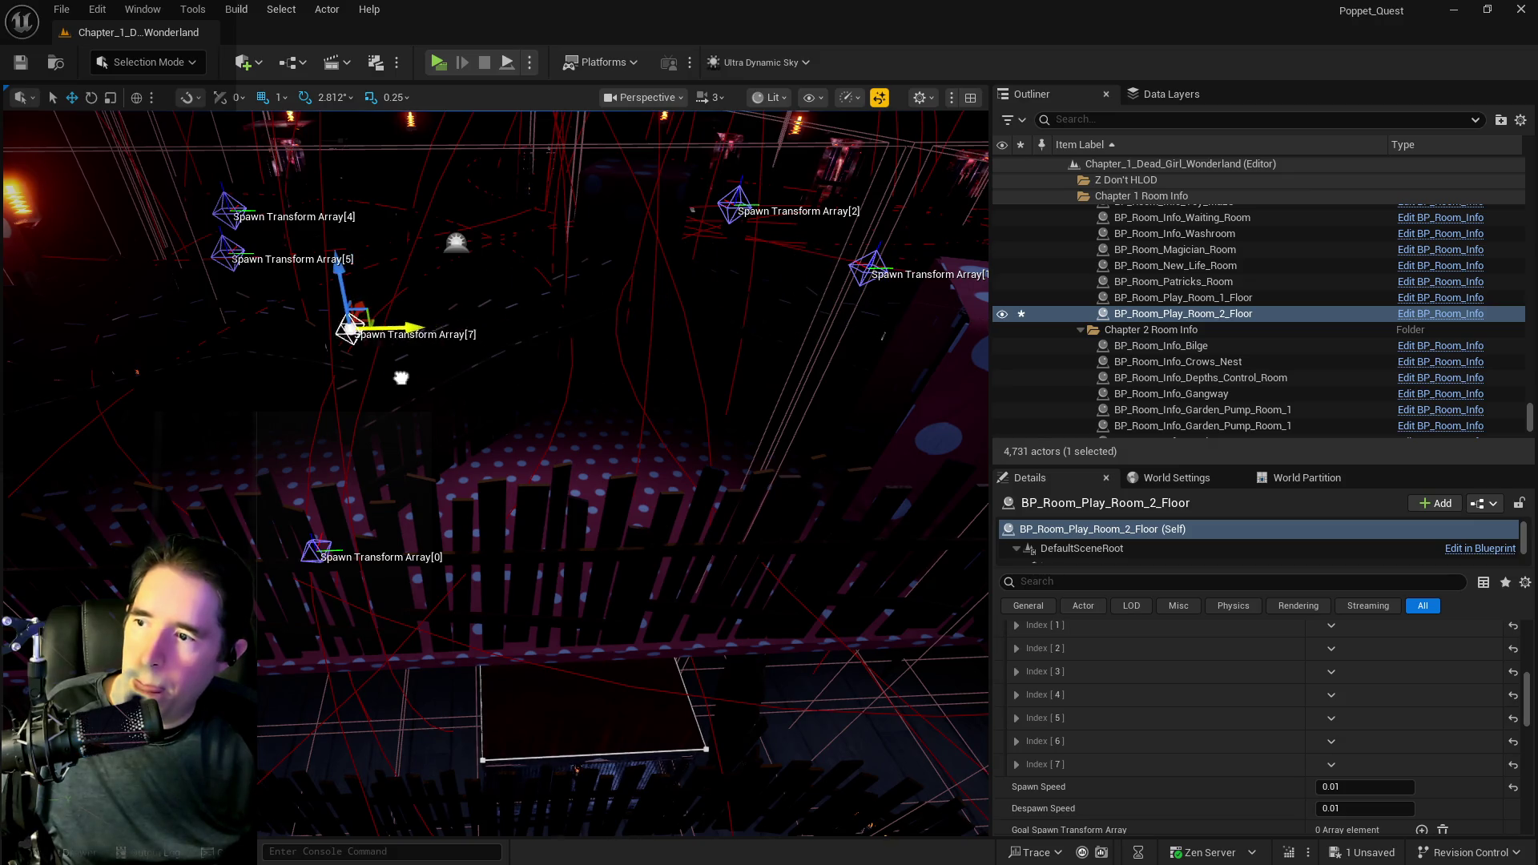
left_click_drag(672, 265, 717, 268)
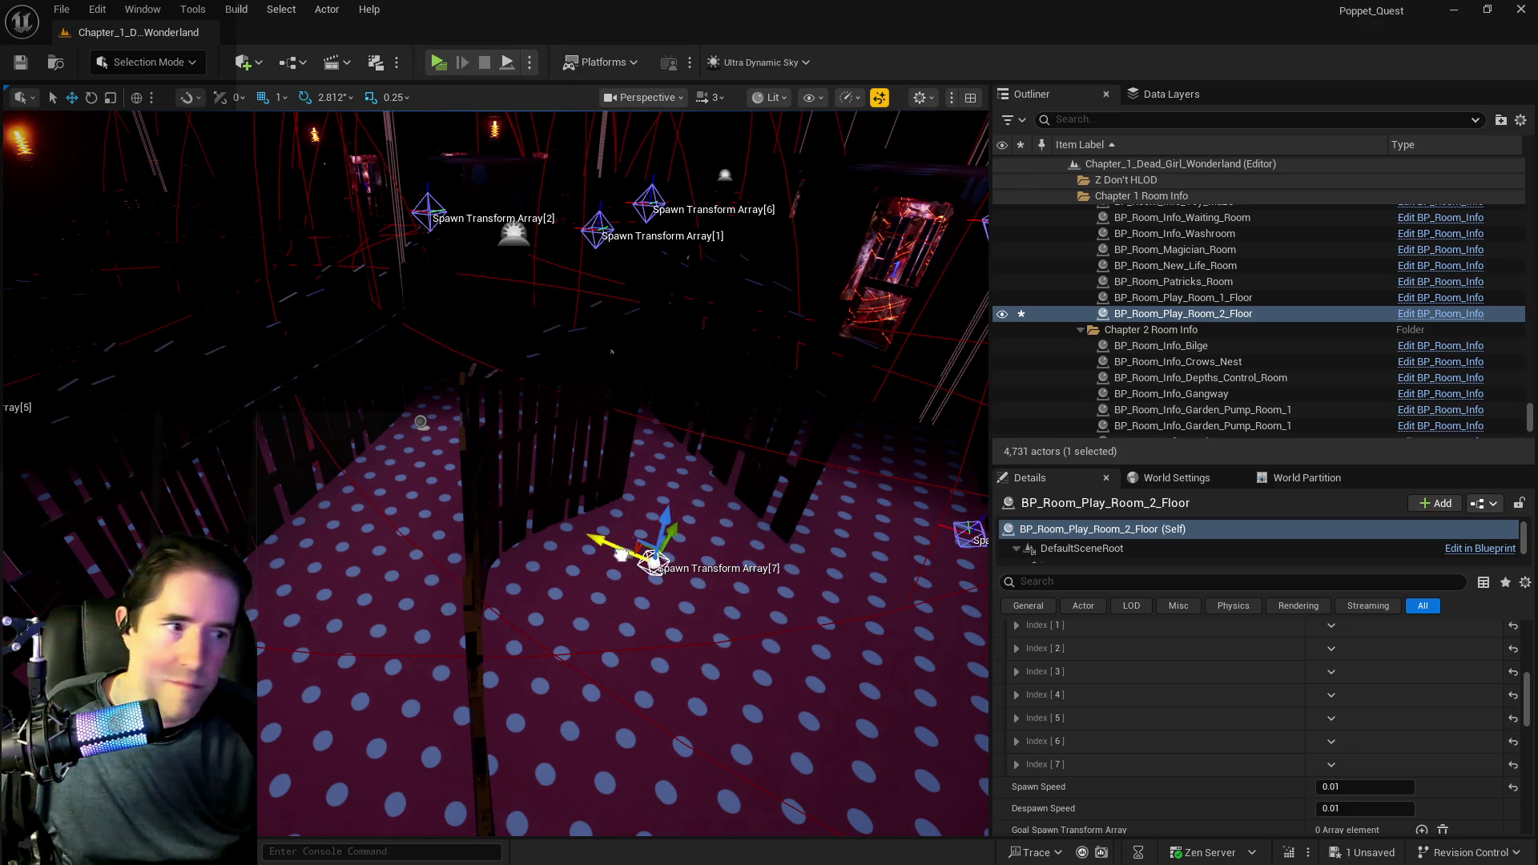
left_click_drag(598, 547, 353, 417)
left_click_drag(242, 422, 243, 321)
left_click_drag(301, 513, 301, 464)
mouse_move(460, 586)
left_mouse_down()
mouse_move(710, 415)
mouse_move(584, 275)
mouse_move(526, 274)
mouse_move(504, 245)
left_mouse_up()
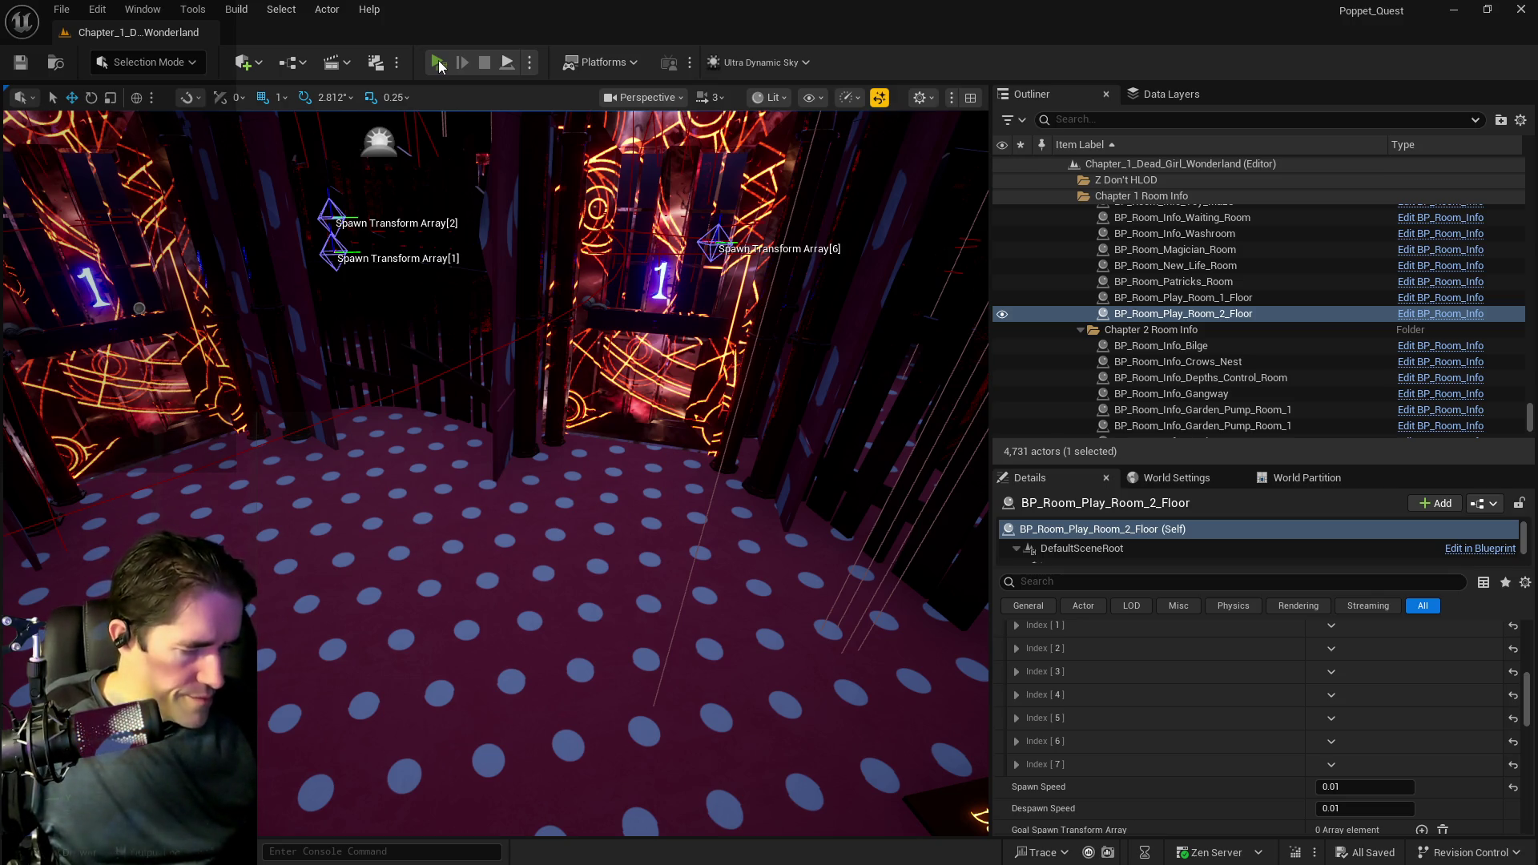
left_click(439, 63)
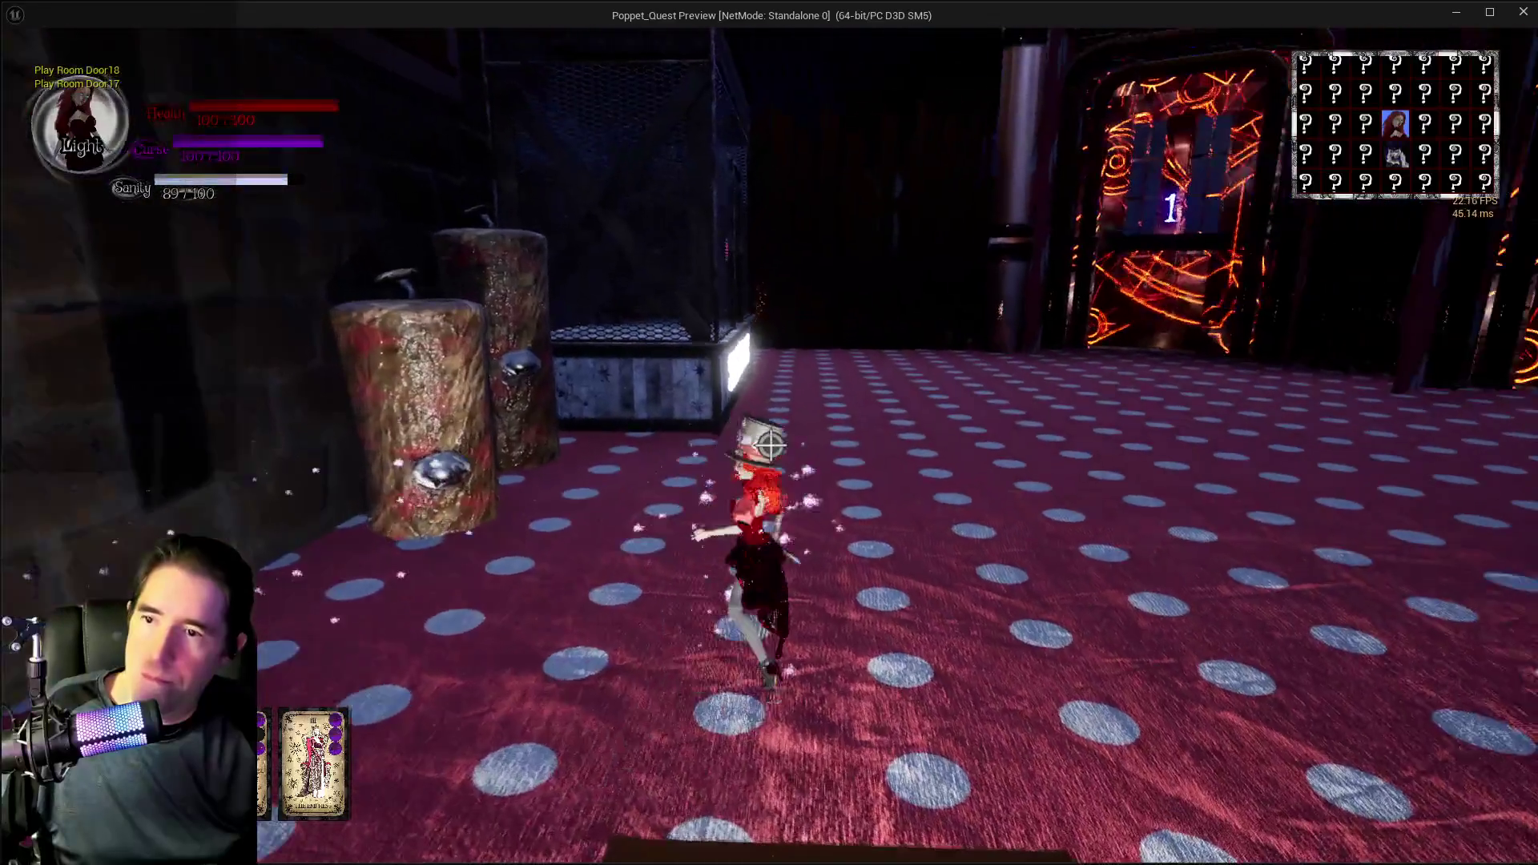
- Walk the character through the SAFE ZONE cage and out into the polka-dot room
key("w")
key("w")
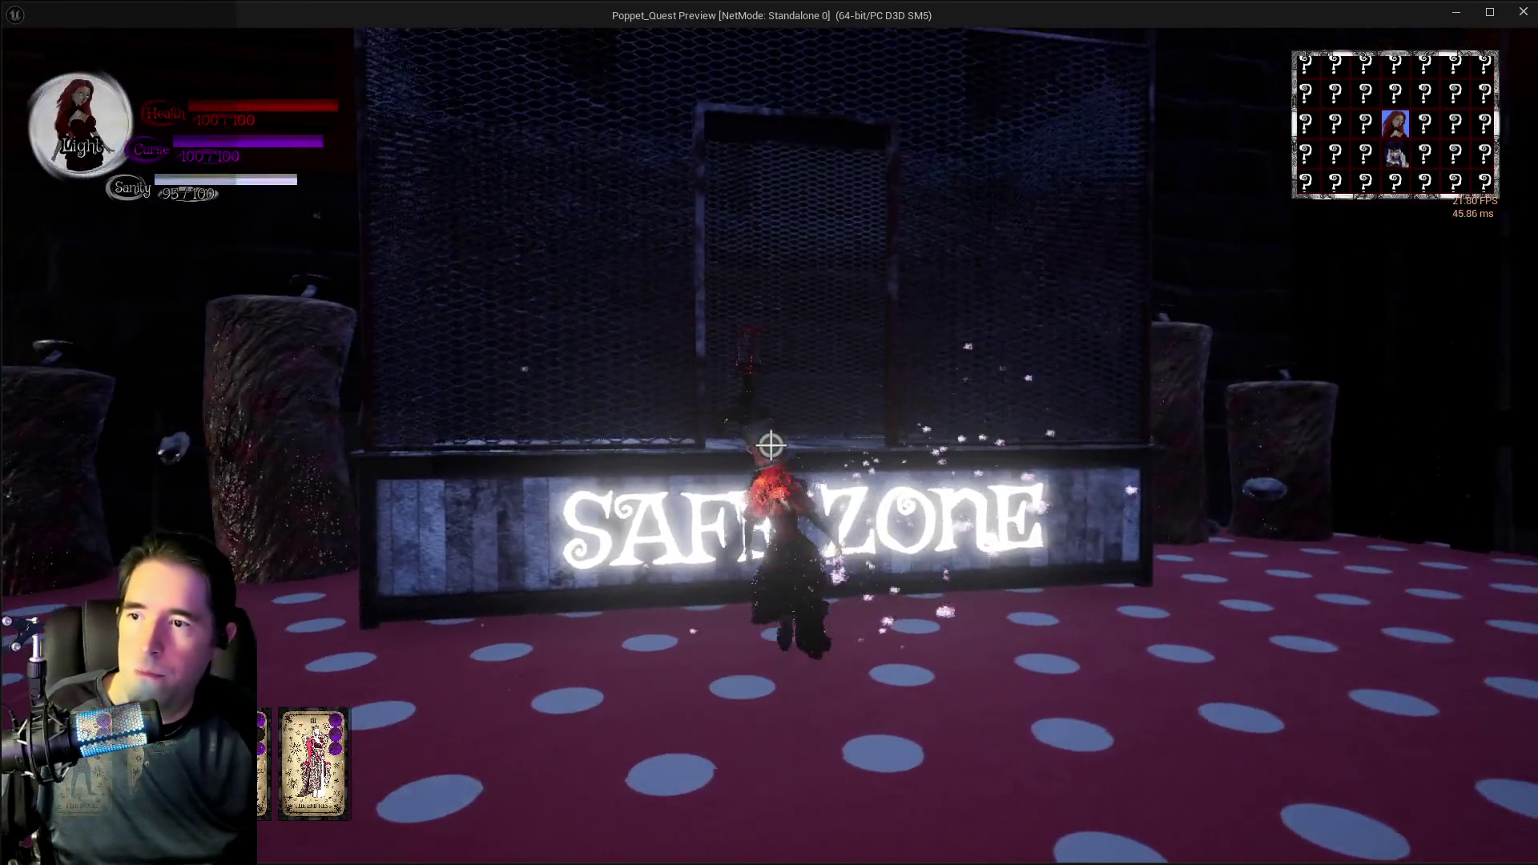
key("w")
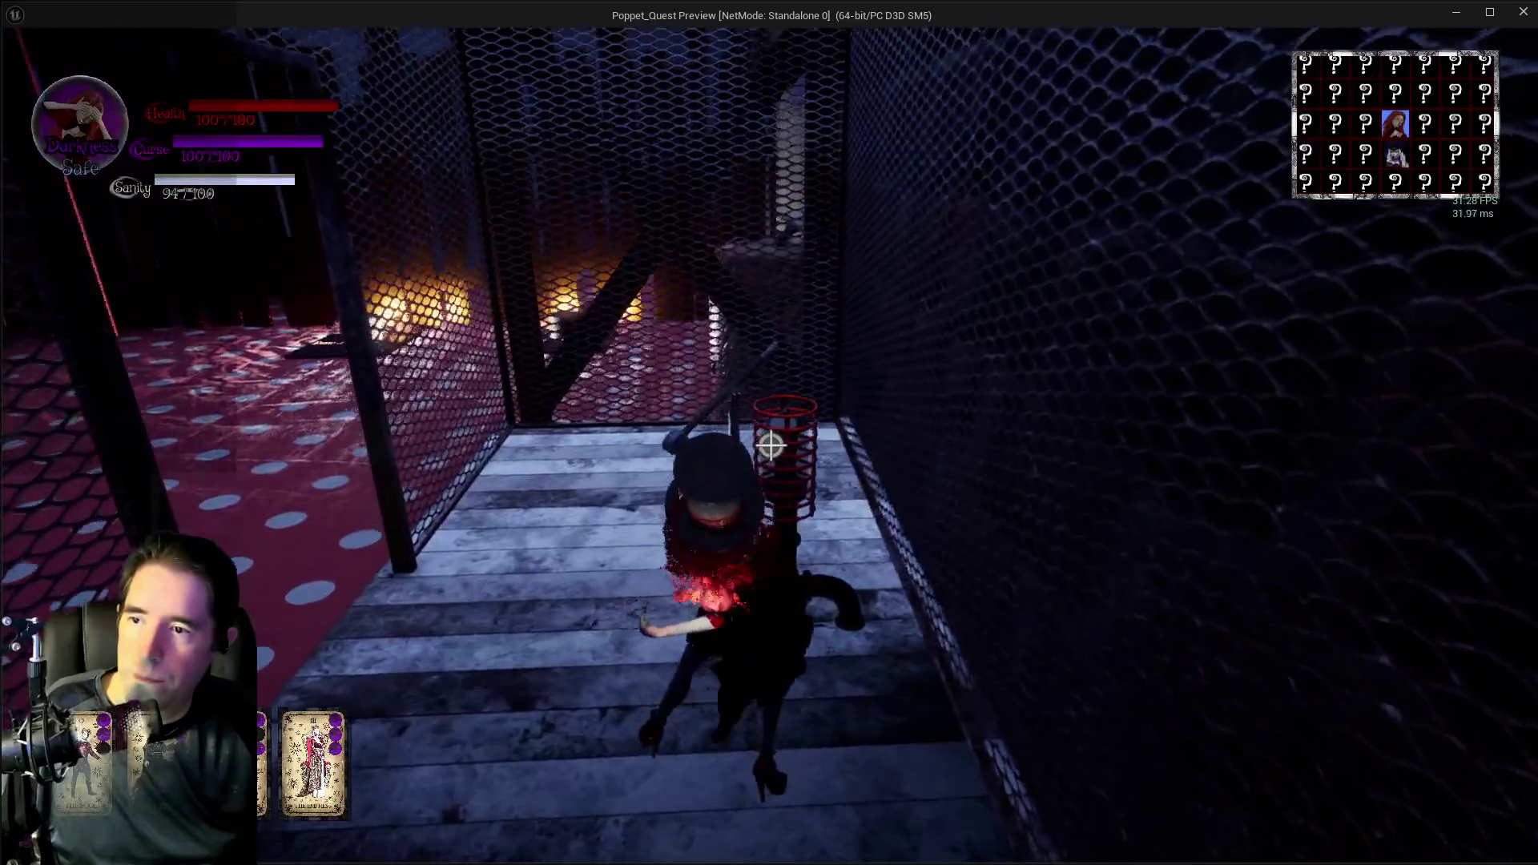
key("w")
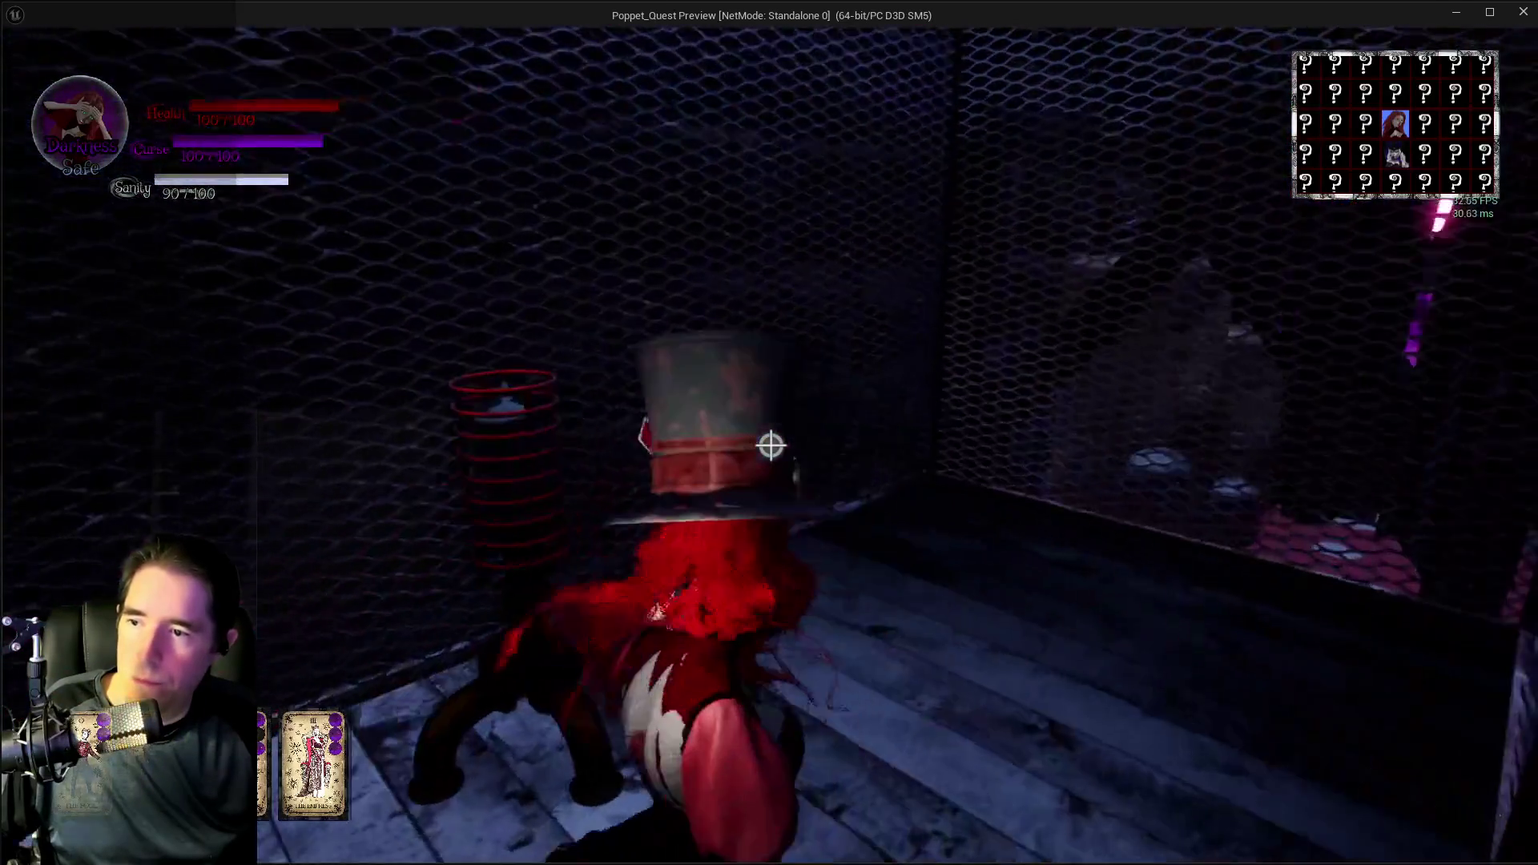
key("w")
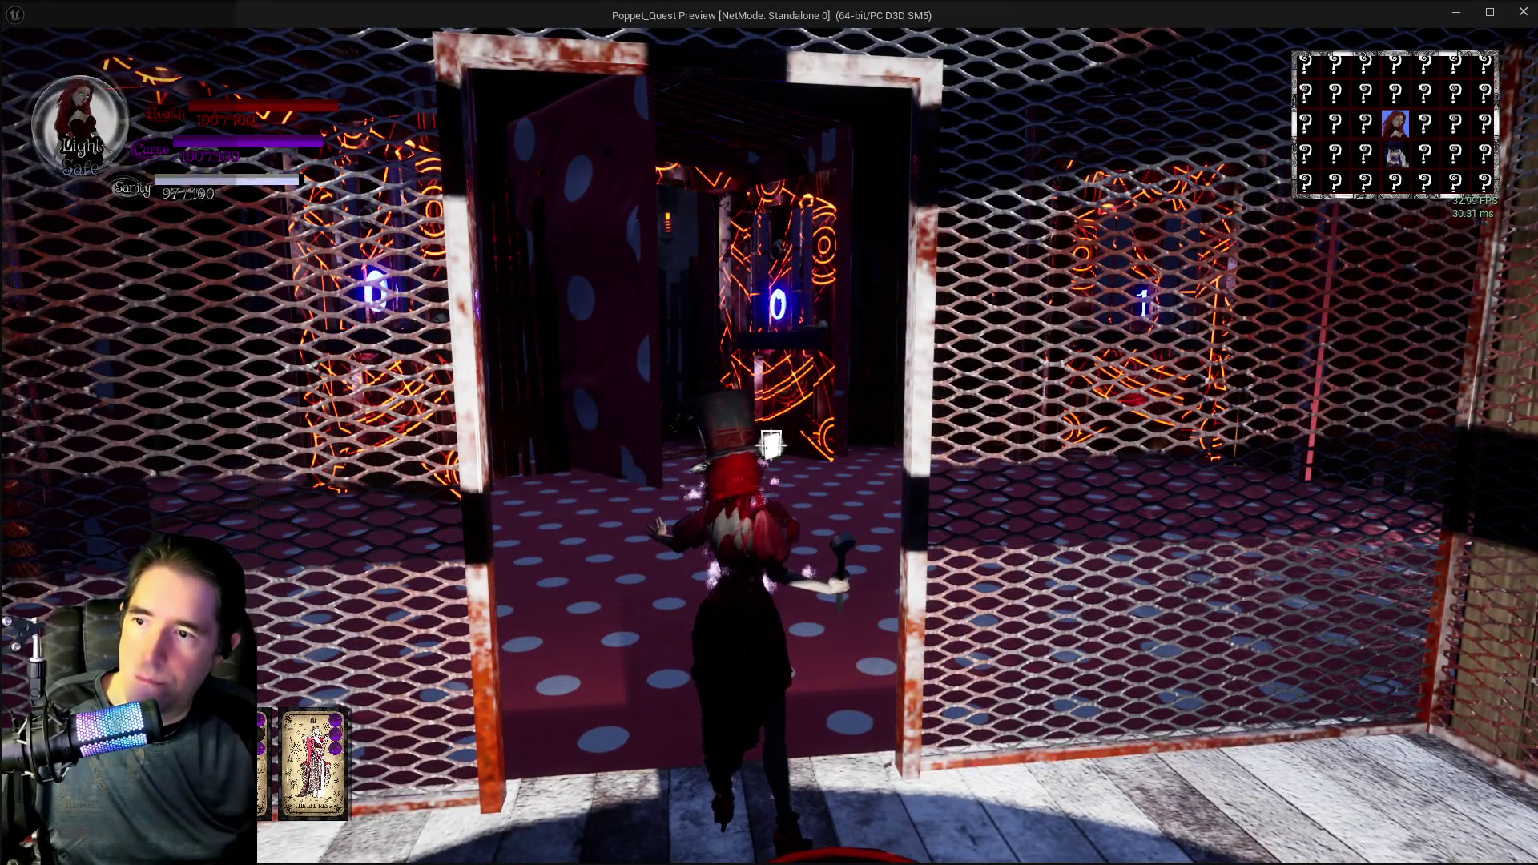
key("w")
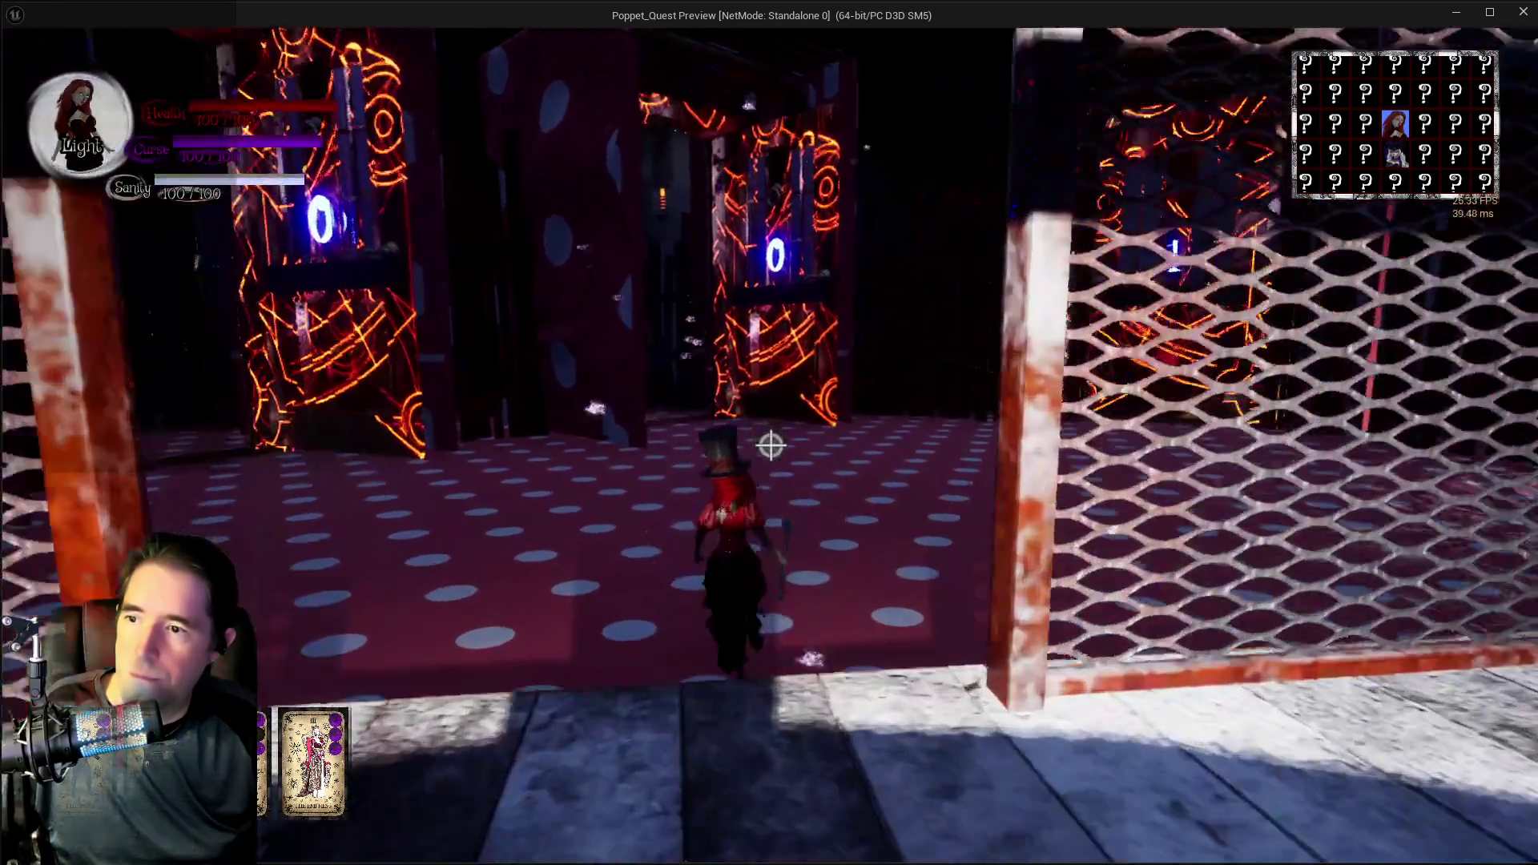
key("w")
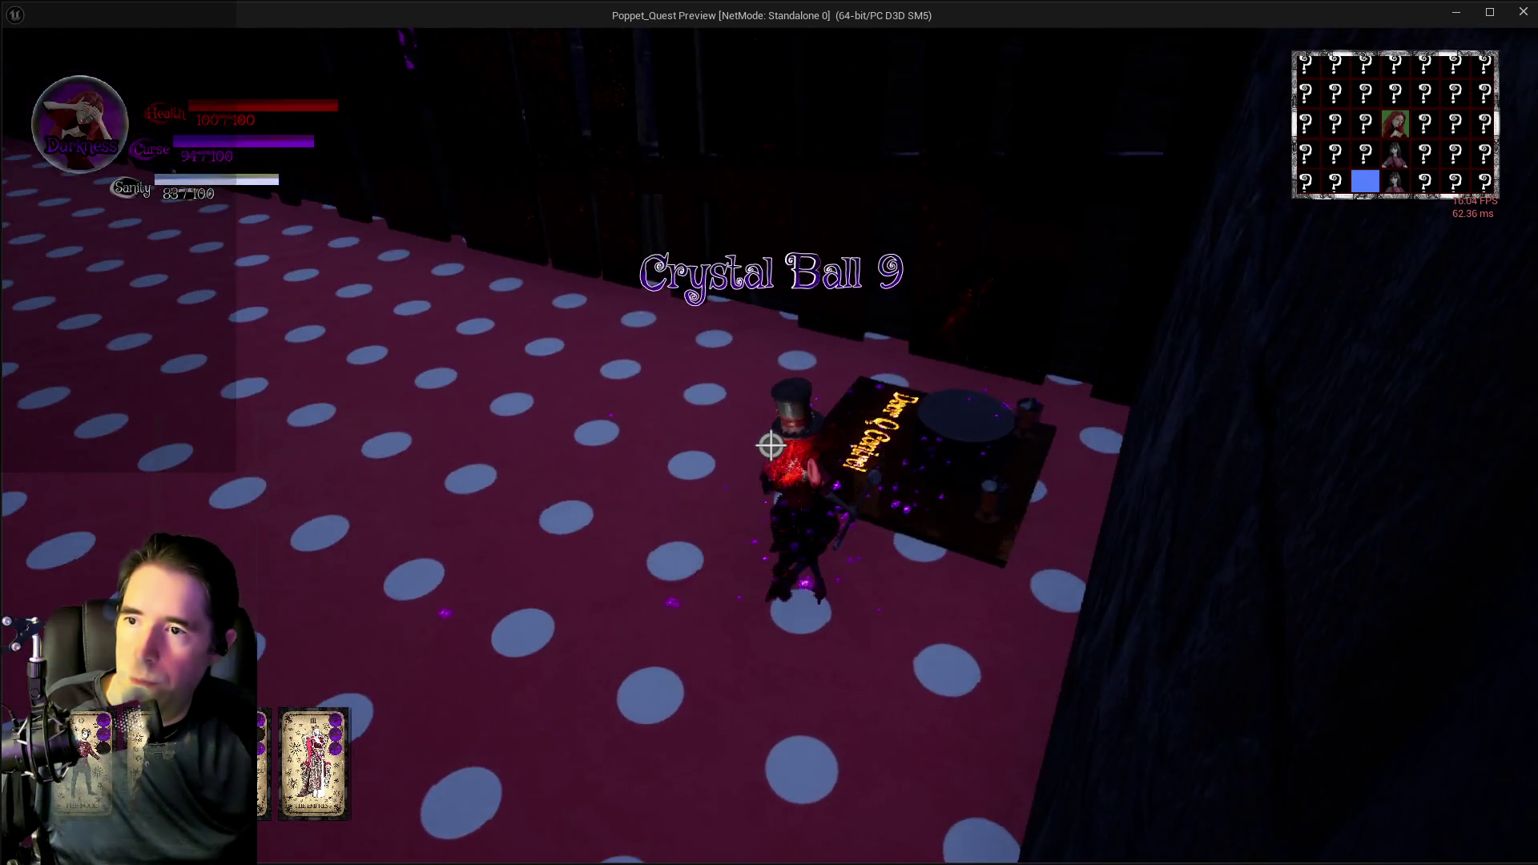
- Run past the glowing door and fenced room into the caged SAFE ZONE booth, then return to the editor
key("w")
key("w")
key("w")
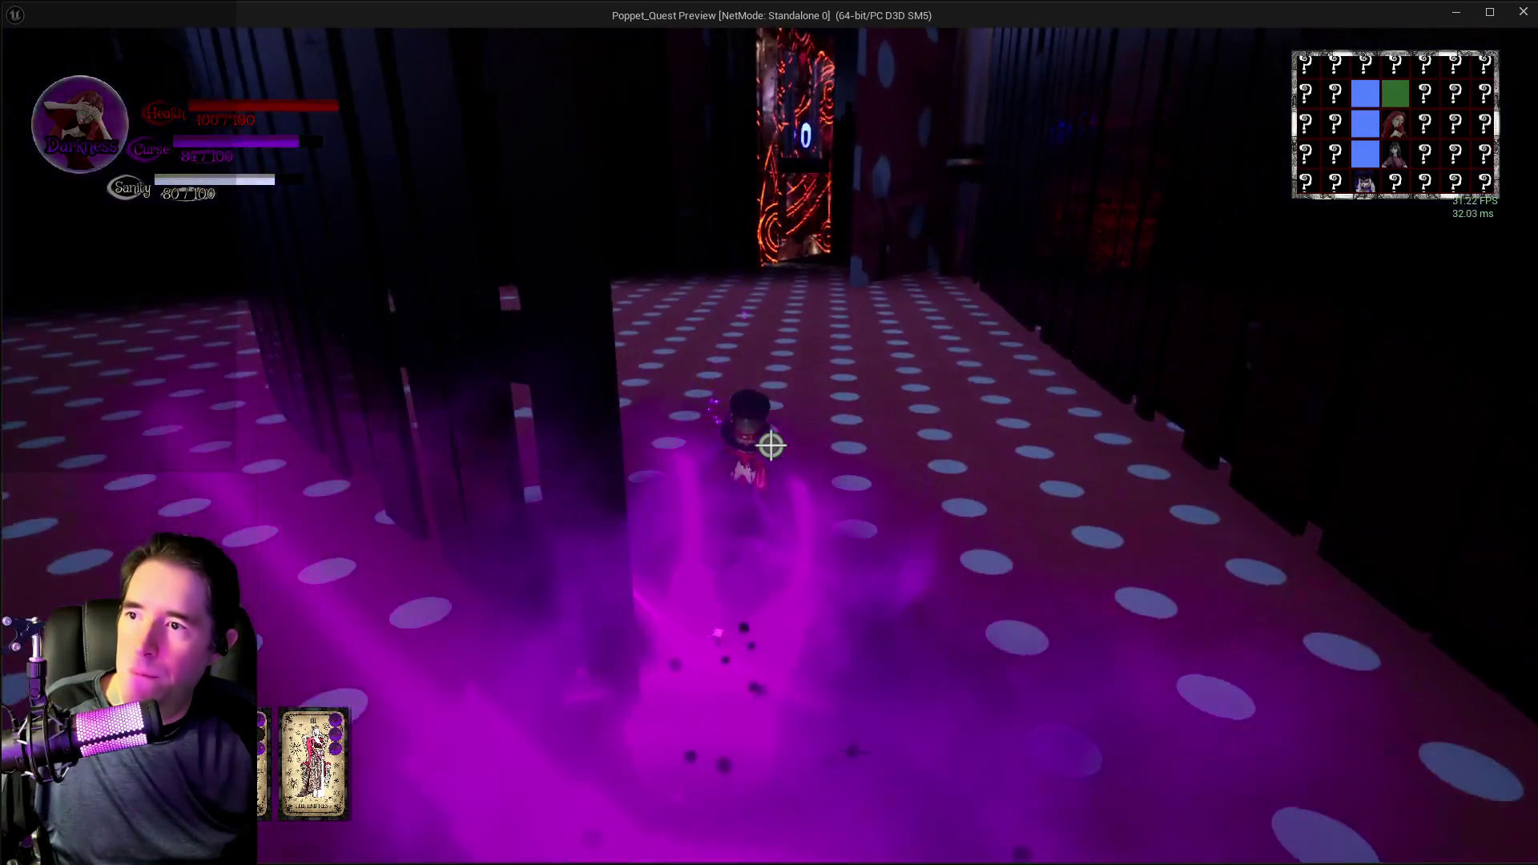
key("w")
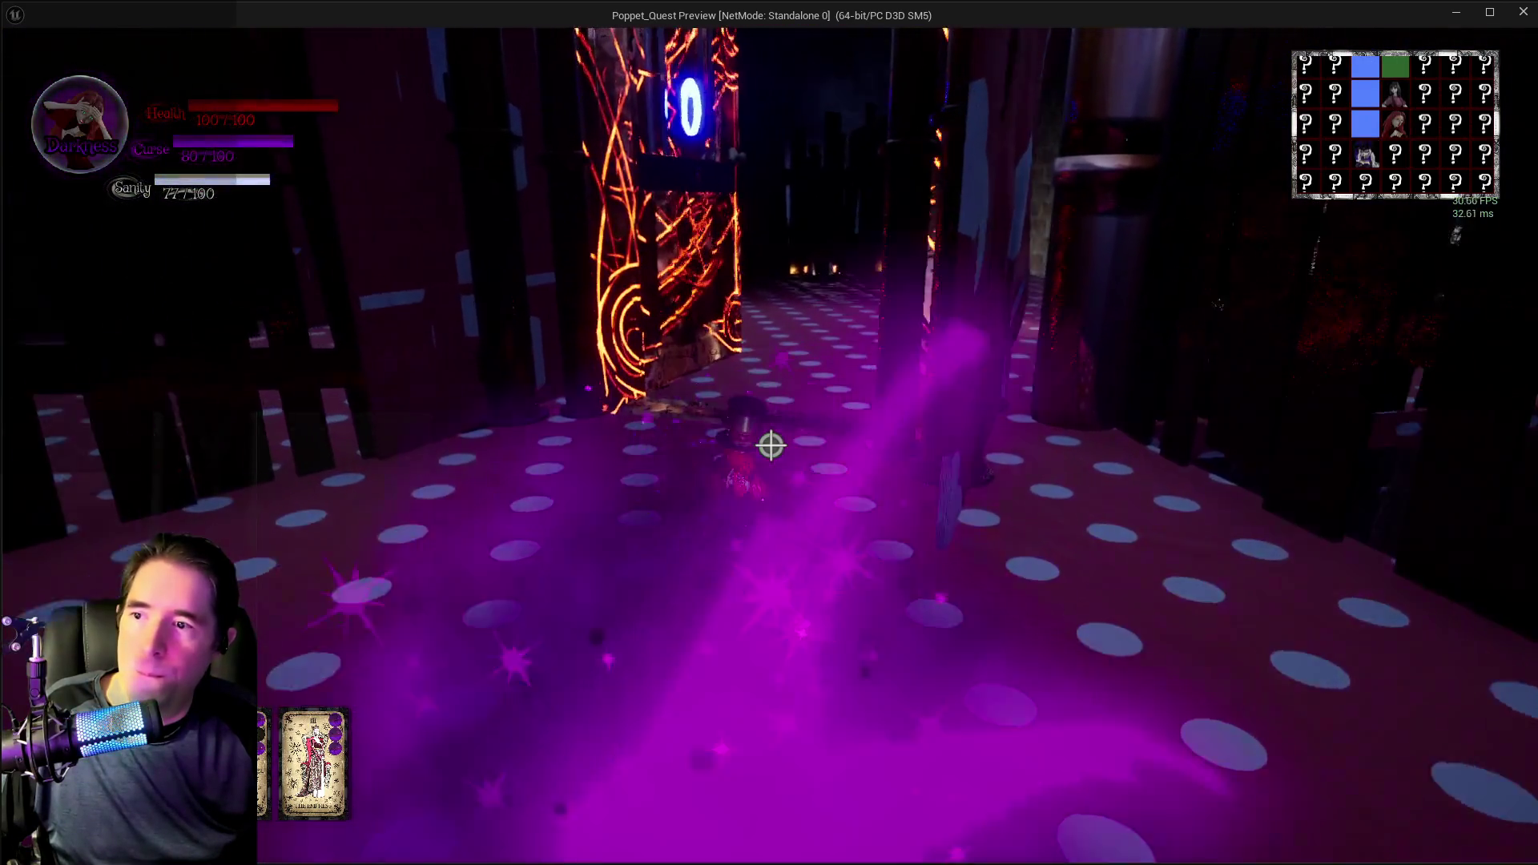
key("w")
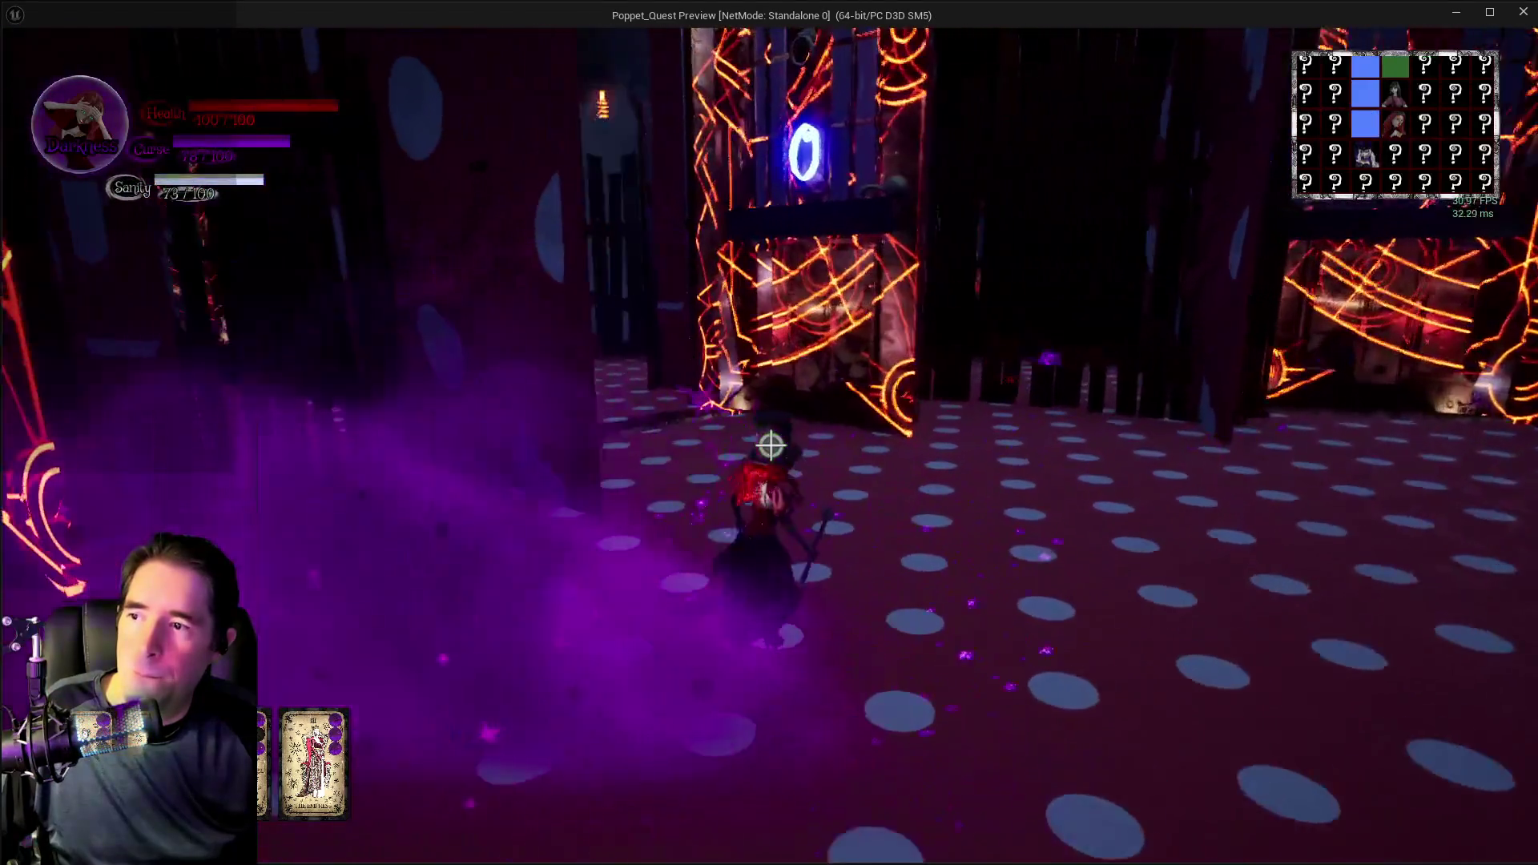
key("w")
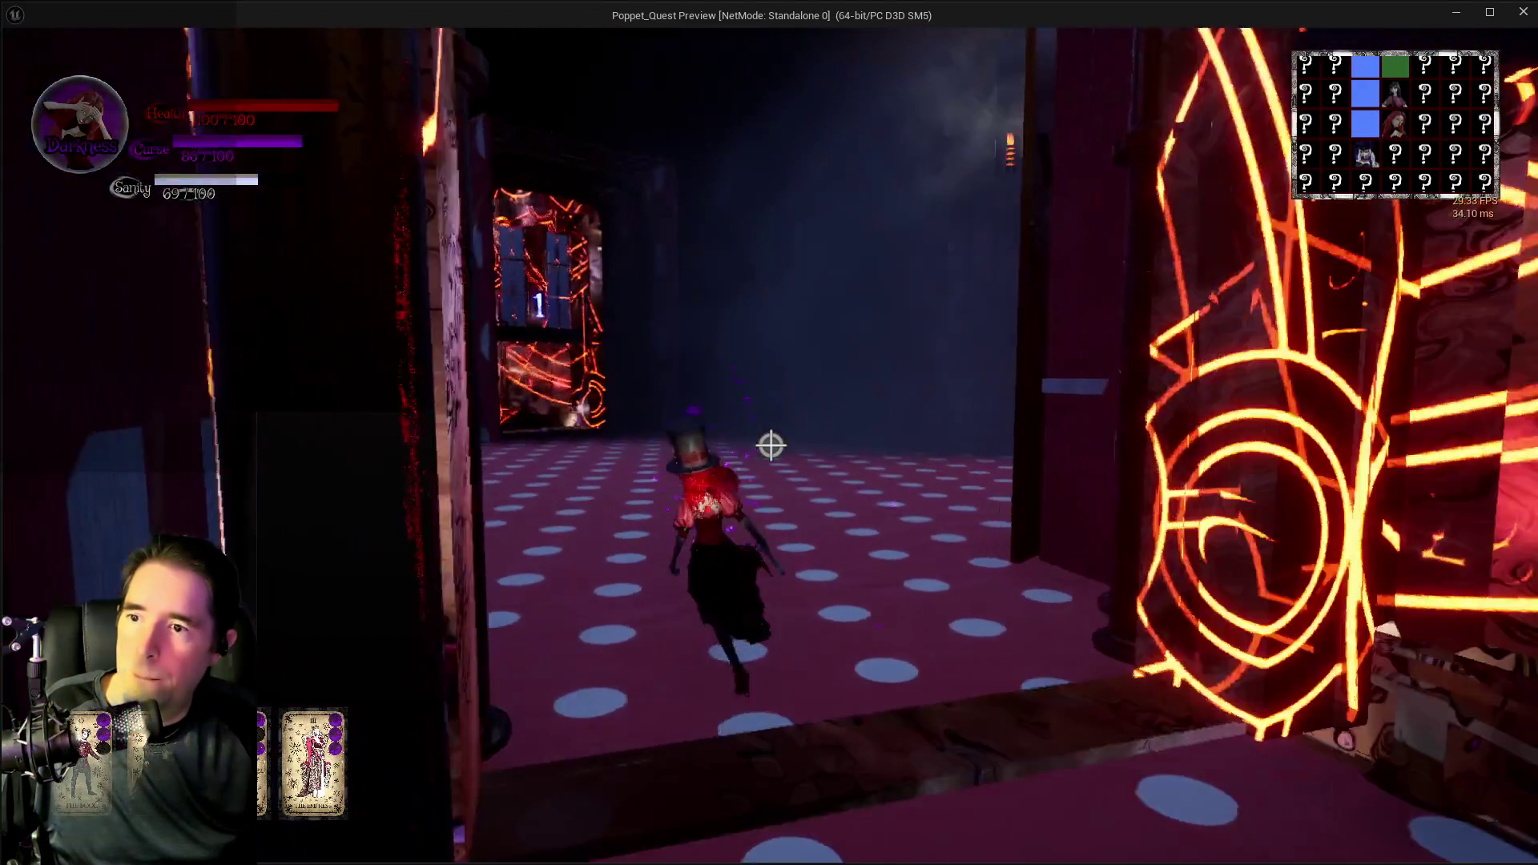
key("w")
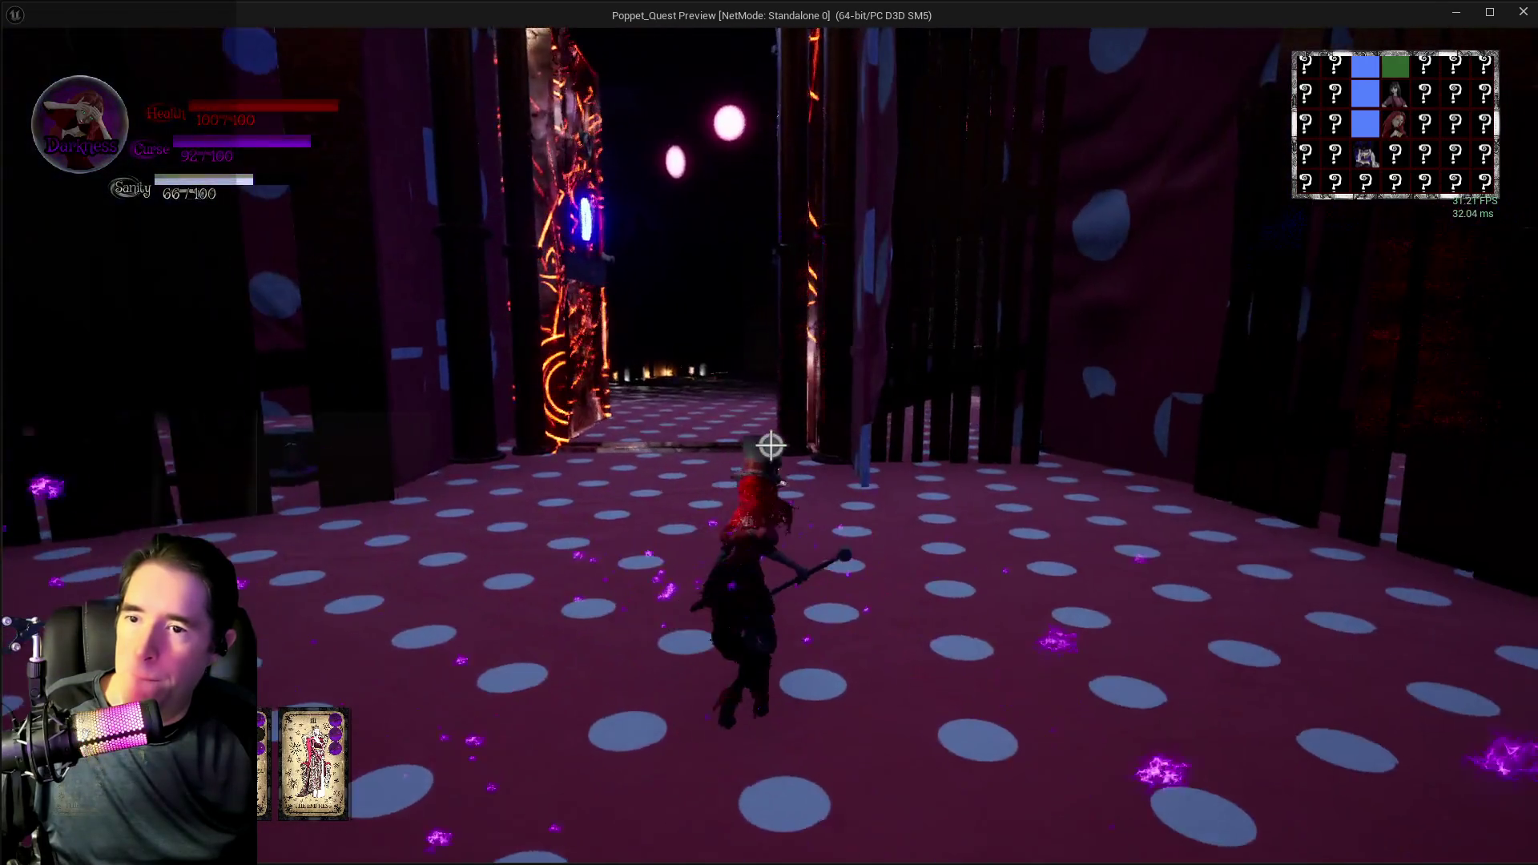
key("w")
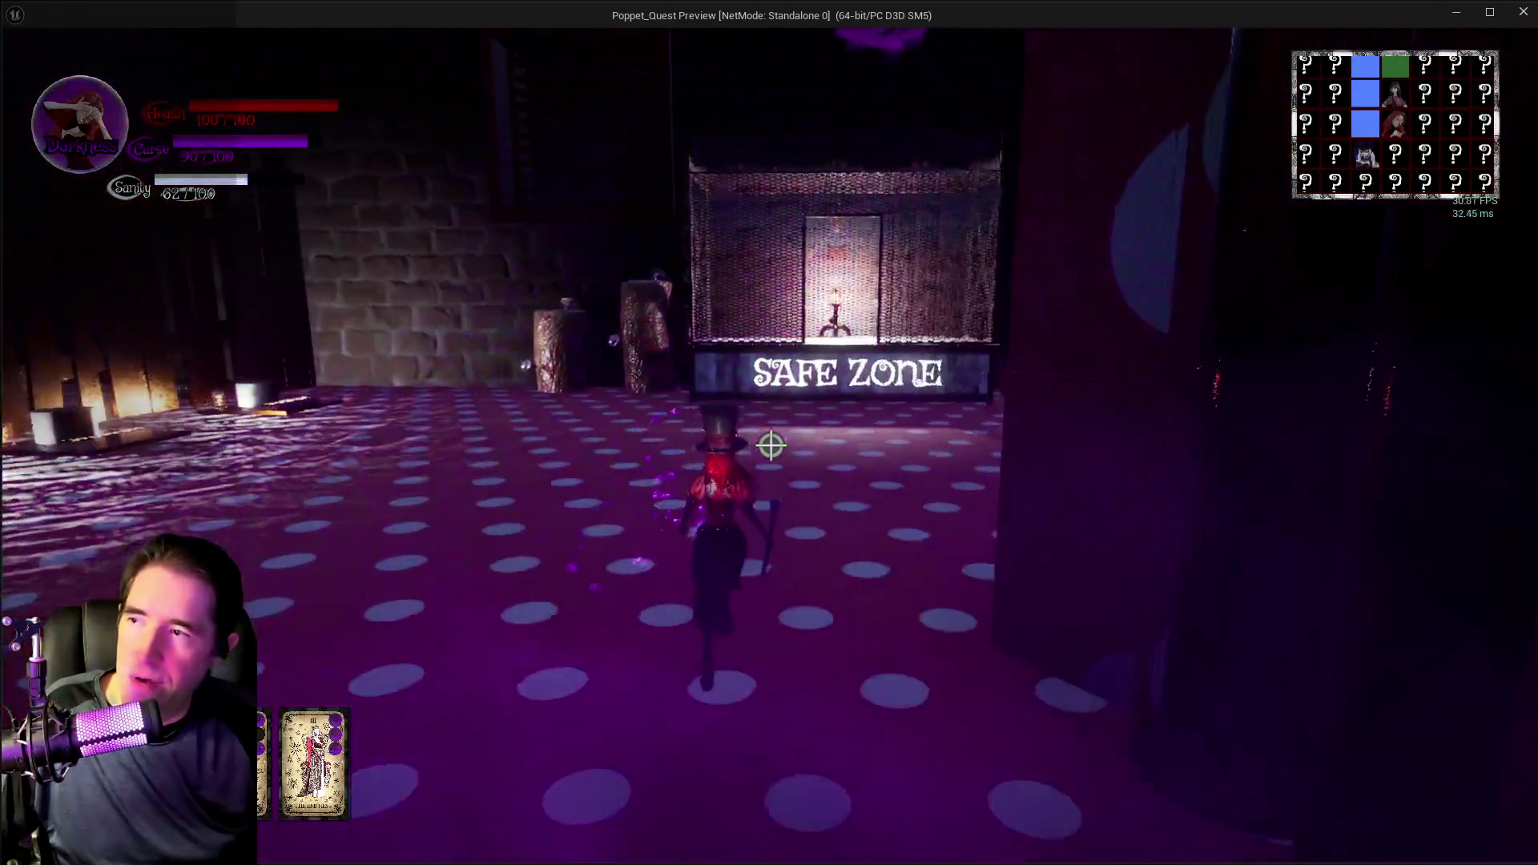
key("w")
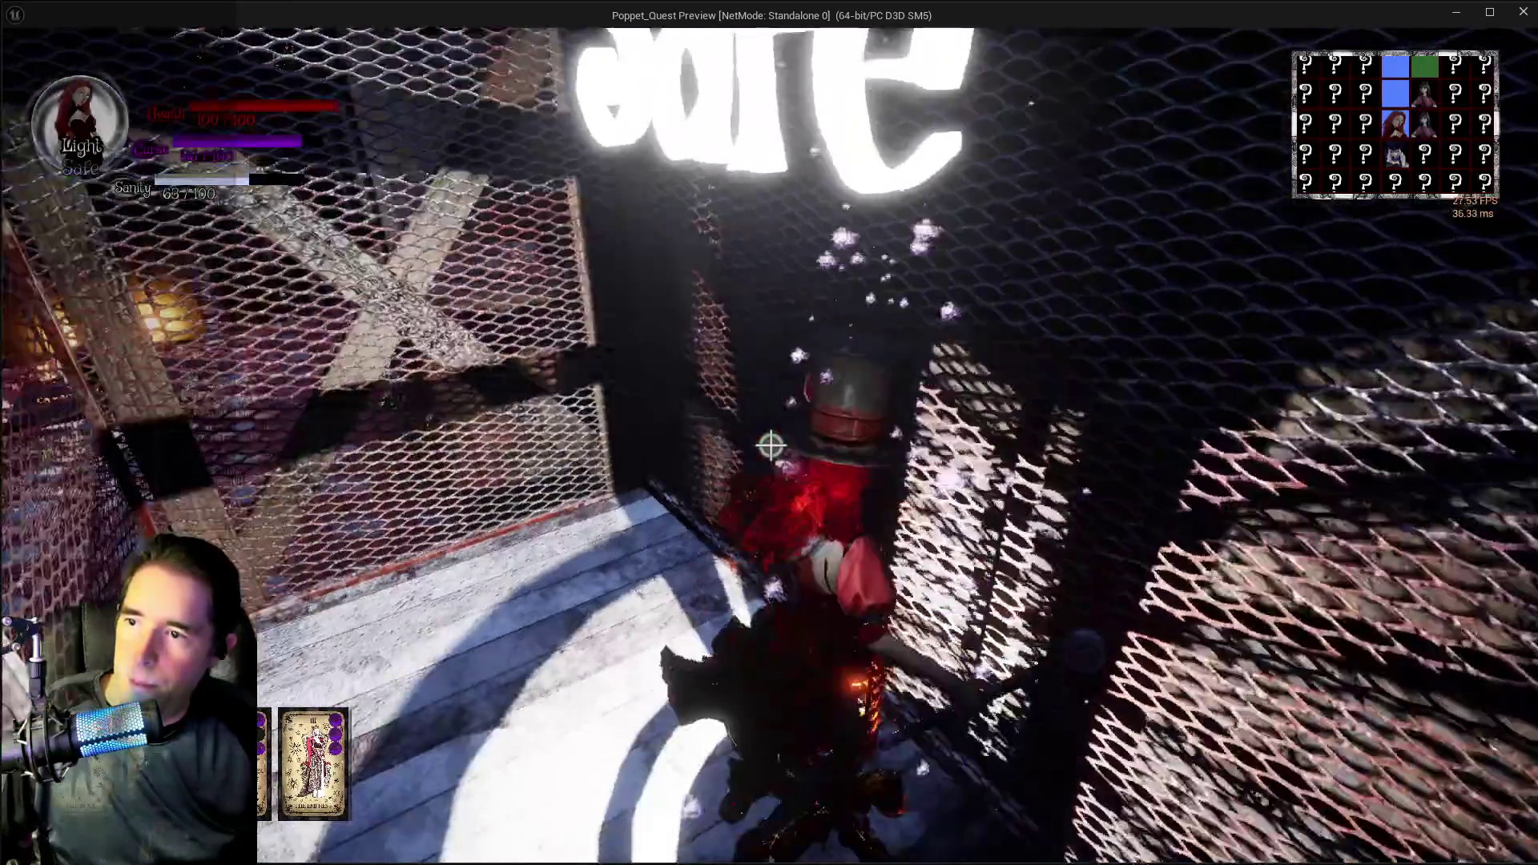
key("w")
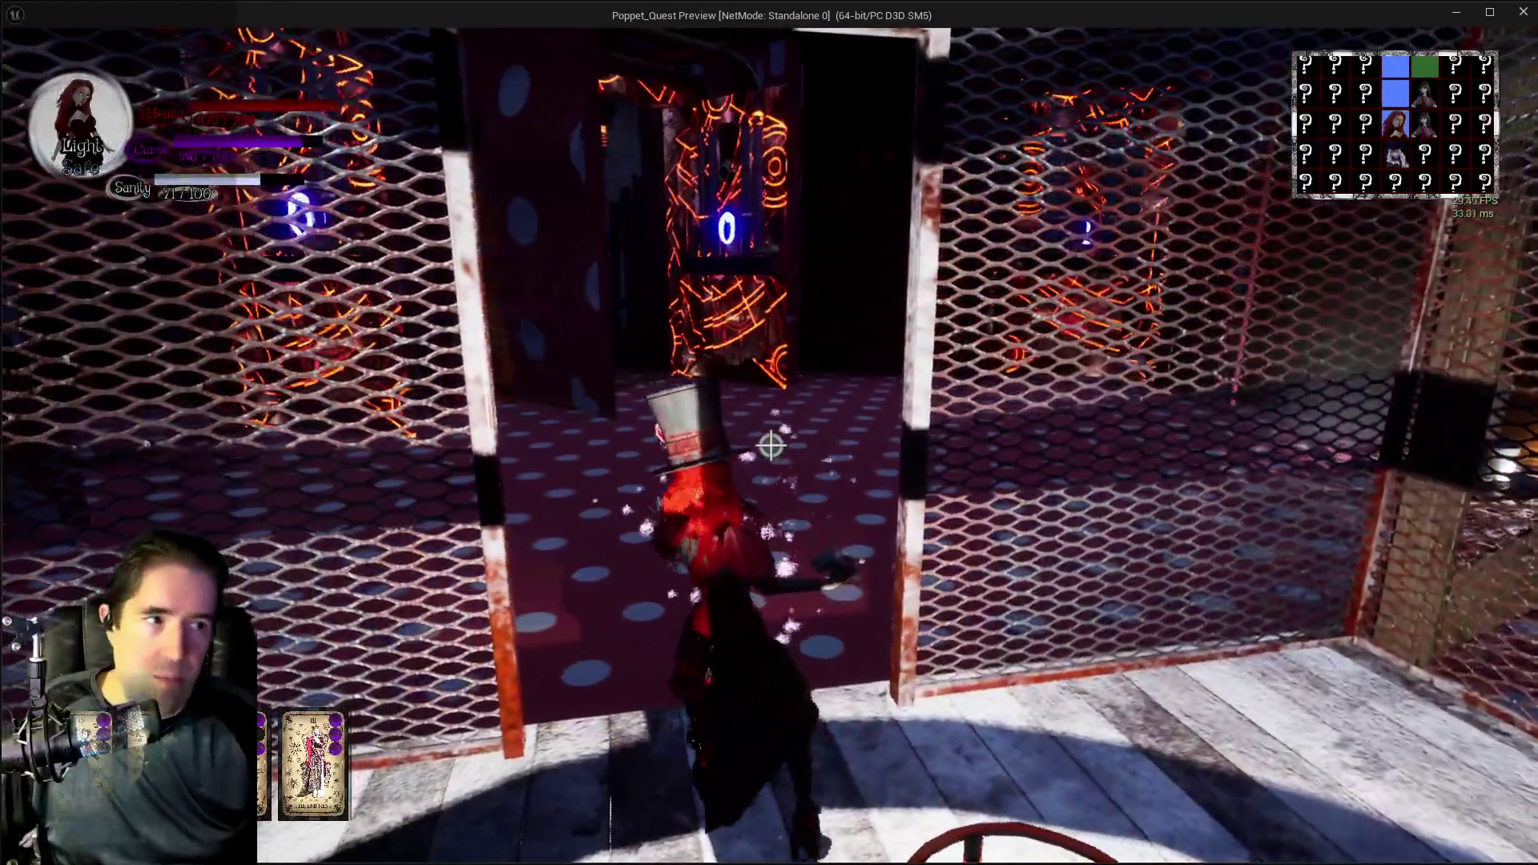
key("alt+Tab")
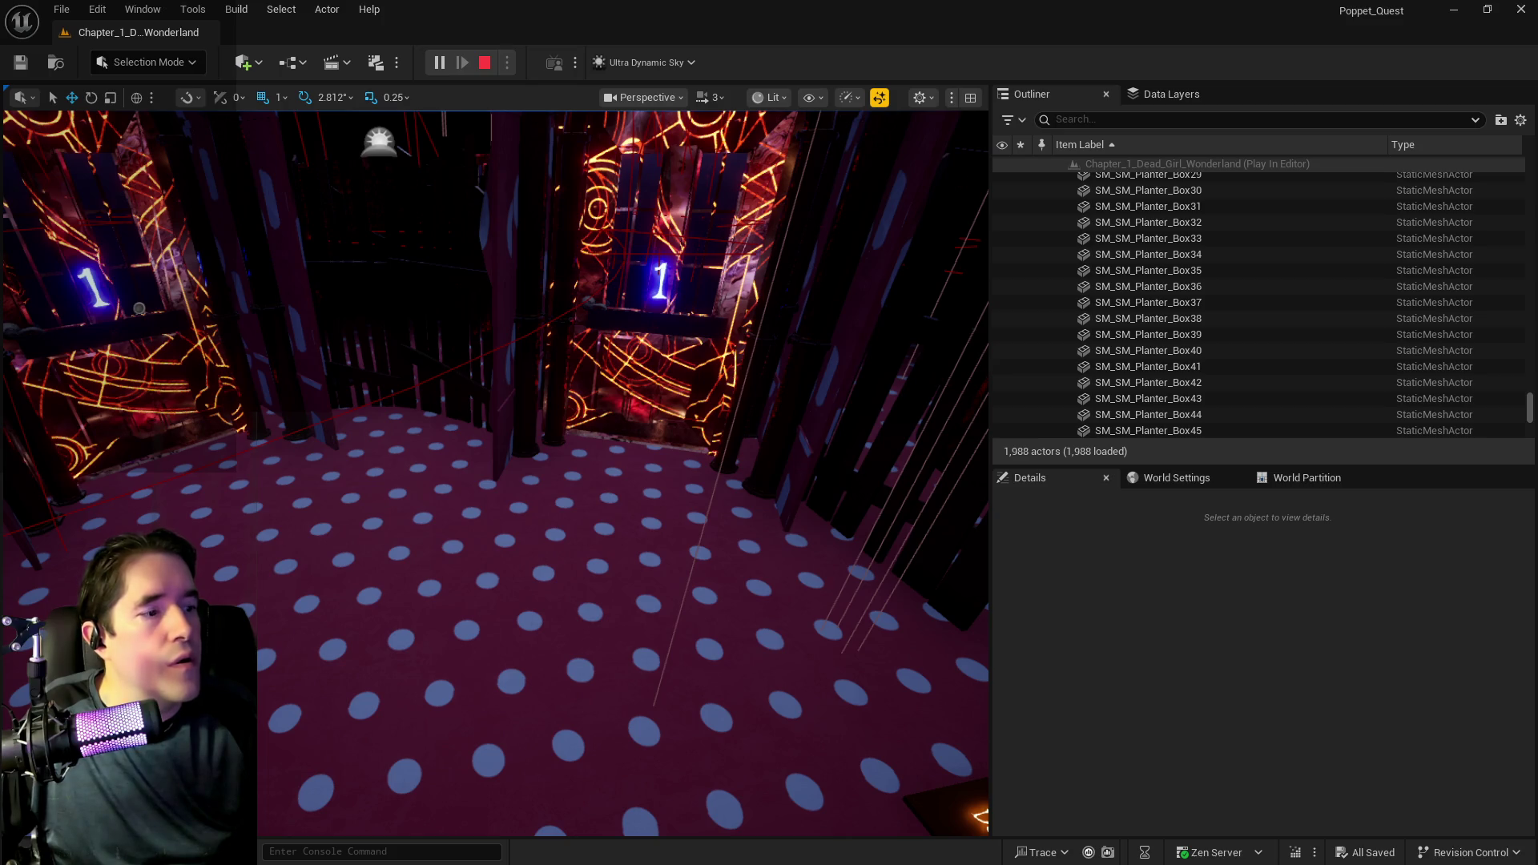
- Select a right-side fence, return to the preview, and run past the 0 and 1 doors
left_click(897, 385)
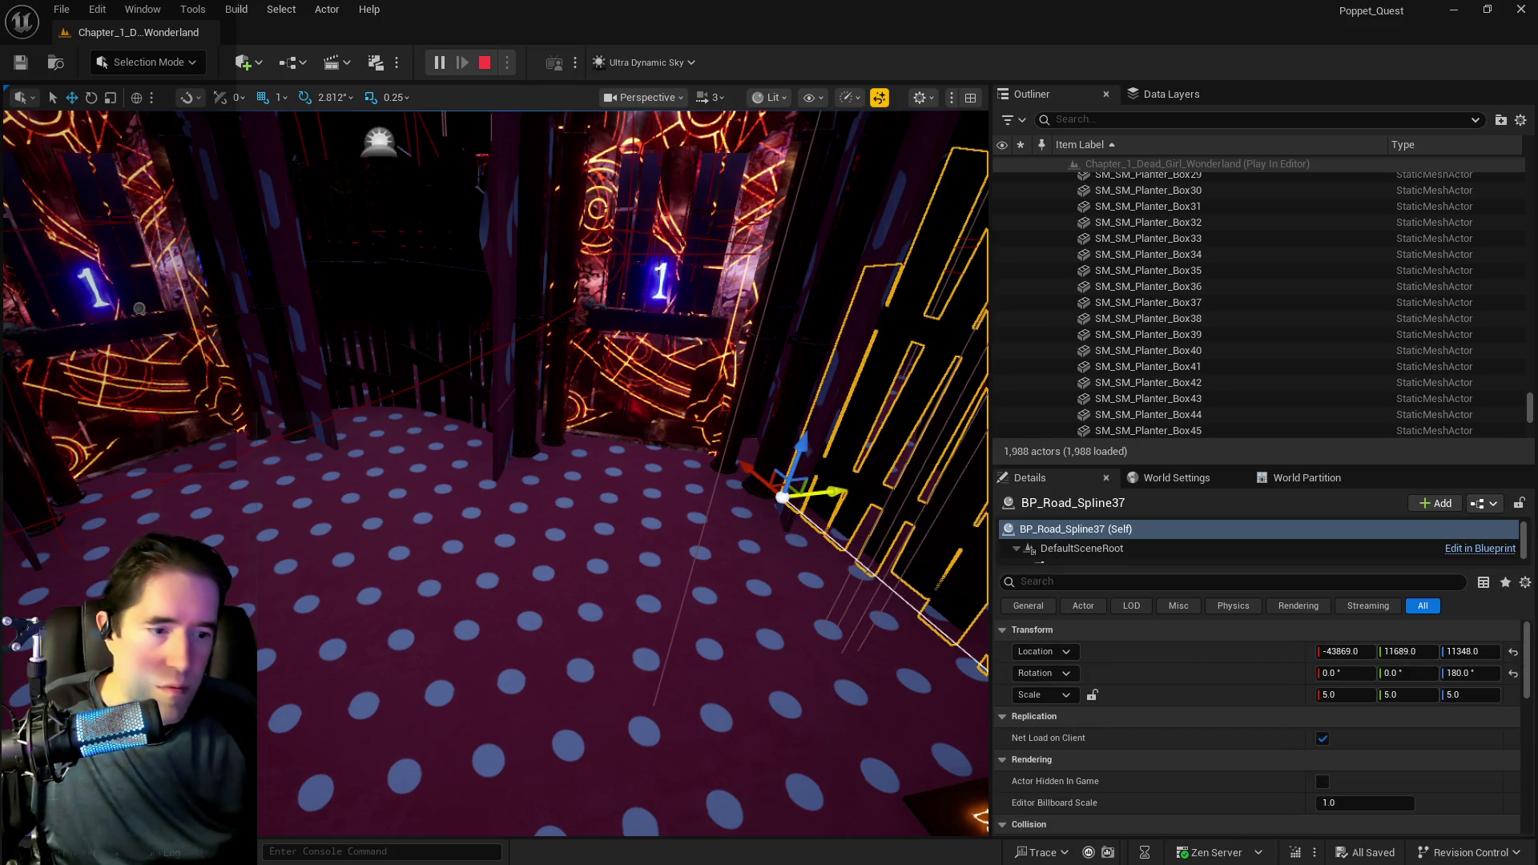
key("alt+Tab")
key("w")
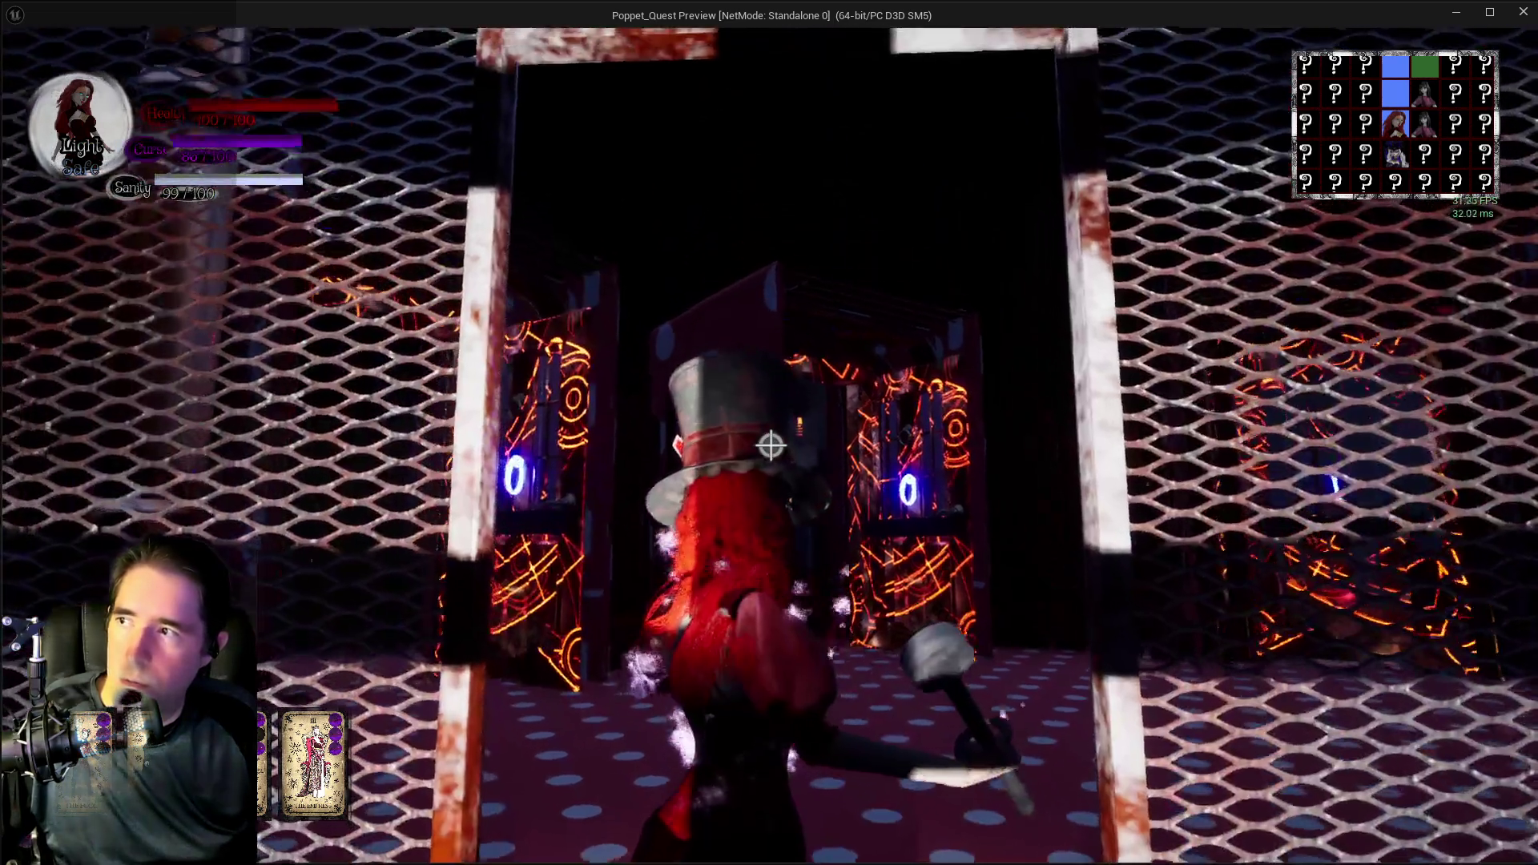
key("w")
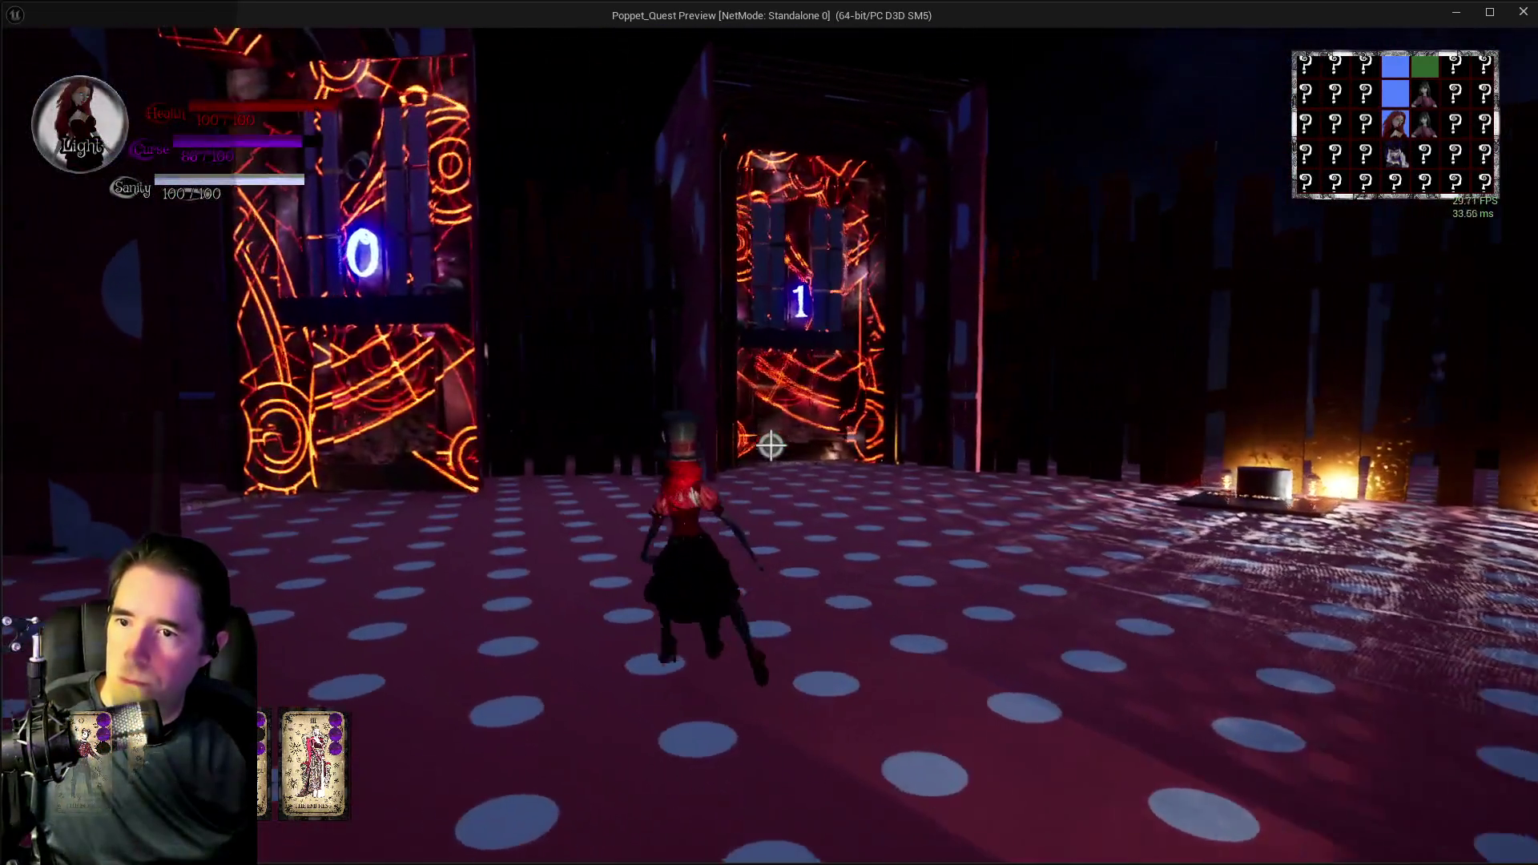
key("w")
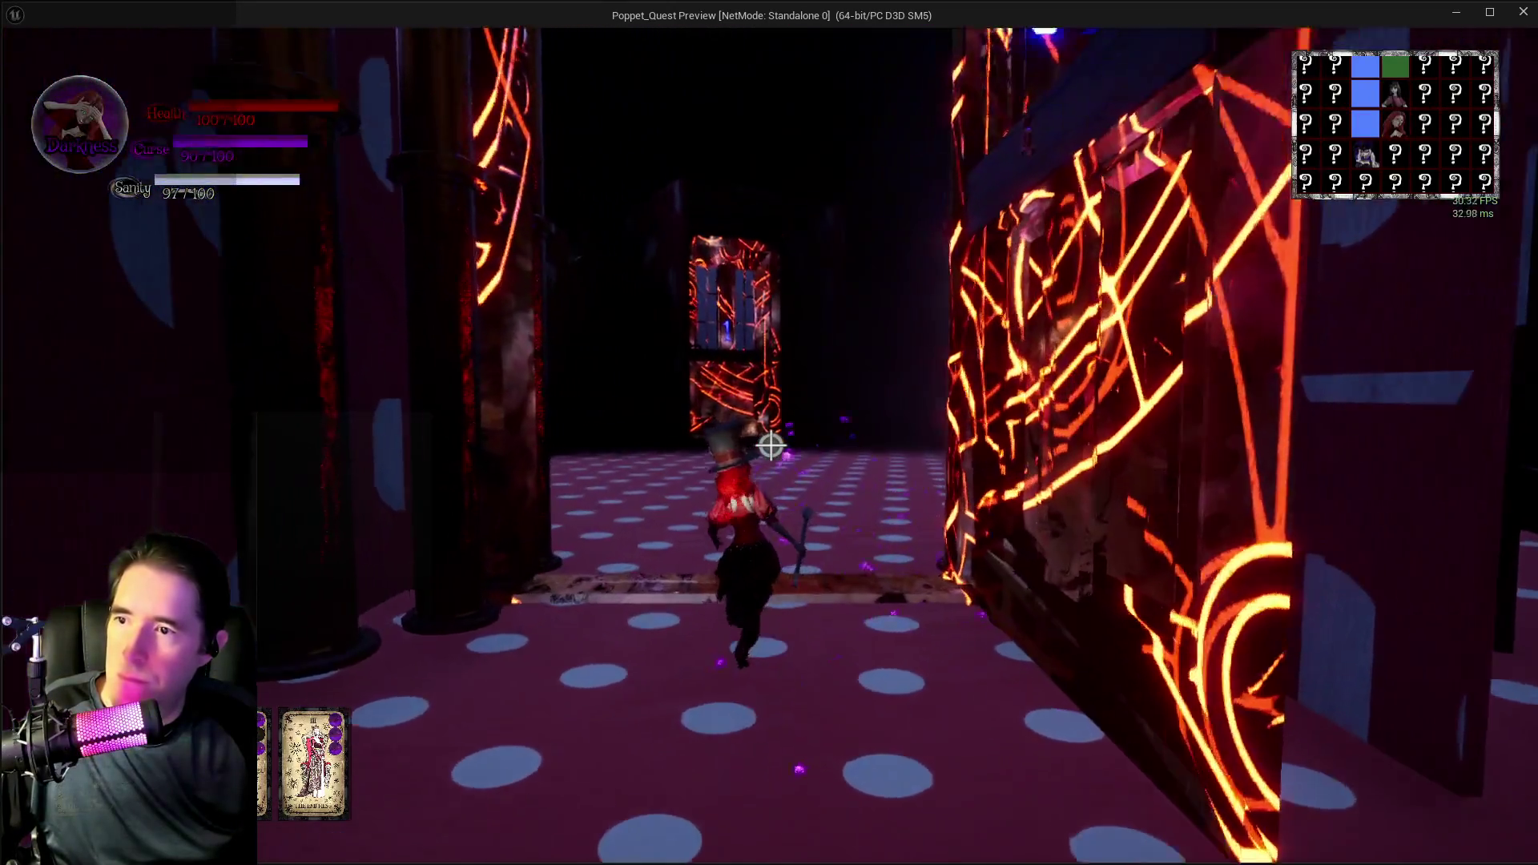
key("w")
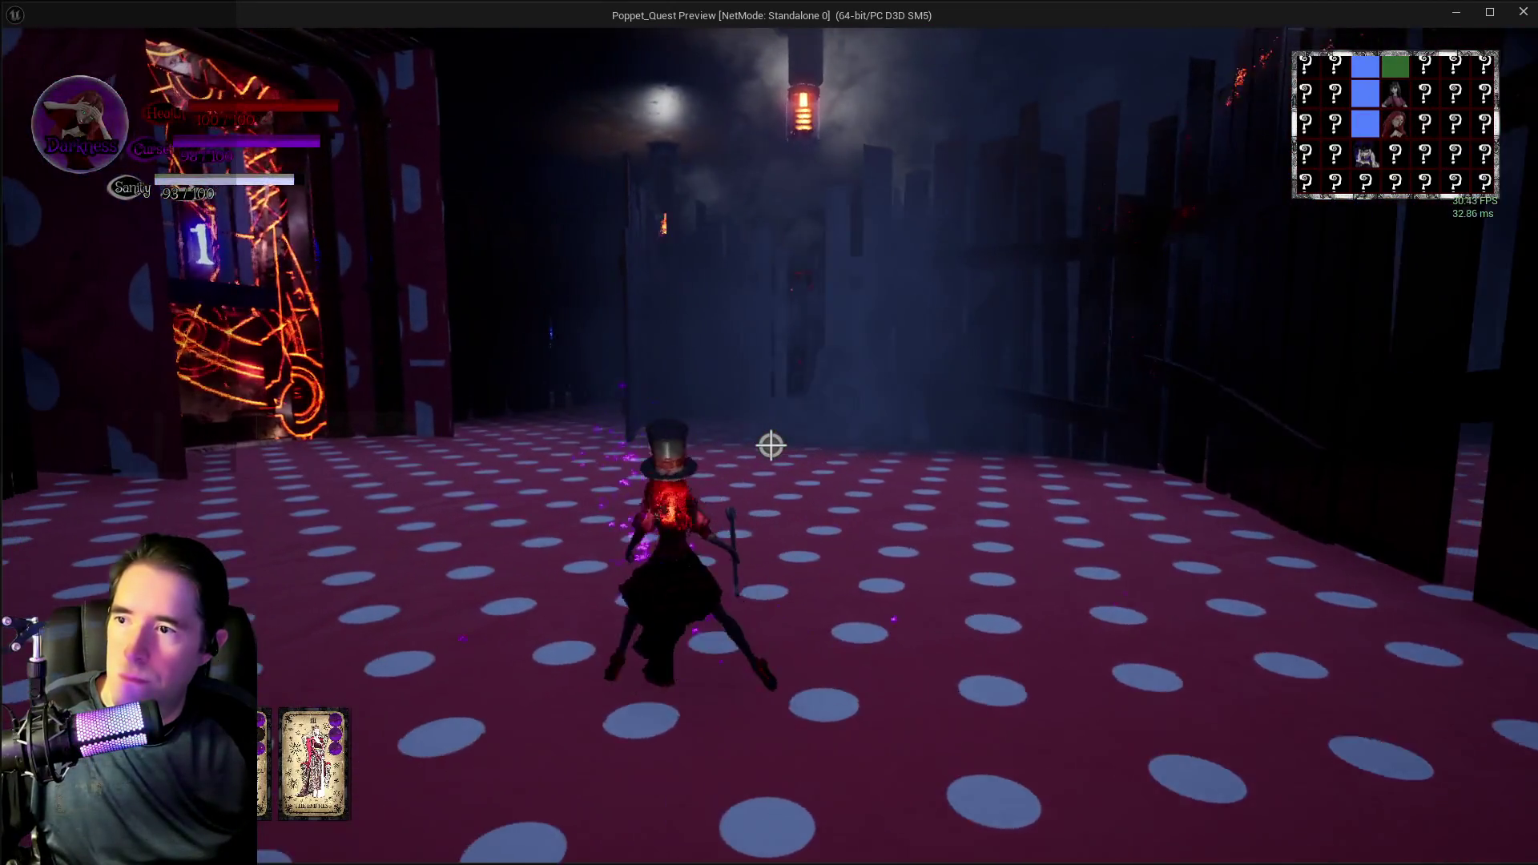
key("w")
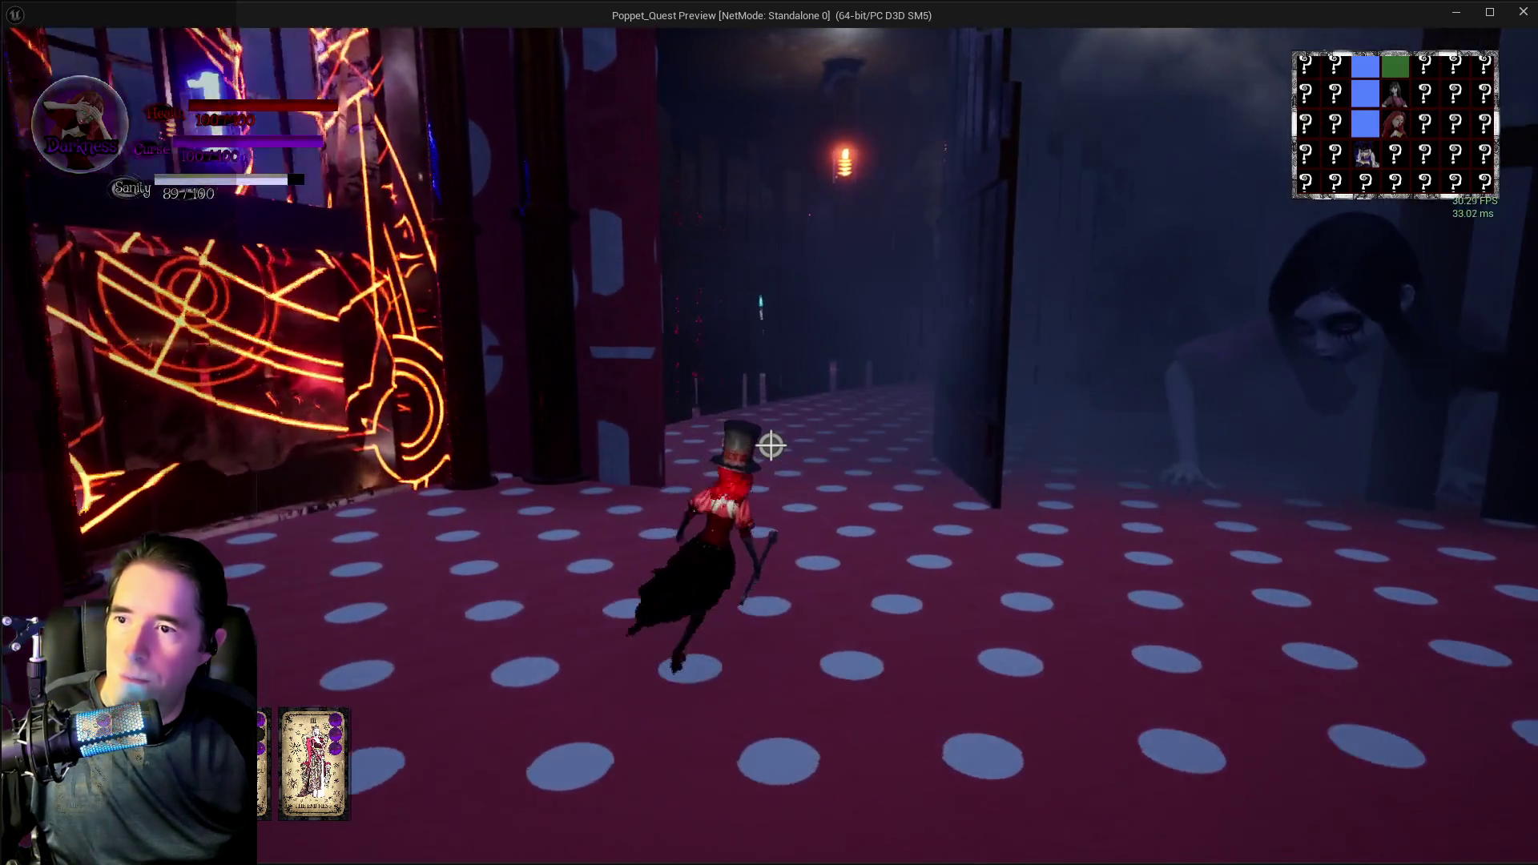
- Cast purple bursts while running past the Door P Control box into the slatted corridor
left_click(770, 445)
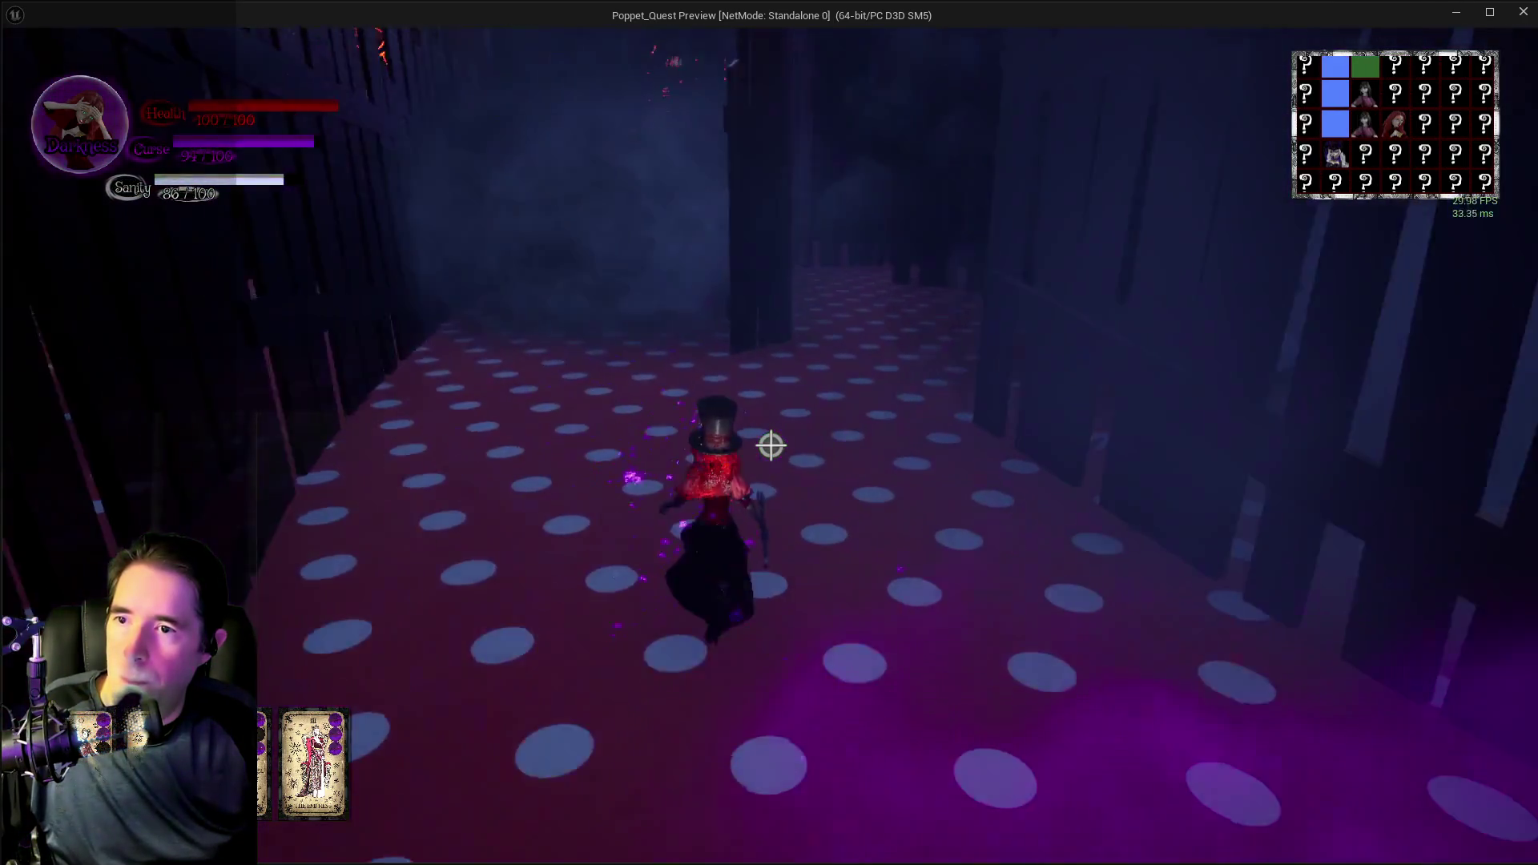
key("w")
key("w")
left_click(771, 445)
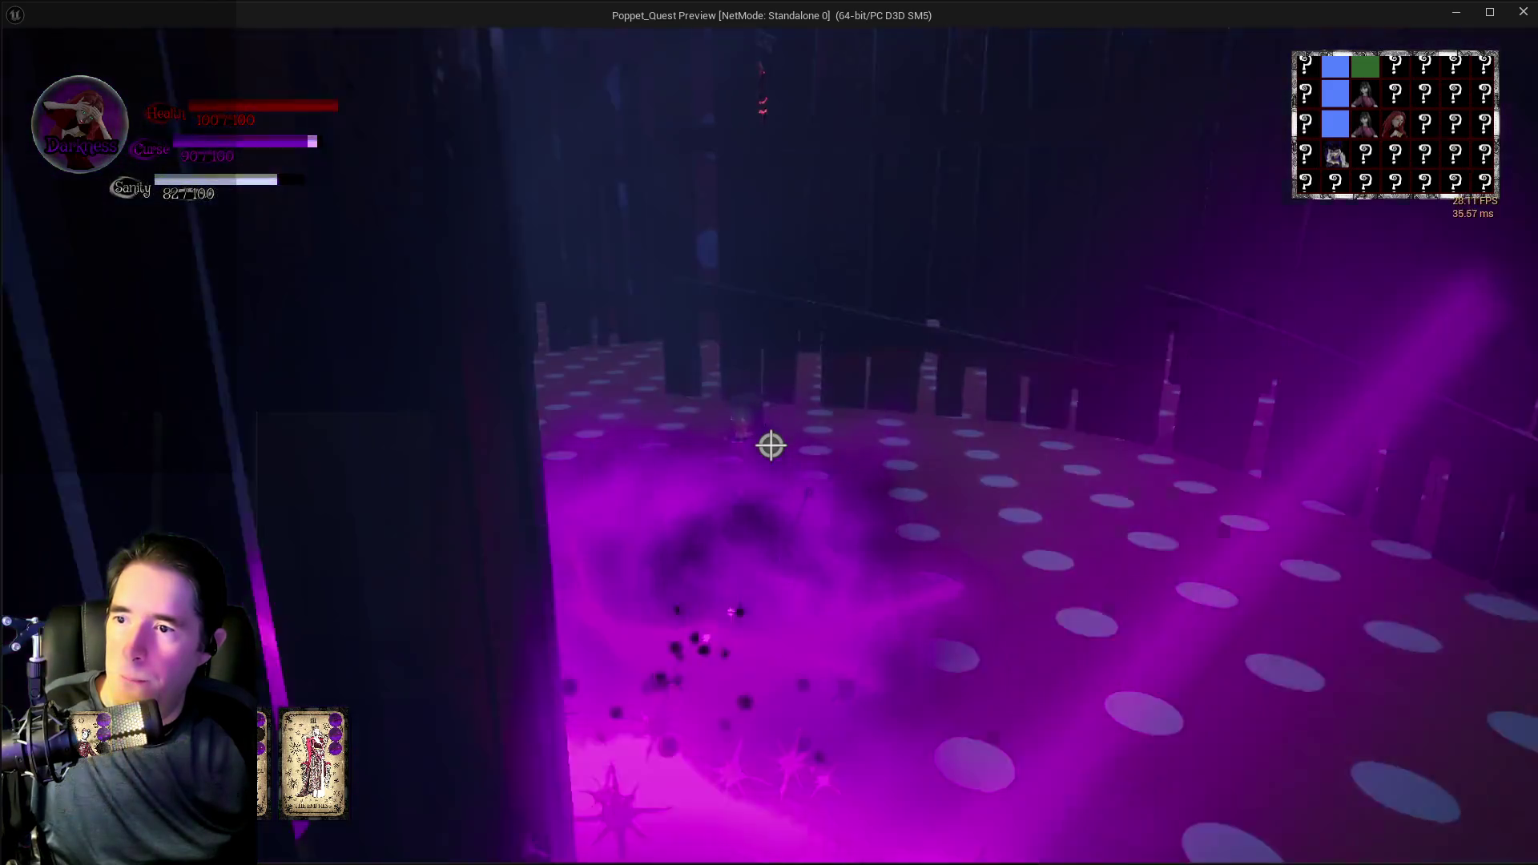
key("w")
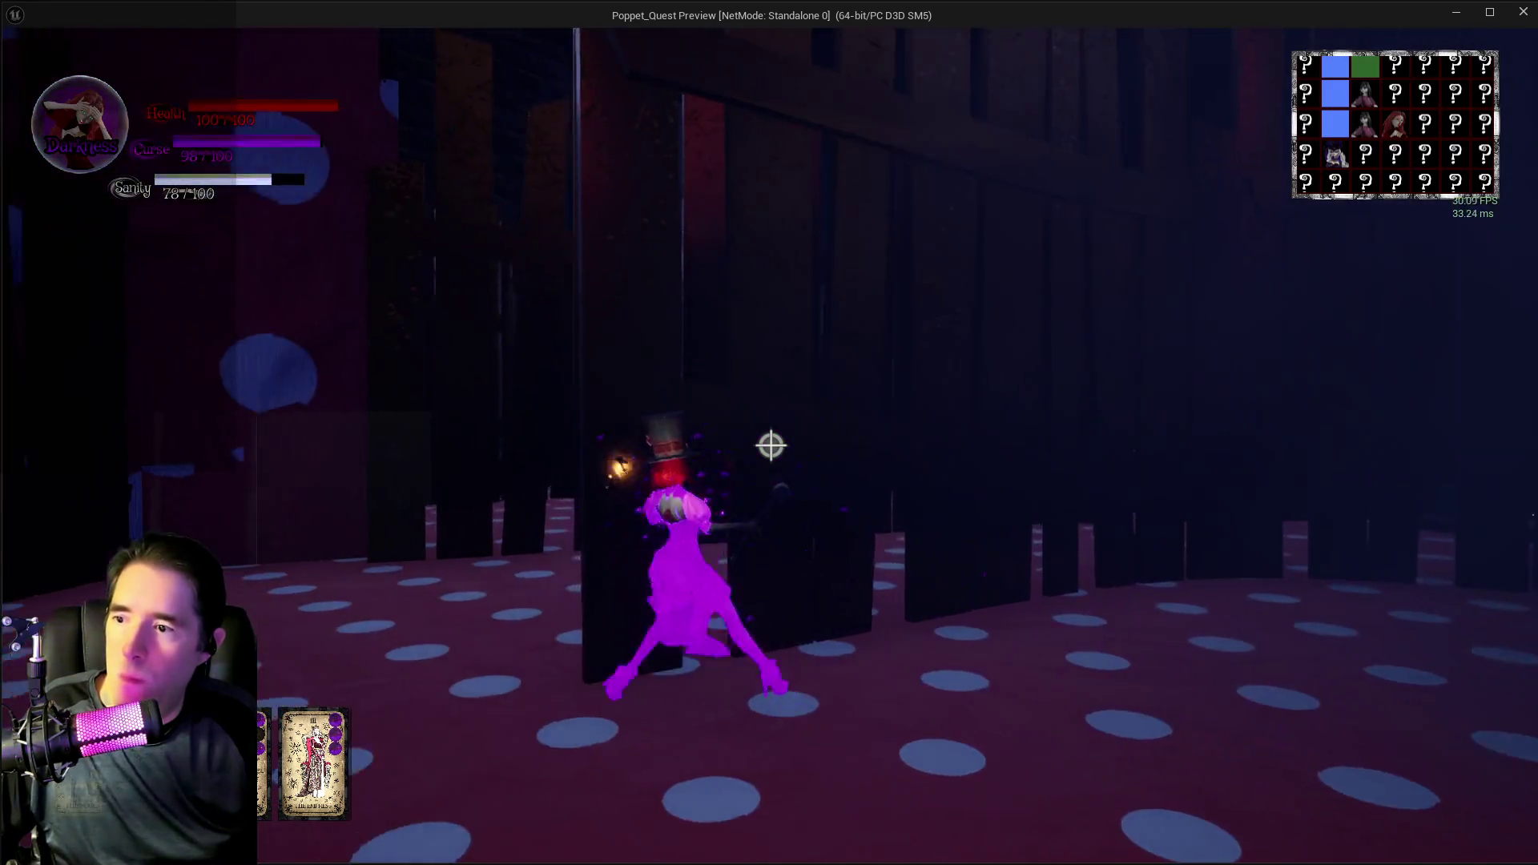
left_click(770, 445)
key("w")
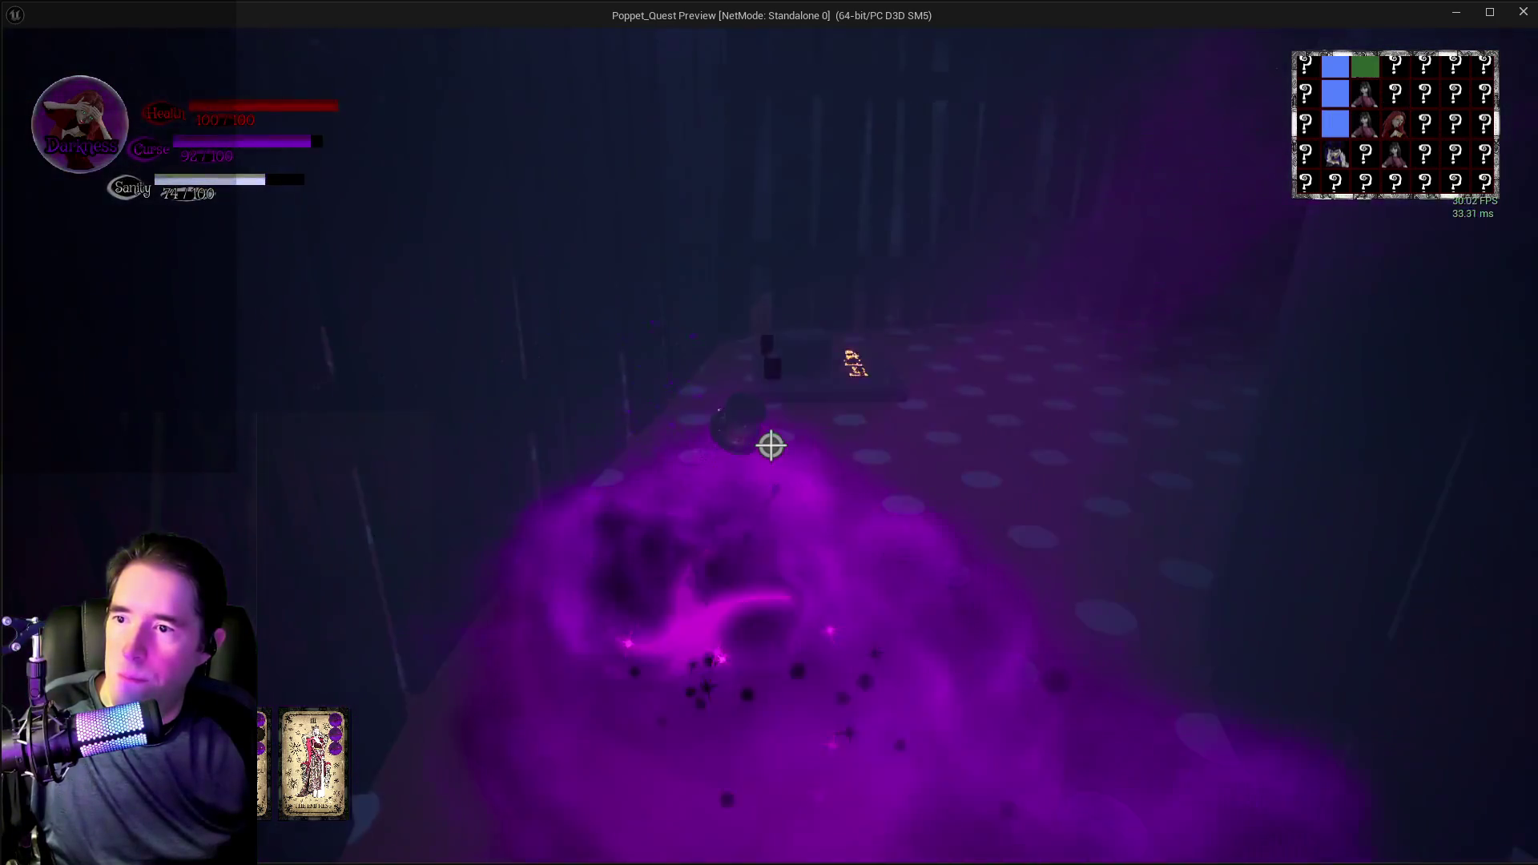
key("w")
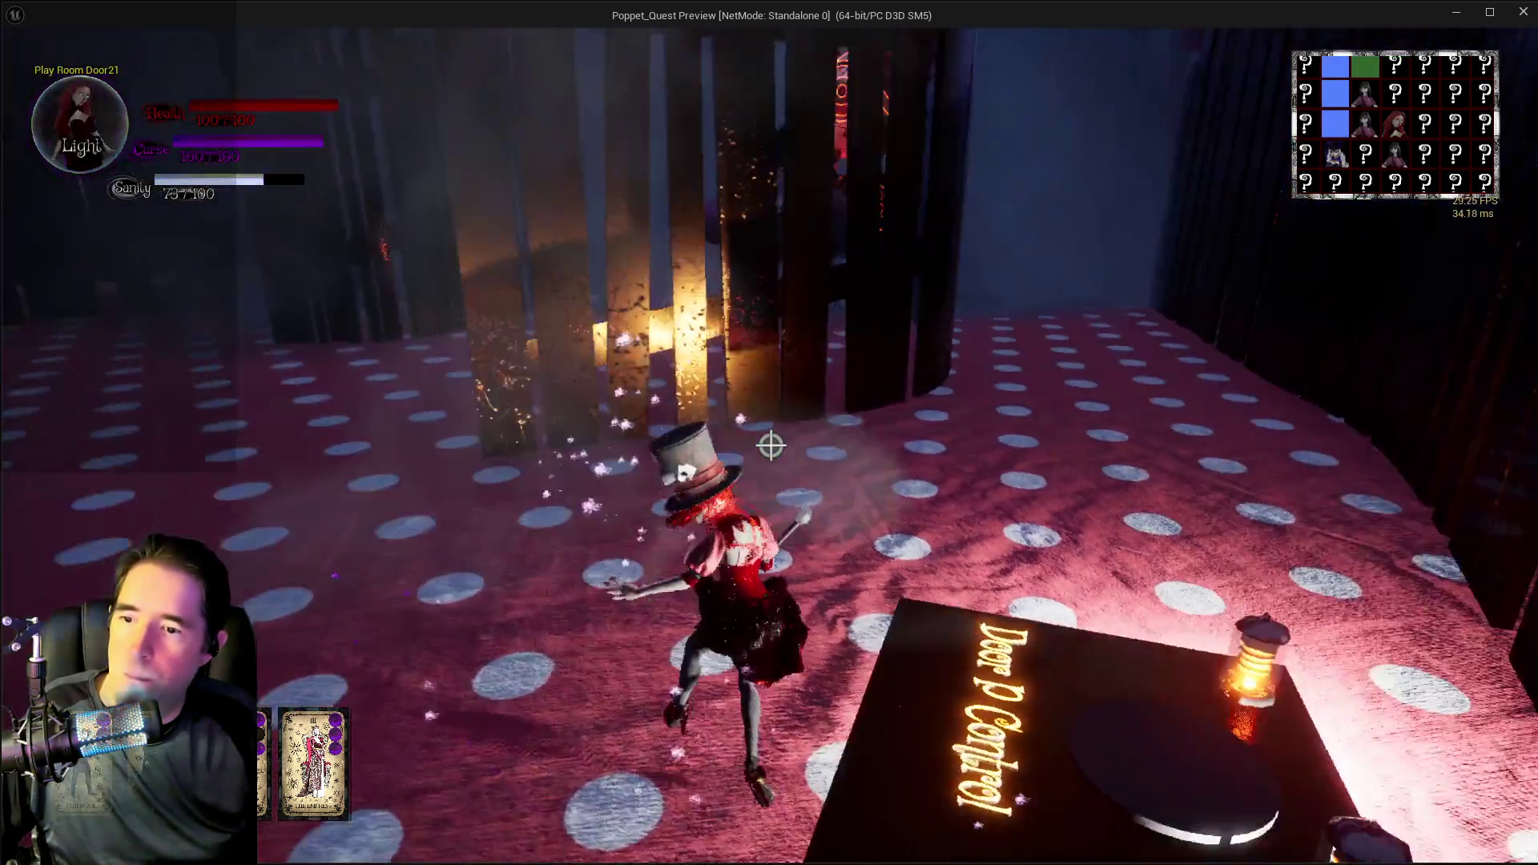
key("w")
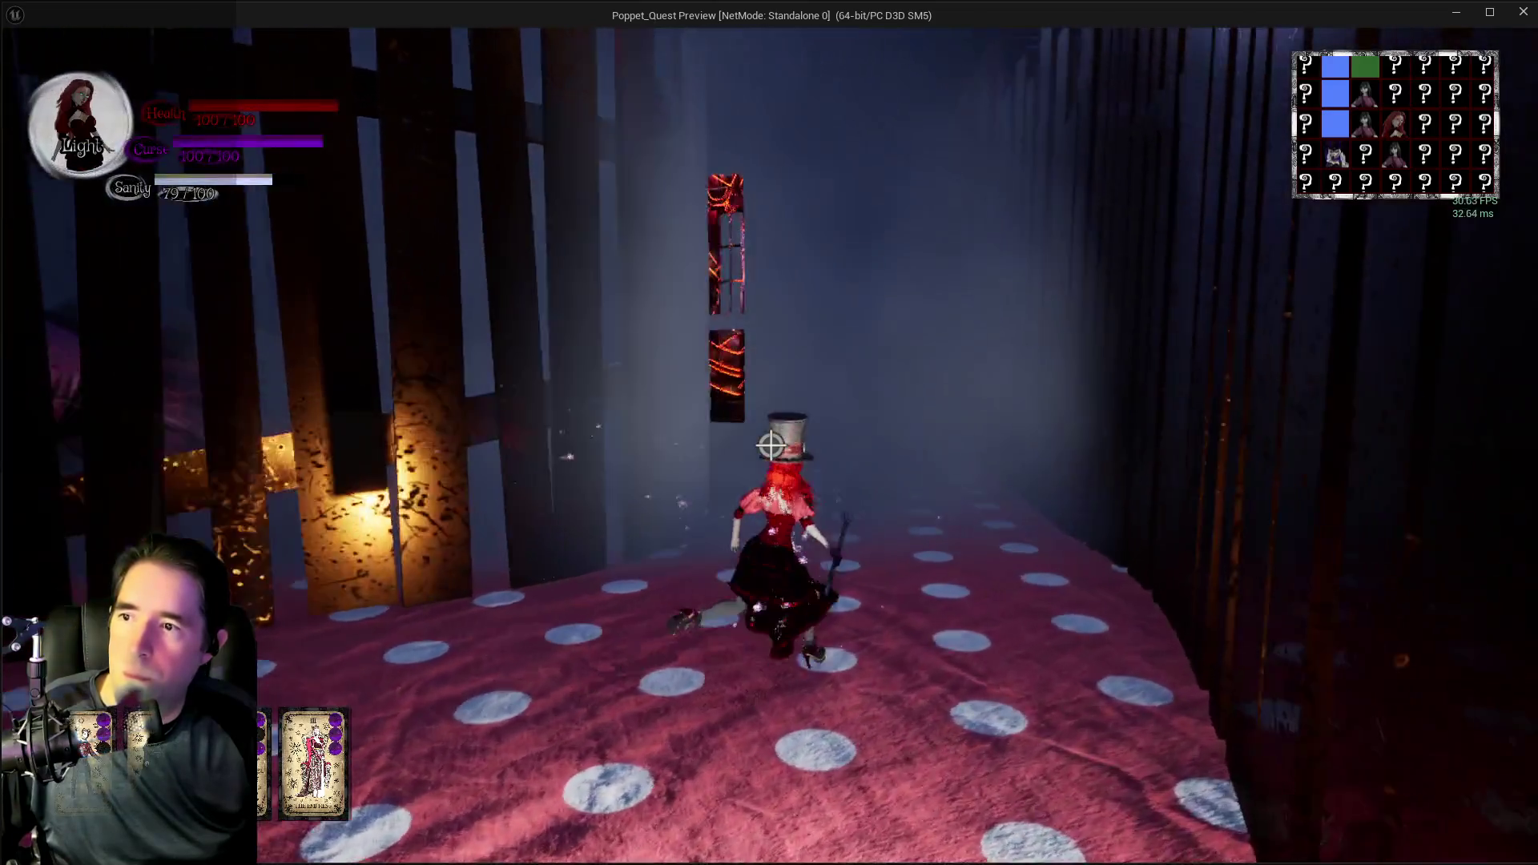
key("w")
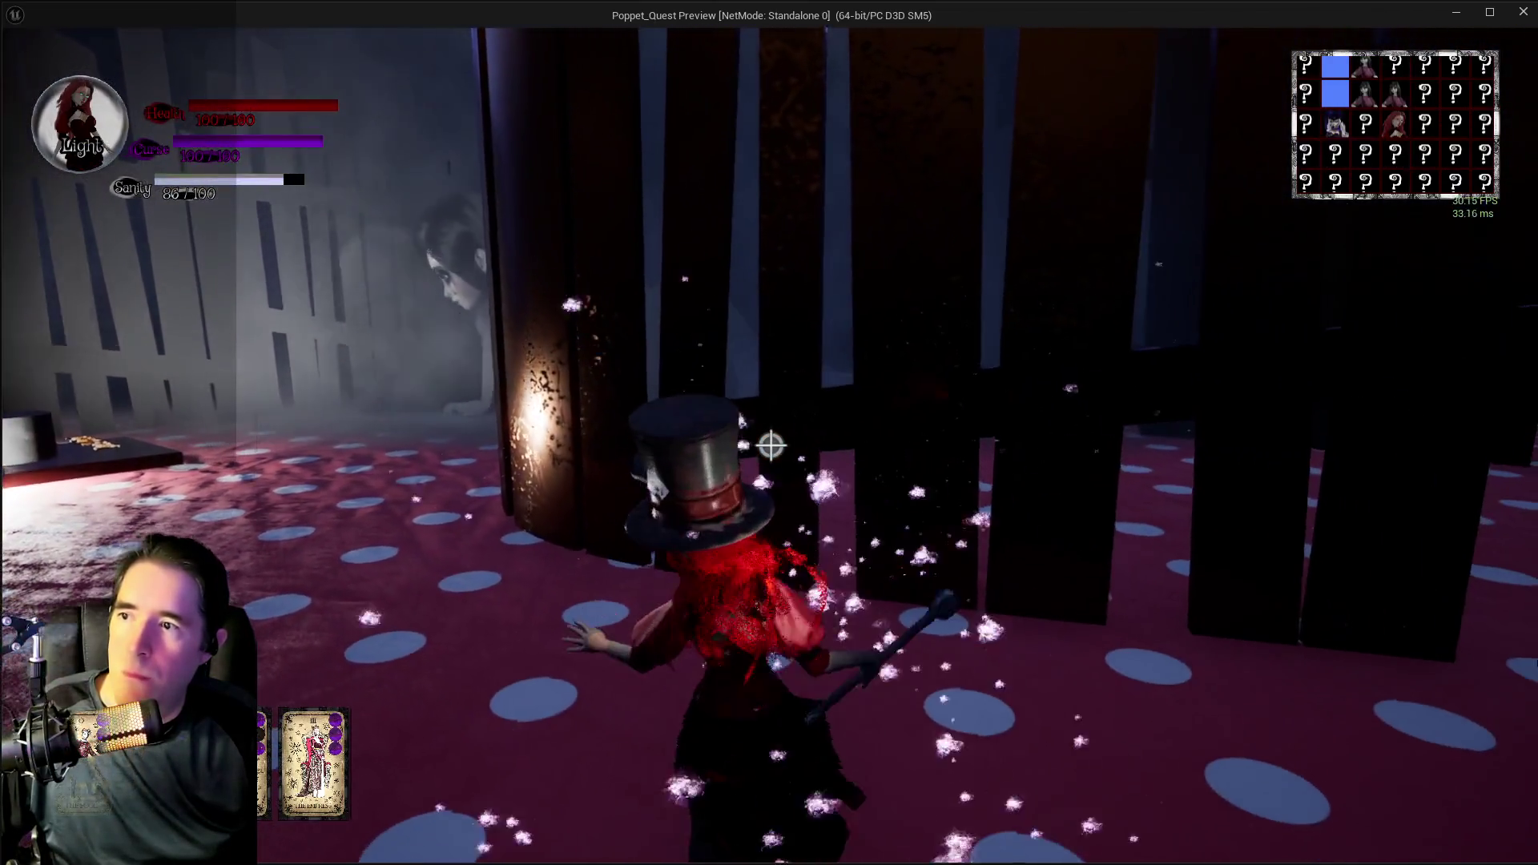
key("w")
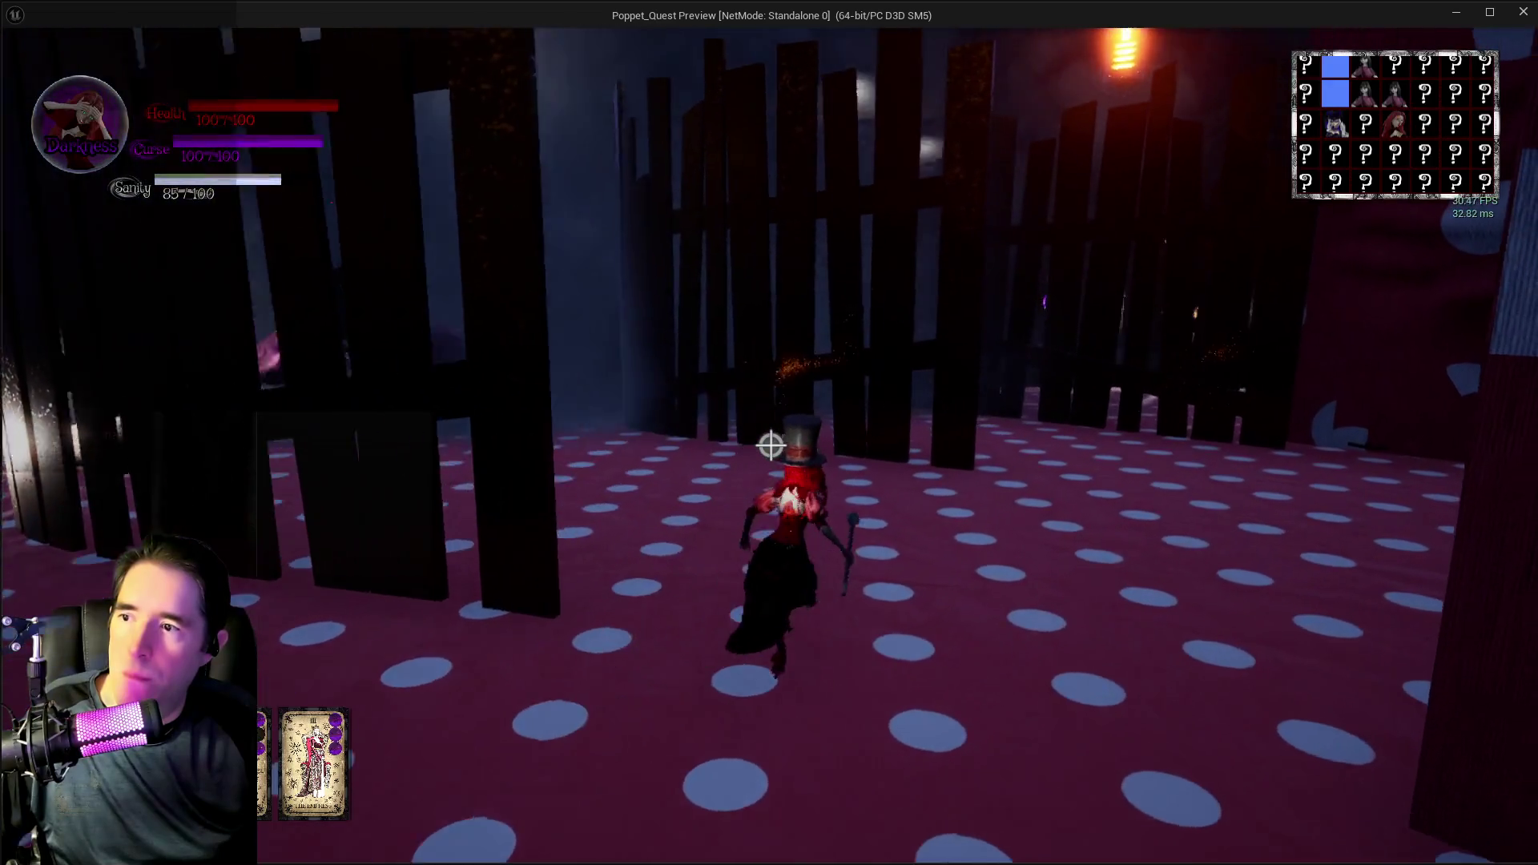
- Dash through the rune corridor and fenced dotted maze, casting two more purple spells
key("shift")
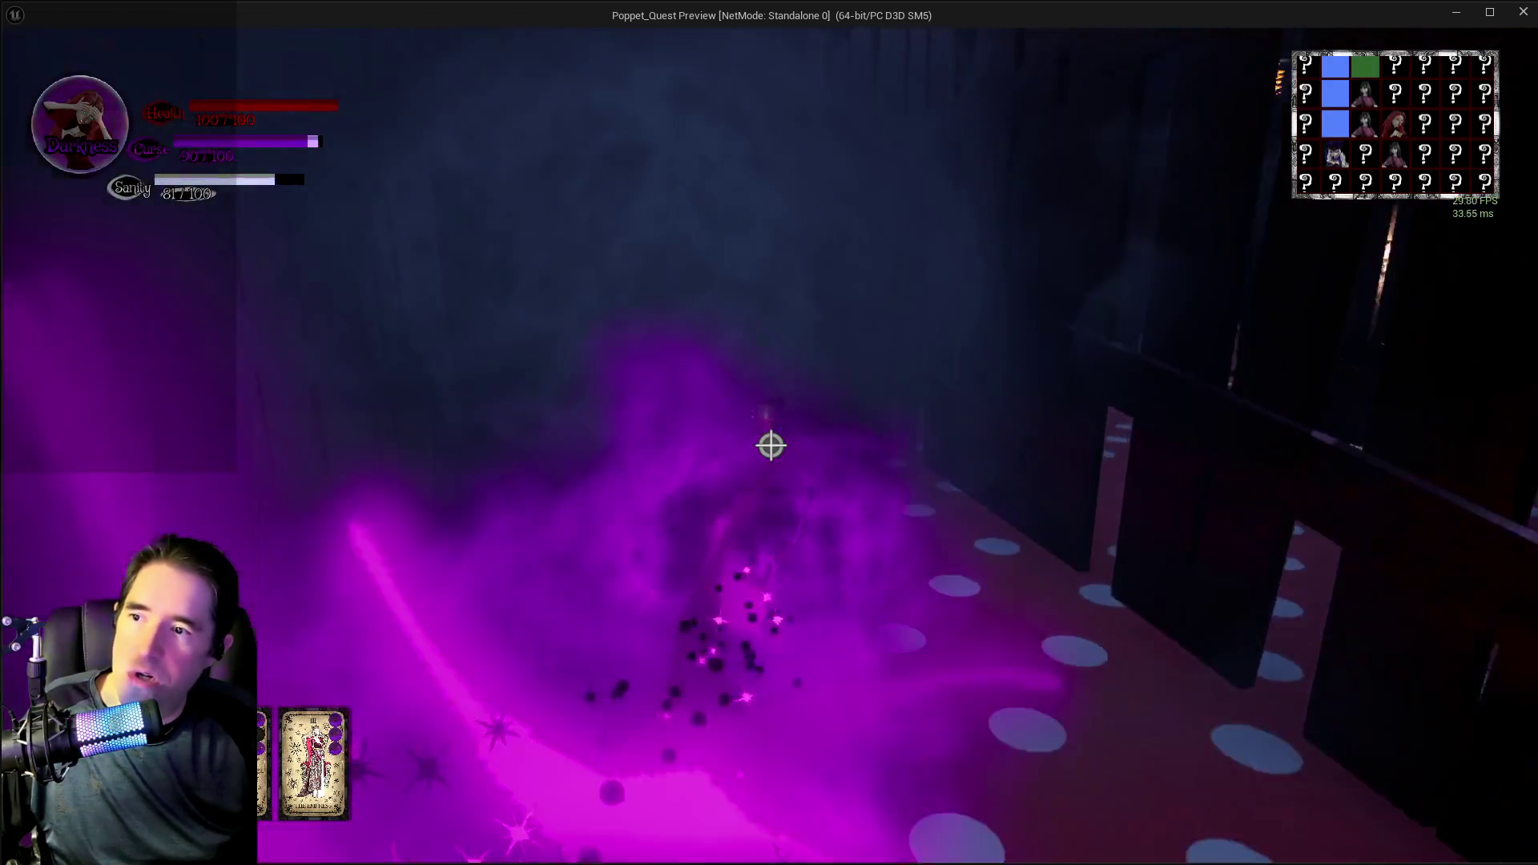
key("w")
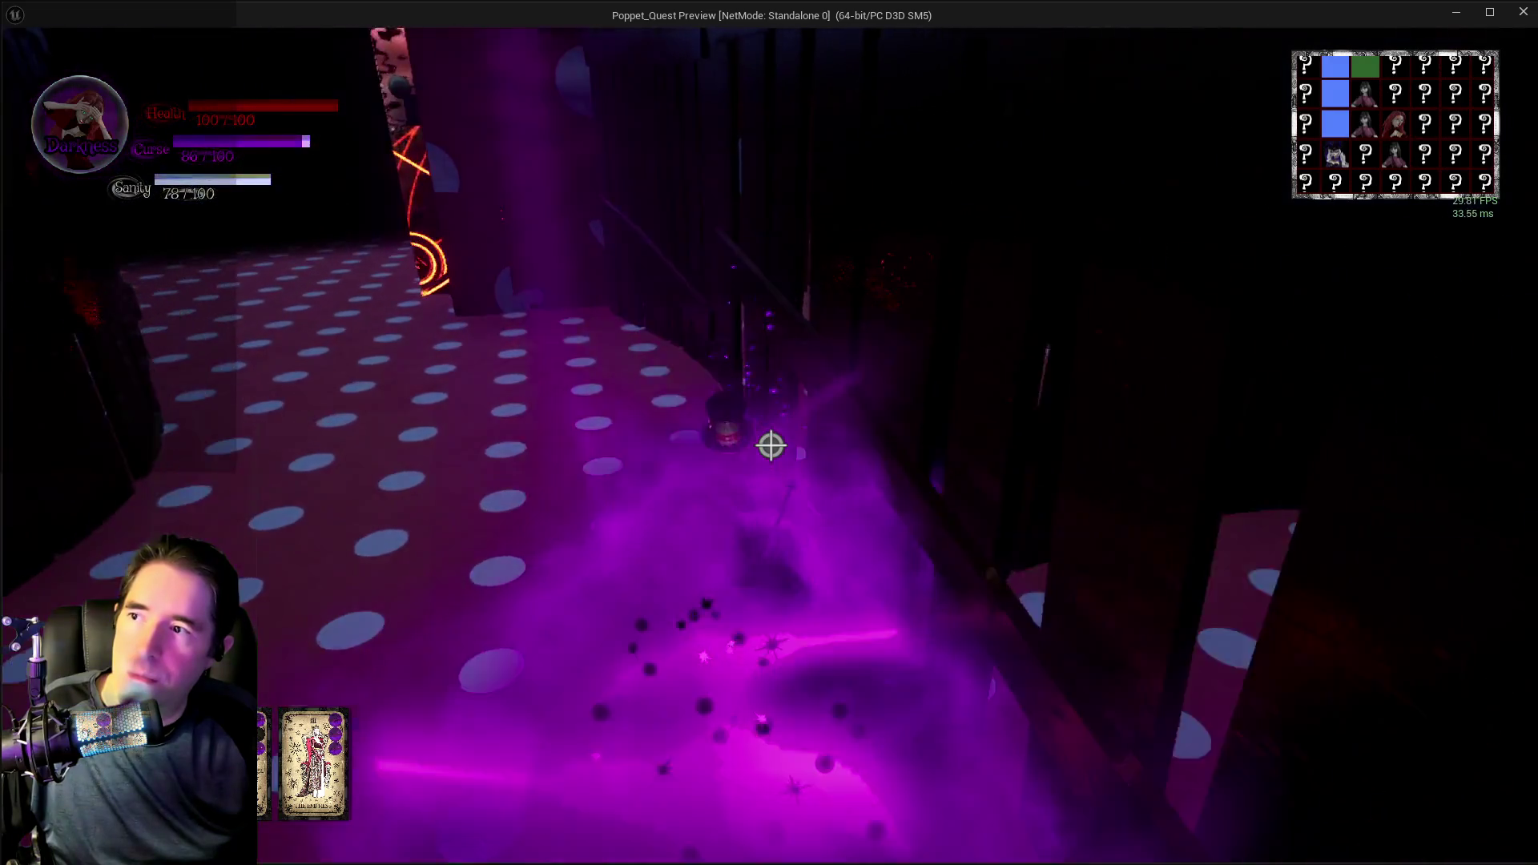
key("w")
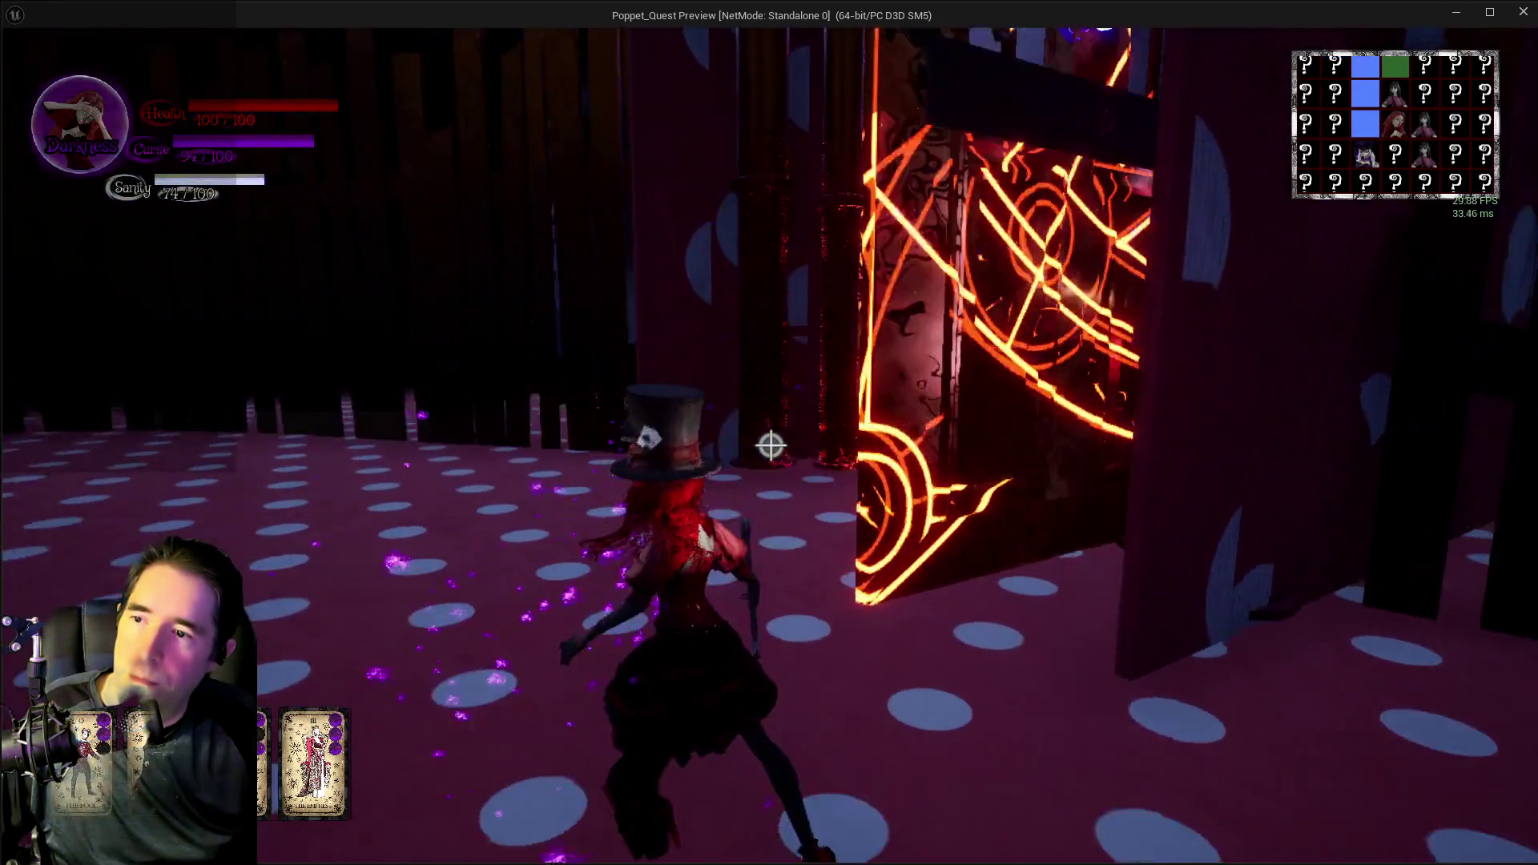
key("w")
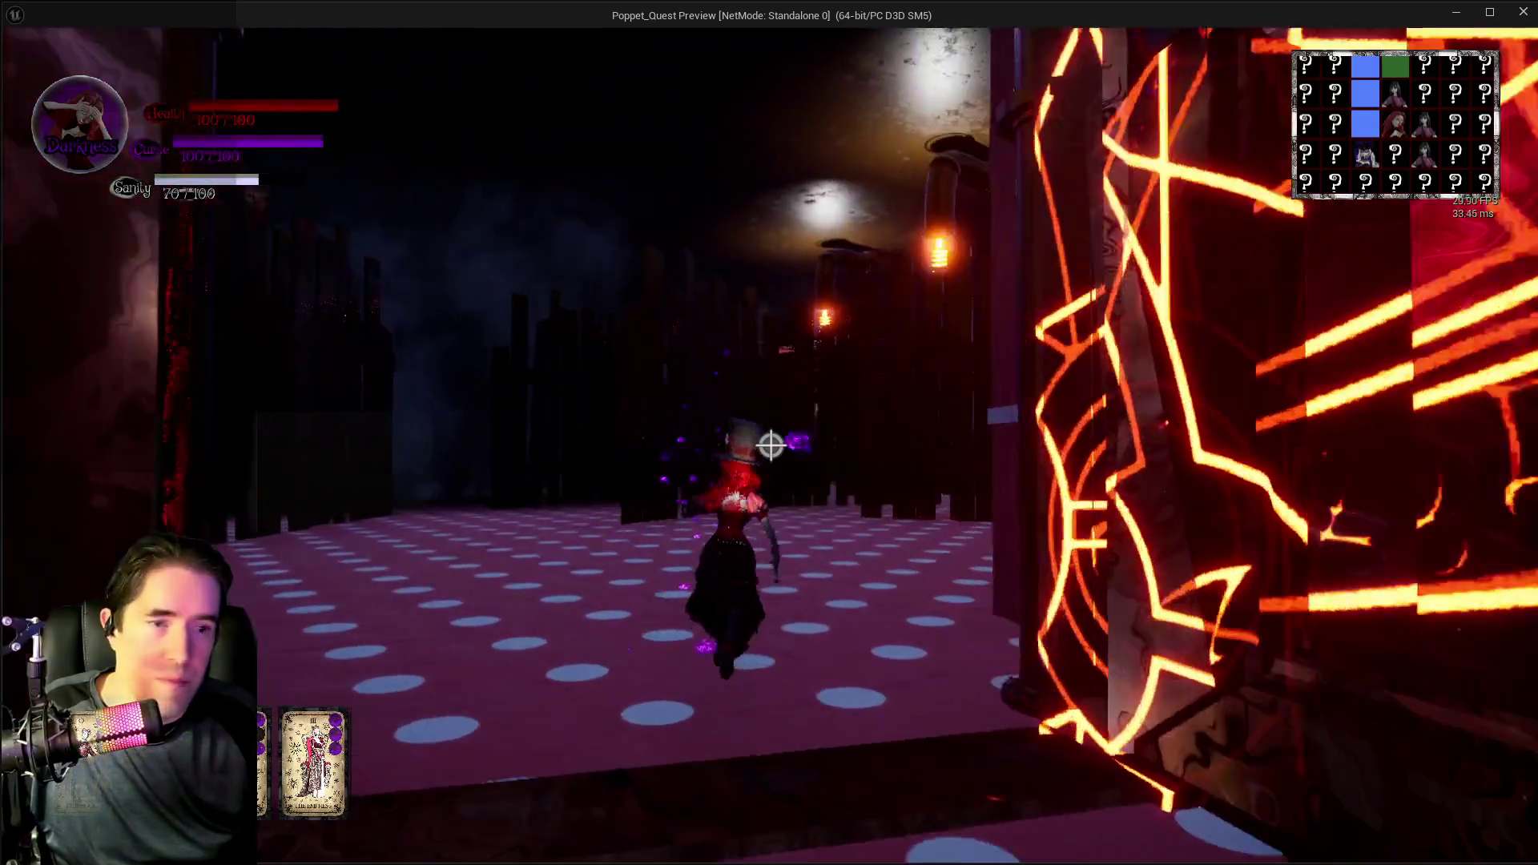
key("w")
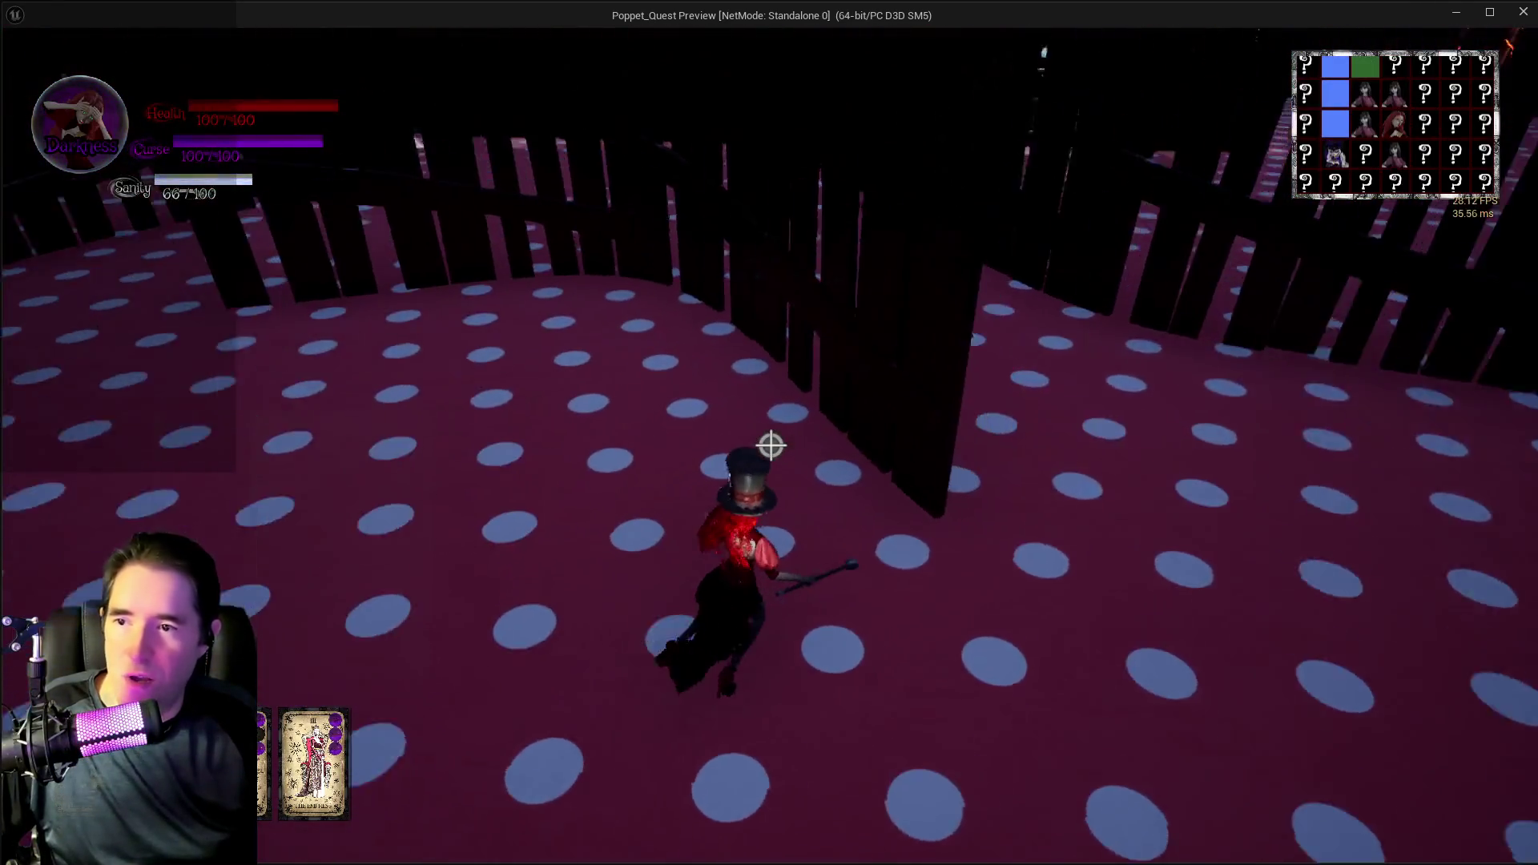
key("w")
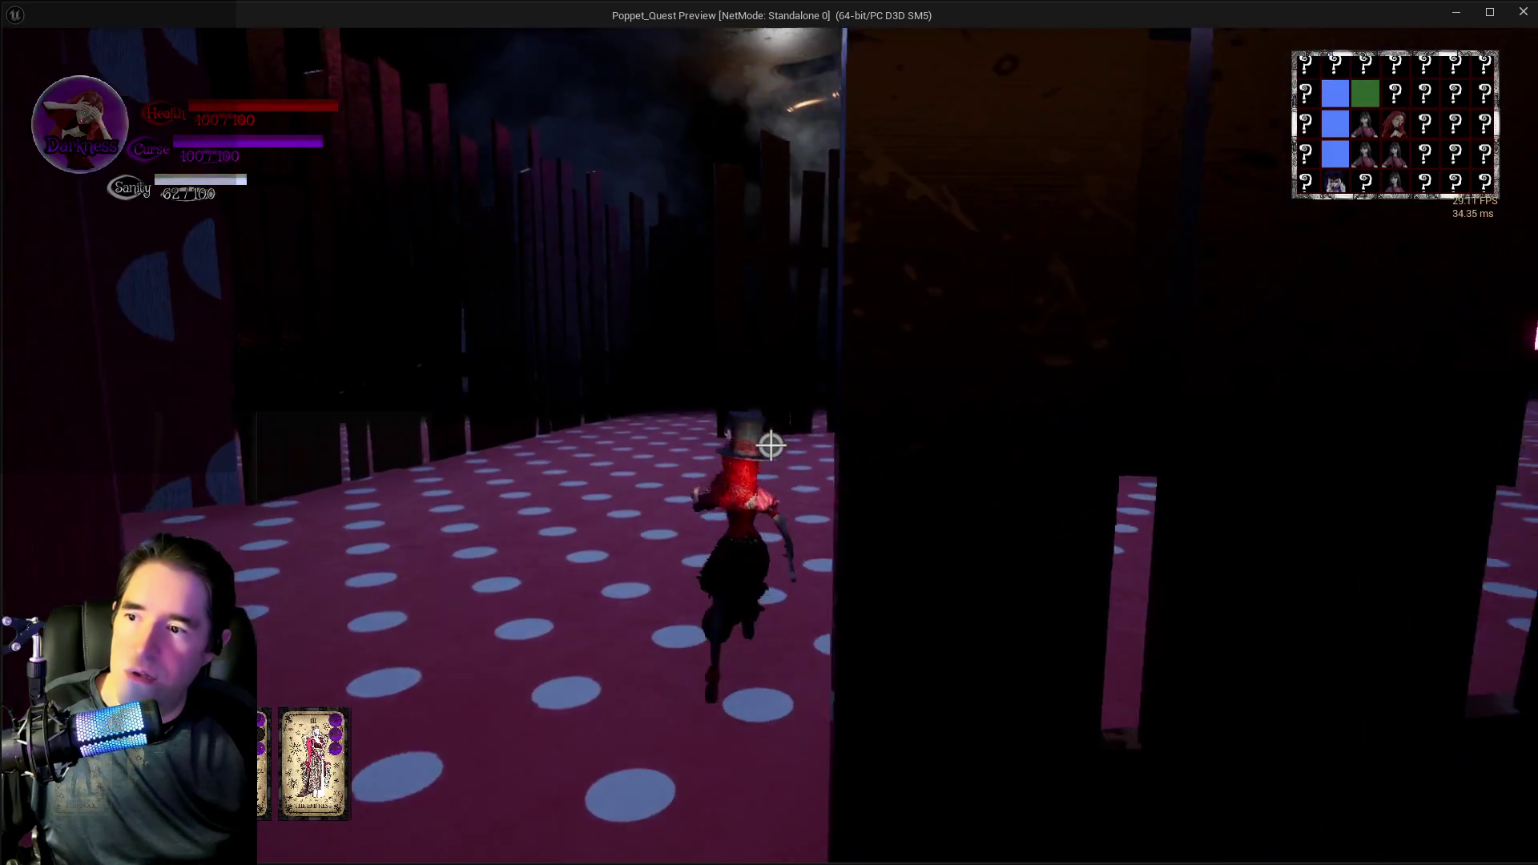
key("w")
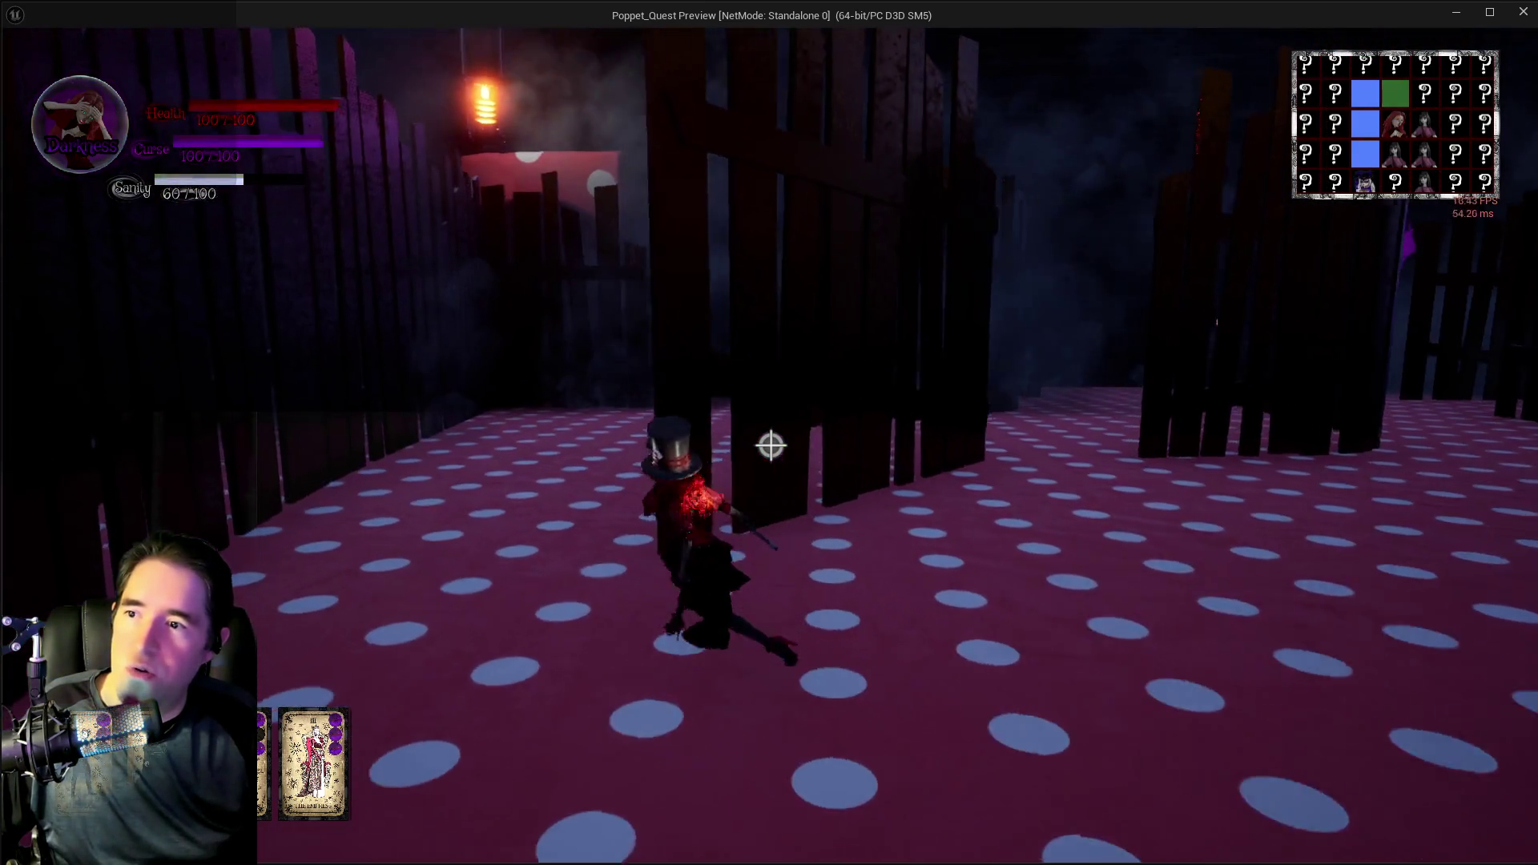
key("w")
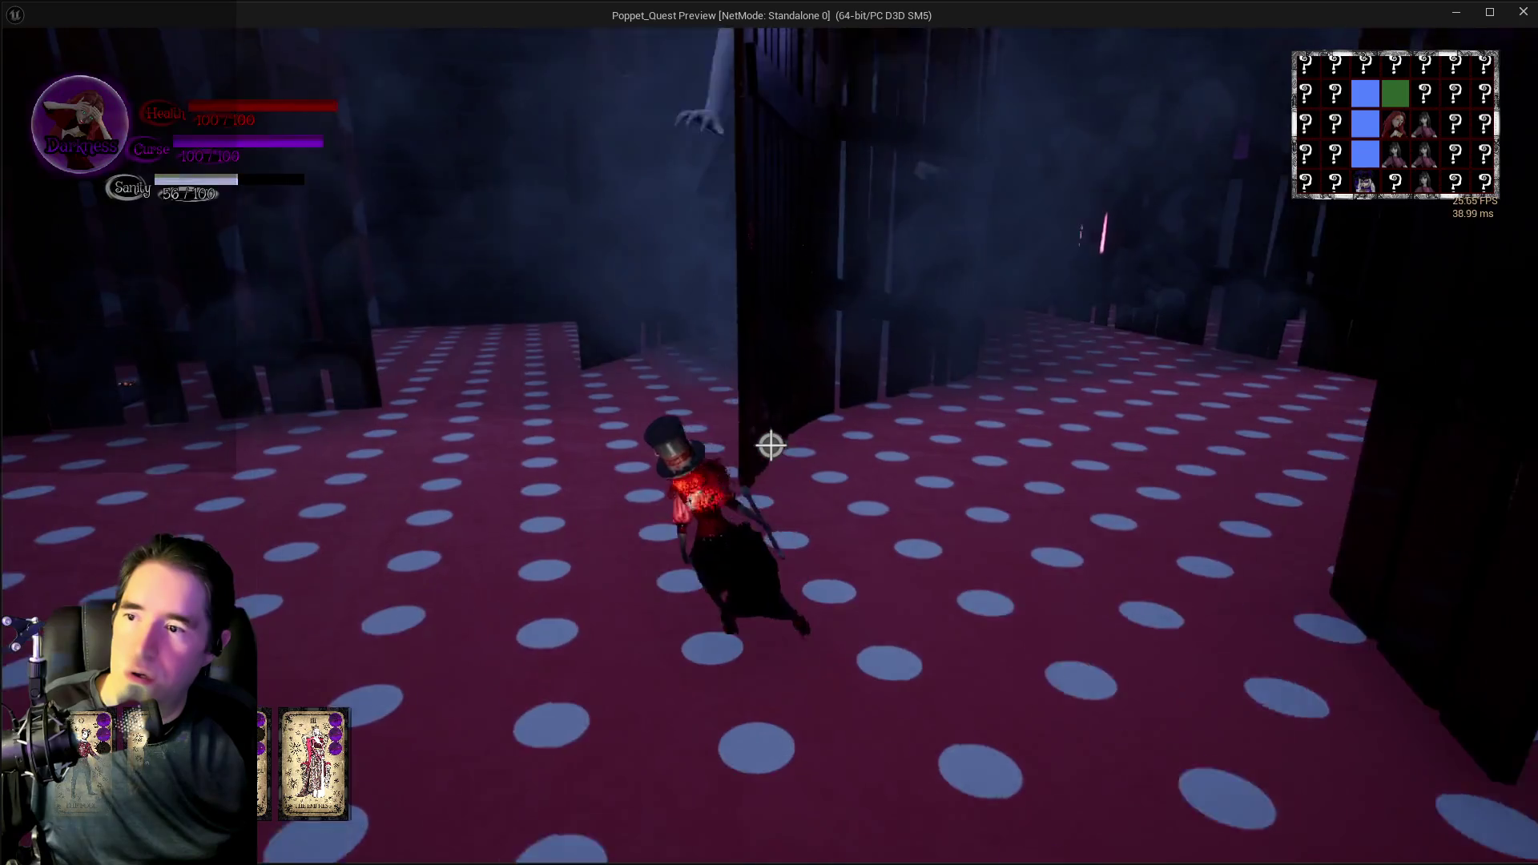
left_click(770, 446)
key("w")
left_click(770, 446)
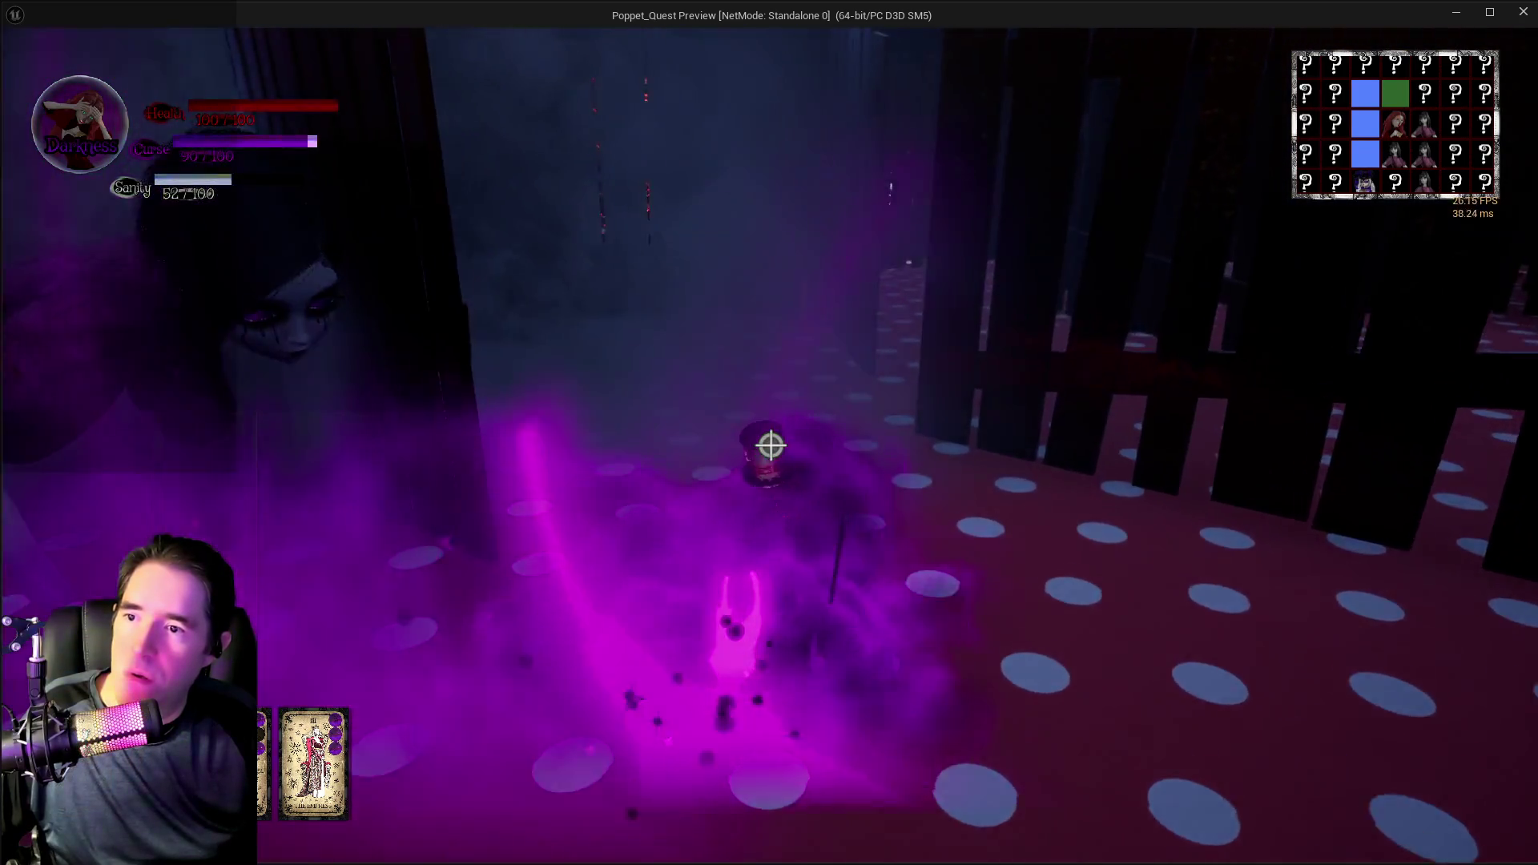
key("w")
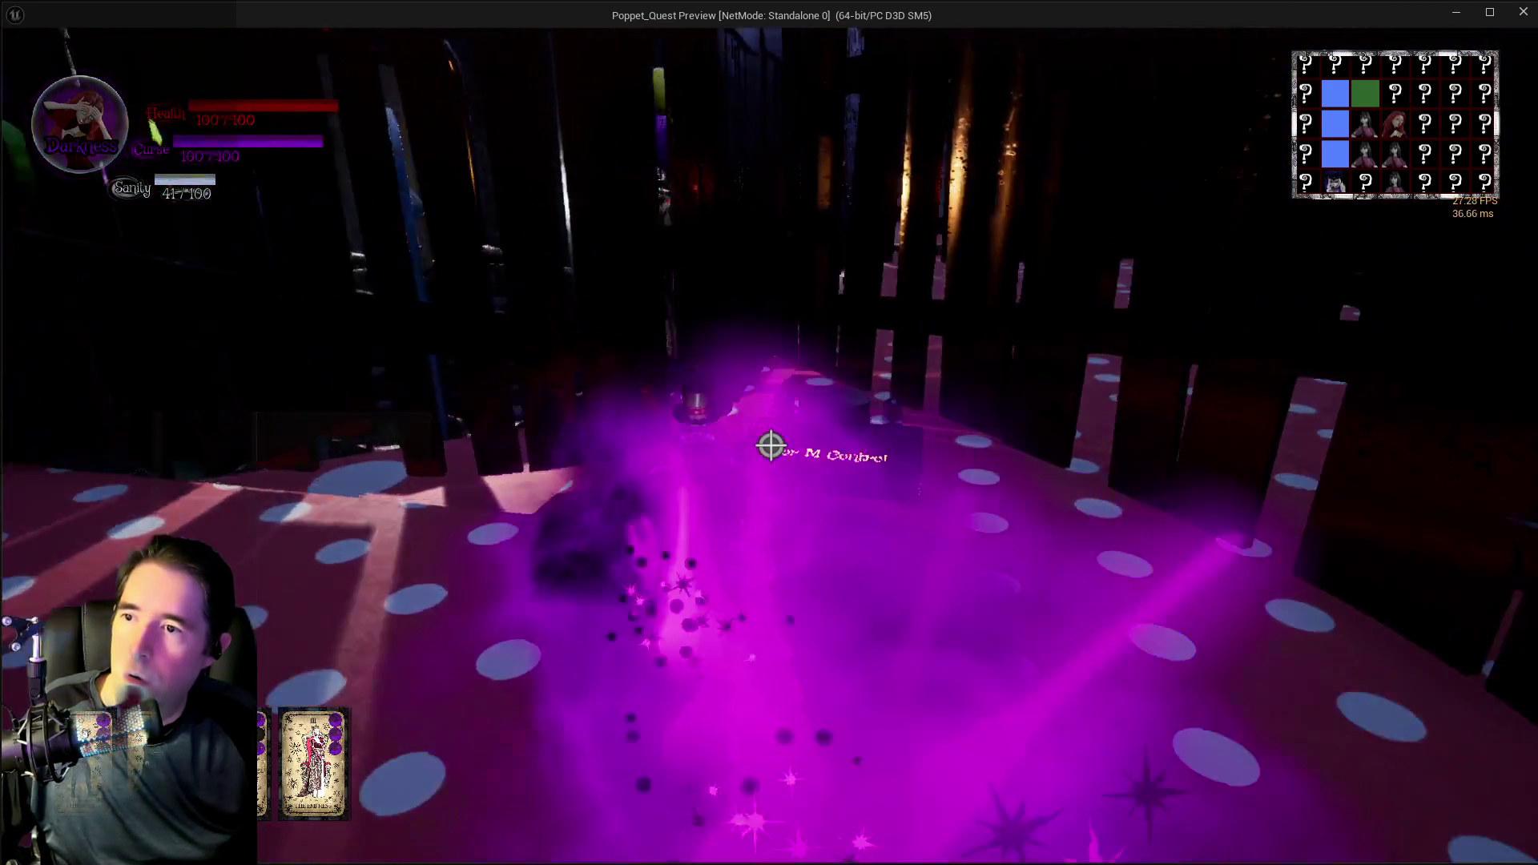
- Run through the polka-dot room past the wooden planks and across the Door N Control plate
key("w")
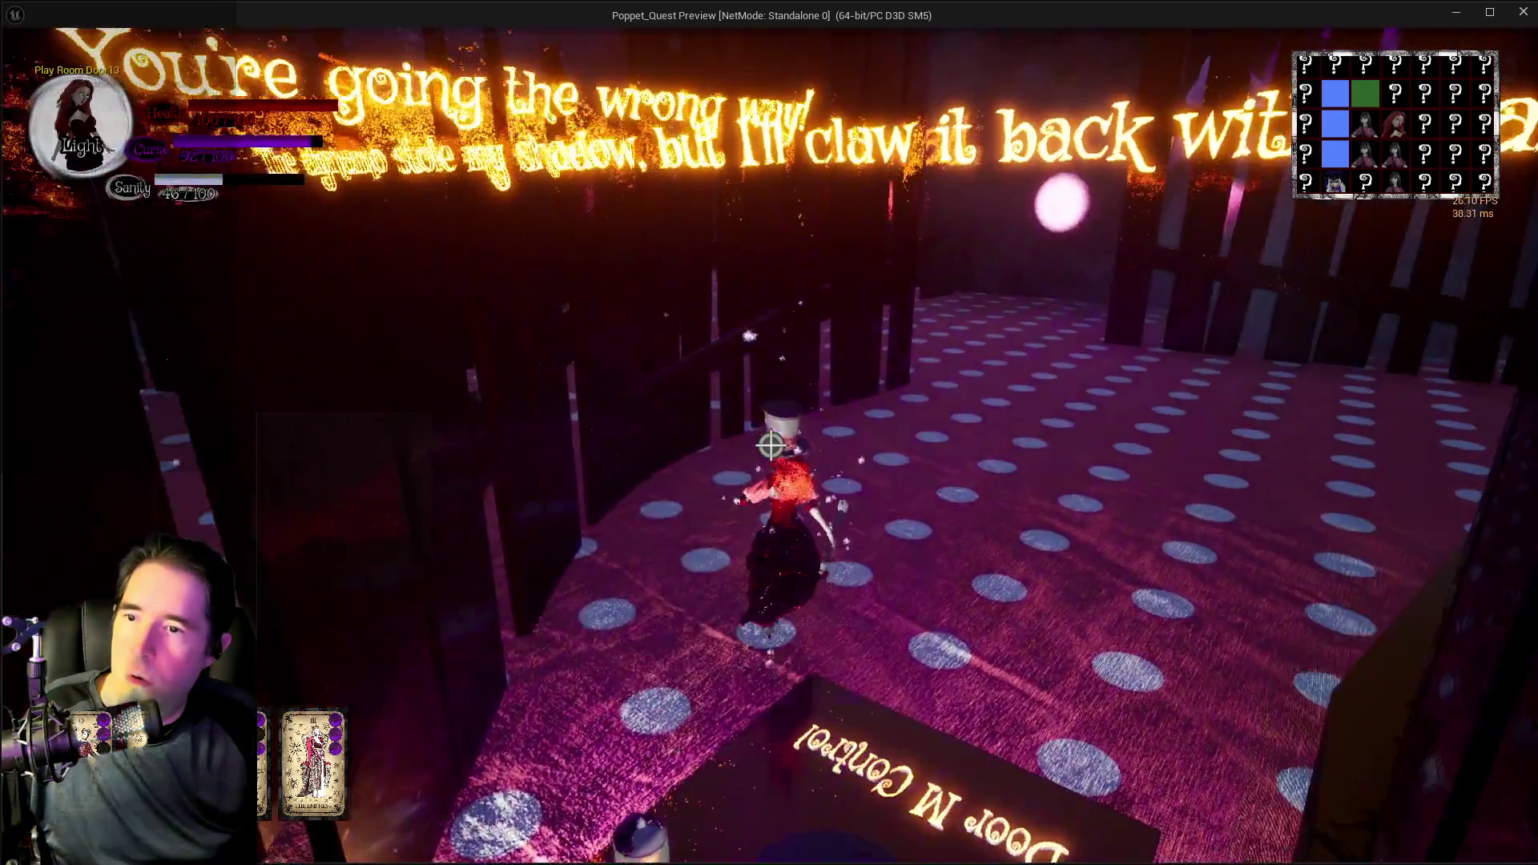
key("w")
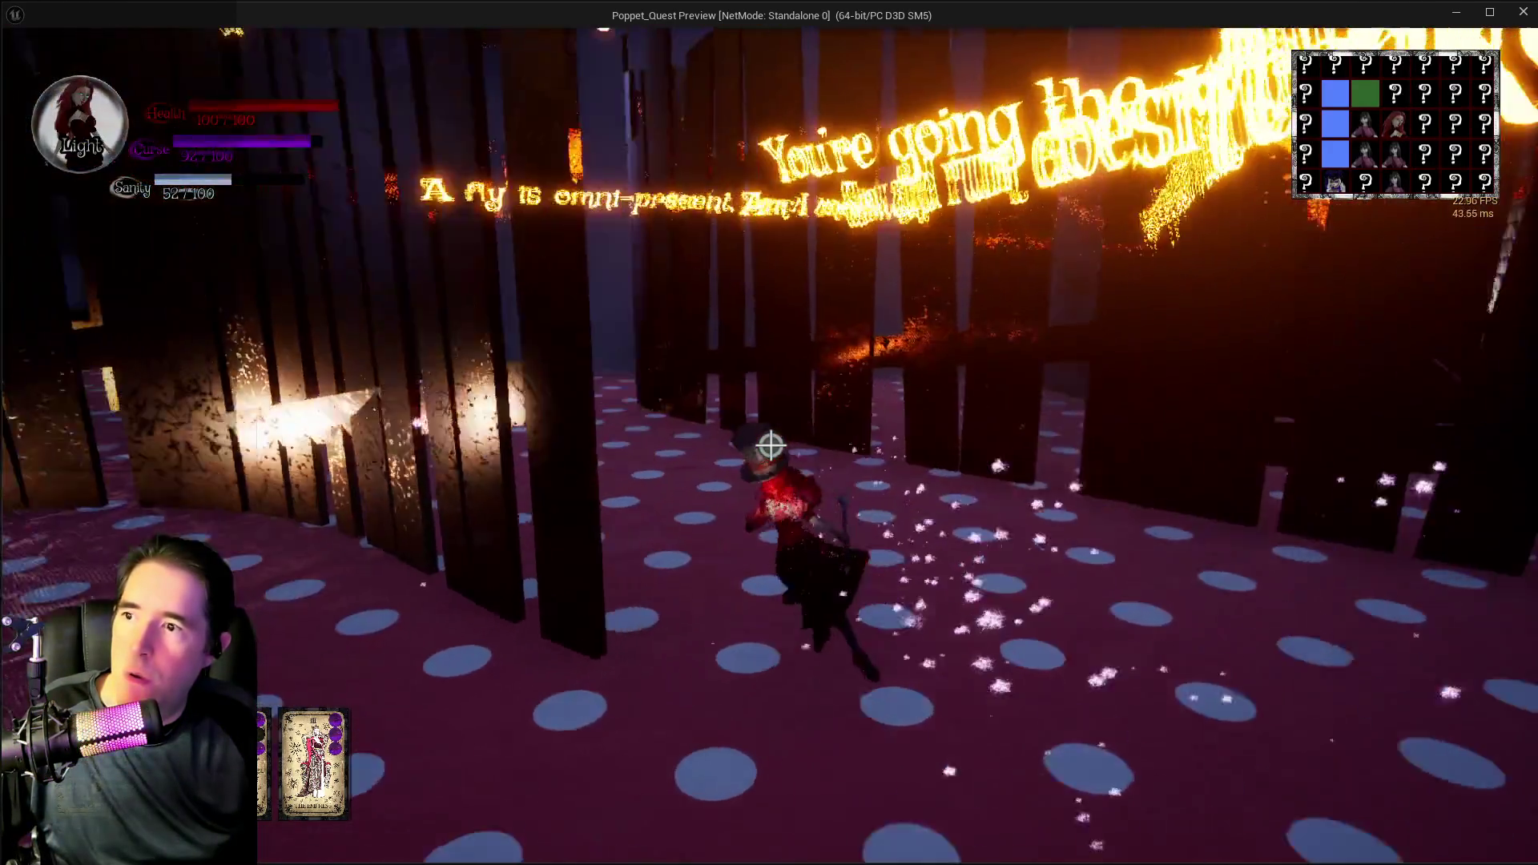
key("w")
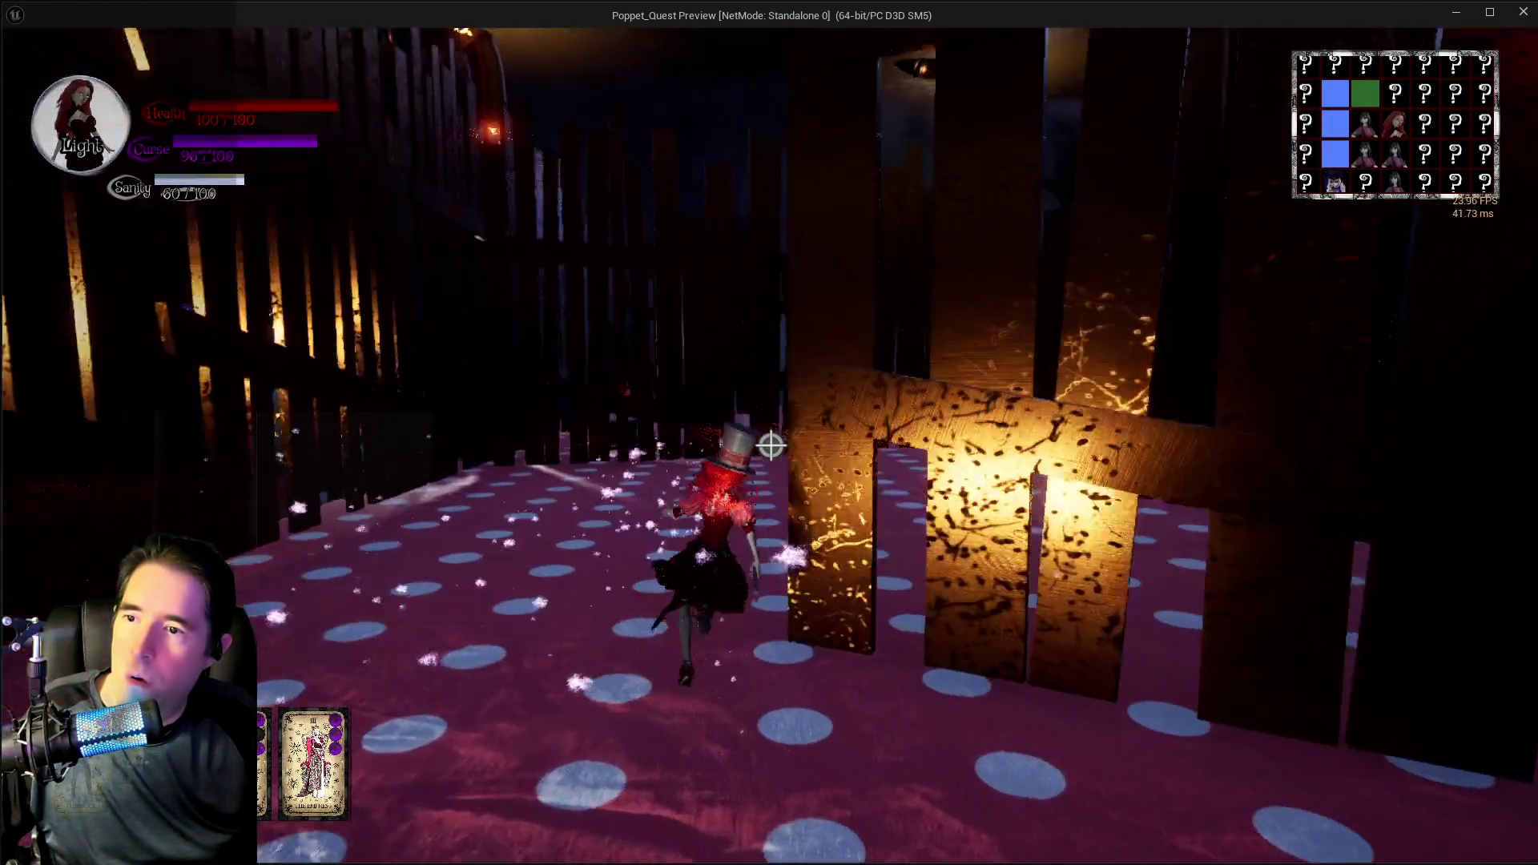
key("w")
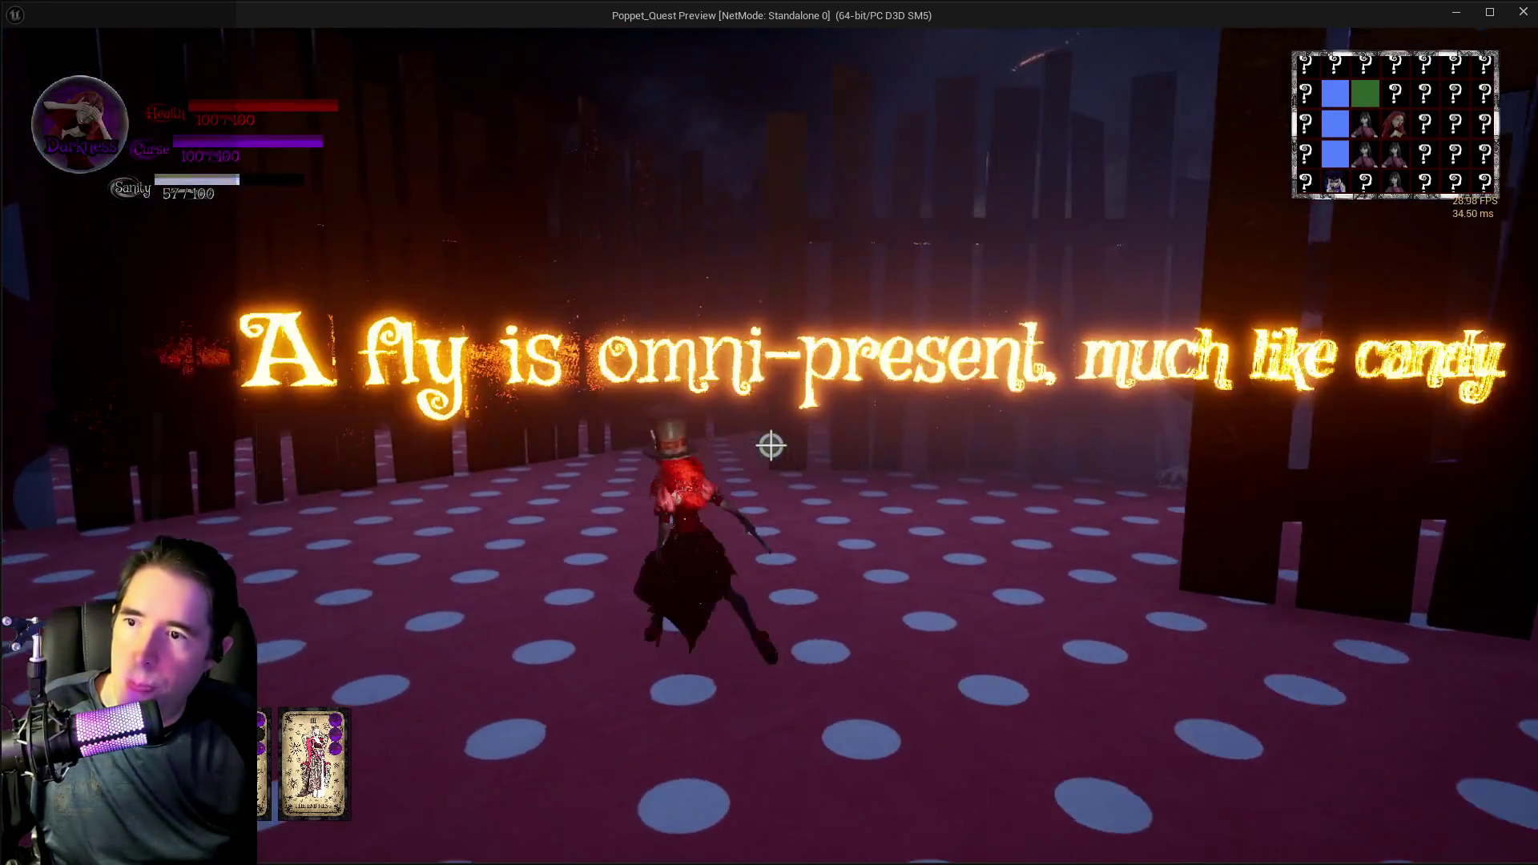
key("w")
key("w")
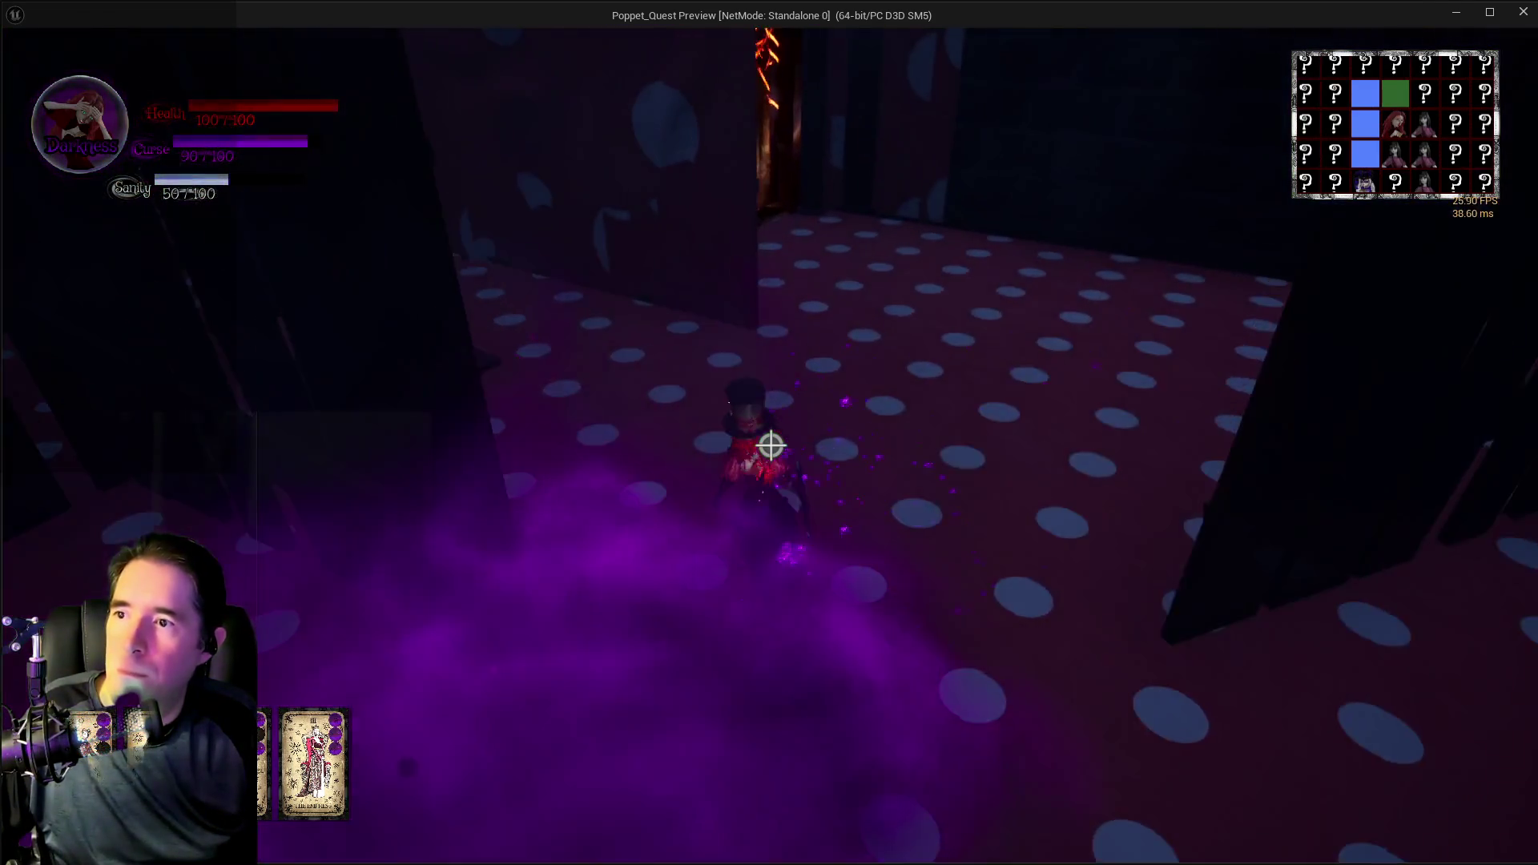
key("w")
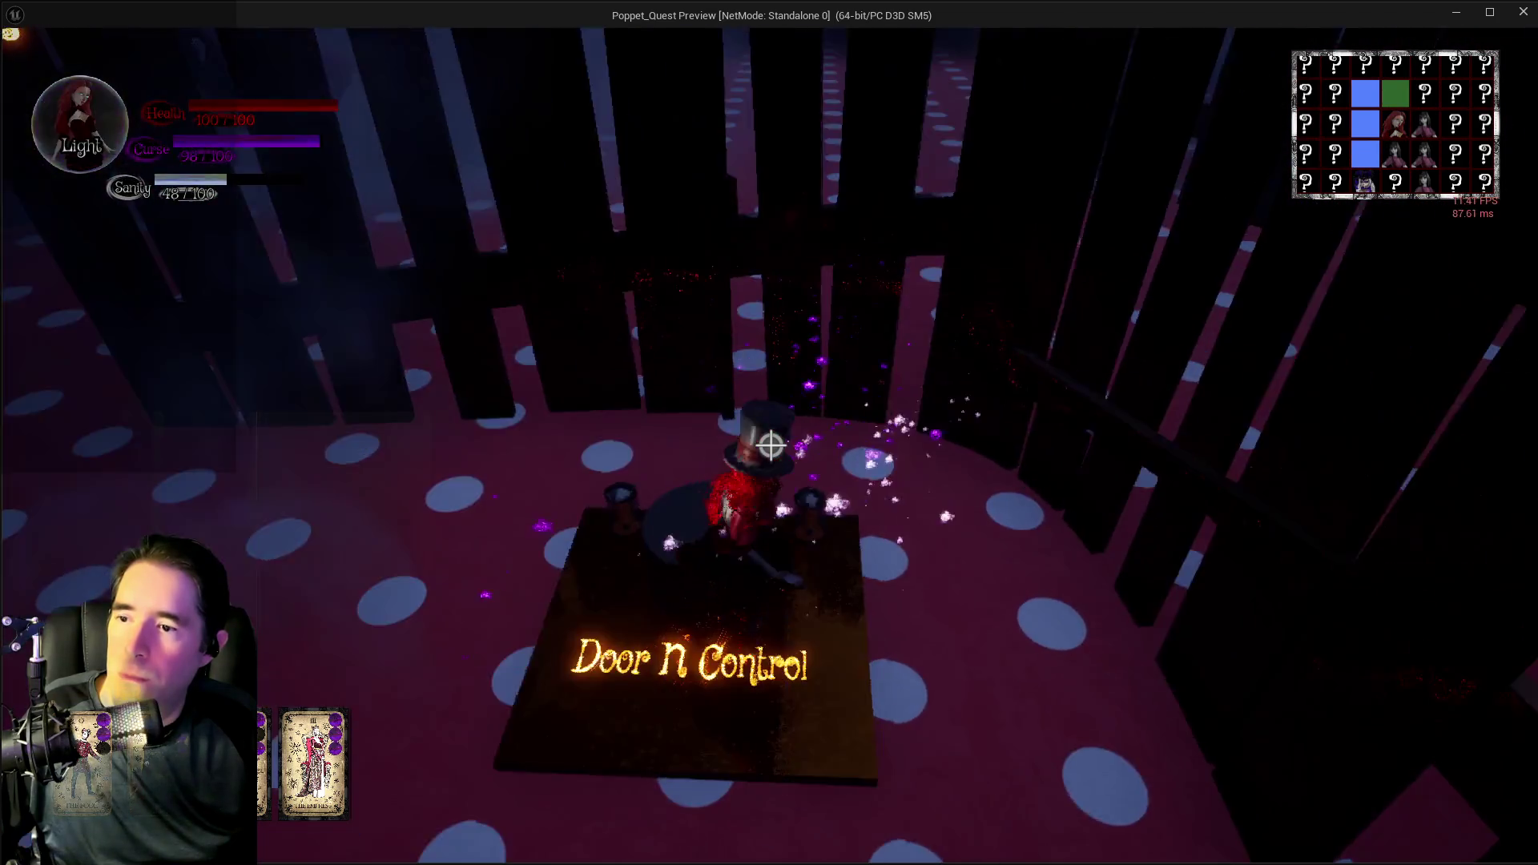
key("w")
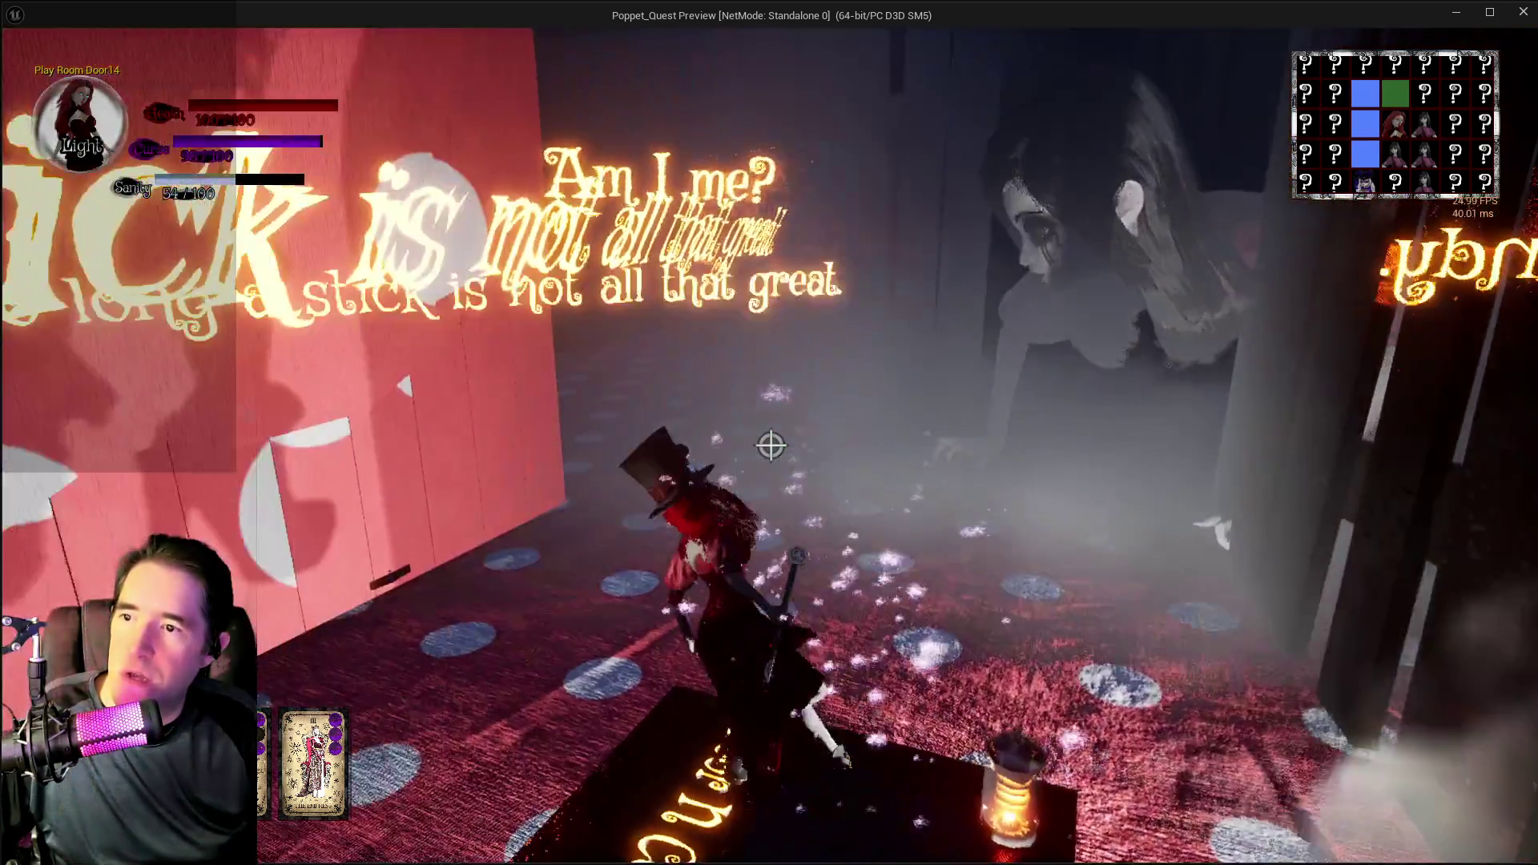
- Walk down the dark corridor through the glowing door and head toward the Safe Zone
key("w")
key("w")
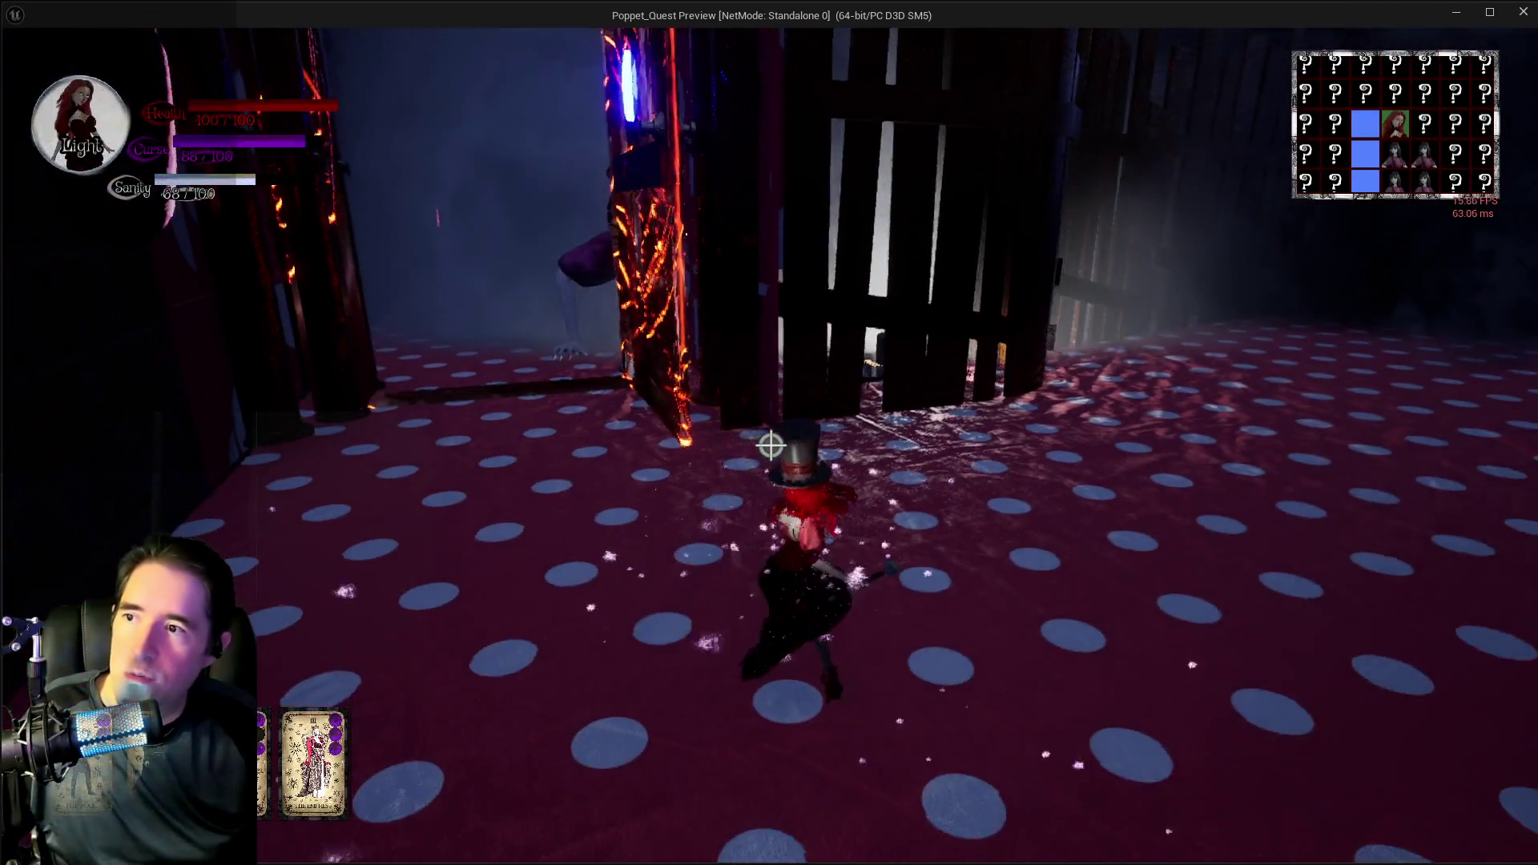
key("w")
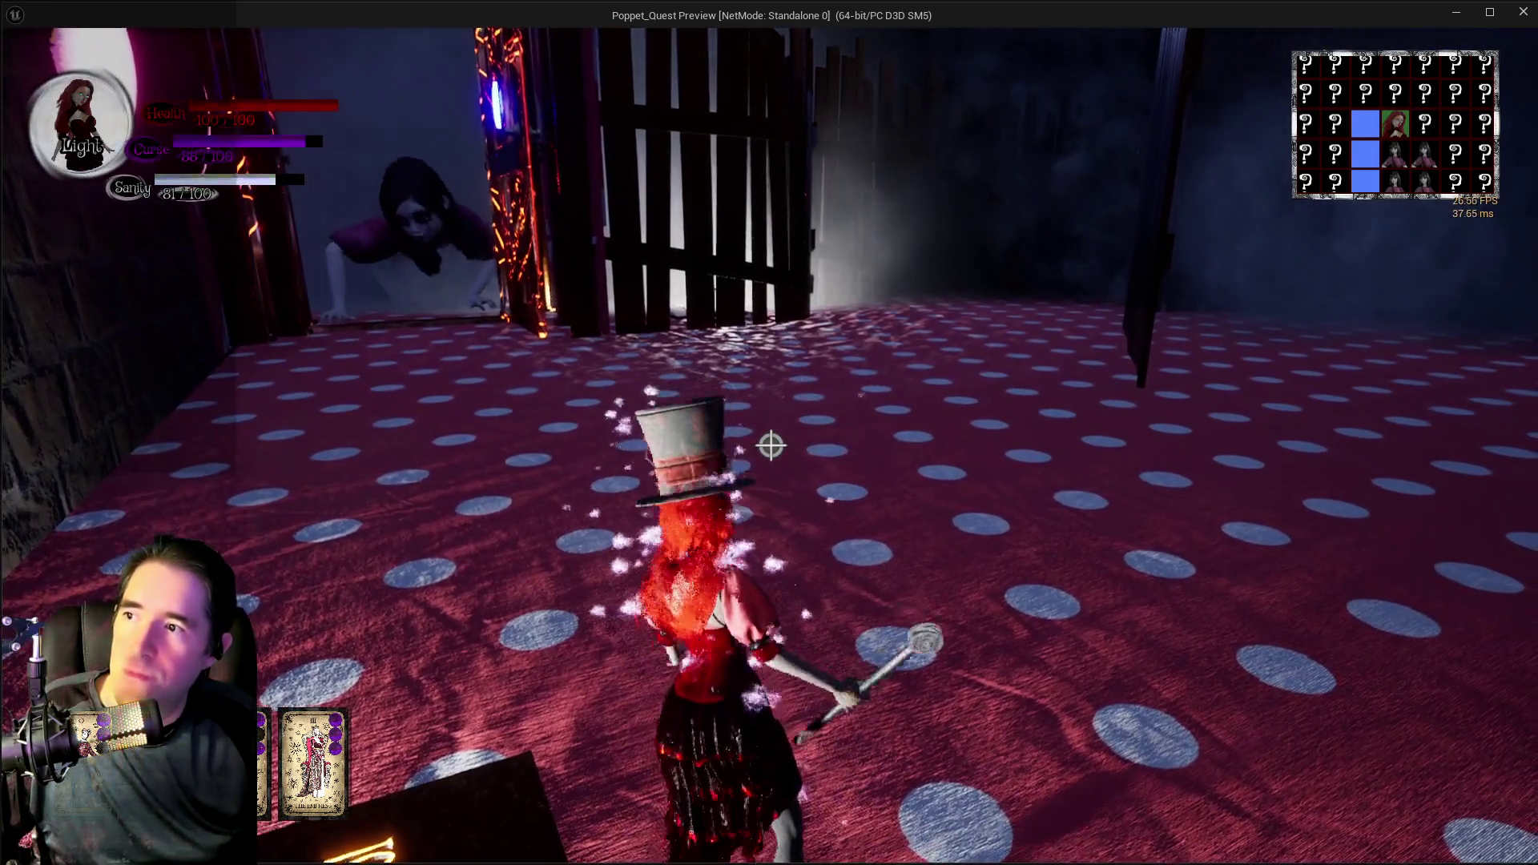
key("w")
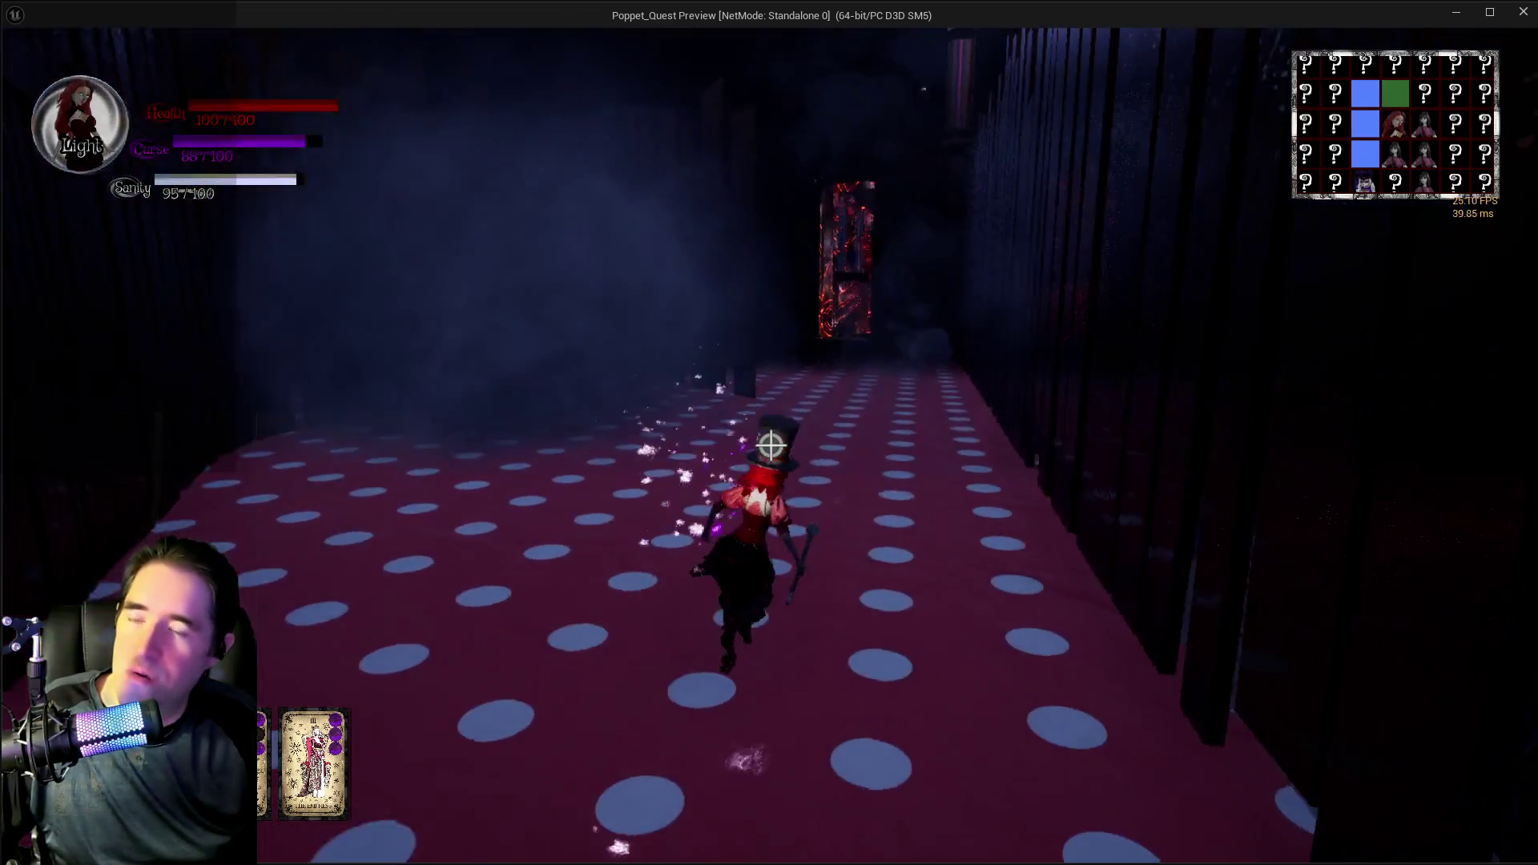
key("w")
key("w")
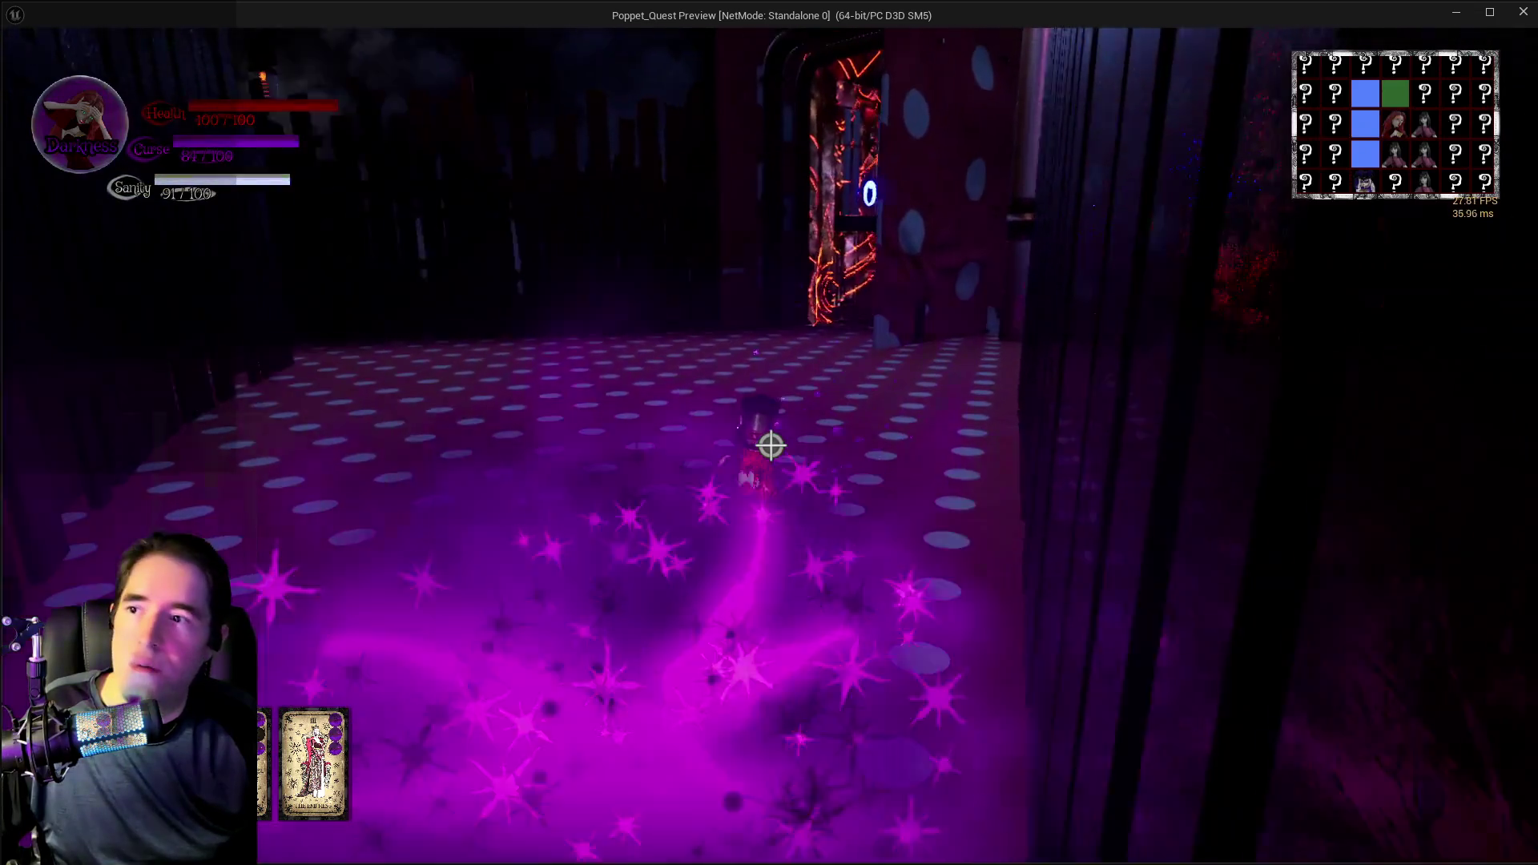
key("w")
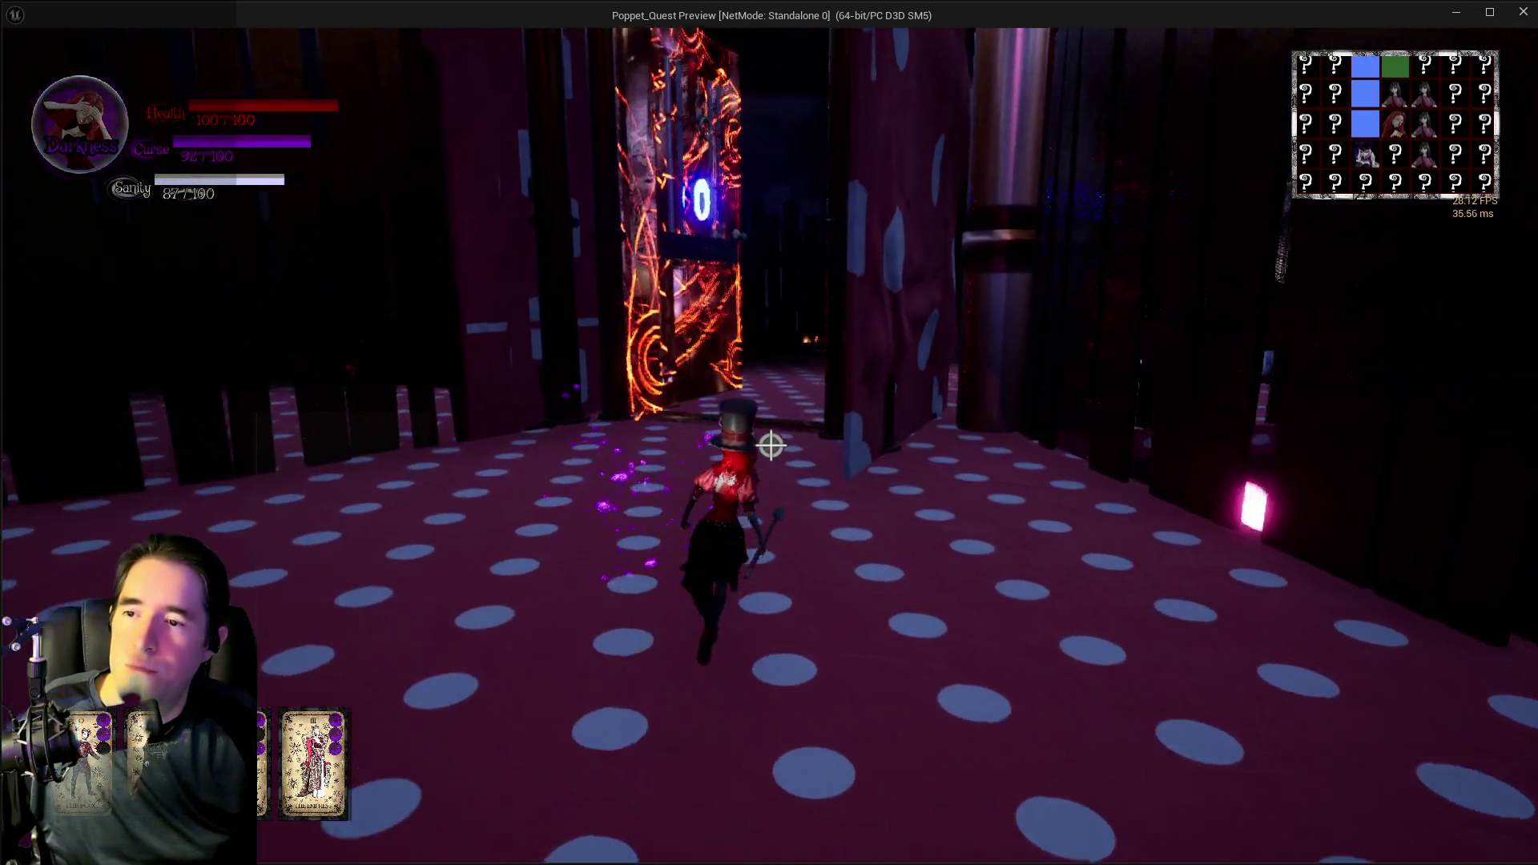
key("w")
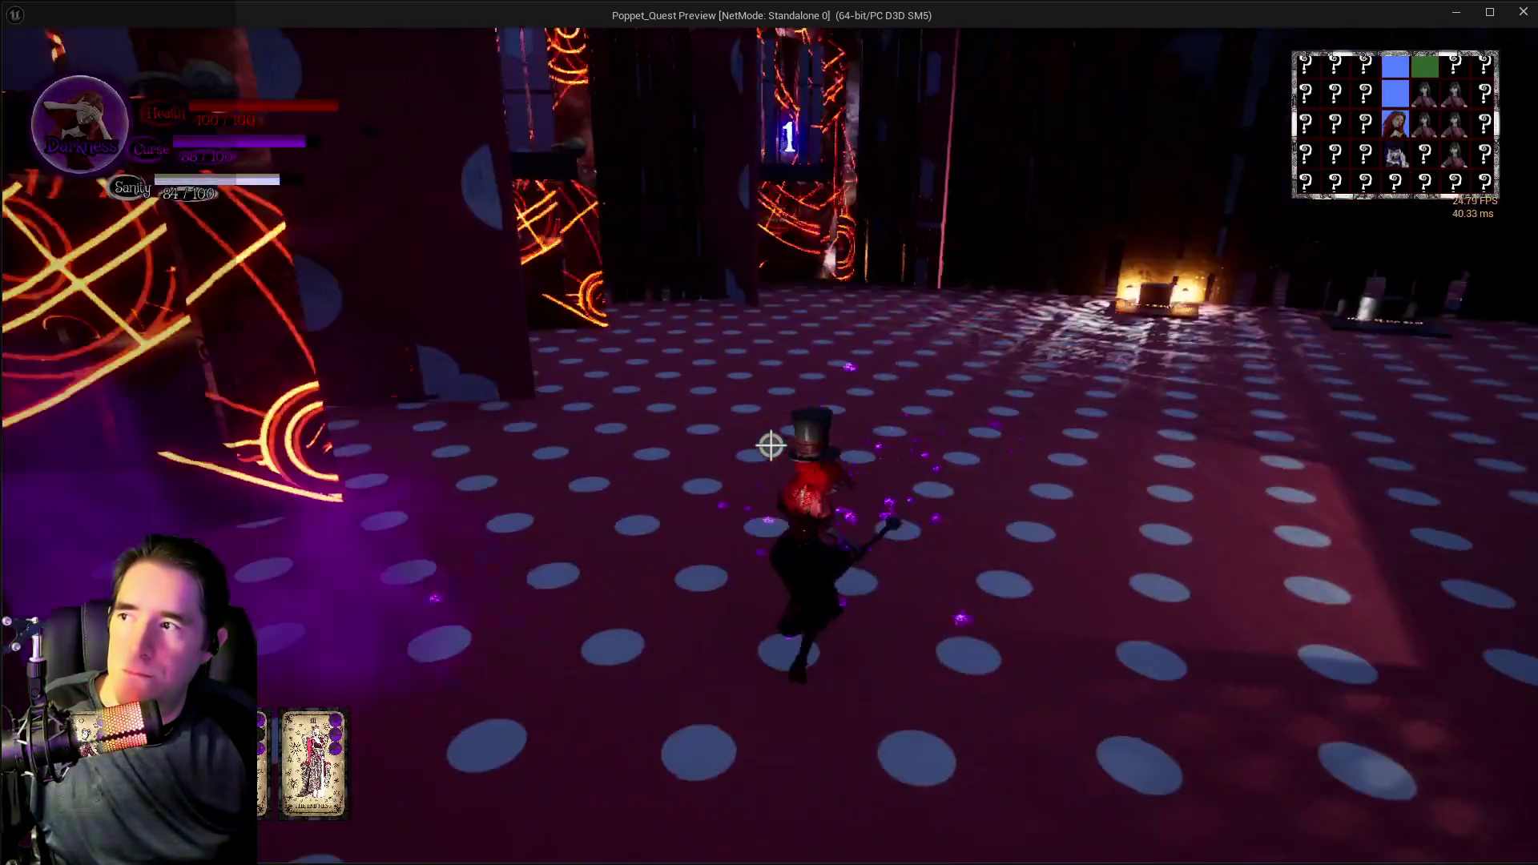
key("w")
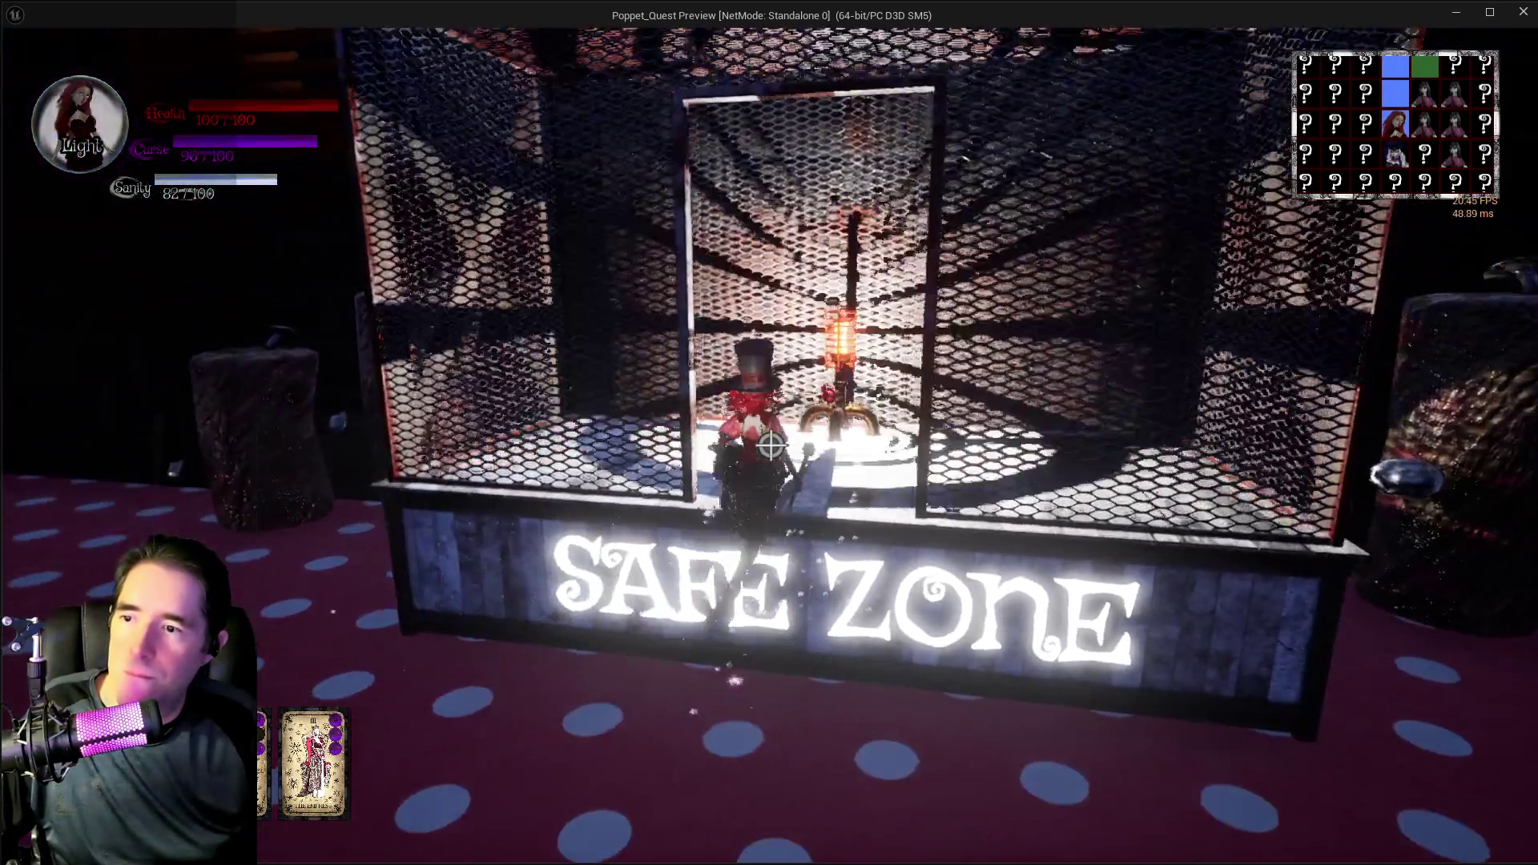
- Walk out of the Safe Zone, through the misty and dotted rooms, to the Cabinet Key platform
key("w")
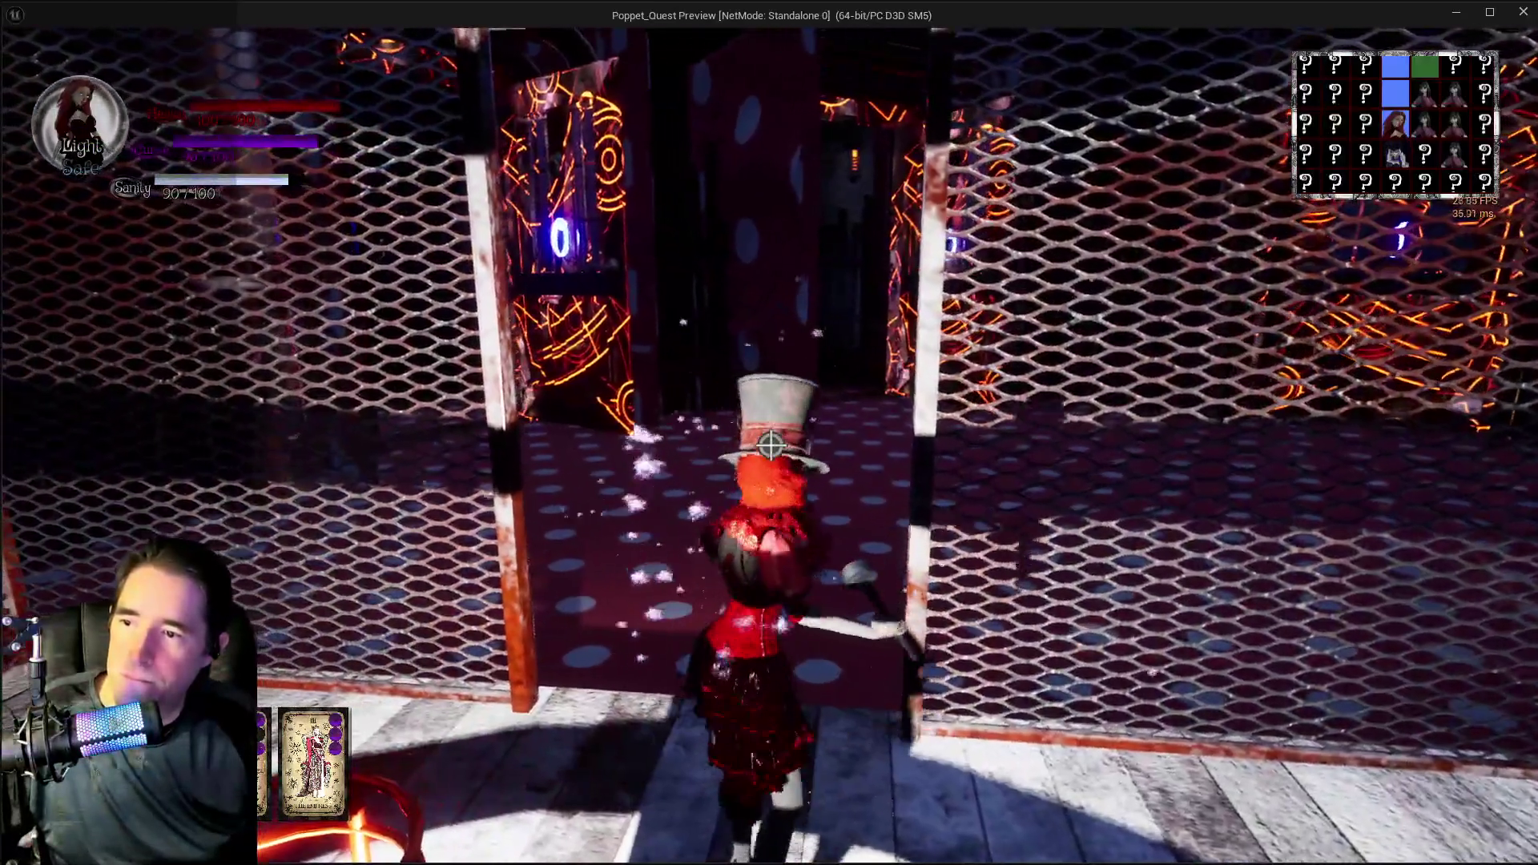
key("w")
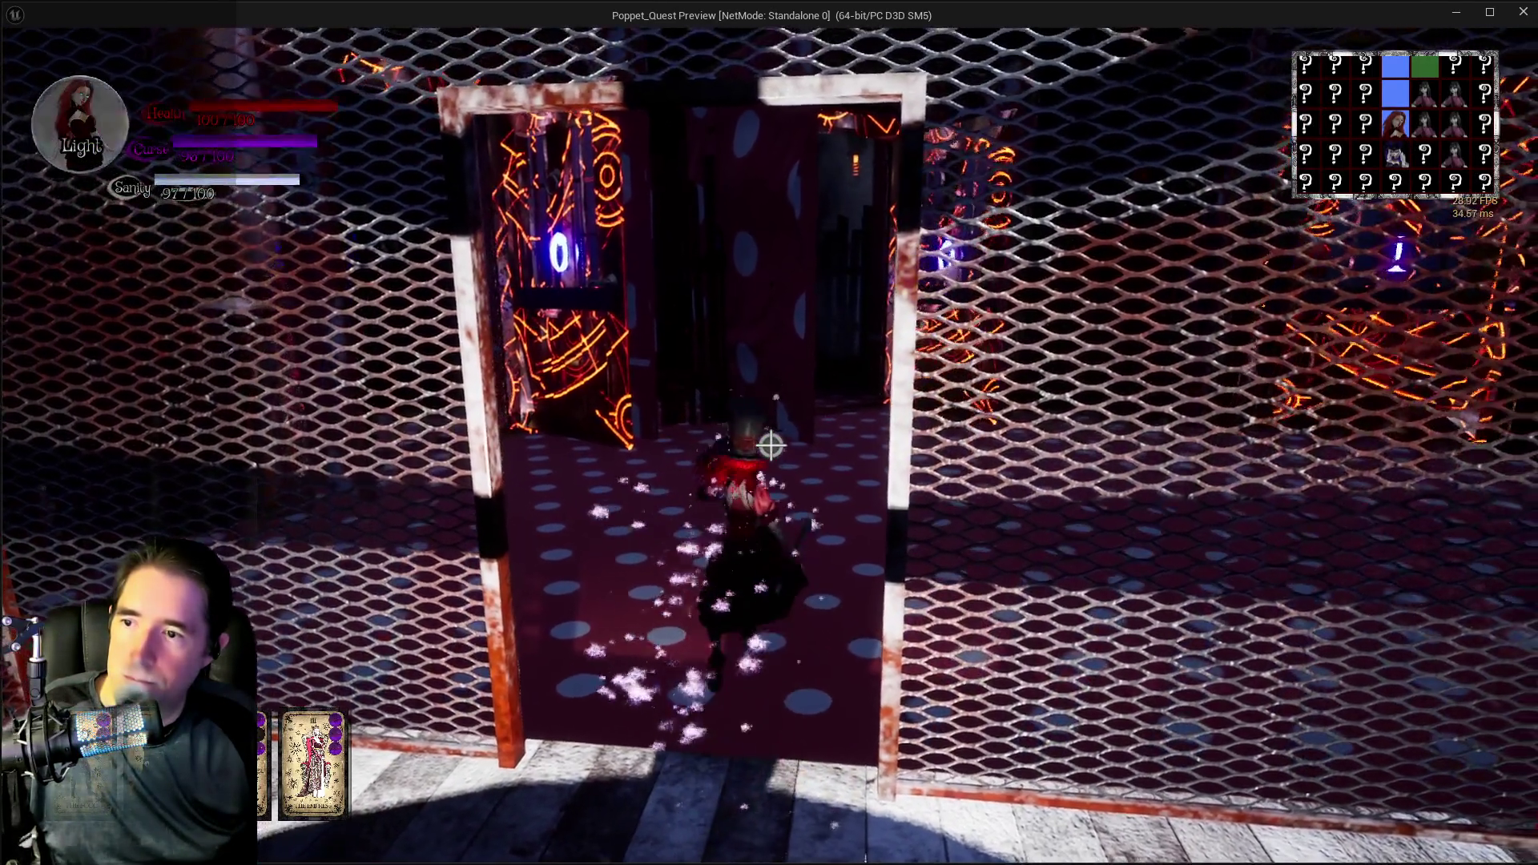
key("w")
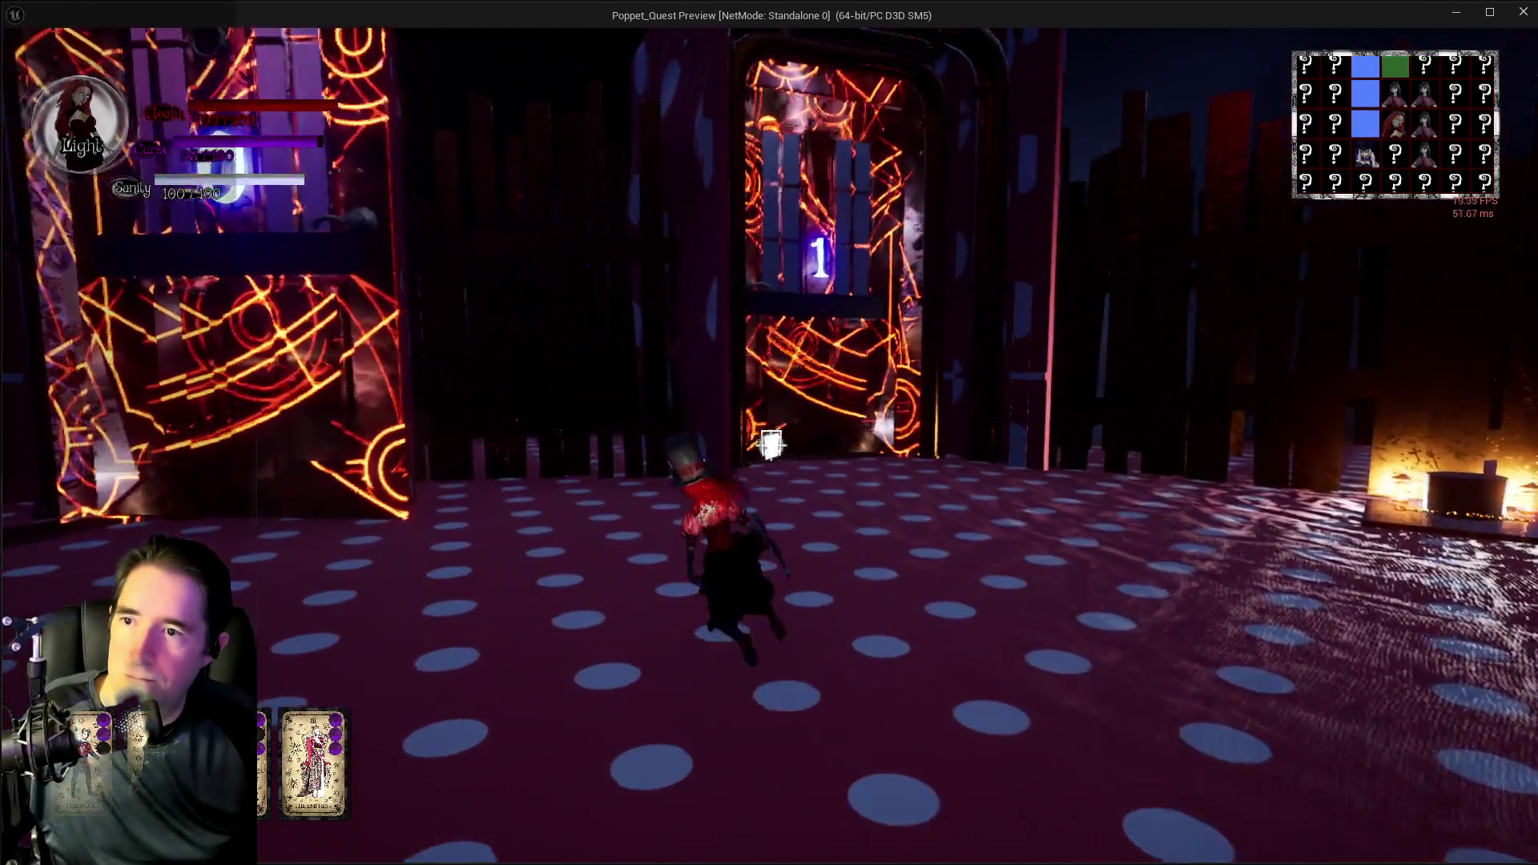
key("w")
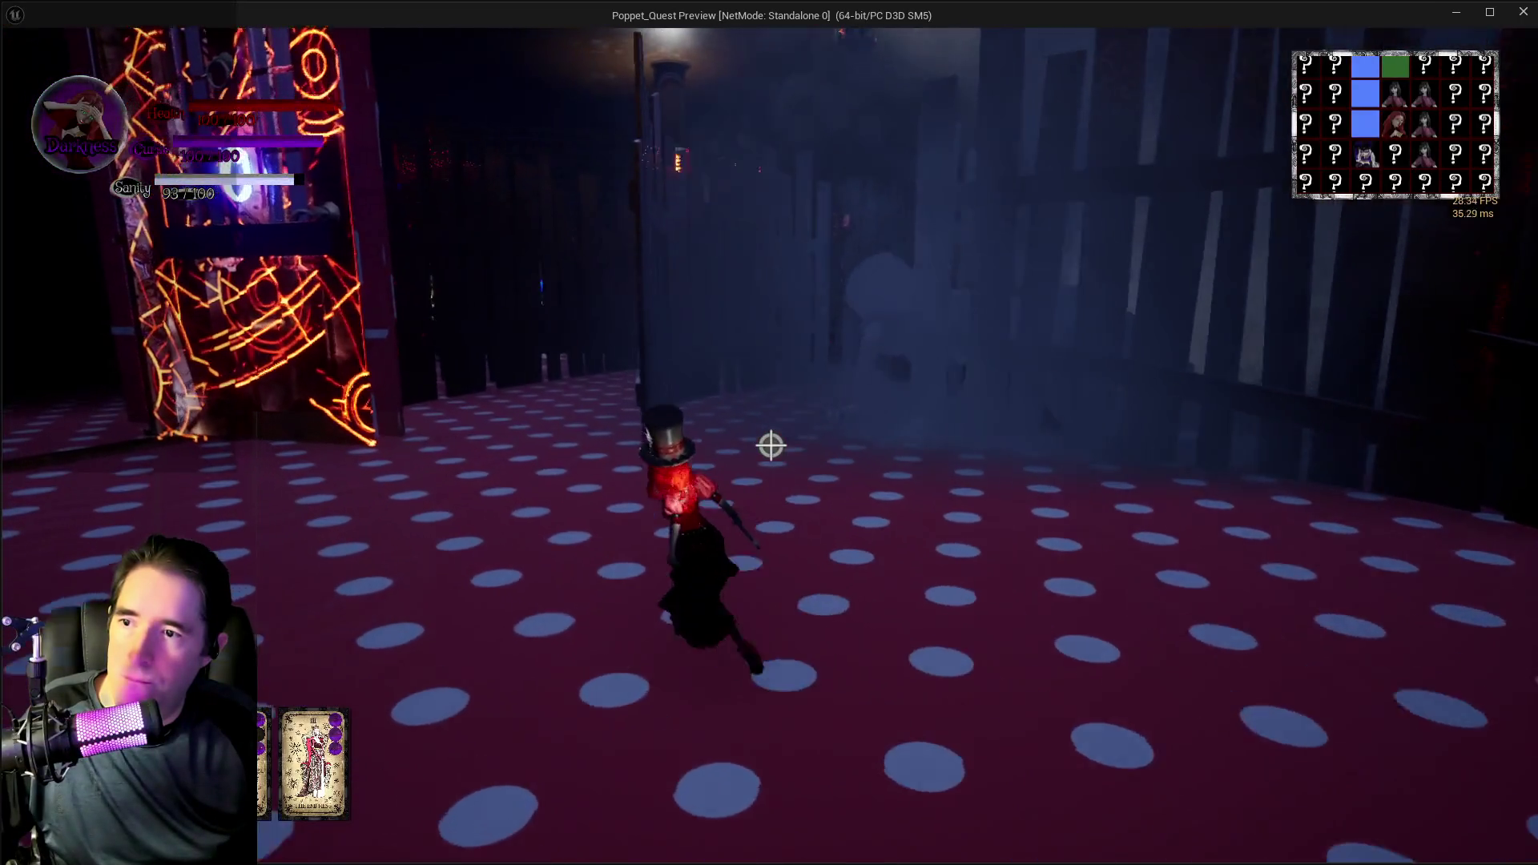
key("w")
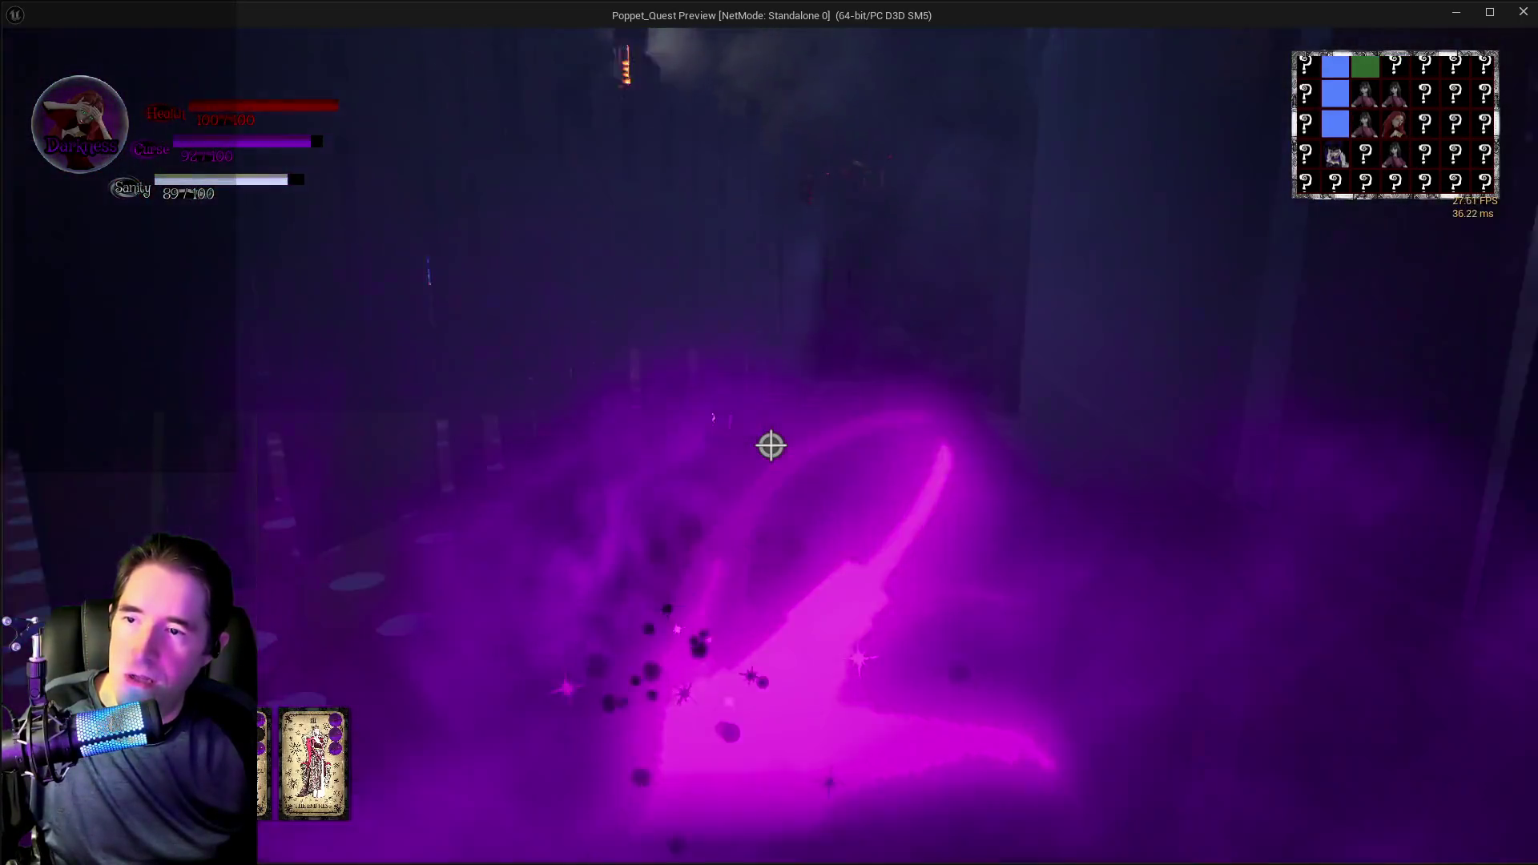
key("w")
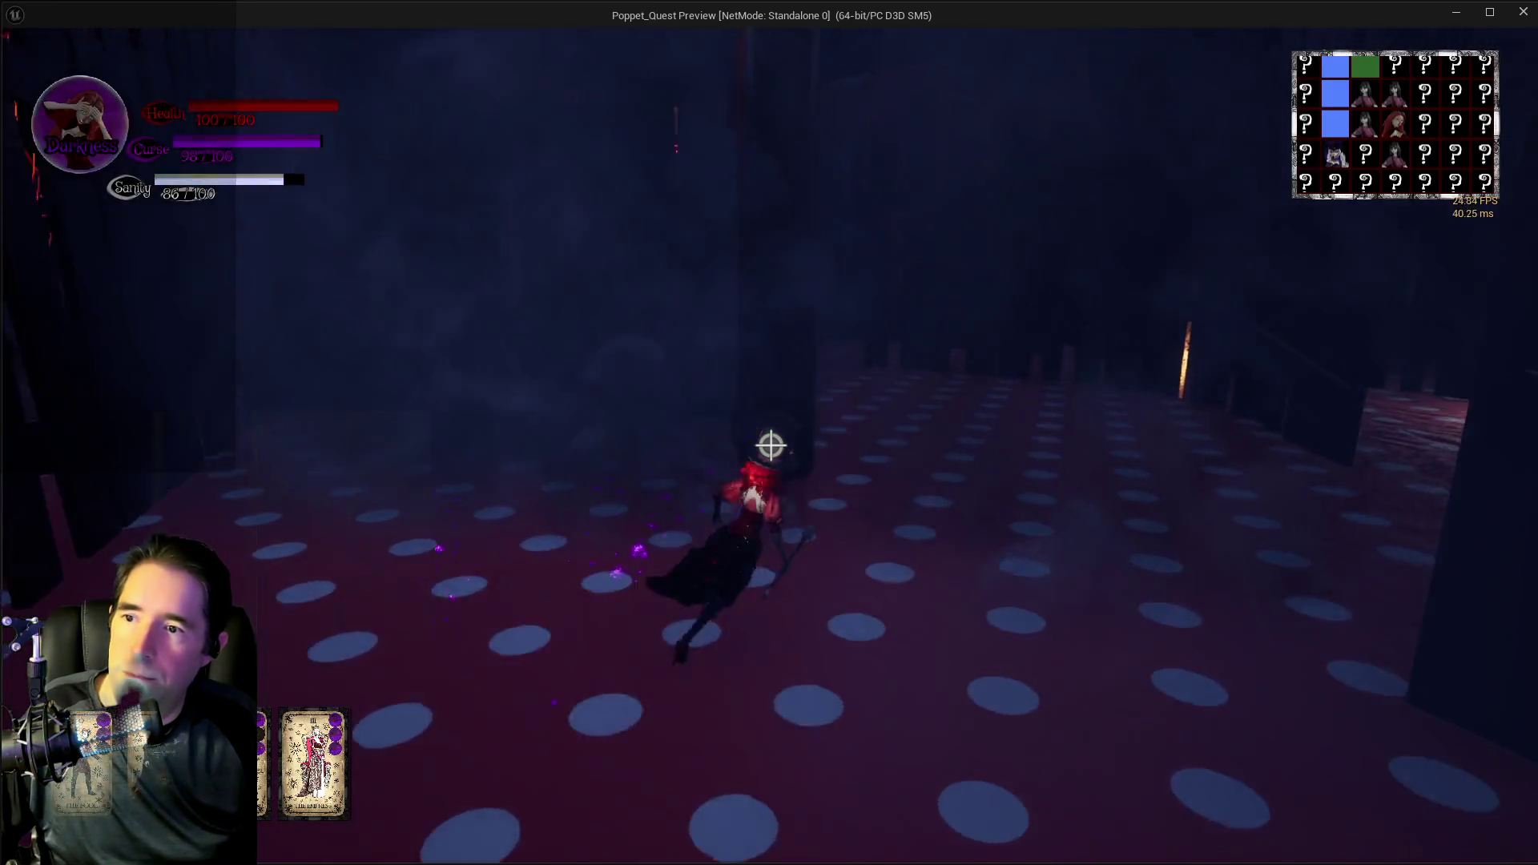
key("w")
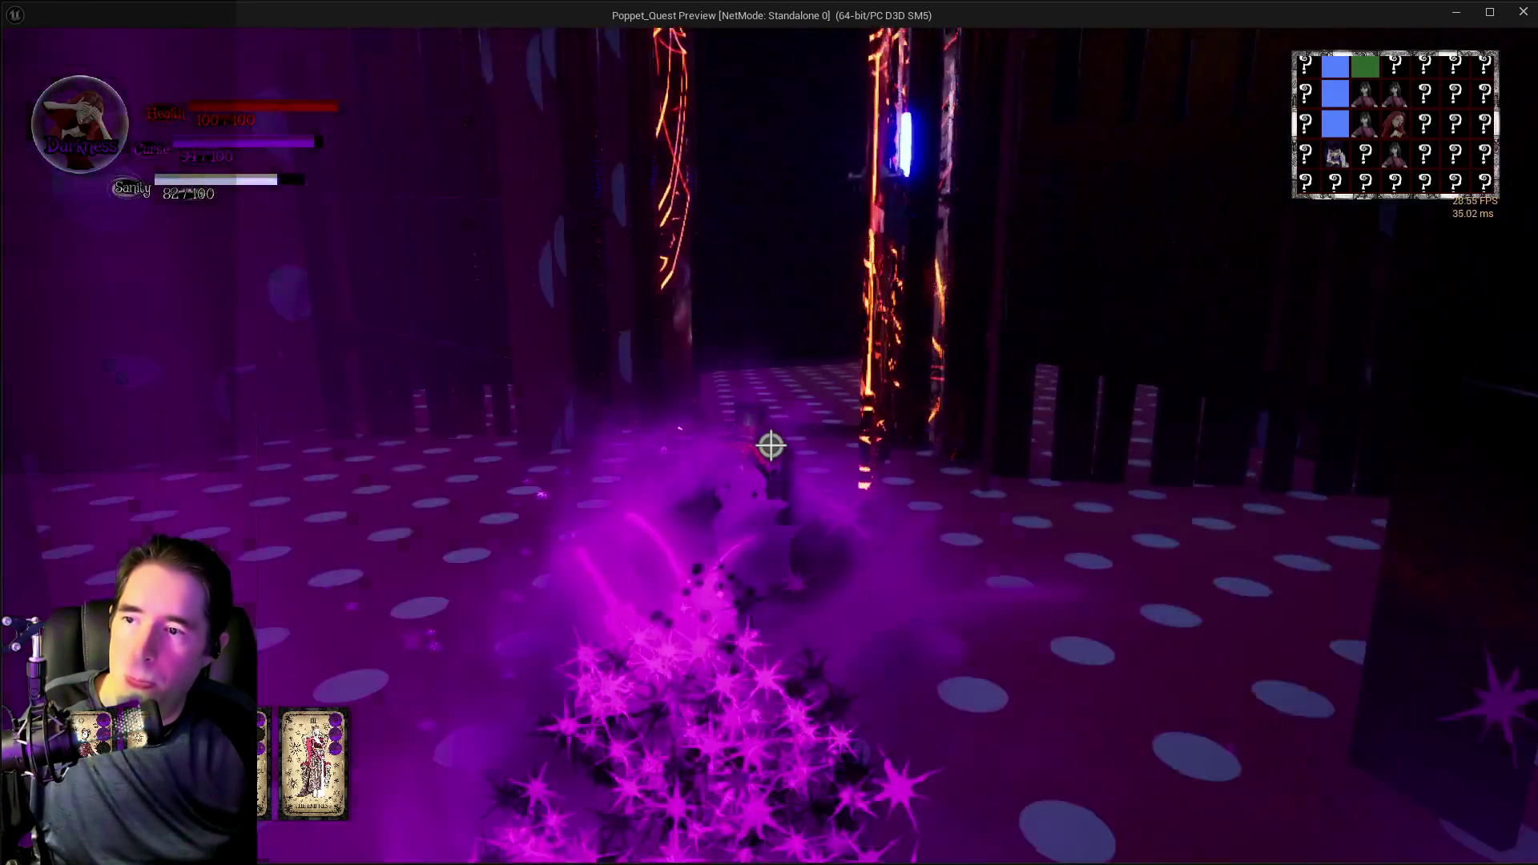
key("w")
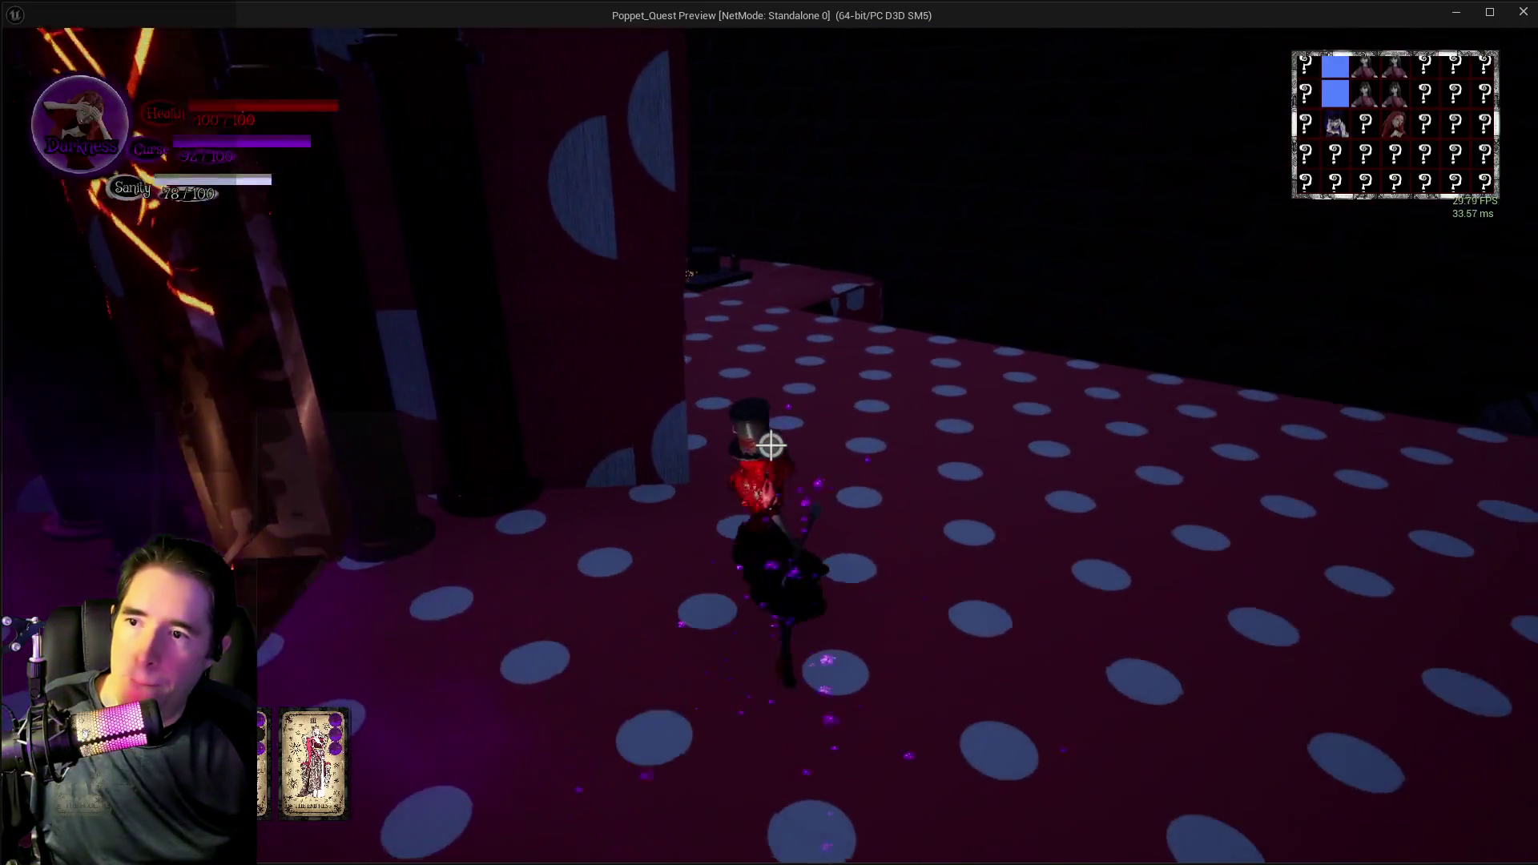
key("w")
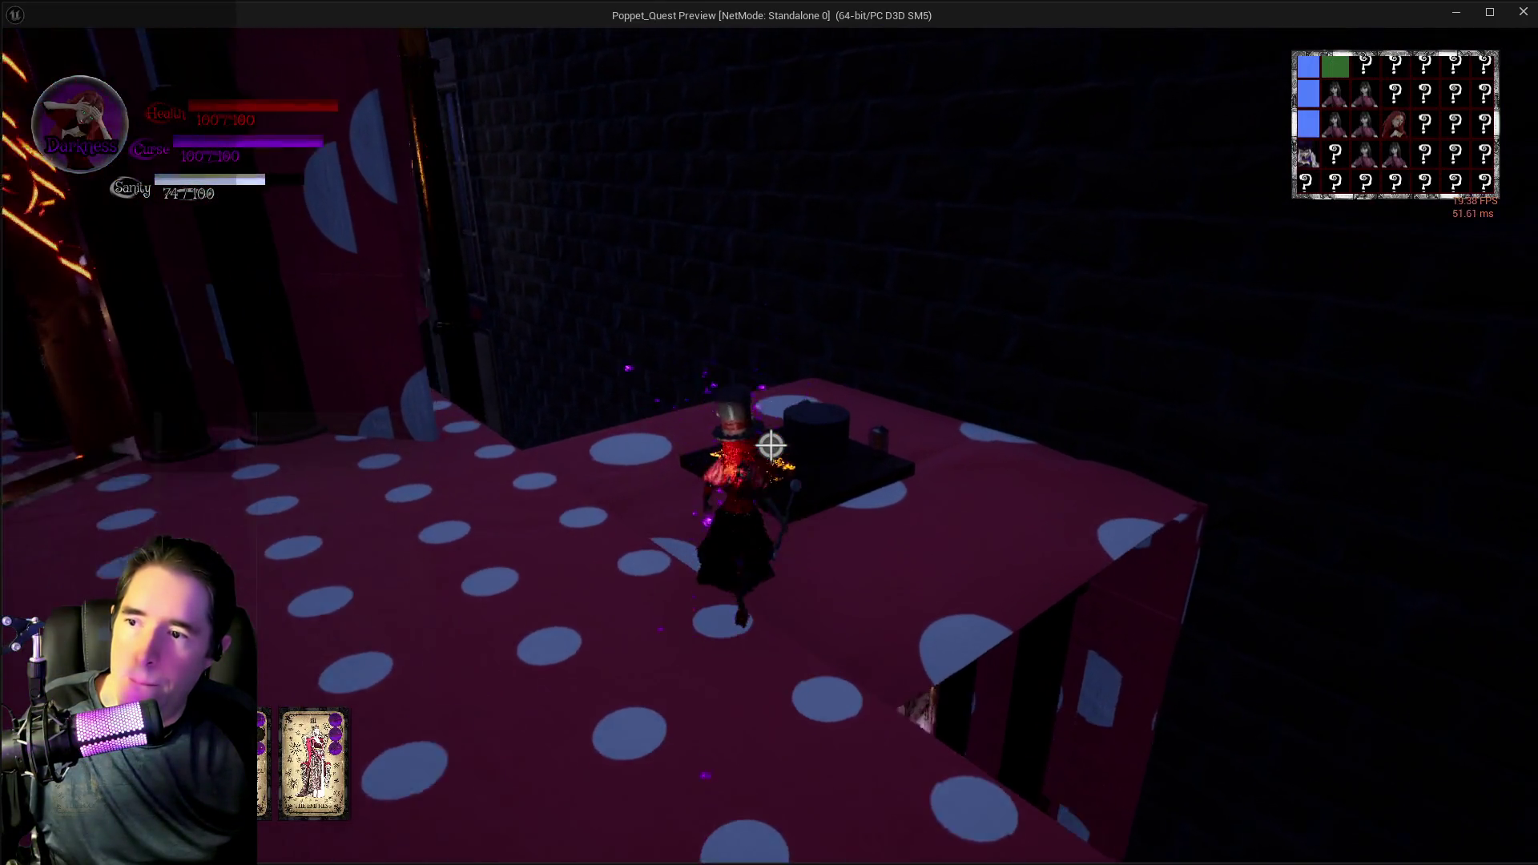
key("w")
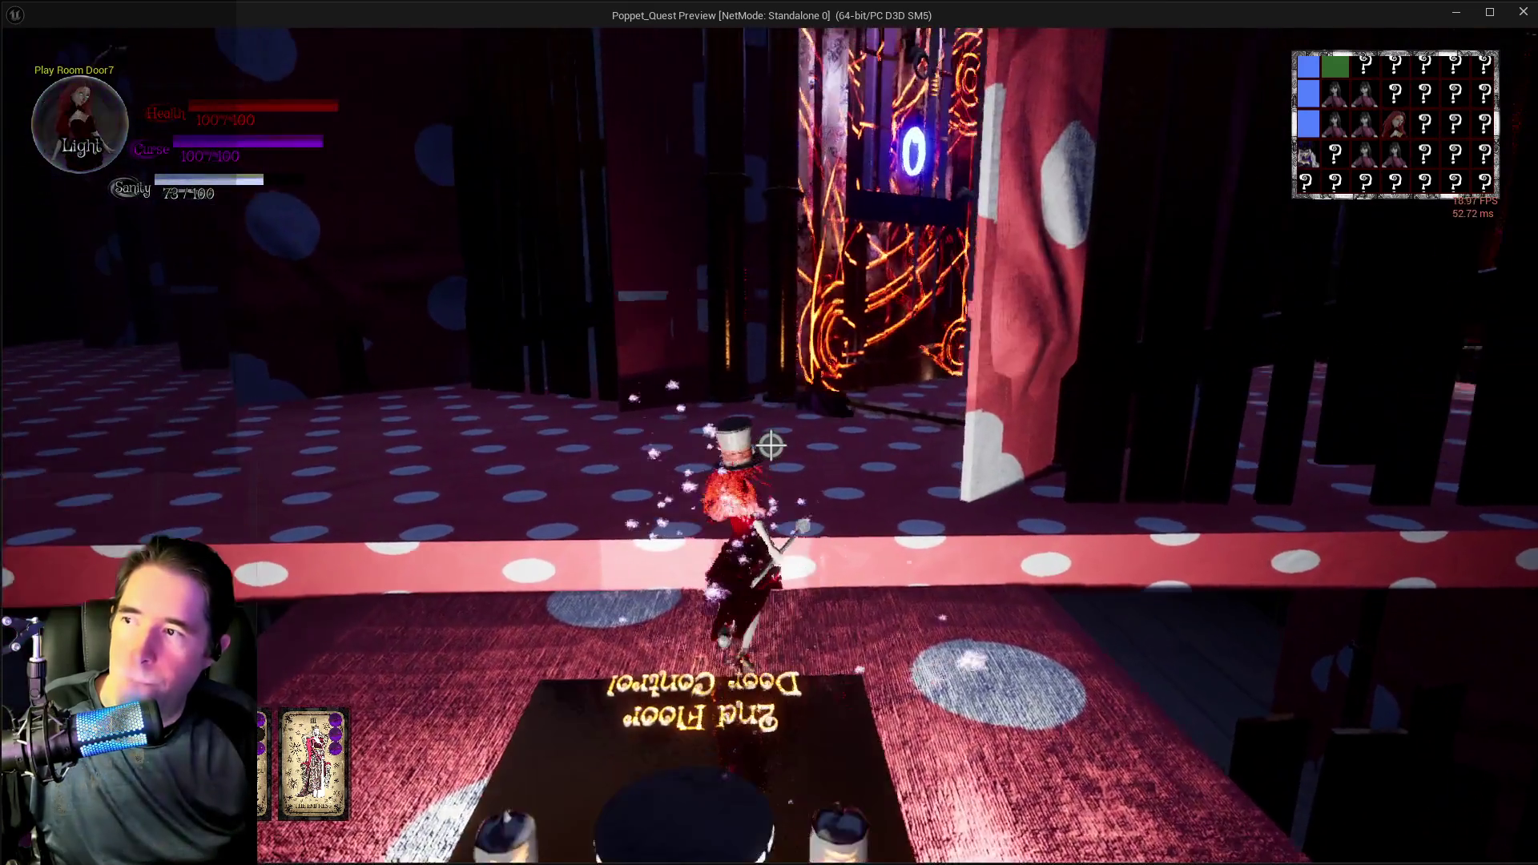
key("w")
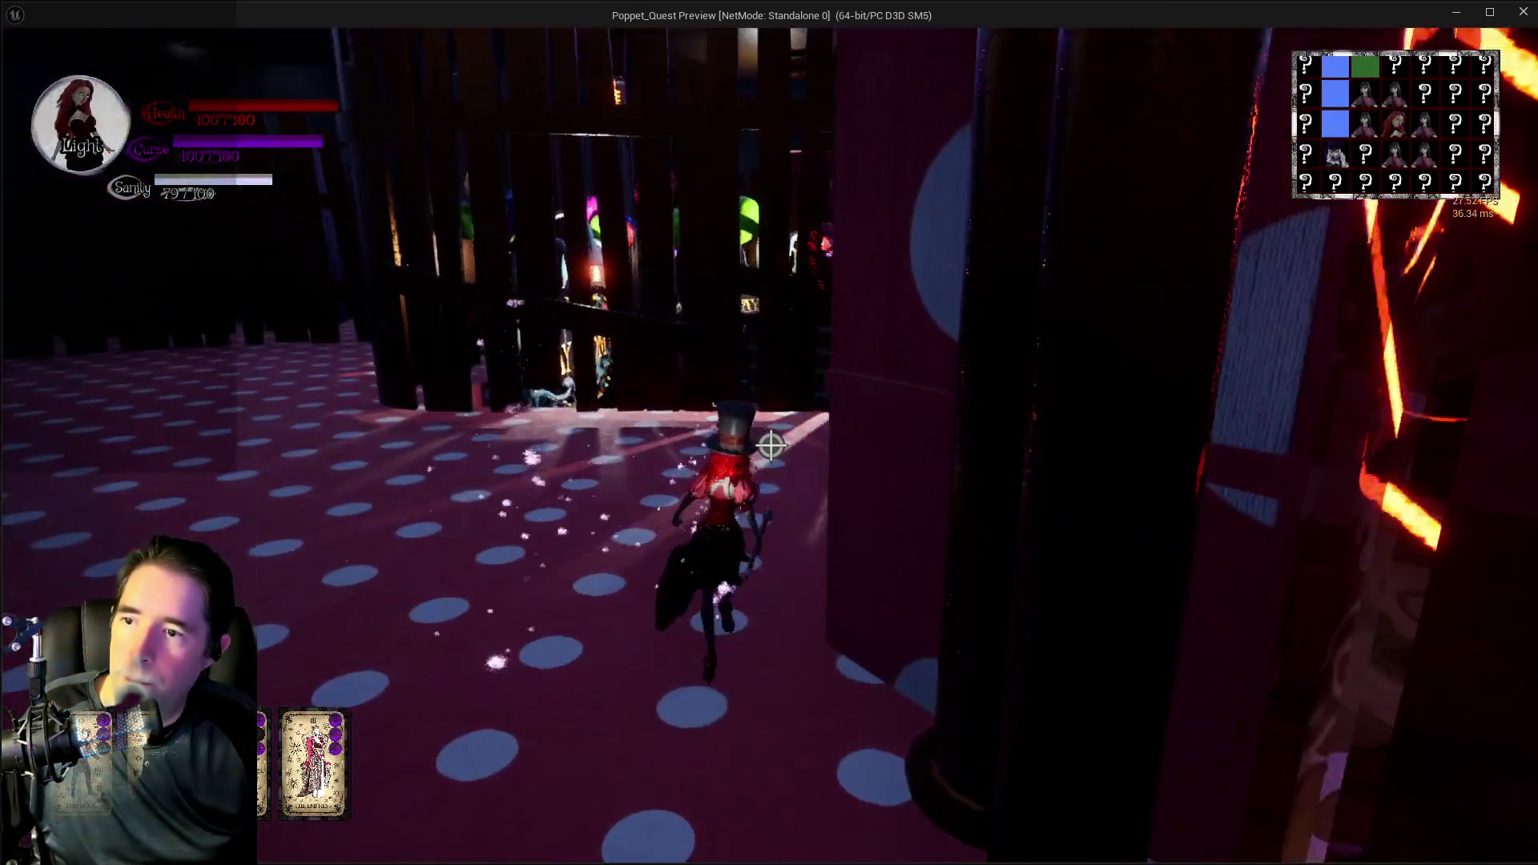
key("w")
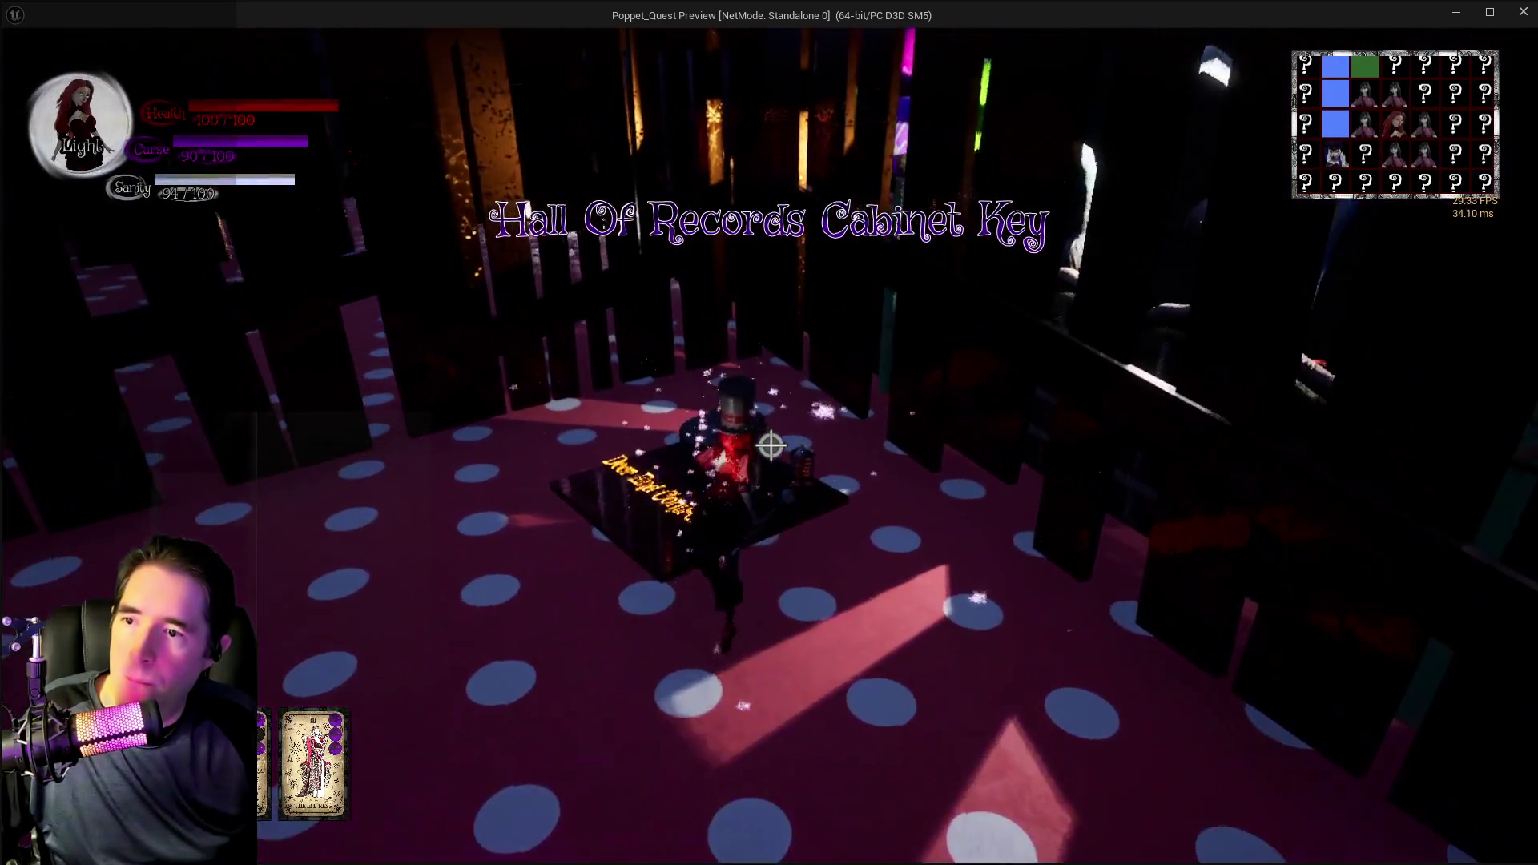
- Run past the Door O and Door 1 Control pedestals, casting purple magic twice
key("w")
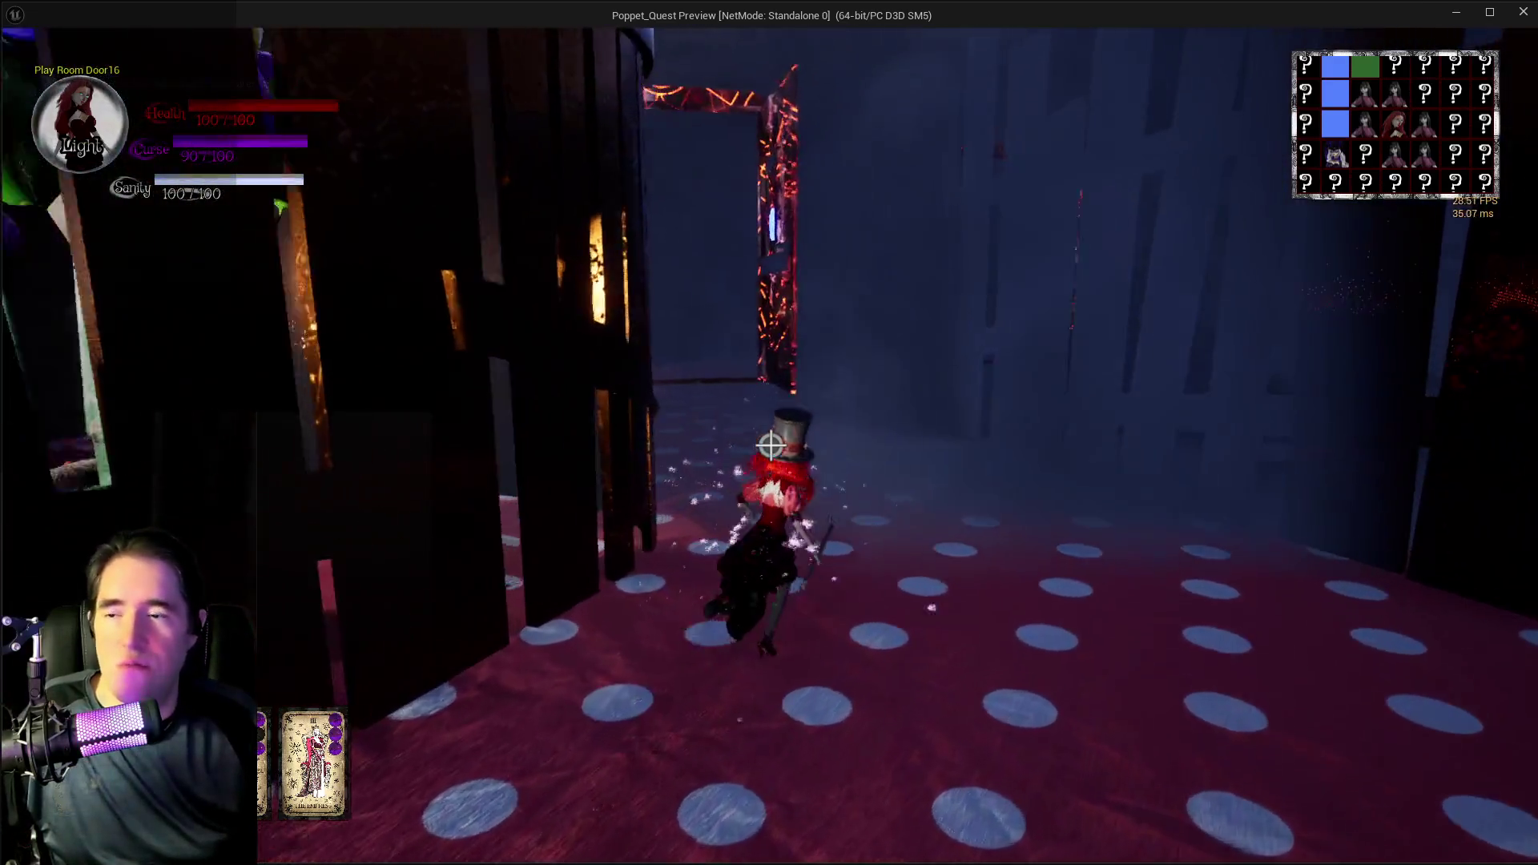
key("w")
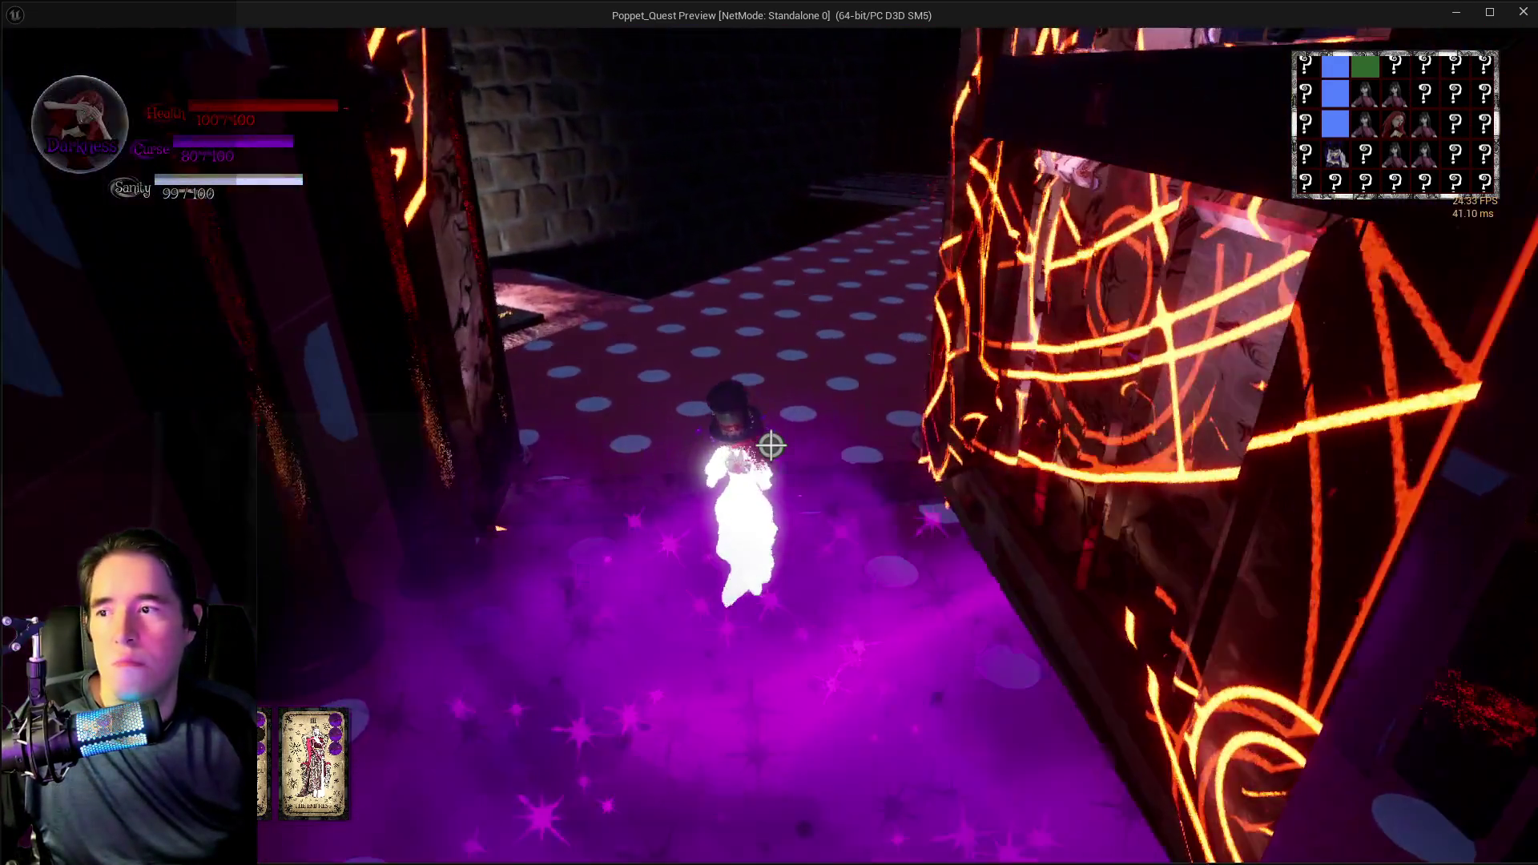
key("w")
key("w")
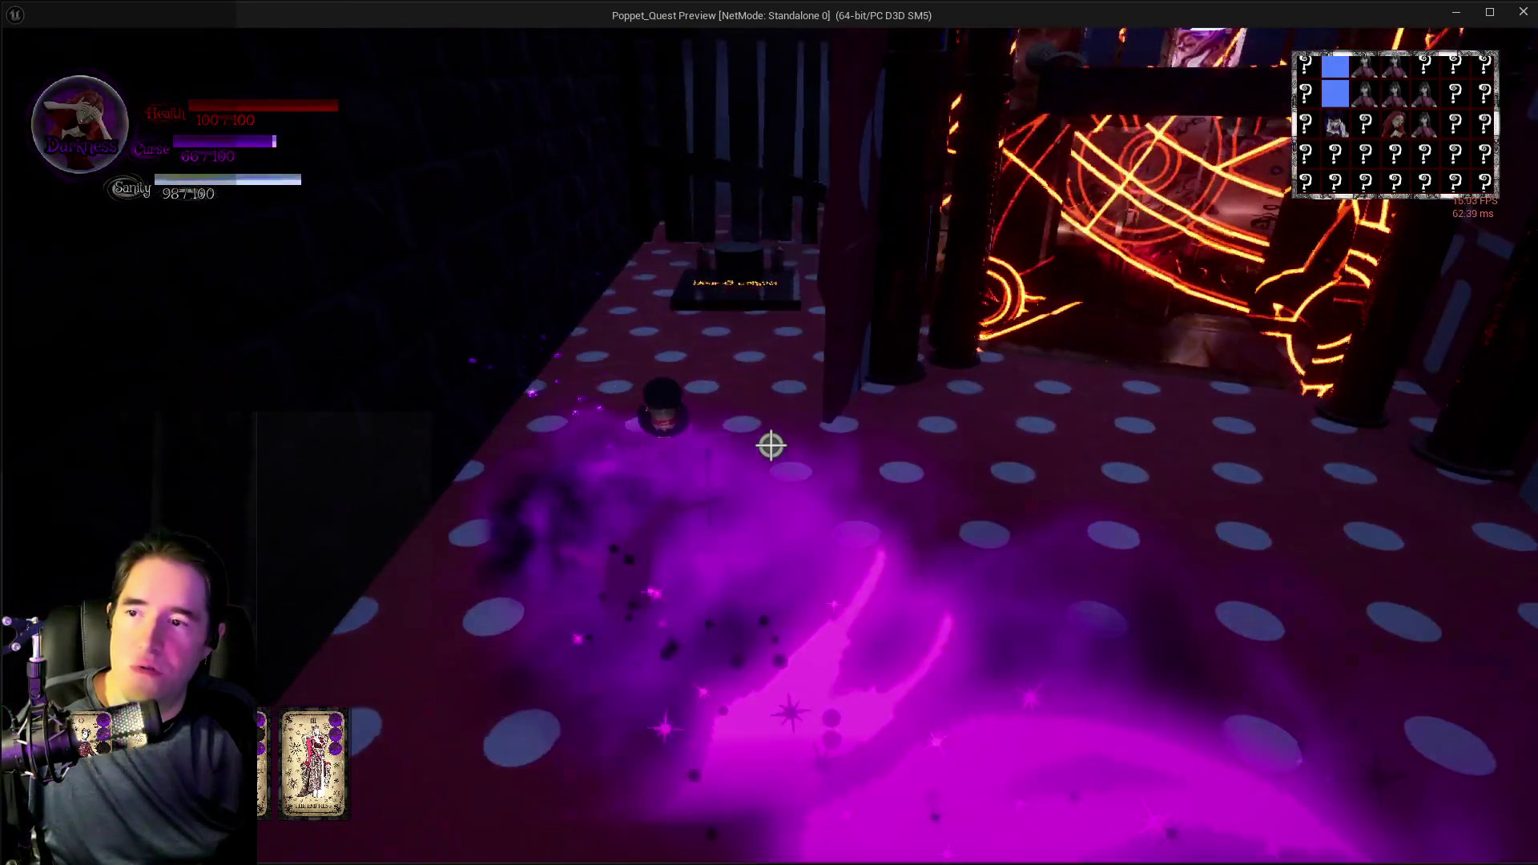
key("w")
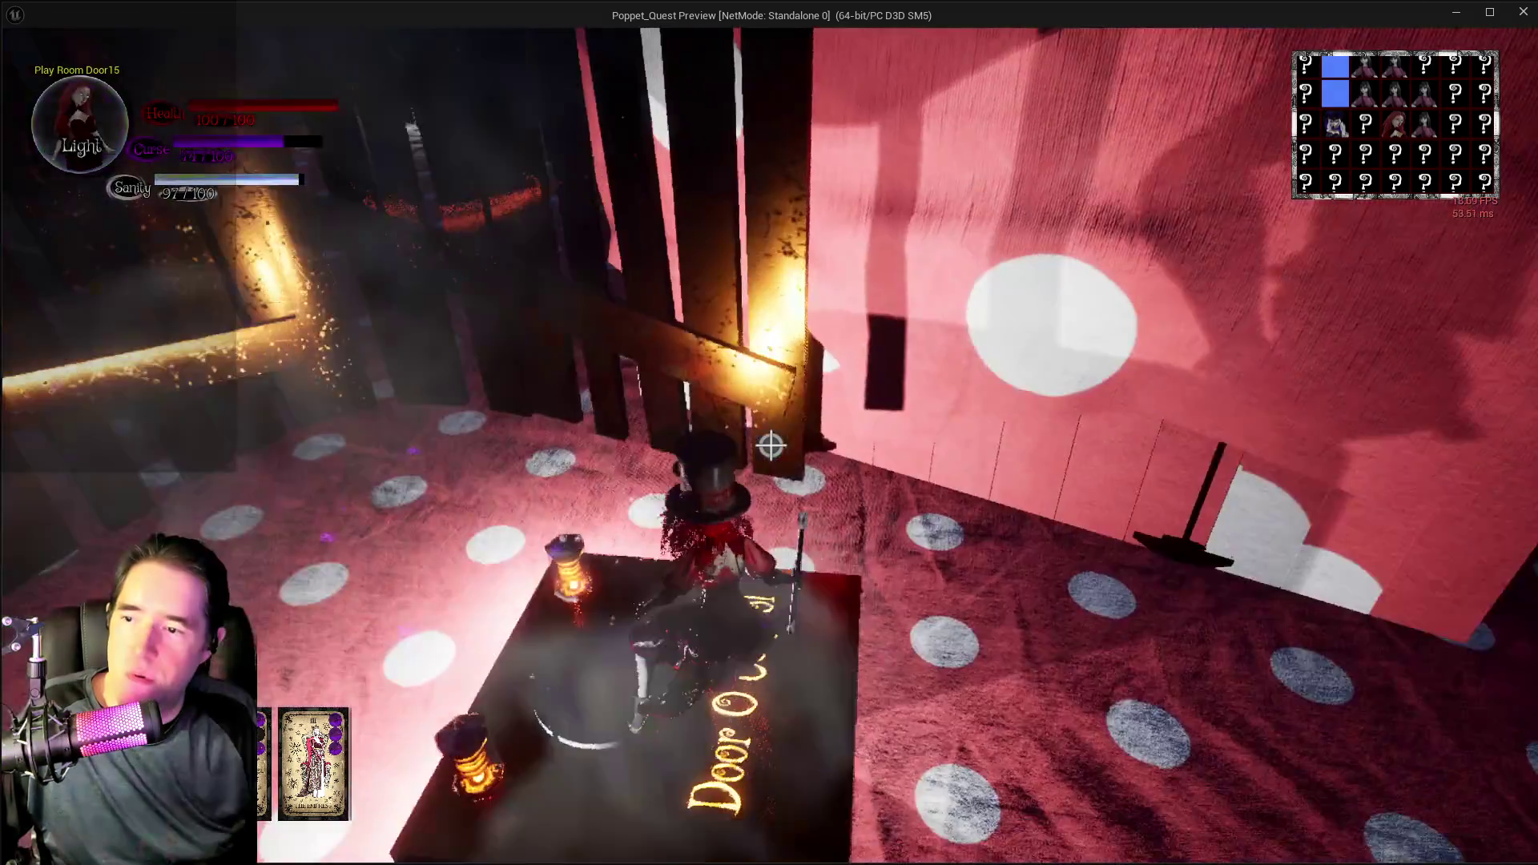
key("w")
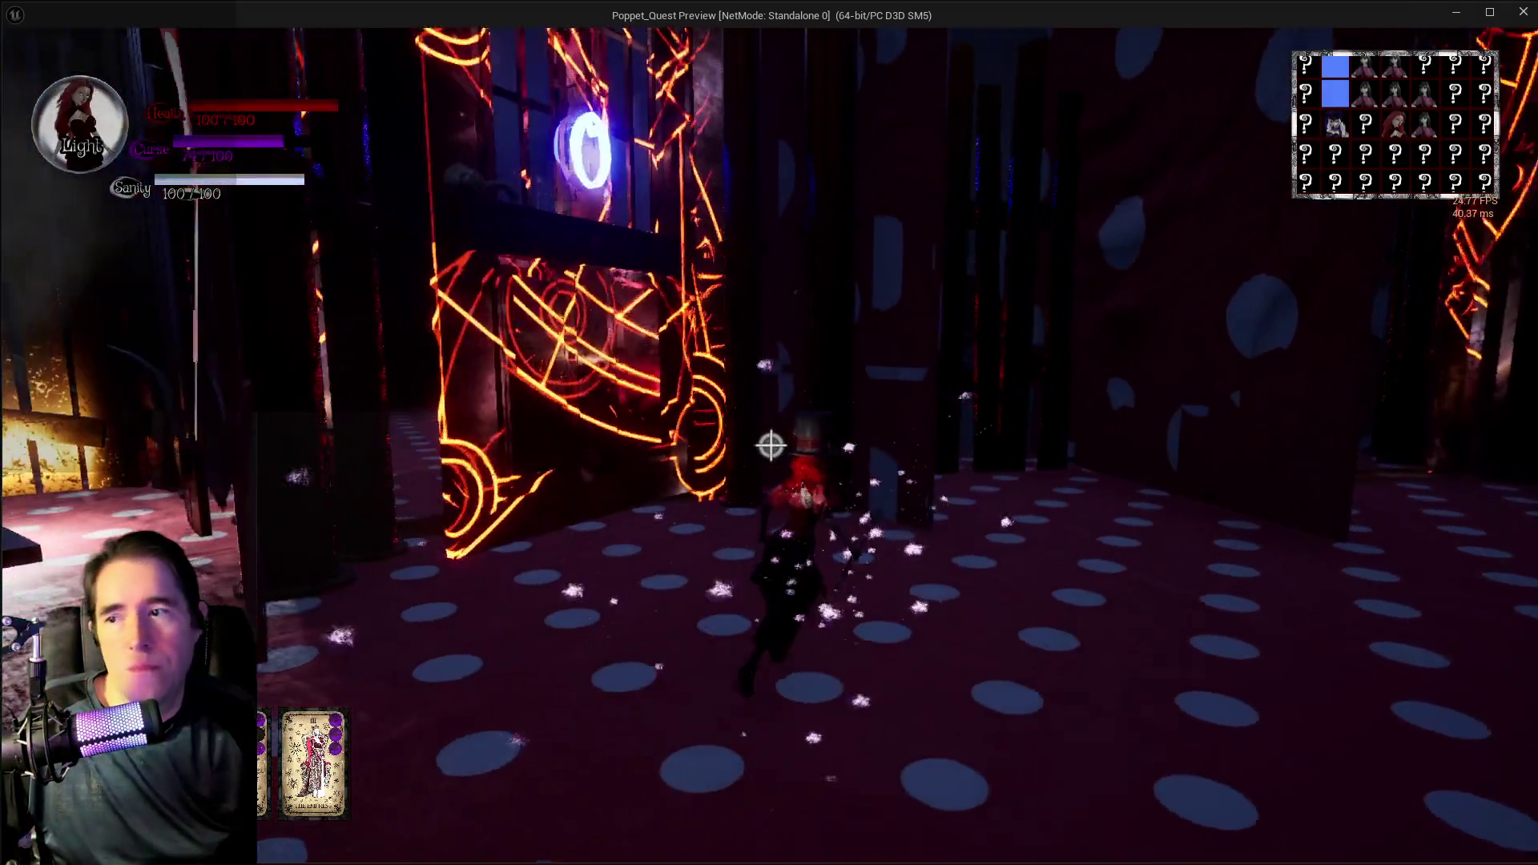
key("w")
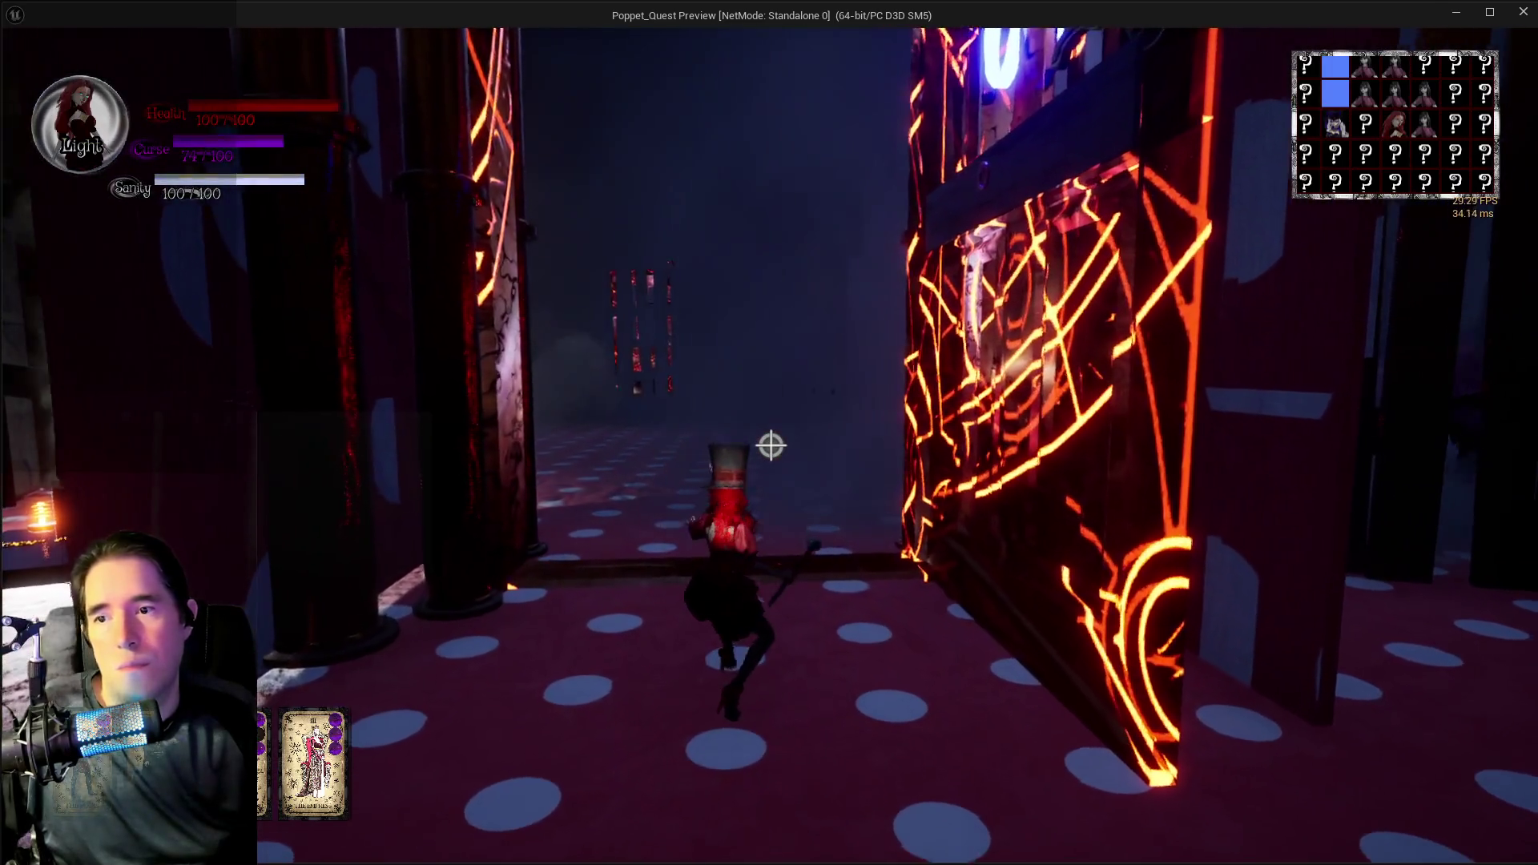
key("w")
key("w")
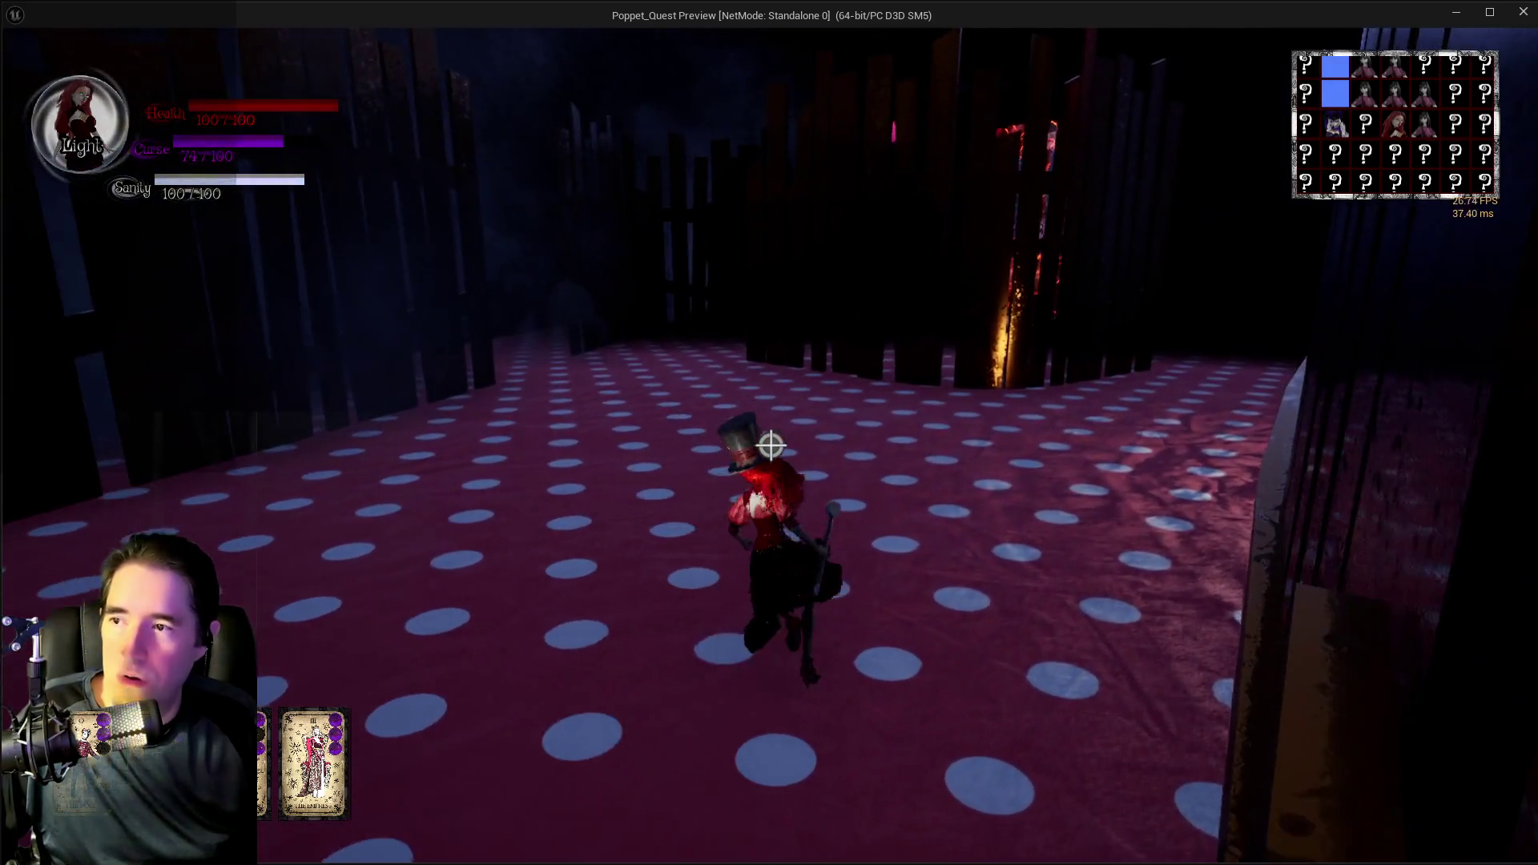
key("w")
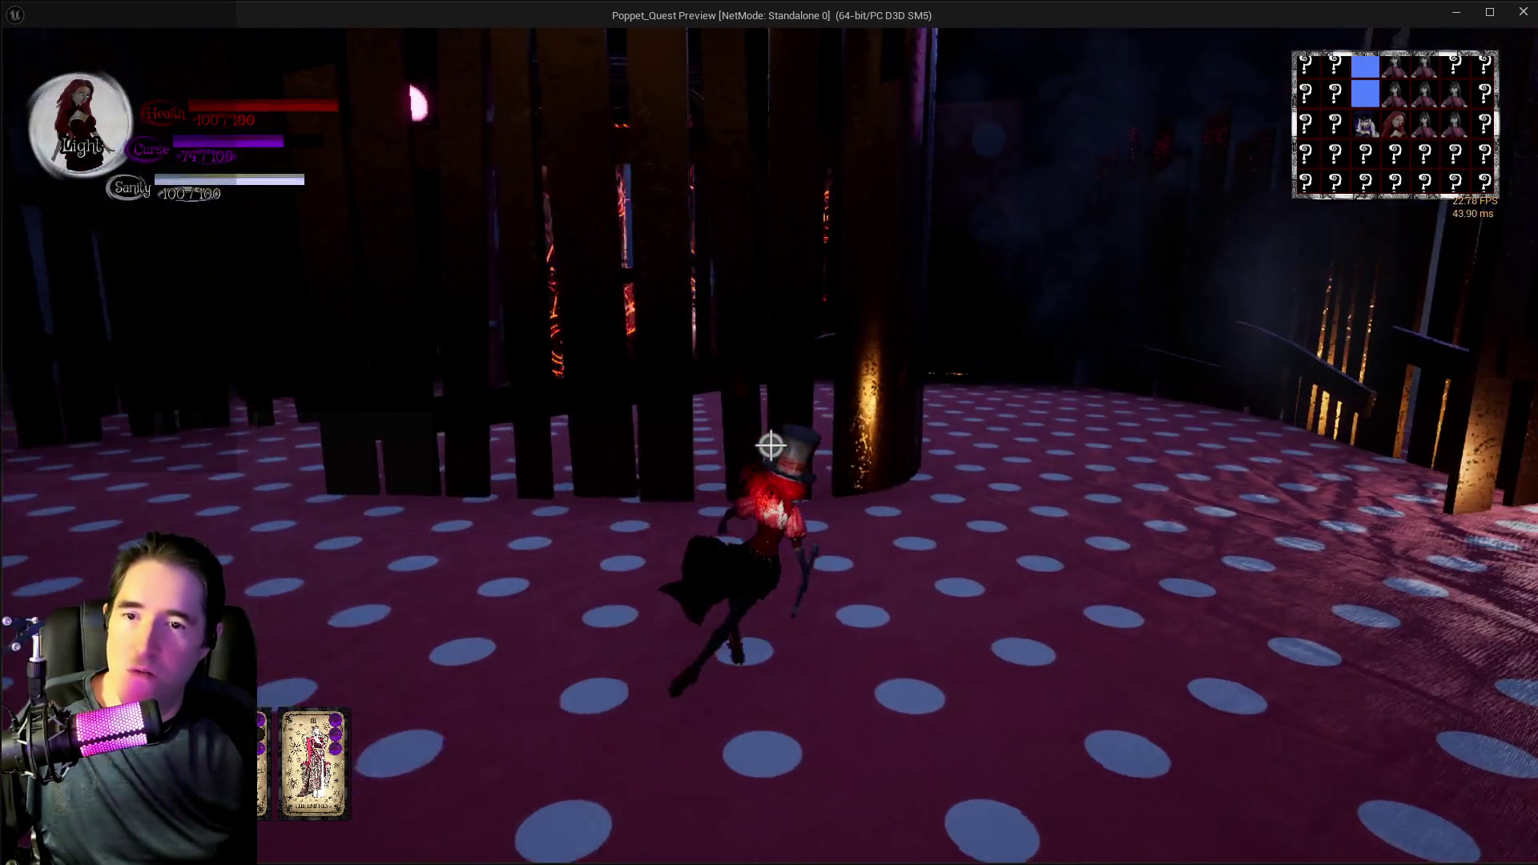
key("w")
left_click(771, 446)
key("w")
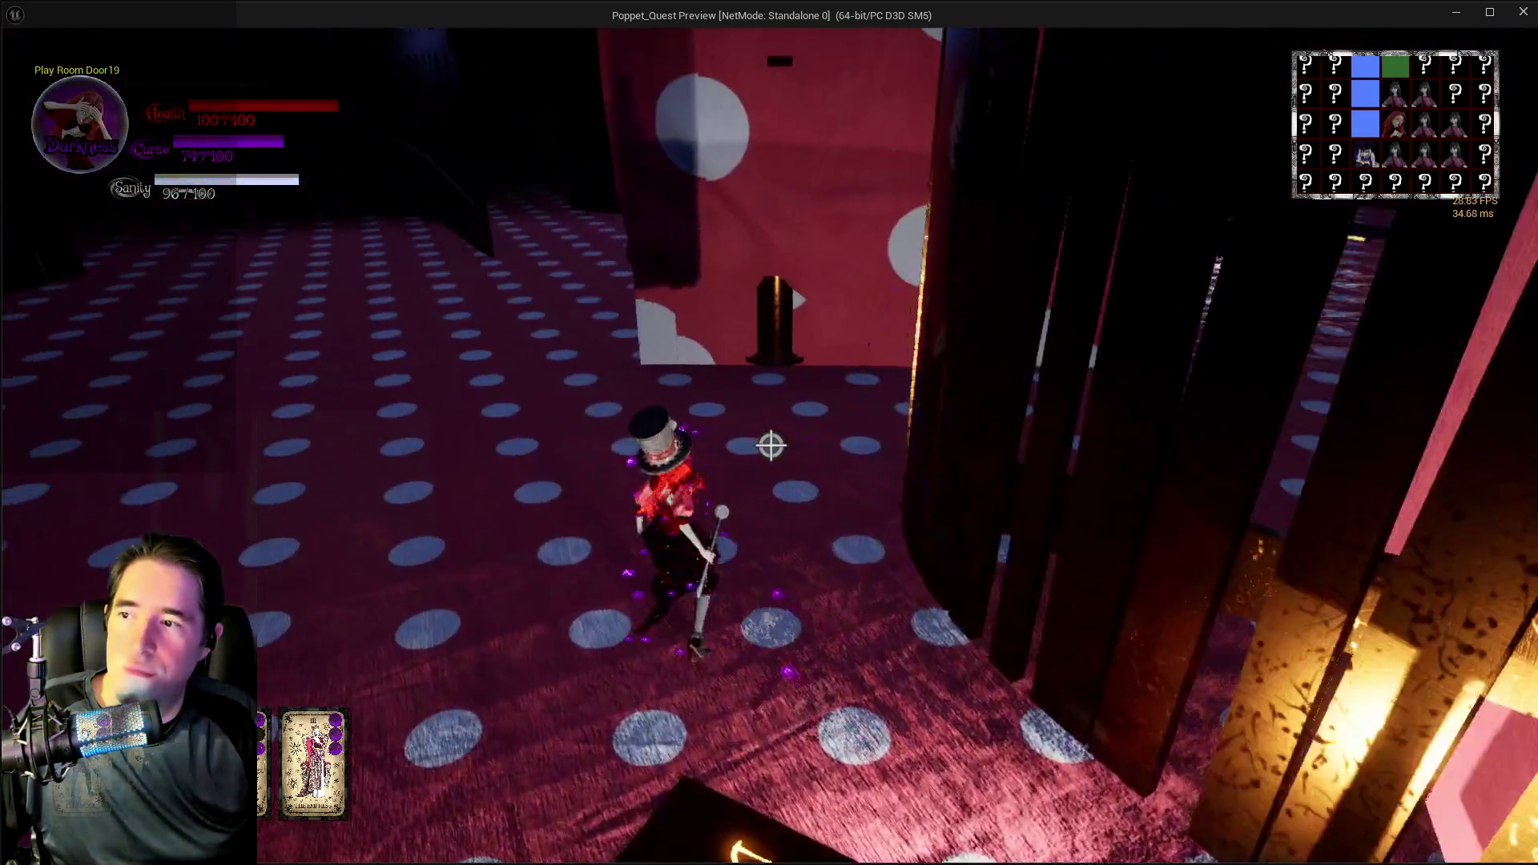
key("w")
key("w")
left_click(770, 445)
key("w")
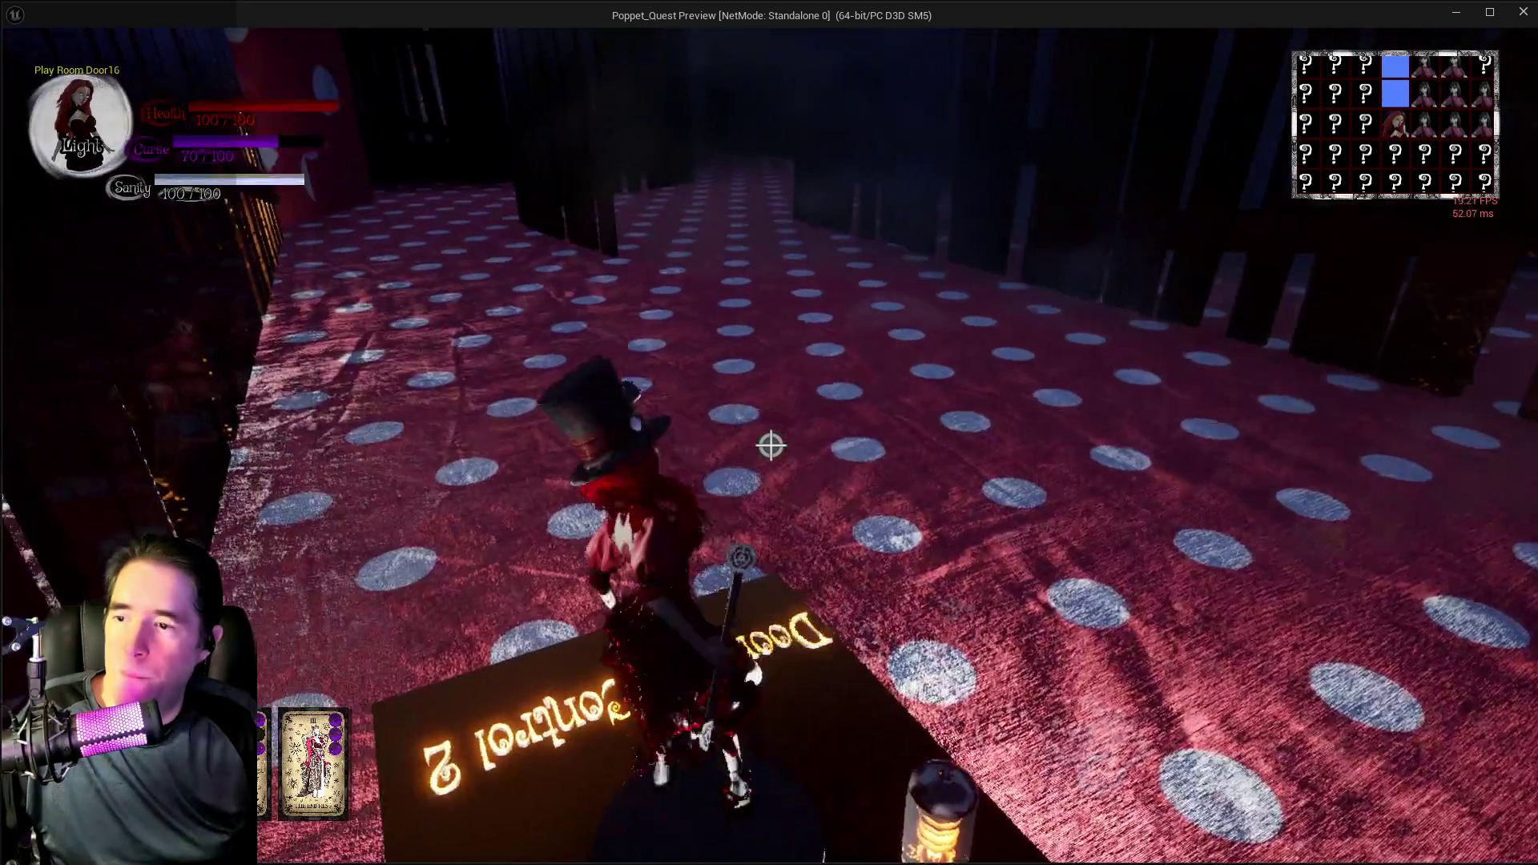
- Walk along the dotted corridor past the dark pillars into the Safe Zone cage
key("w")
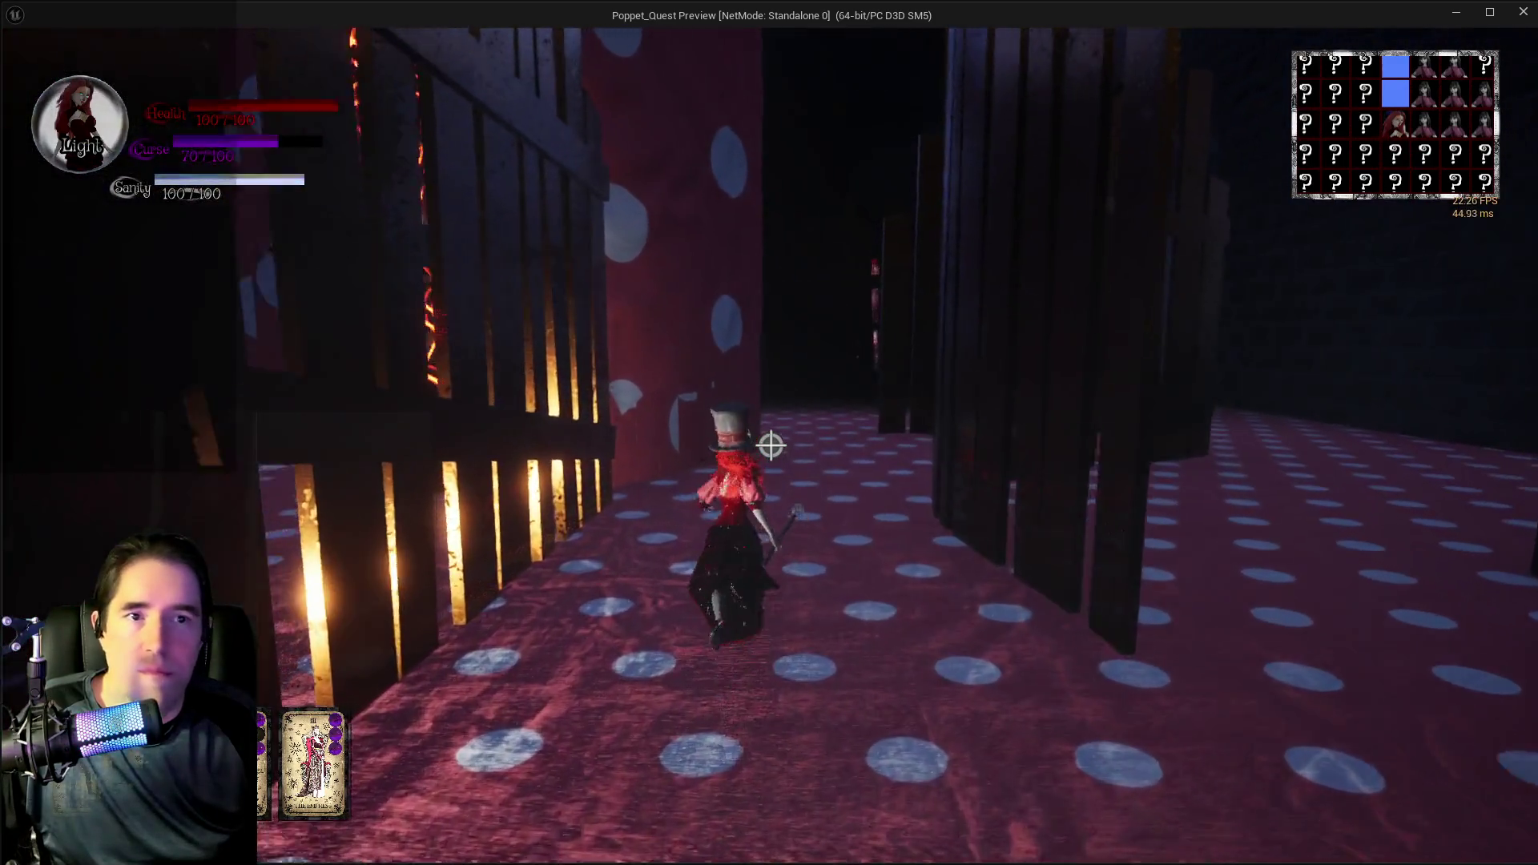
key("w")
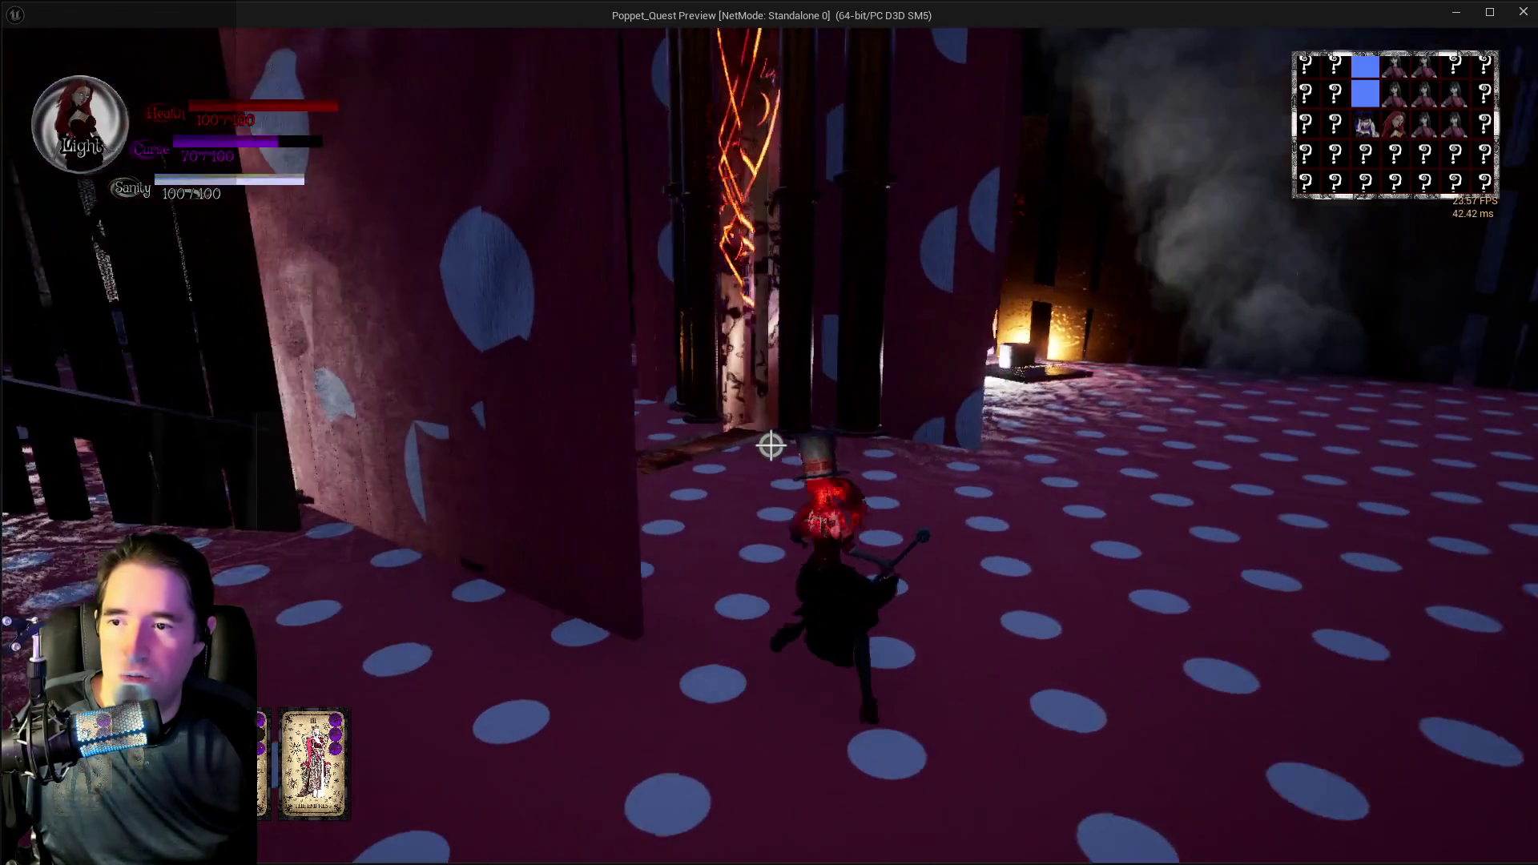
key("w")
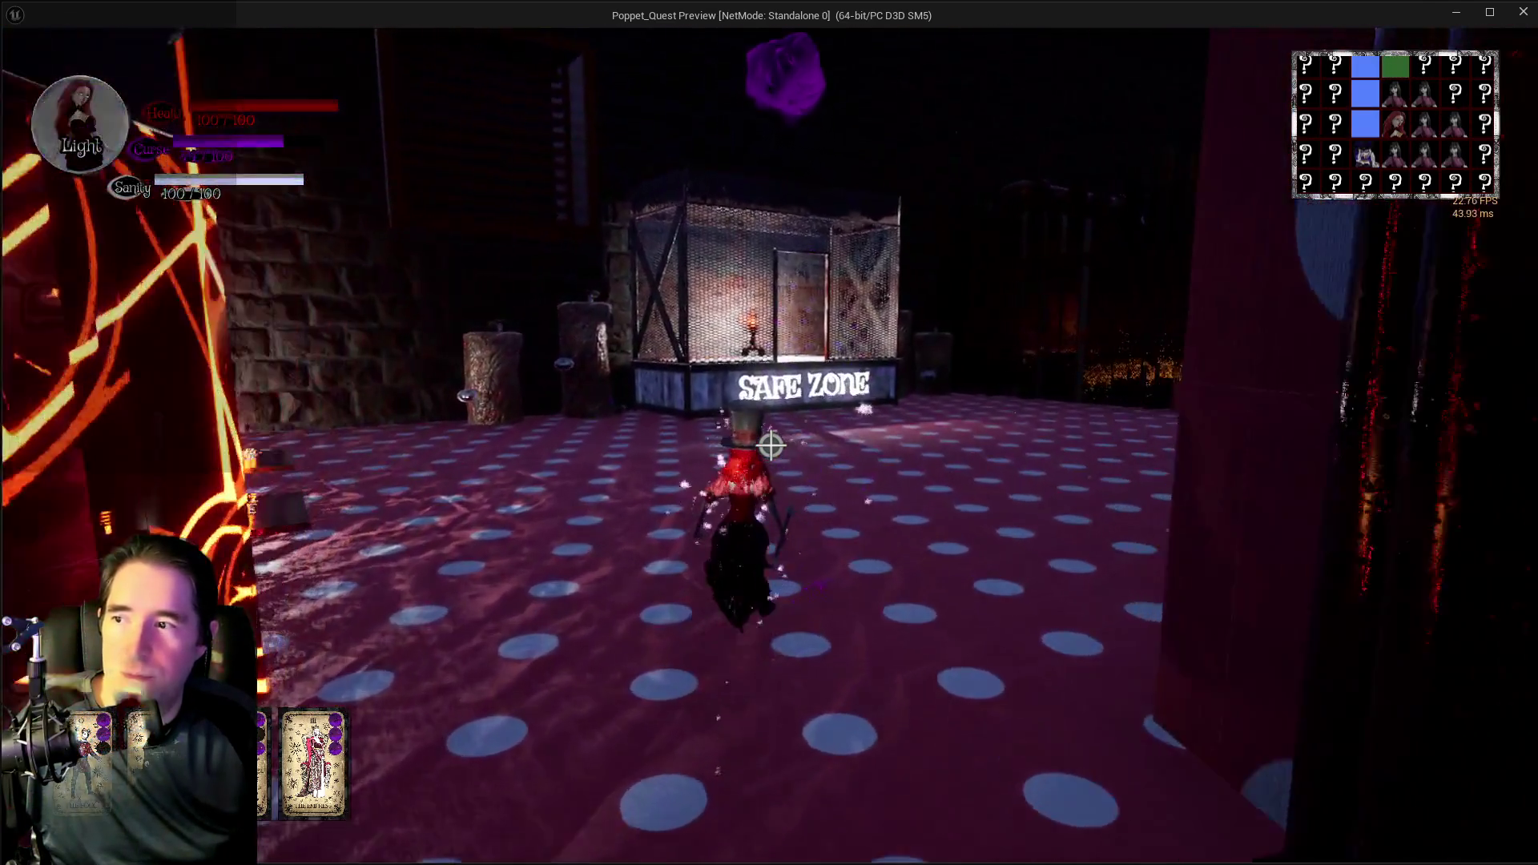
key("w")
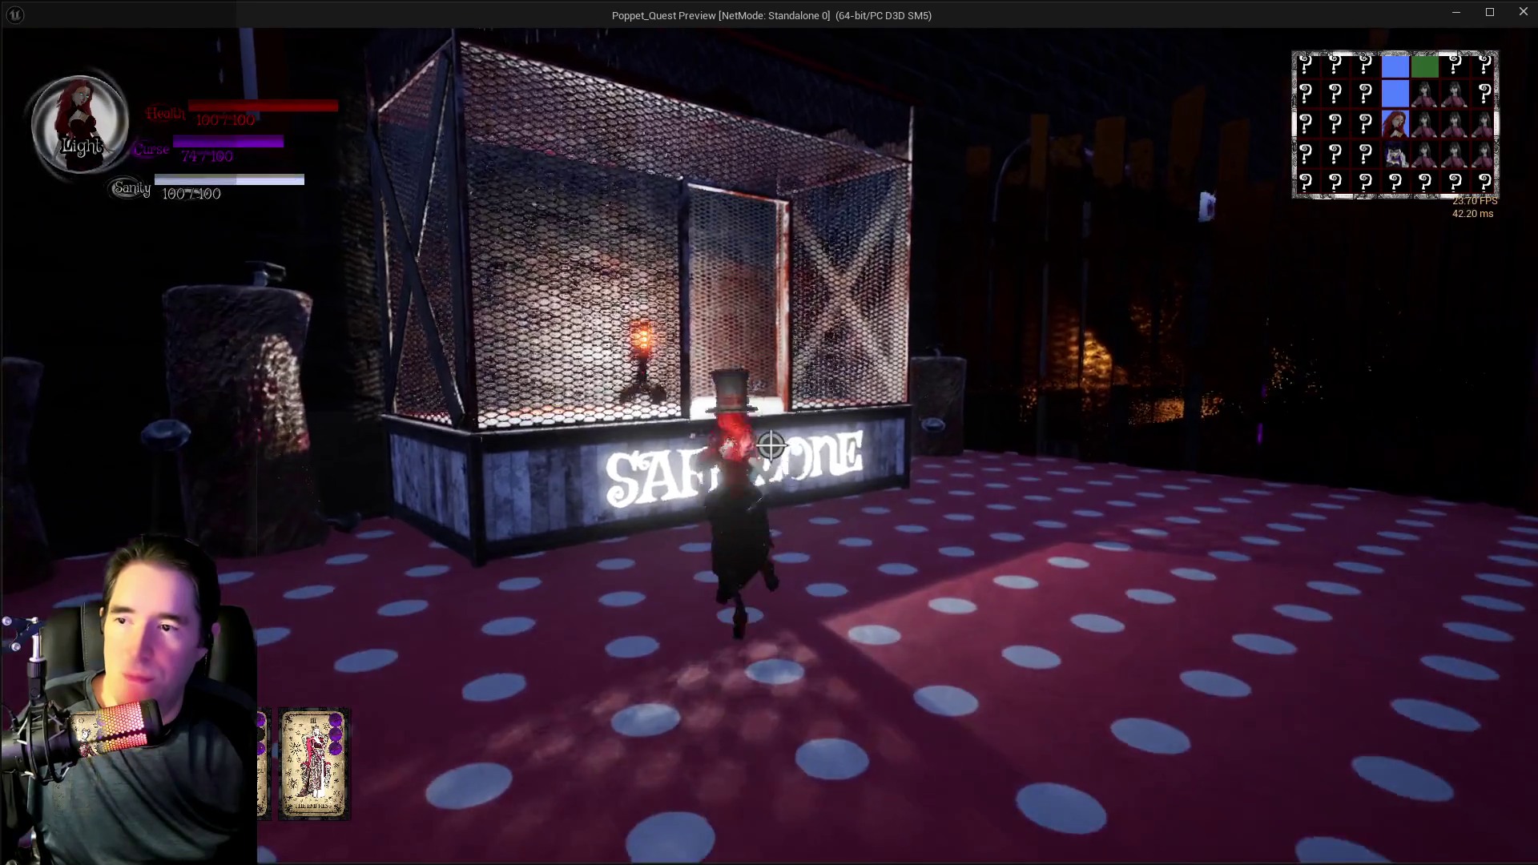
key("w")
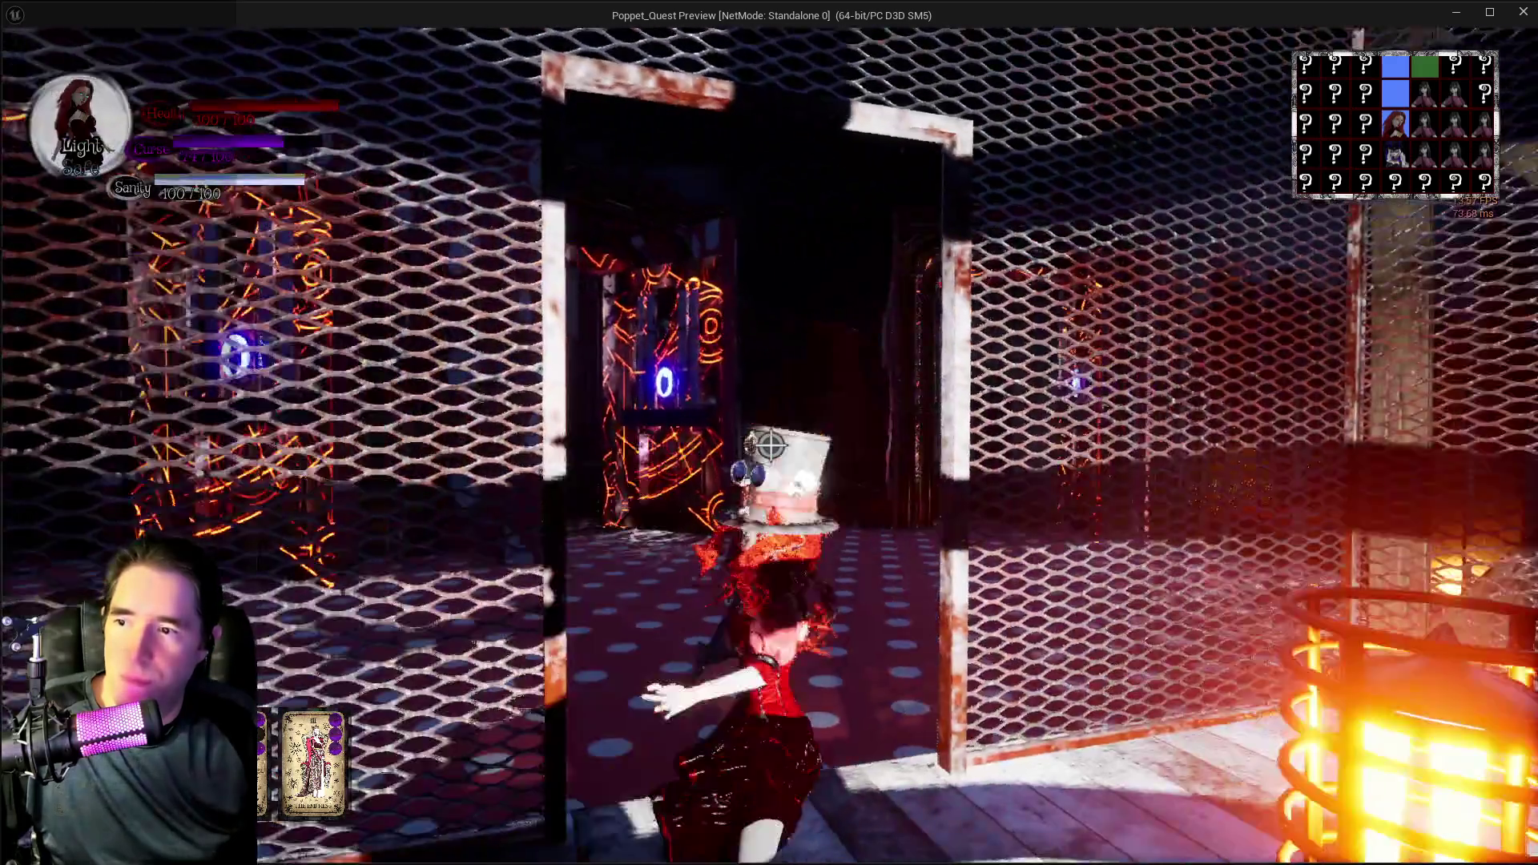
- Loop out through the glowing doorway and fenced rooms, then re-enter the Safe Zone cage
key("w")
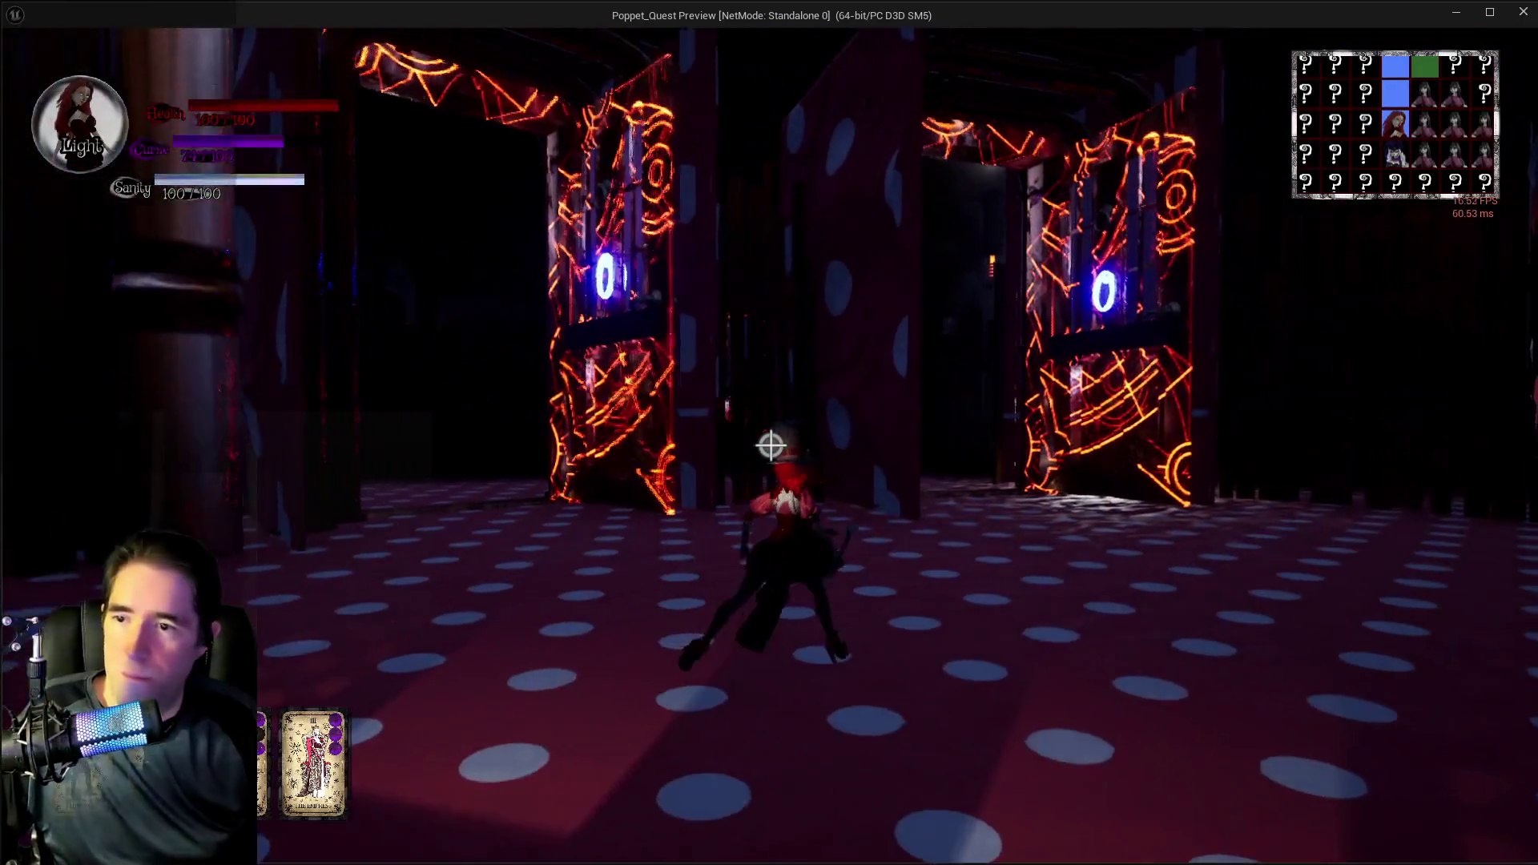
key("w")
key("w")
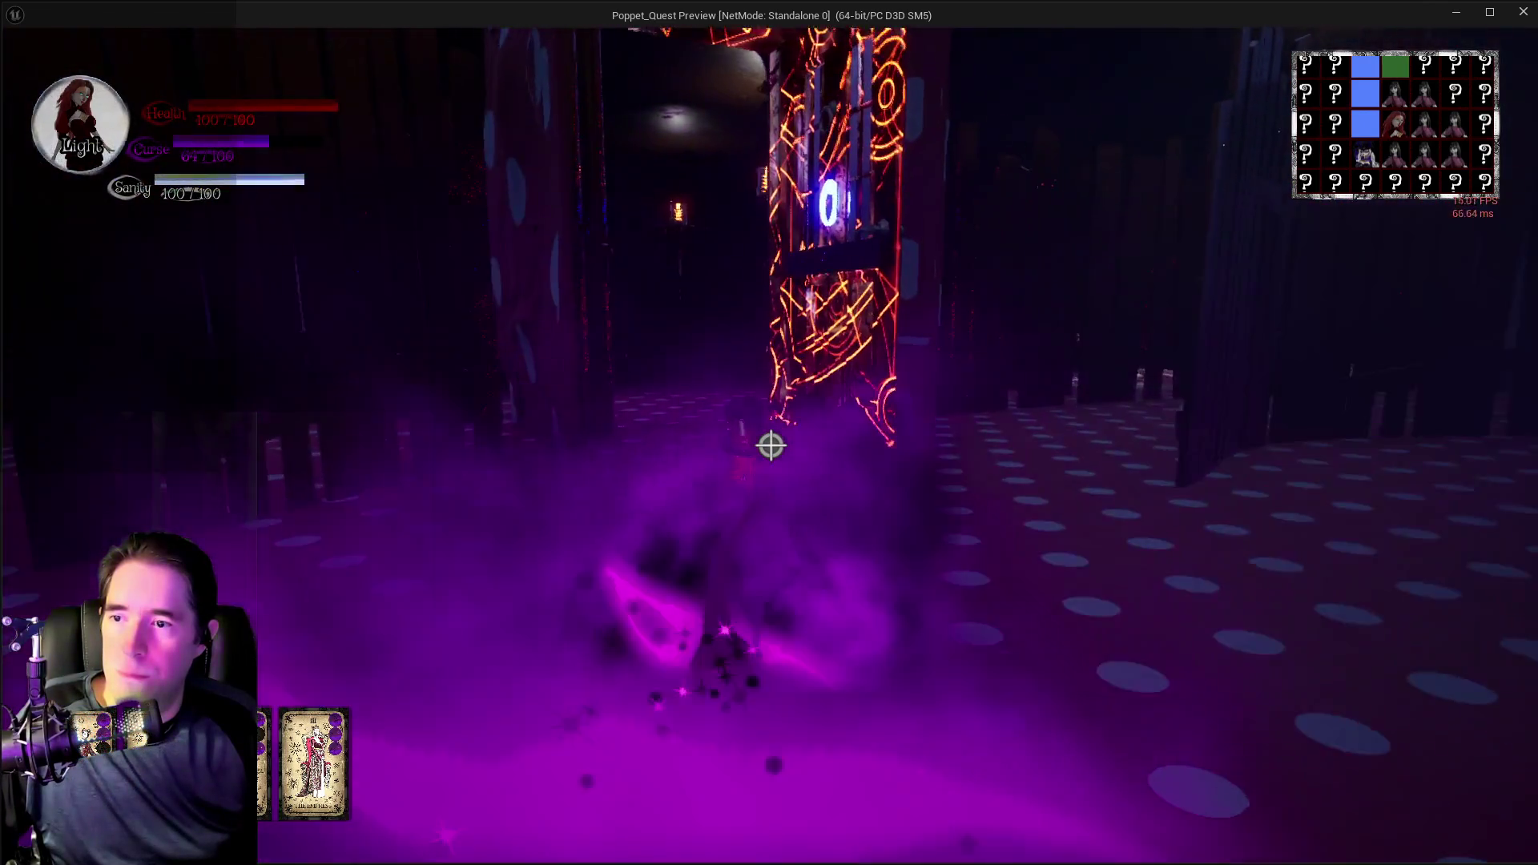
key("w")
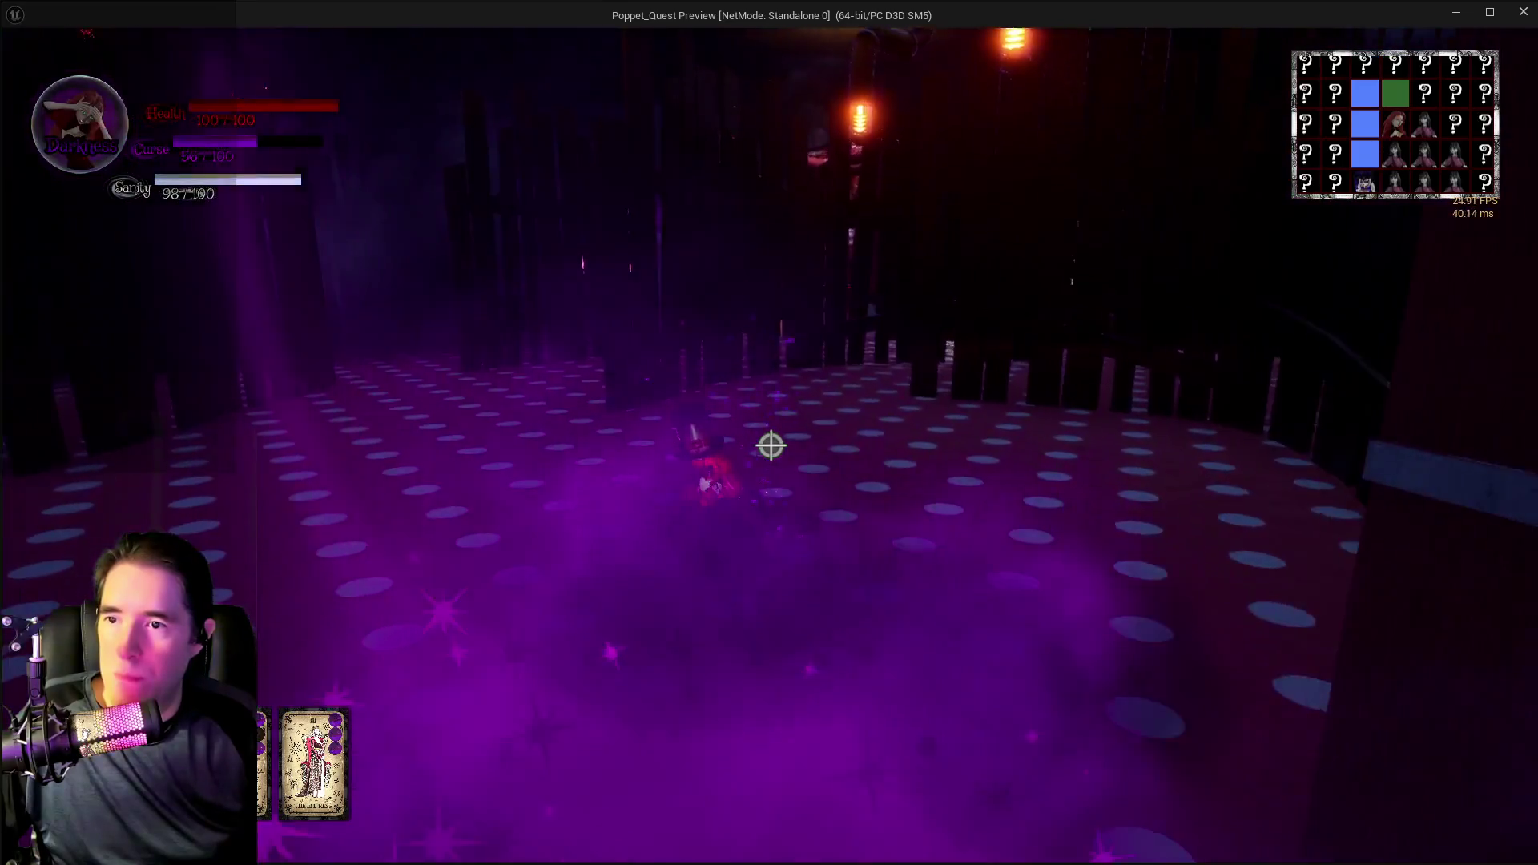
key("w")
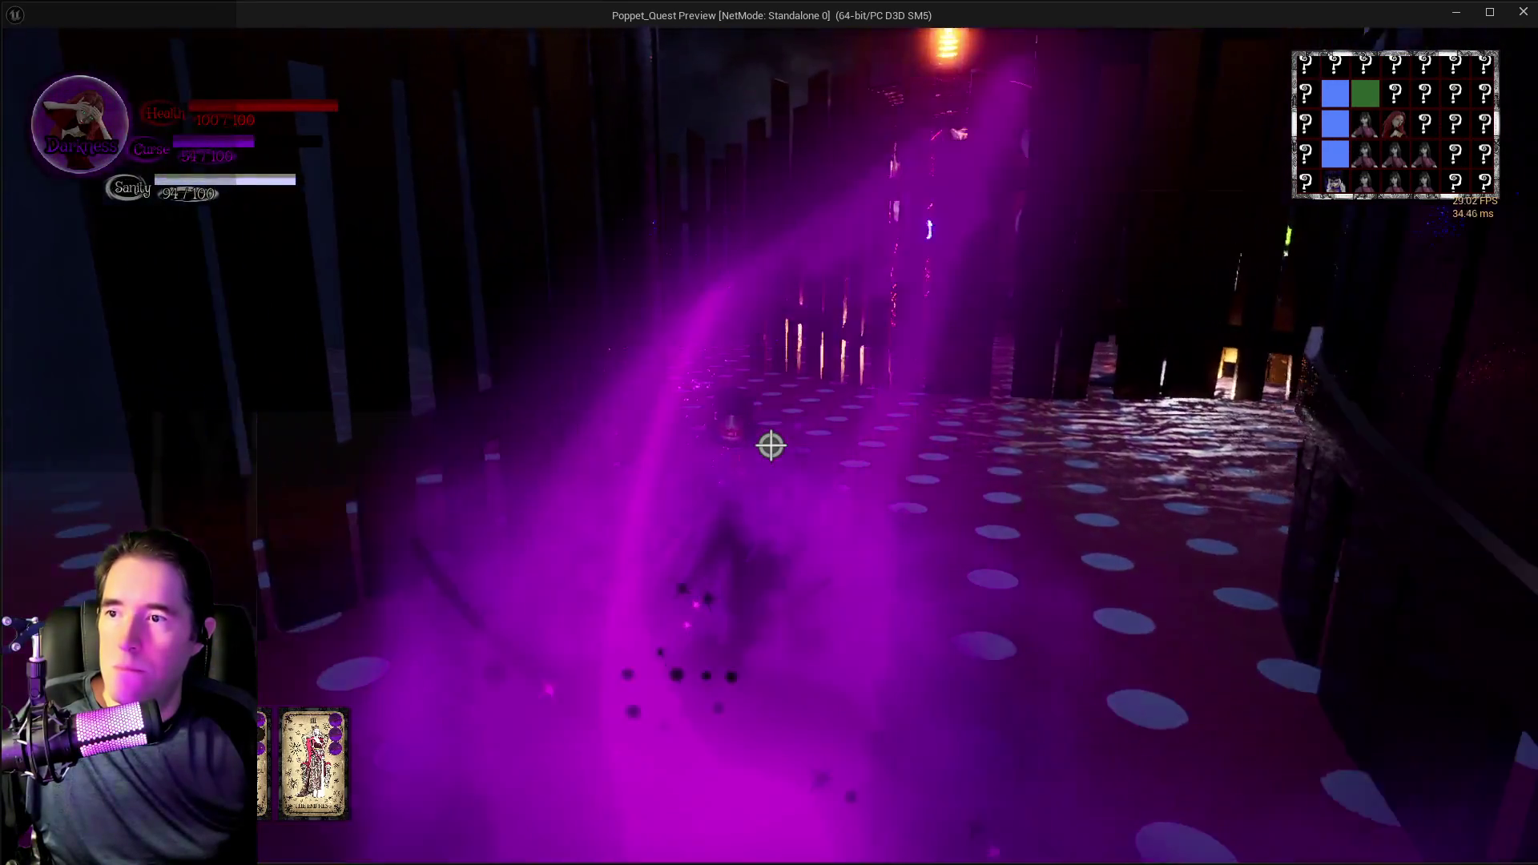
key("w")
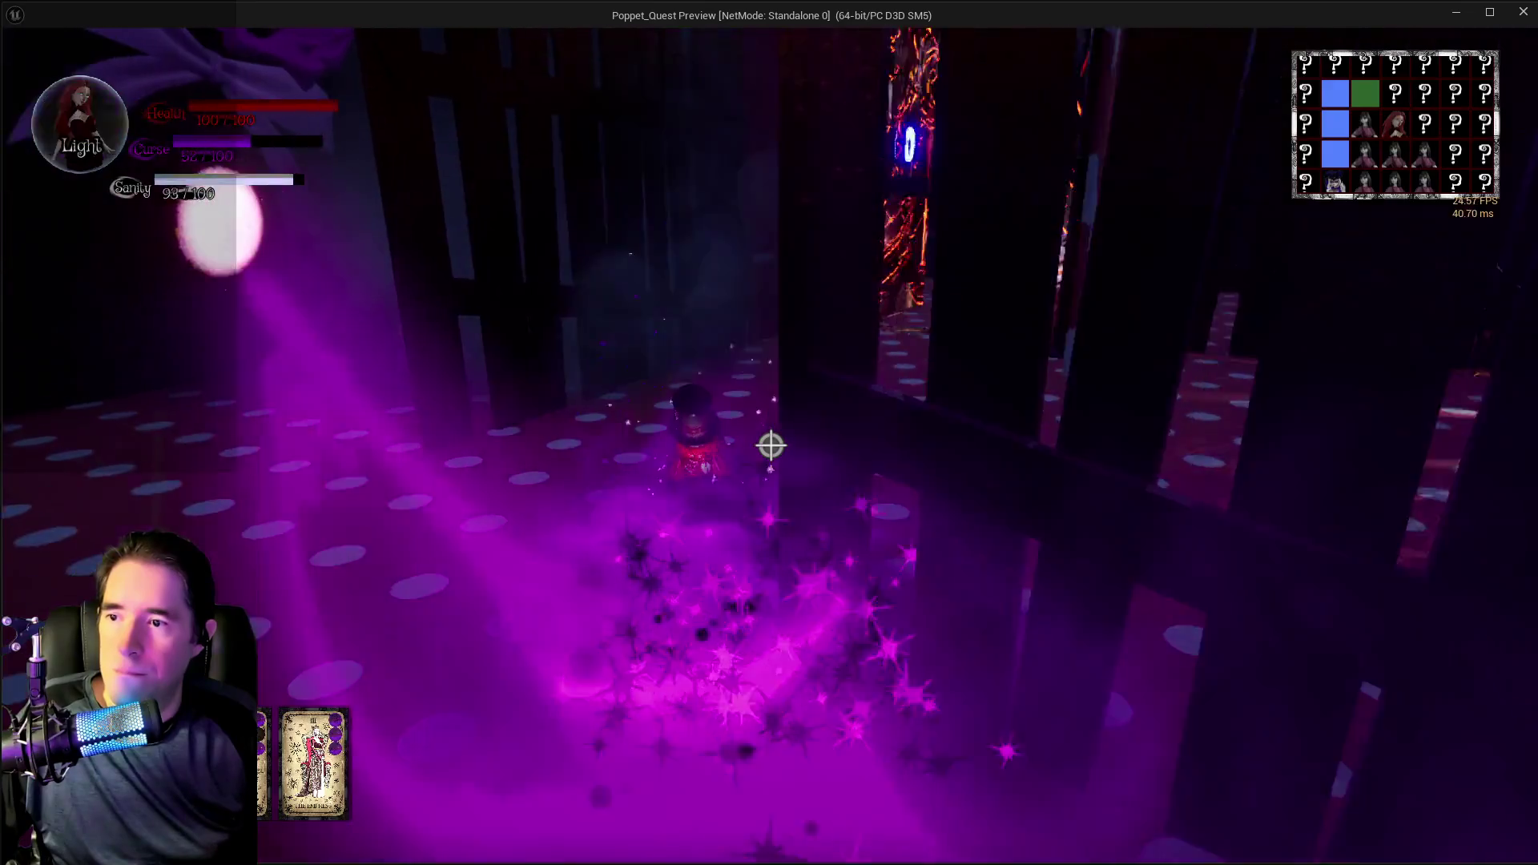
key("w")
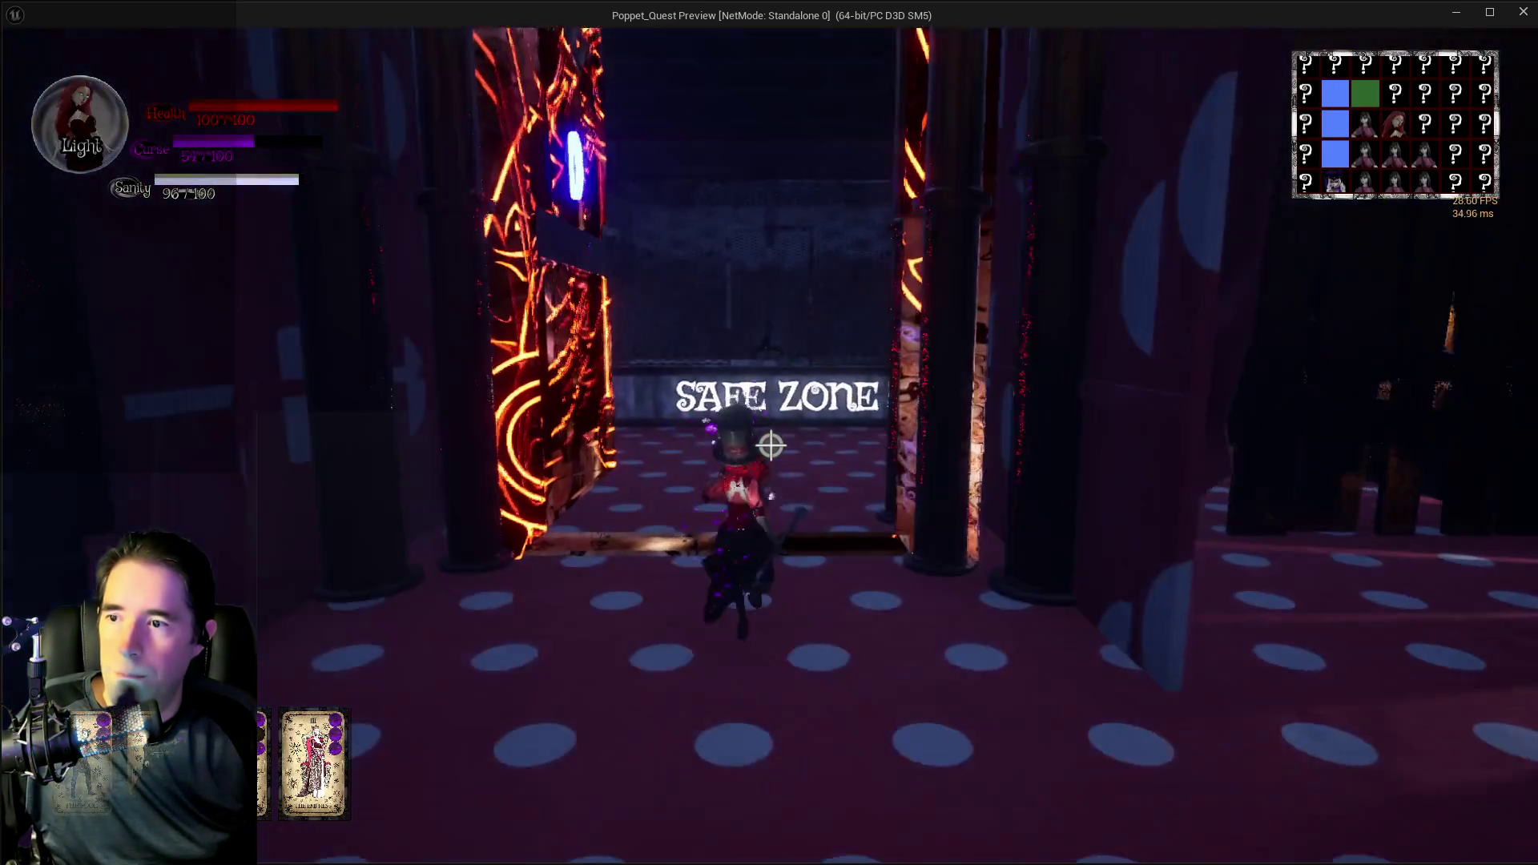
key("w")
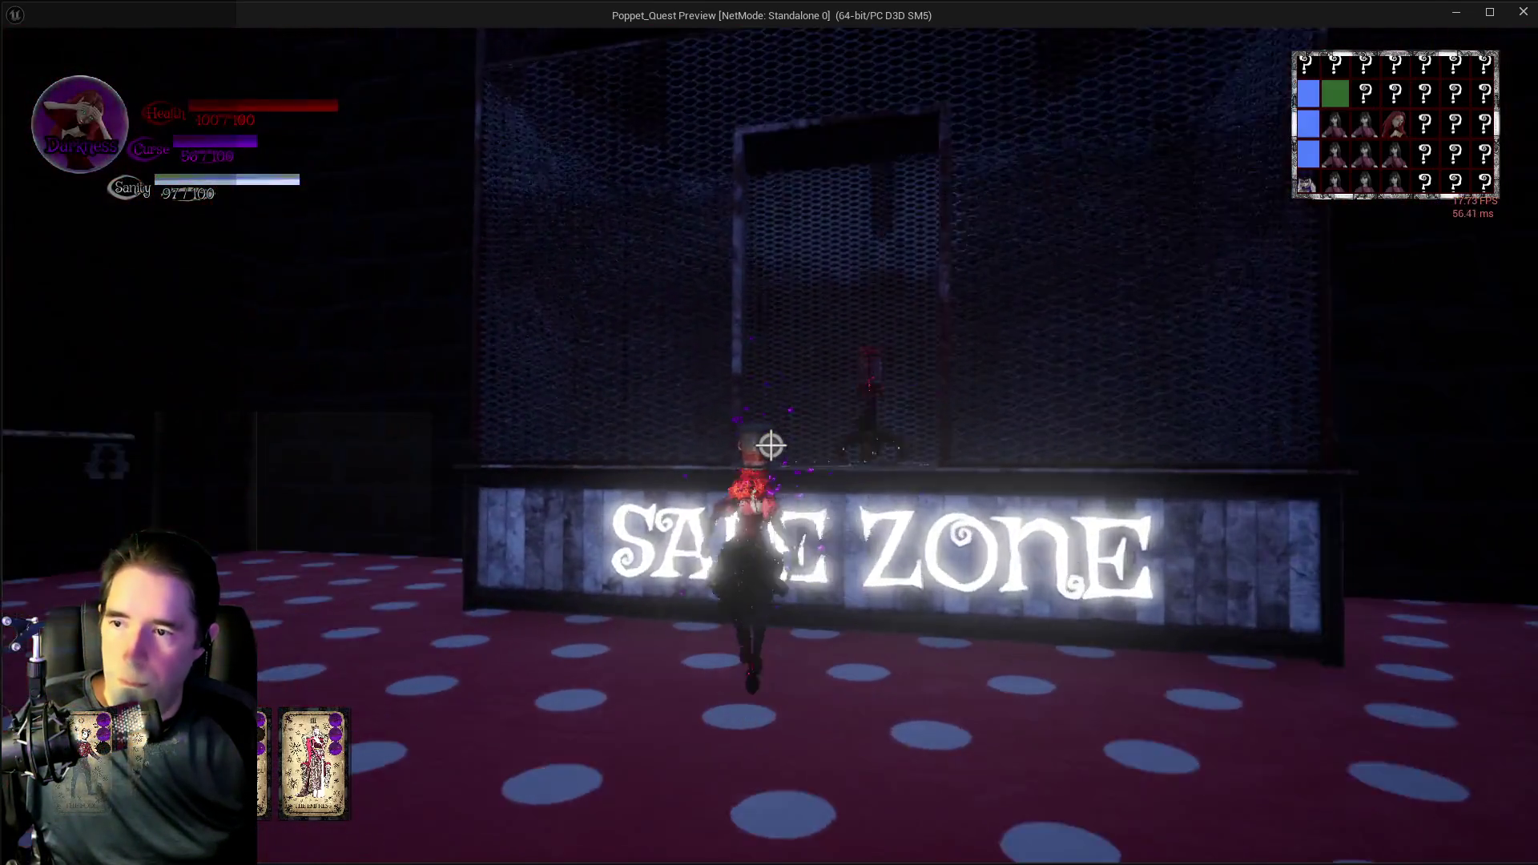
key("w")
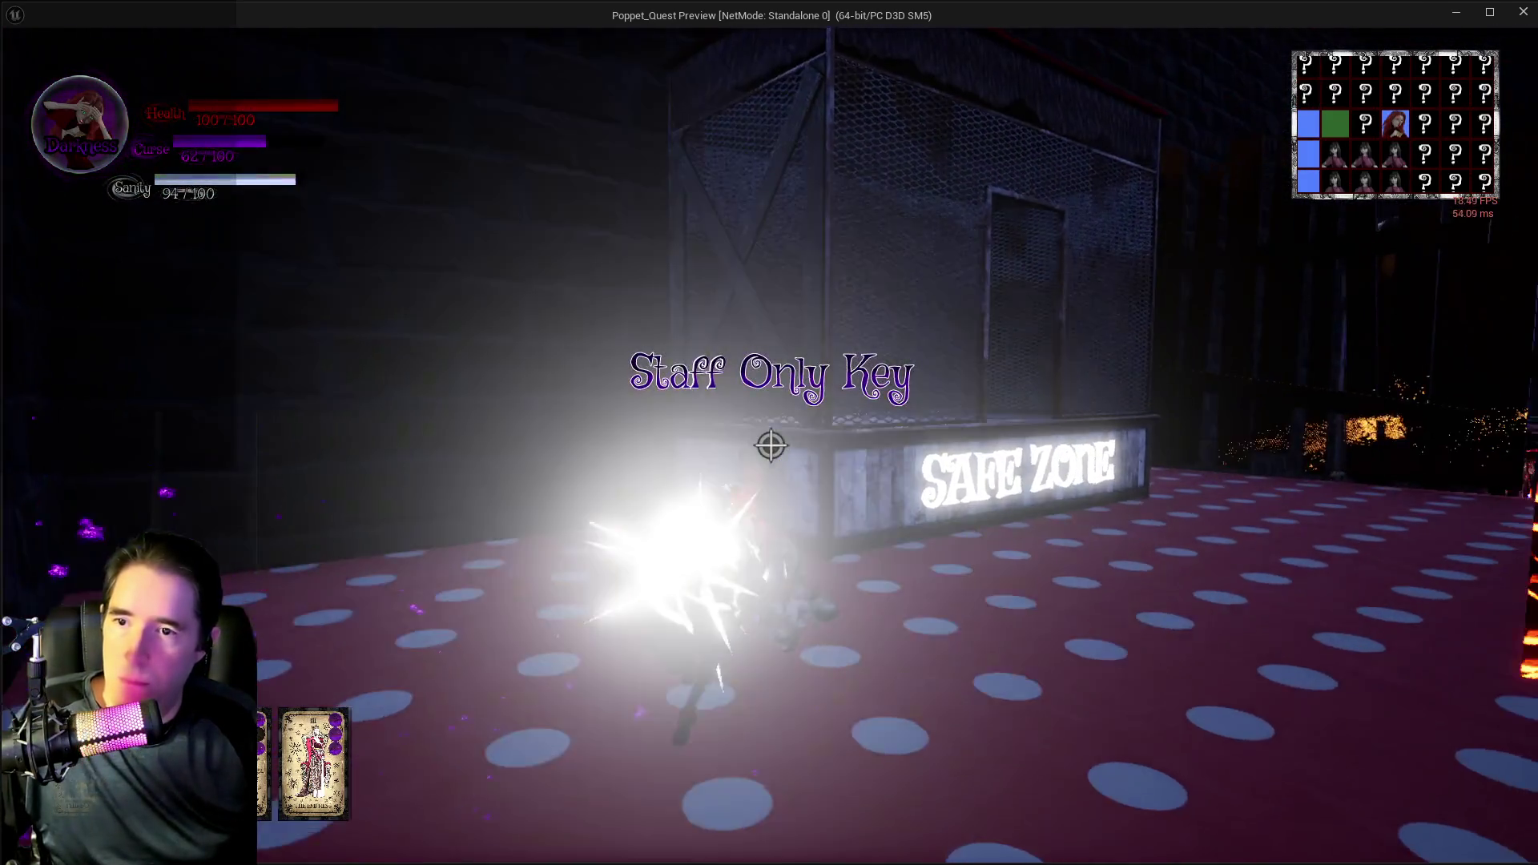
key("w")
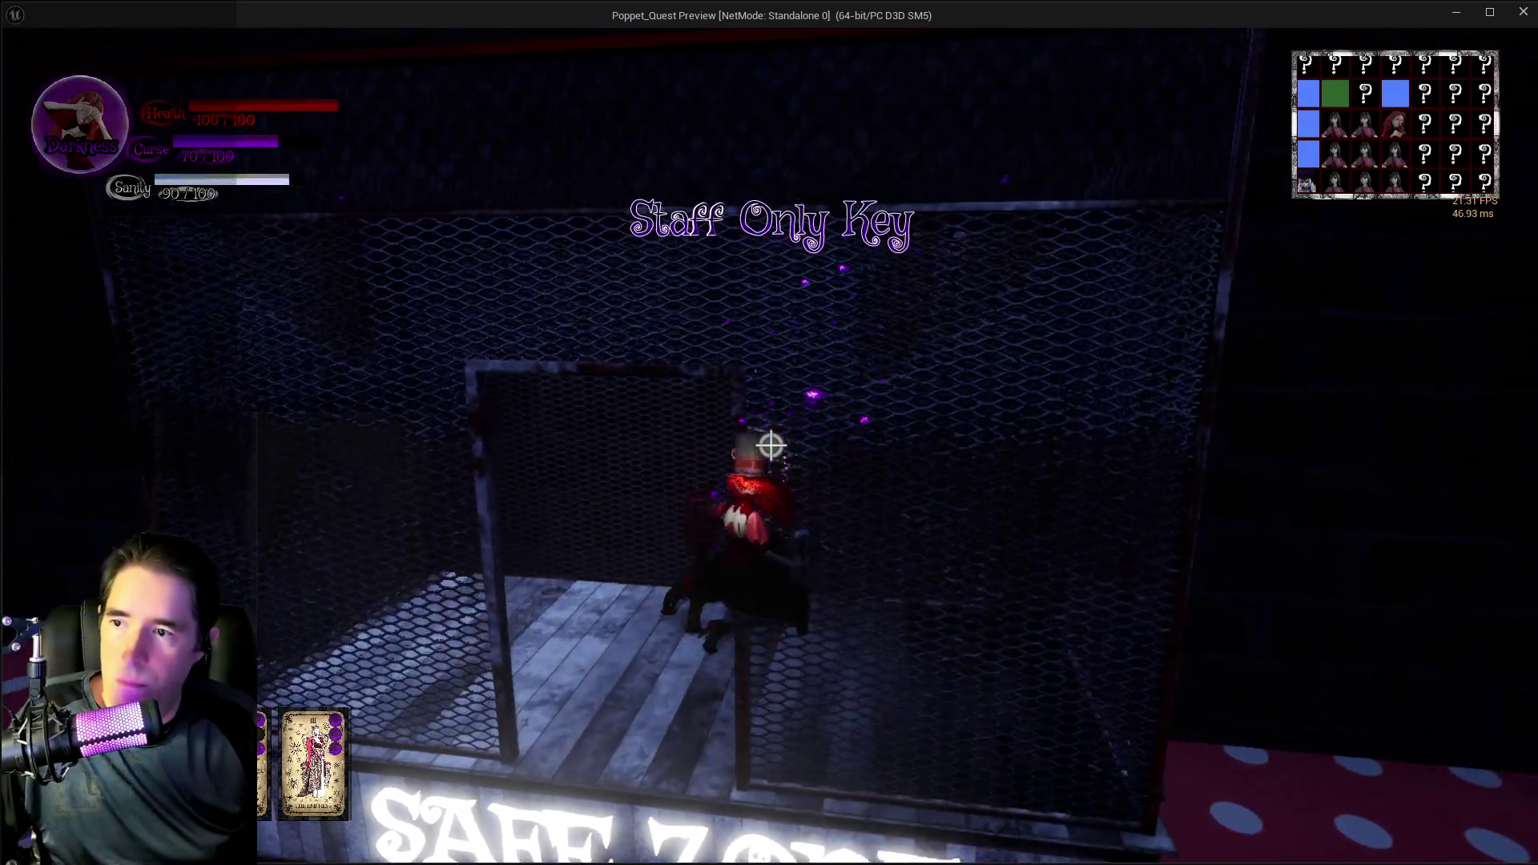
key("w")
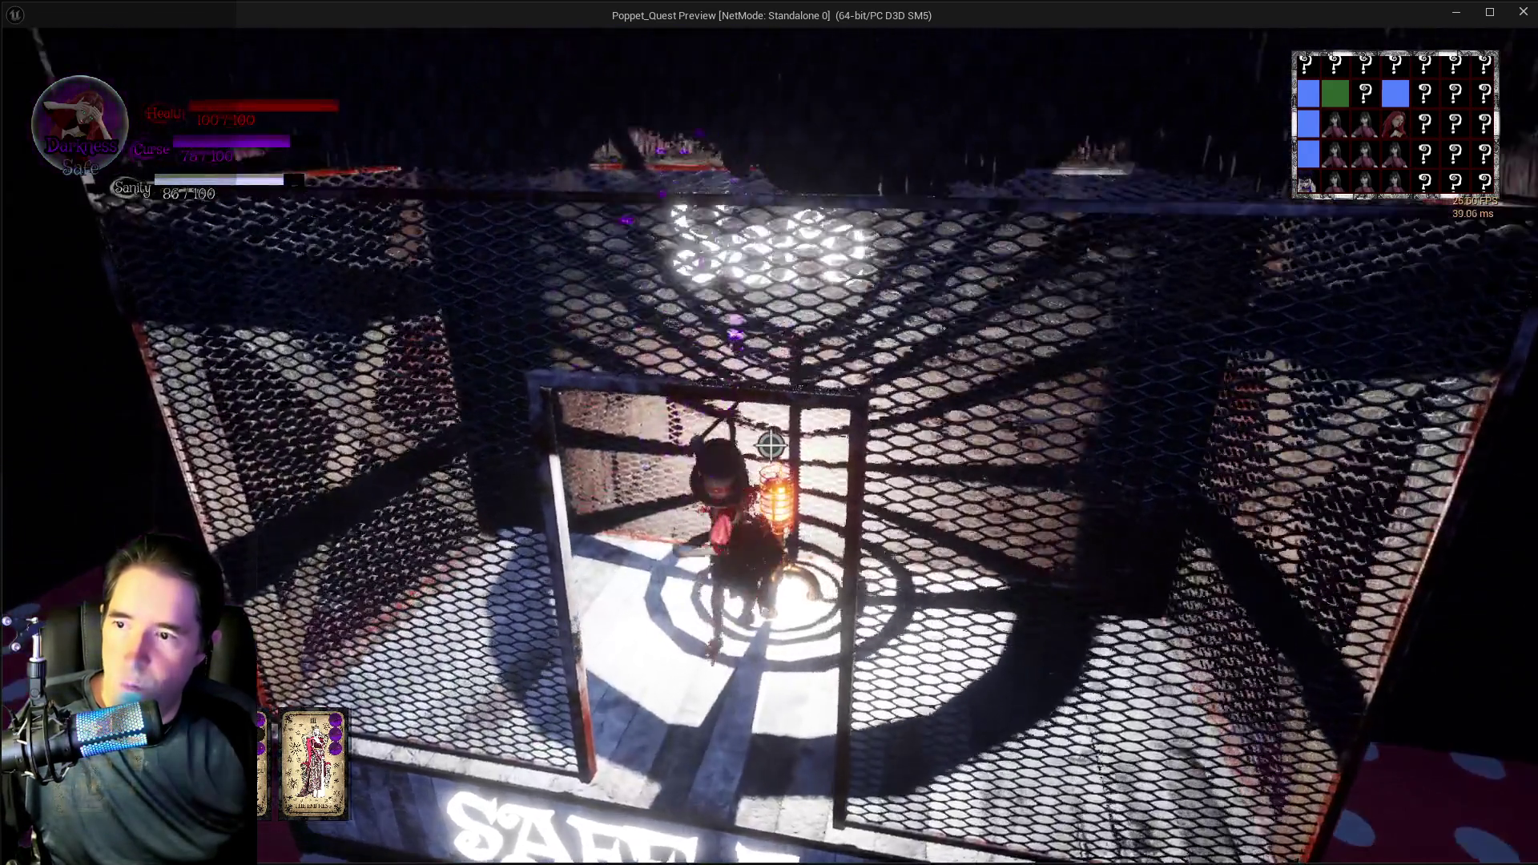
key("w")
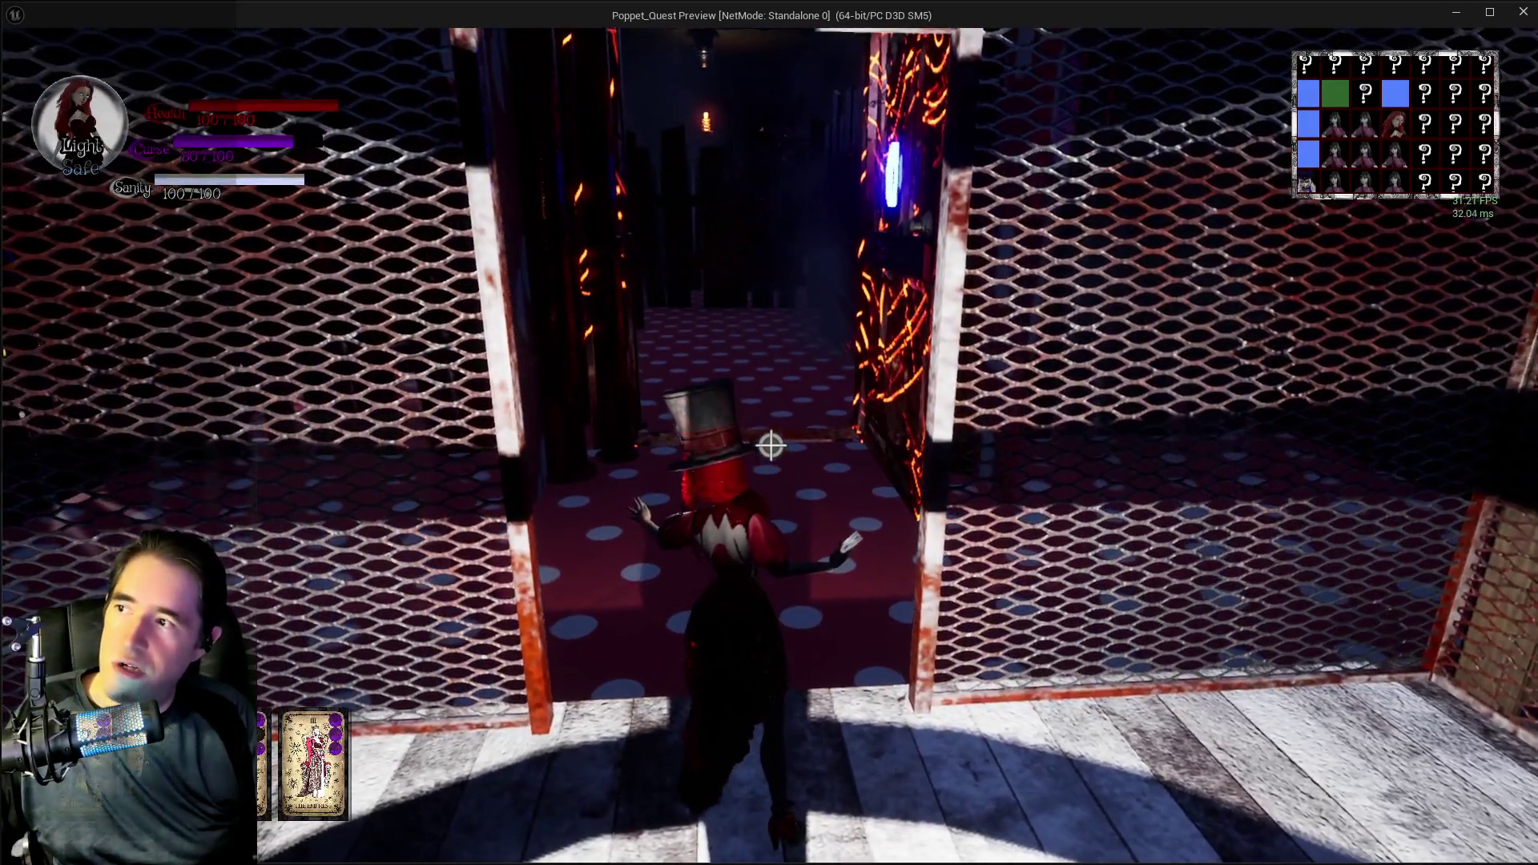
- Equip the cane and walk down the polka-dot corridor toward the top-hat figure
left_click(770, 445)
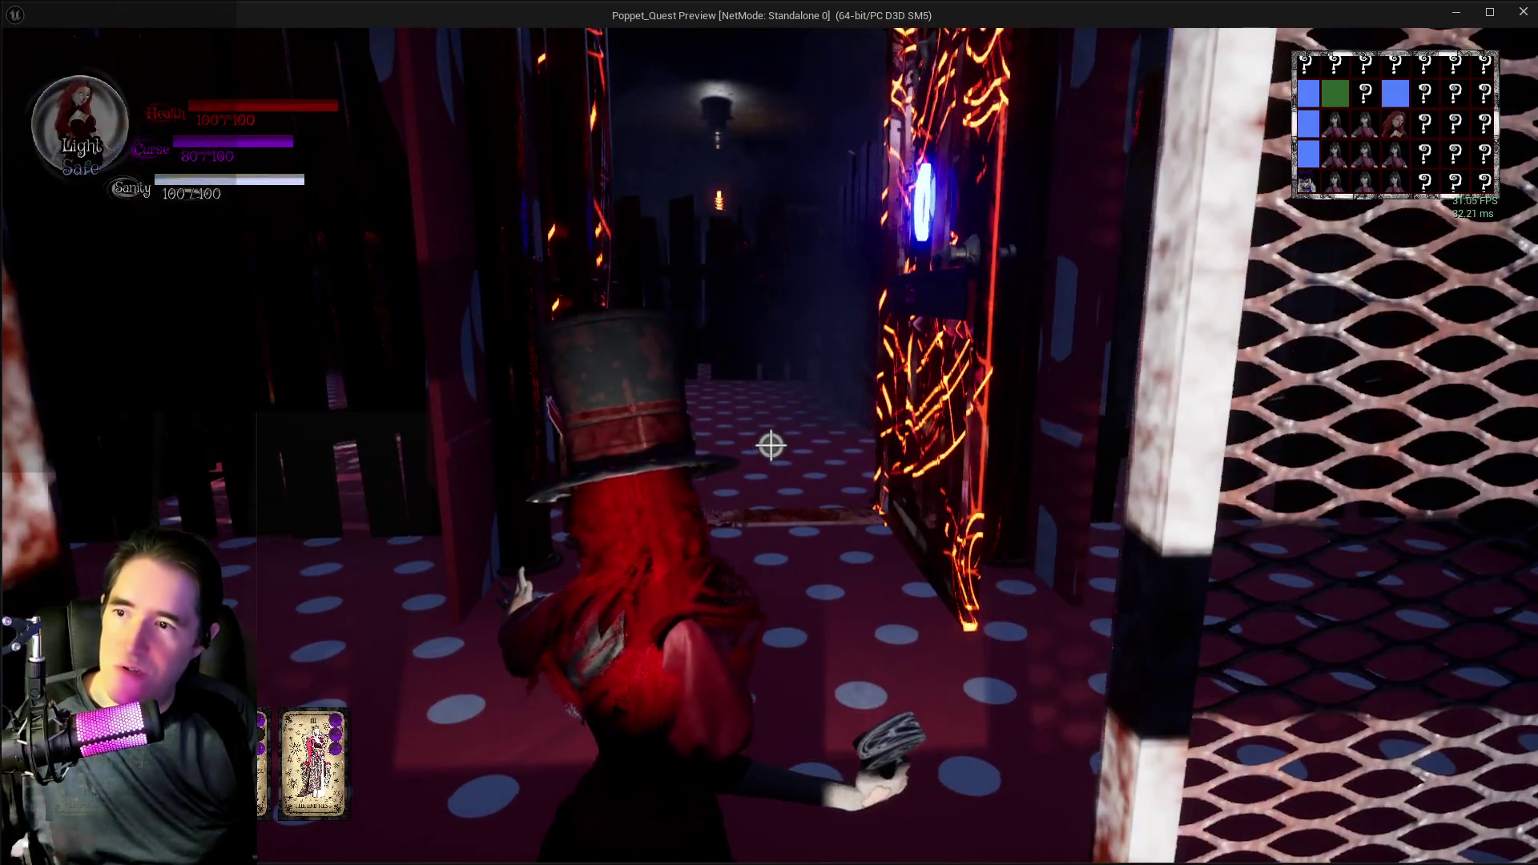
key("w")
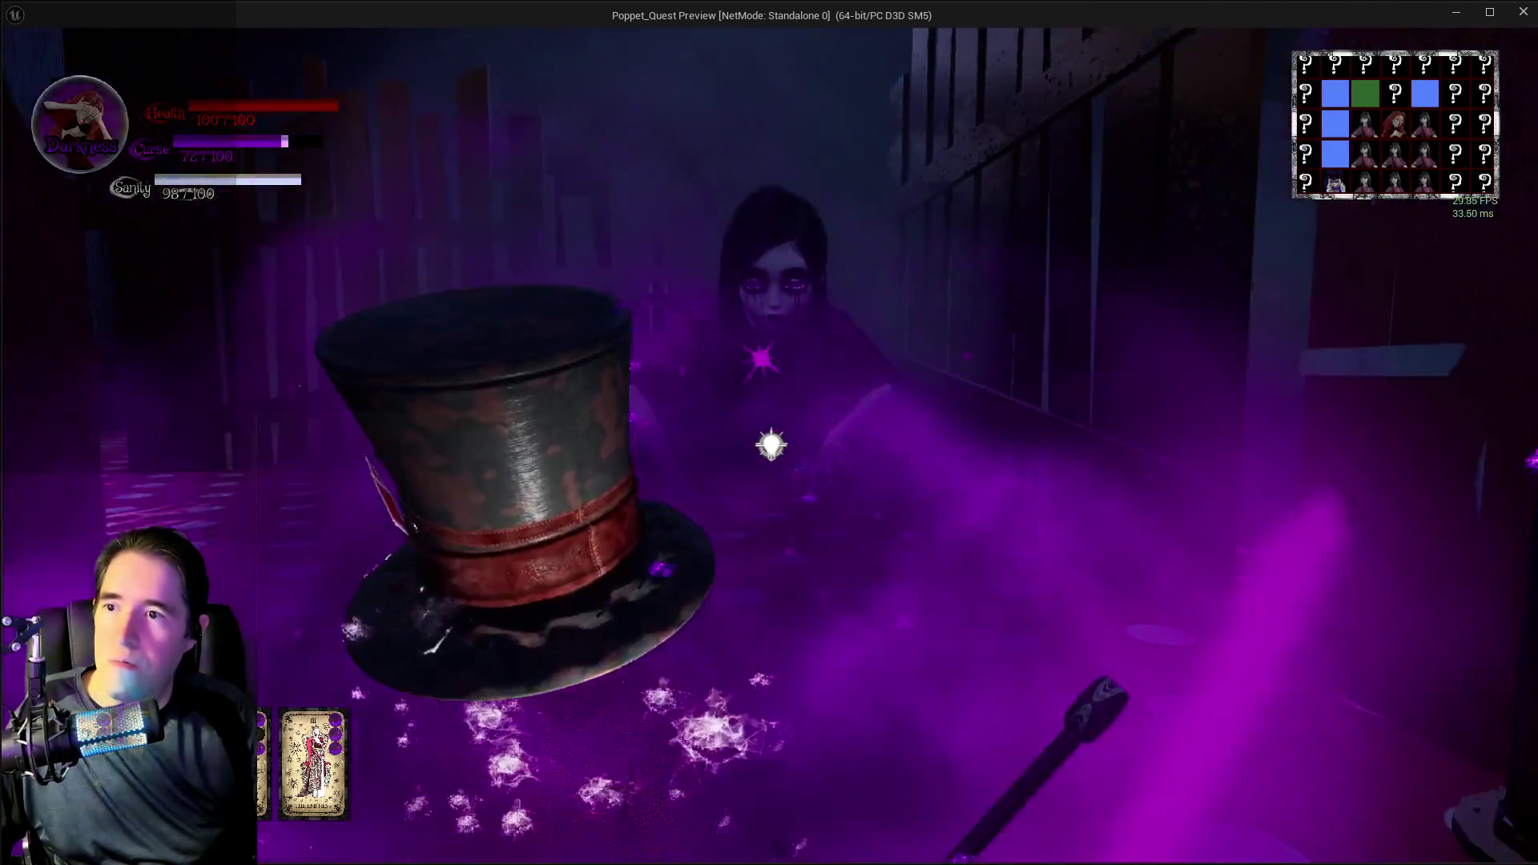
key("w")
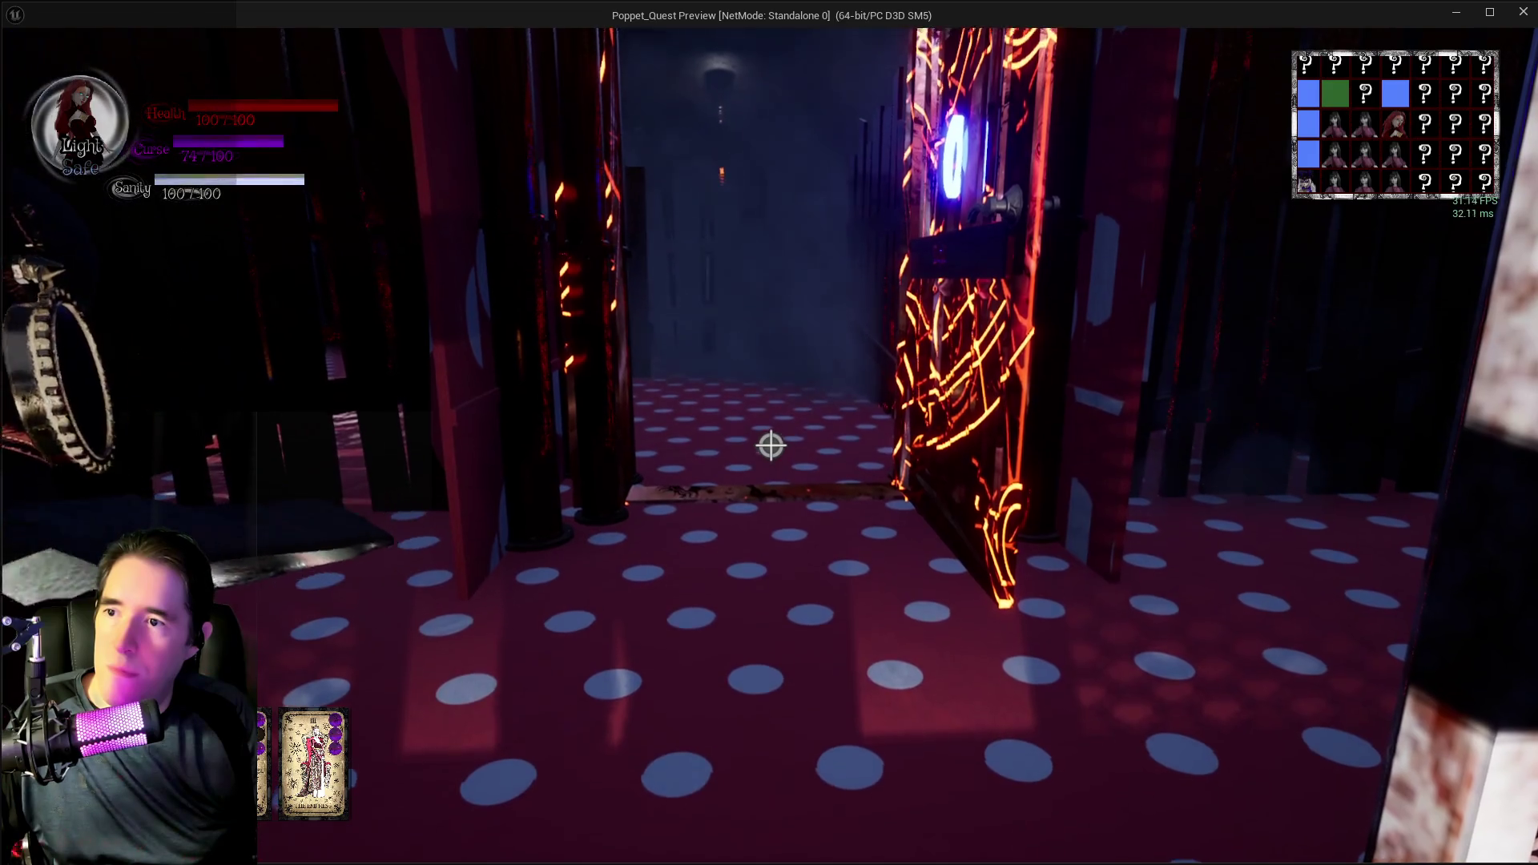
key("w")
- Strike the top-hat figure with the cane, then end the playtest
key("d")
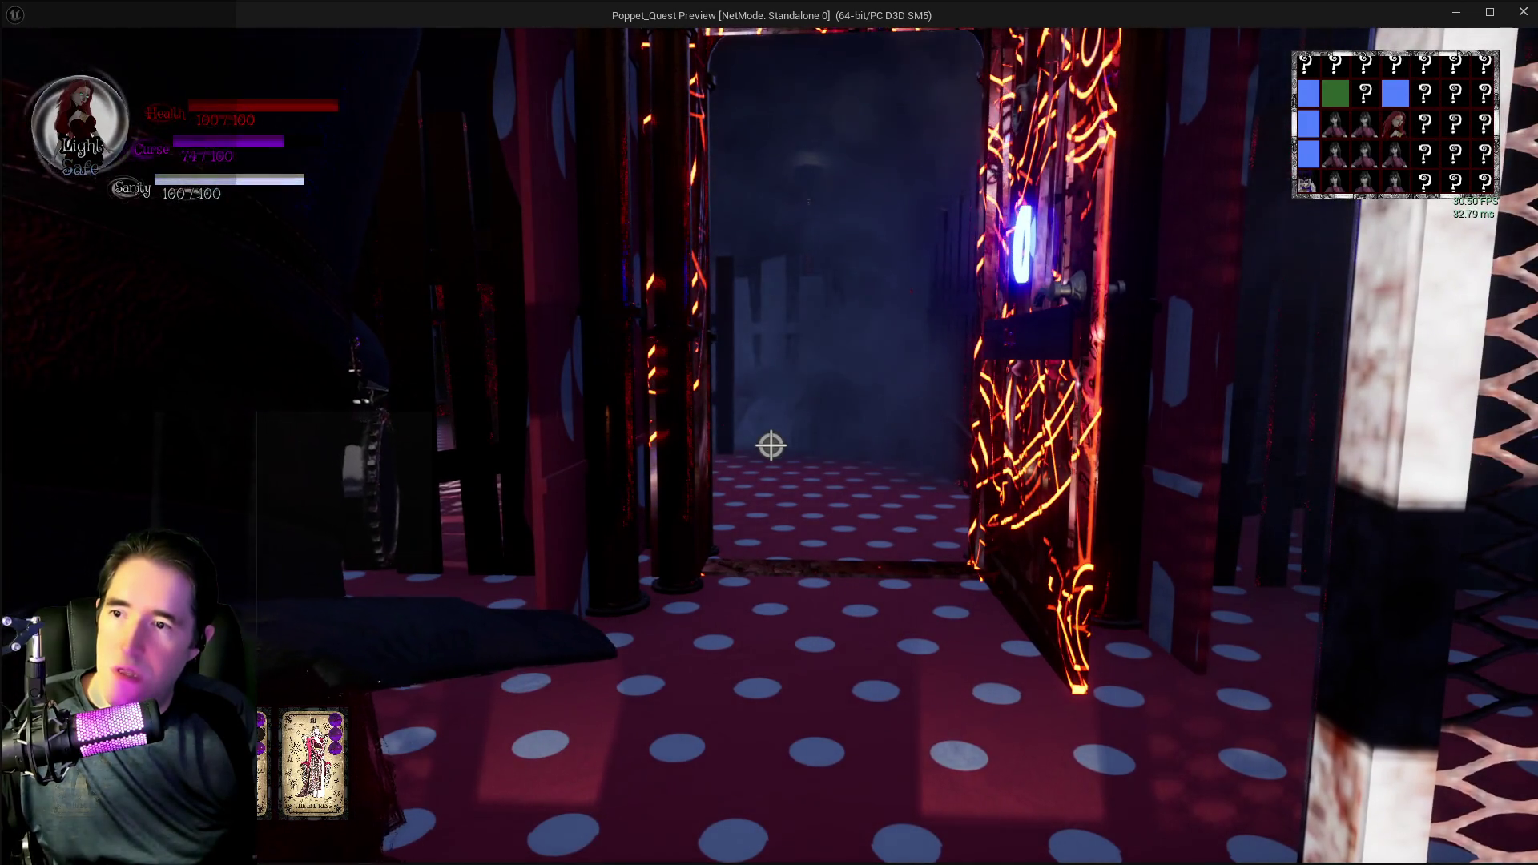
key("w")
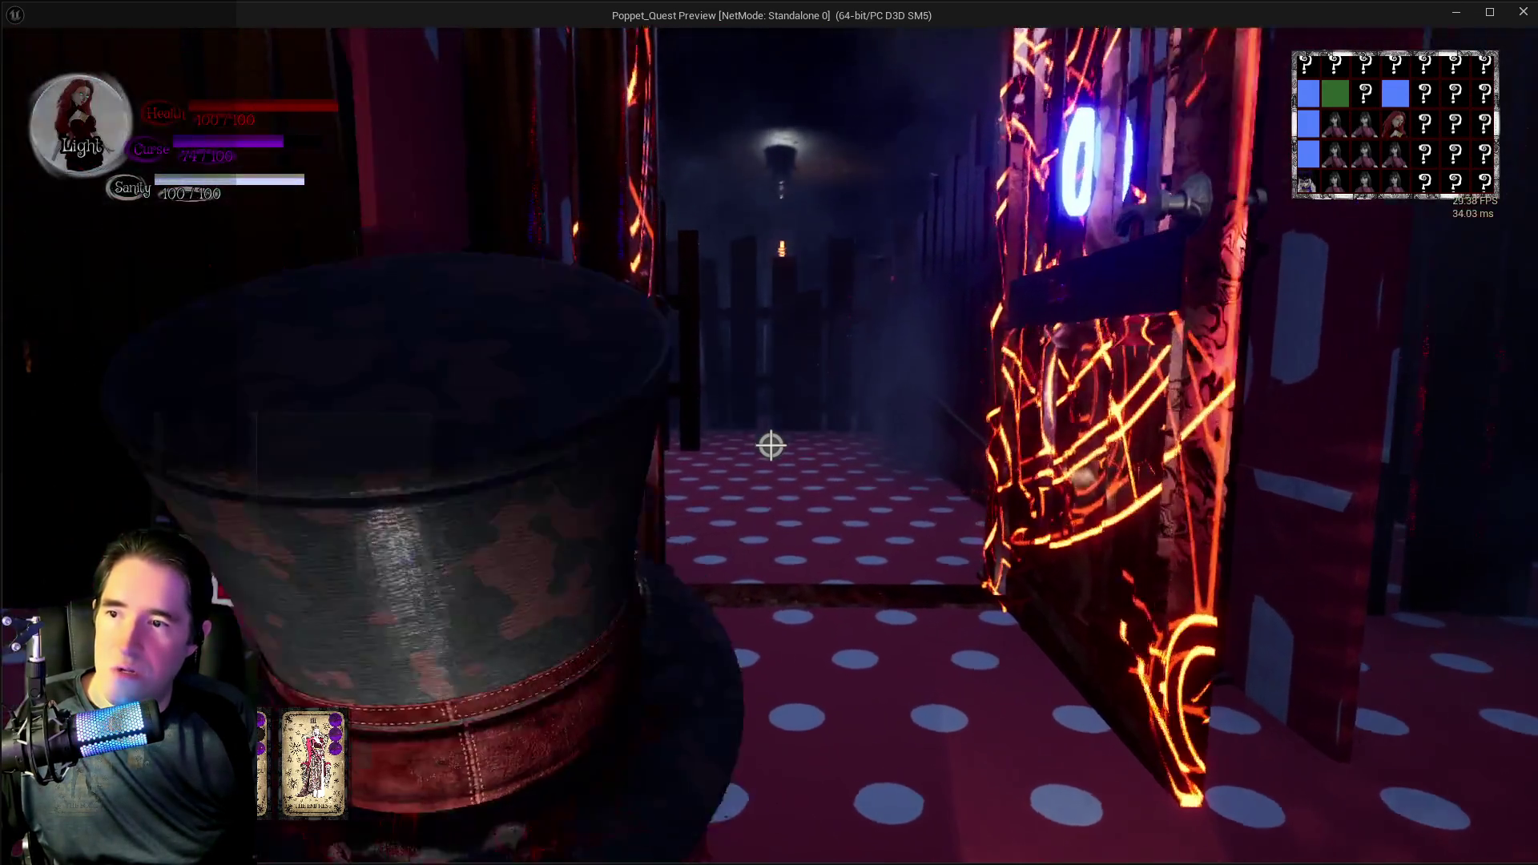
key("a")
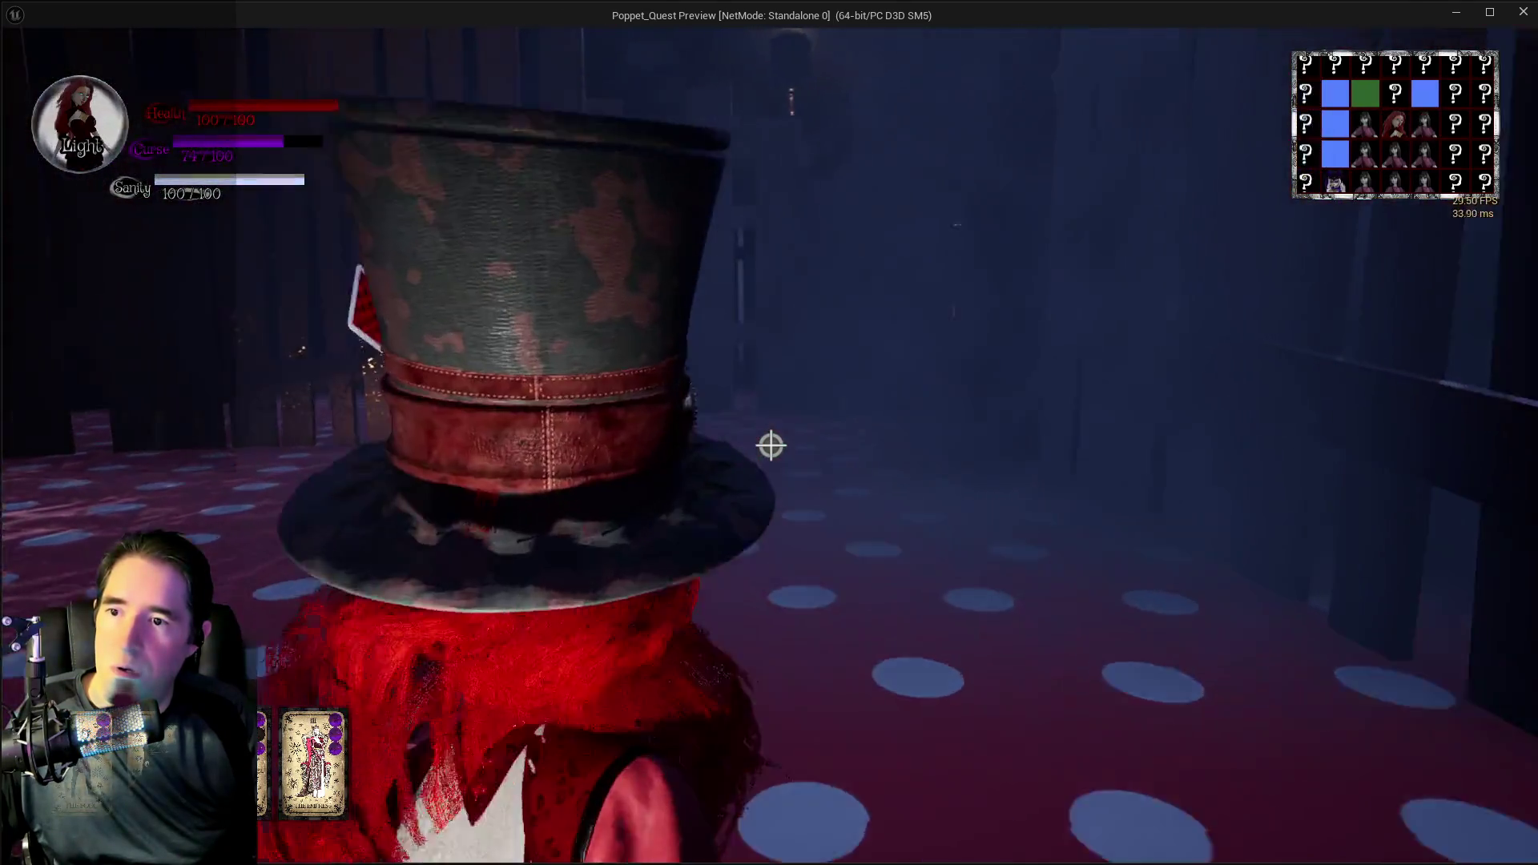
left_click(770, 445)
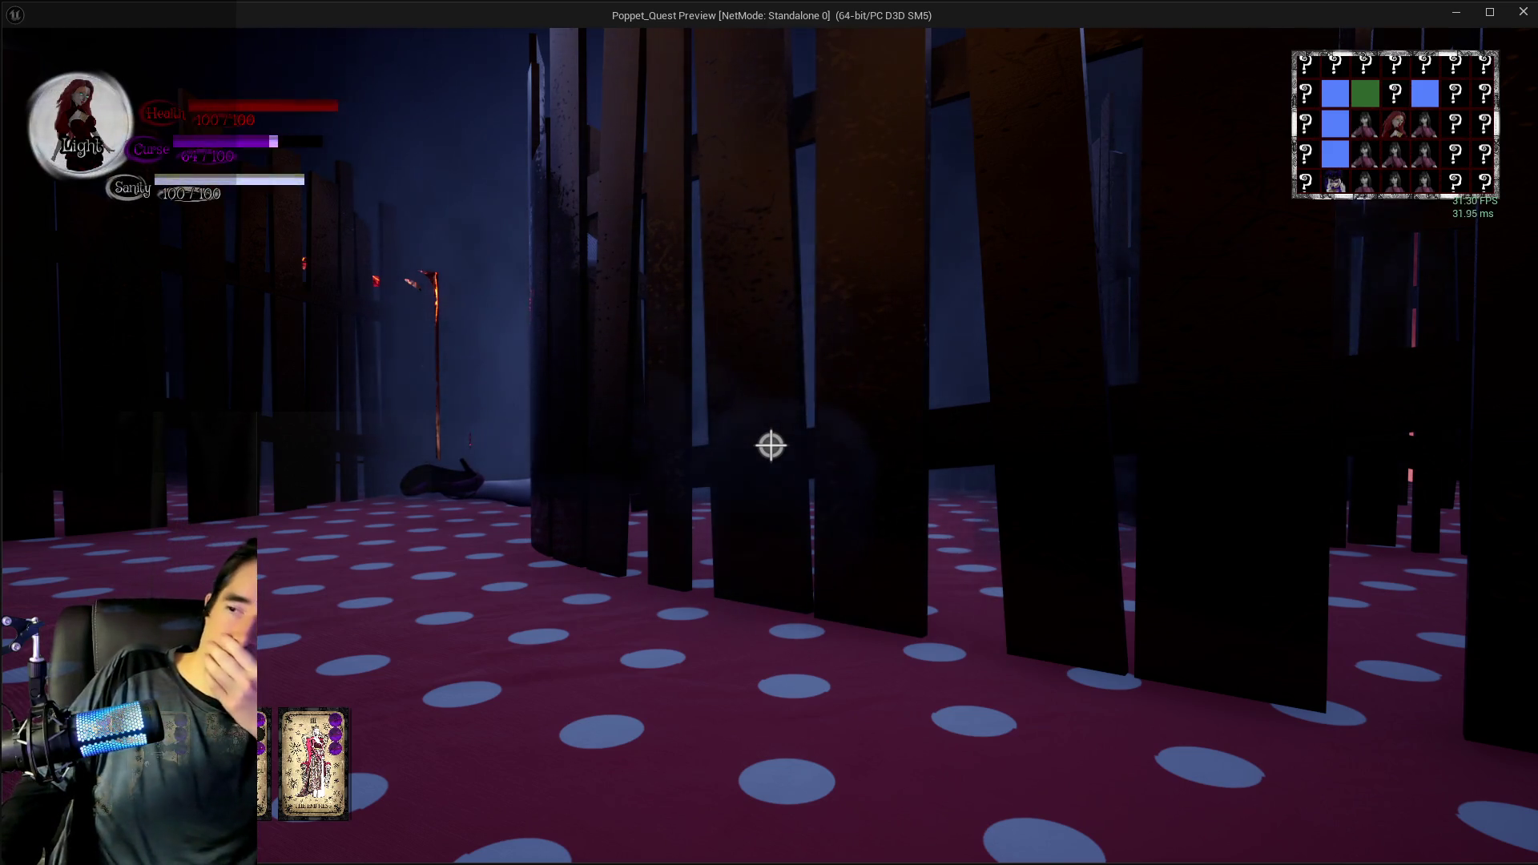
key("Escape")
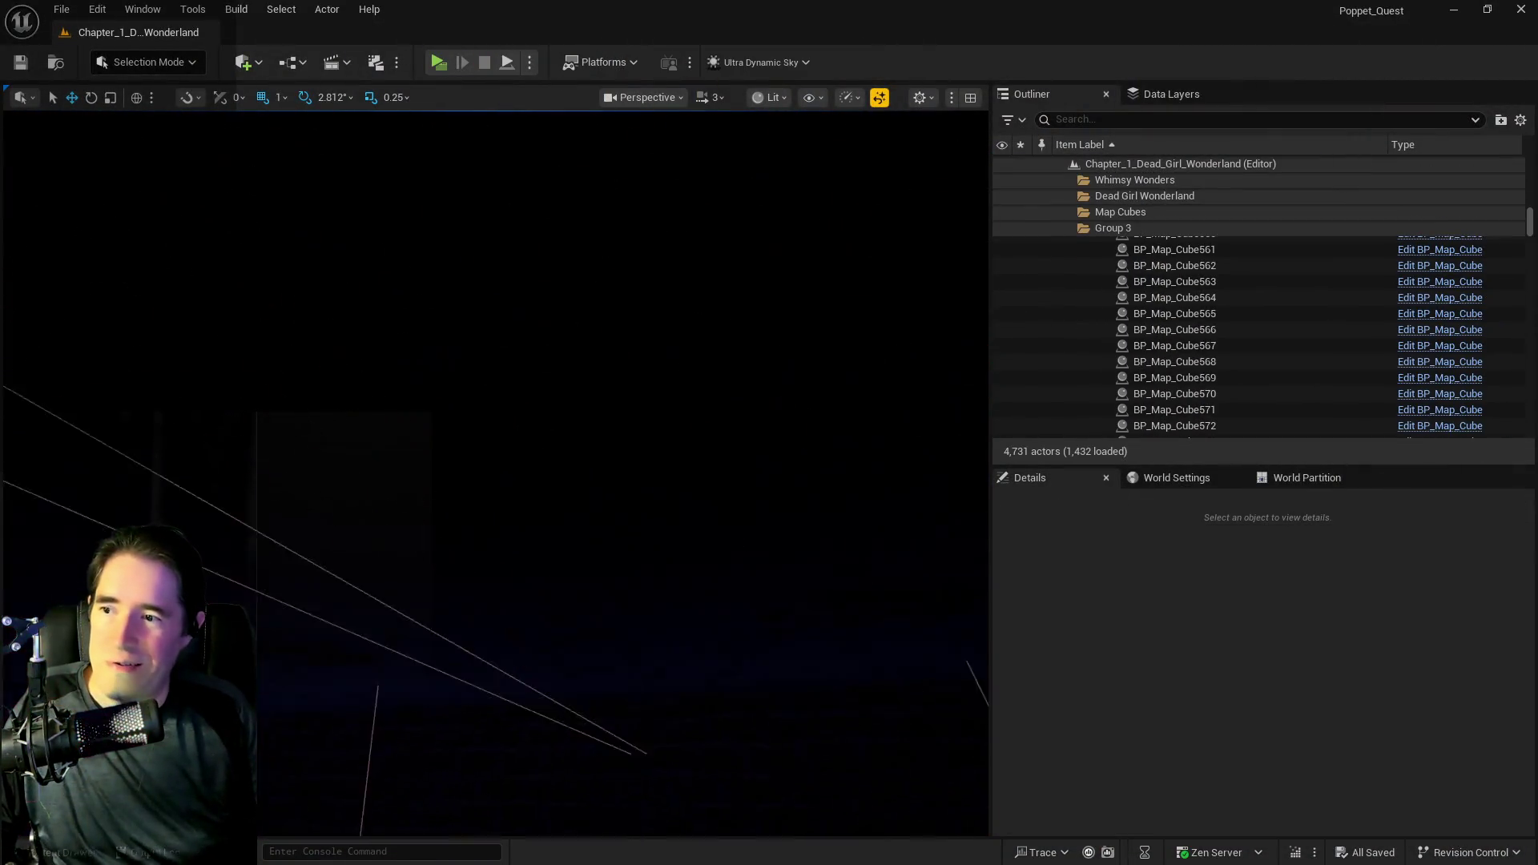
- Fly through the polka-dot maze and select the fence spline BP_Road_Spline61
key("w")
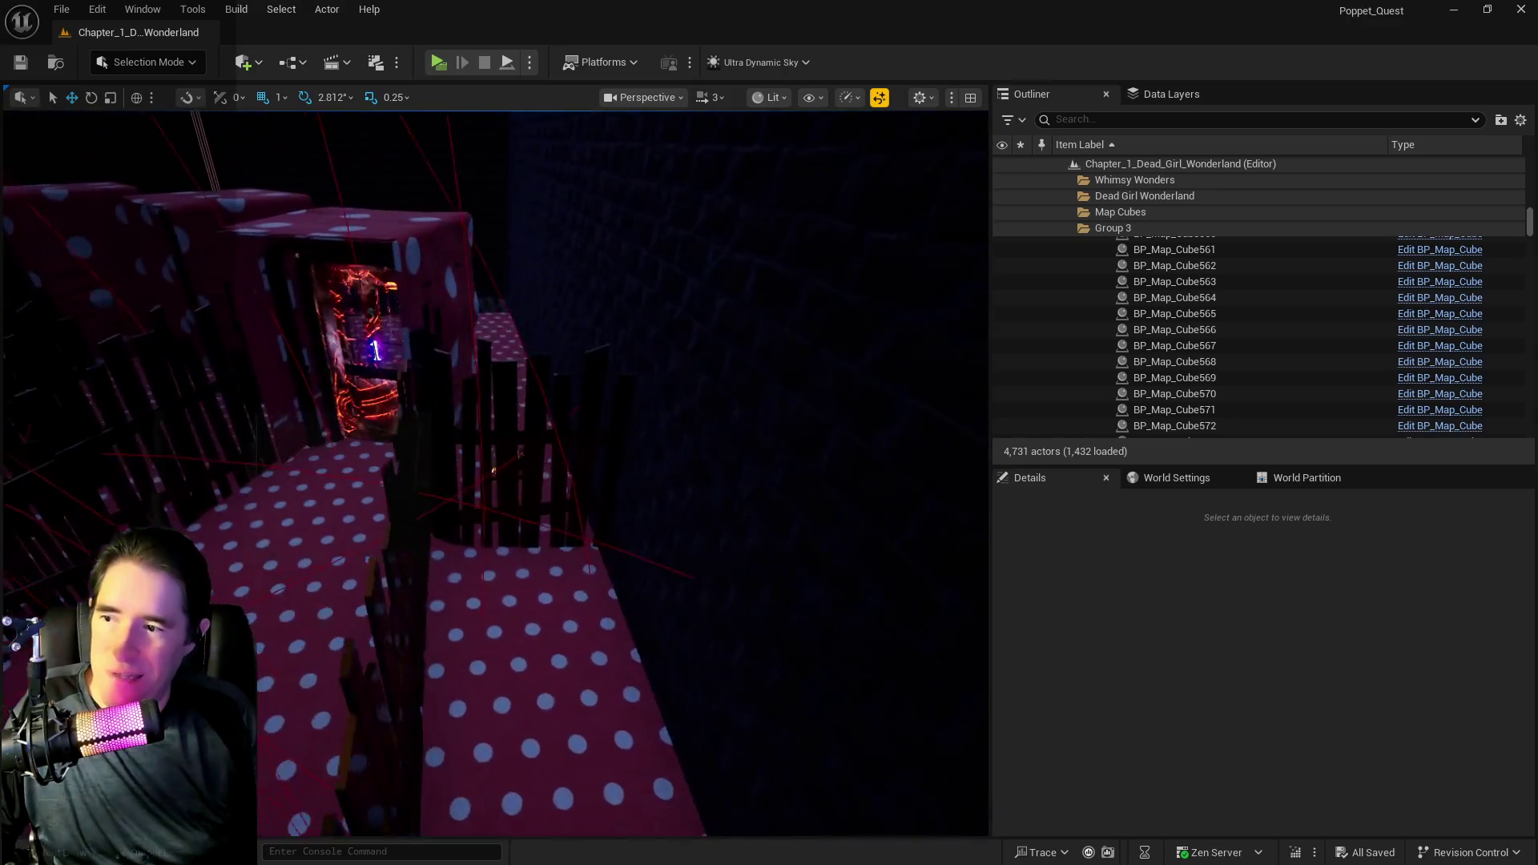
key("w")
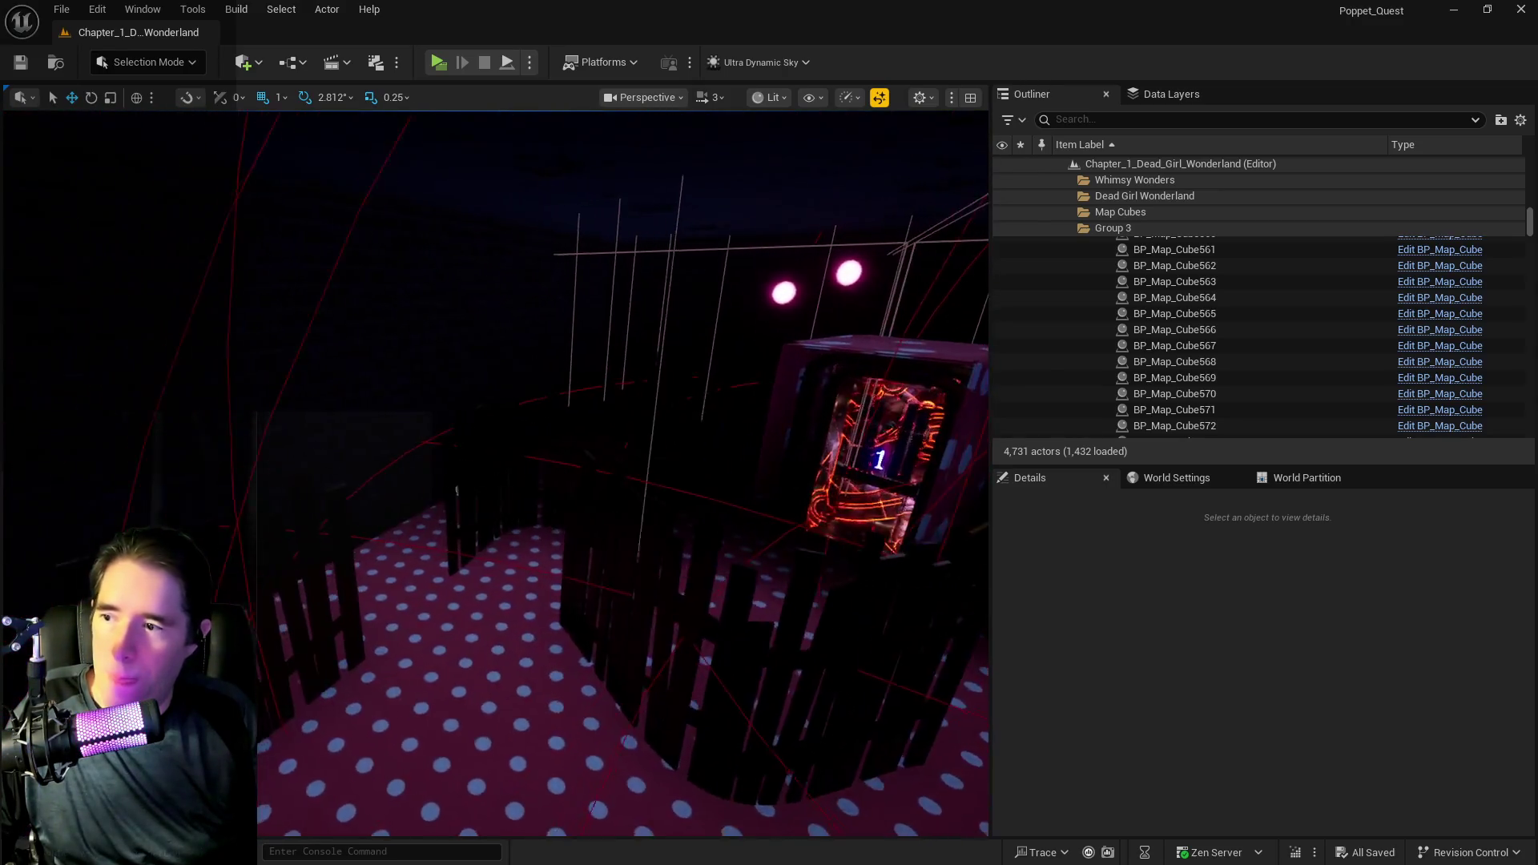
key("w")
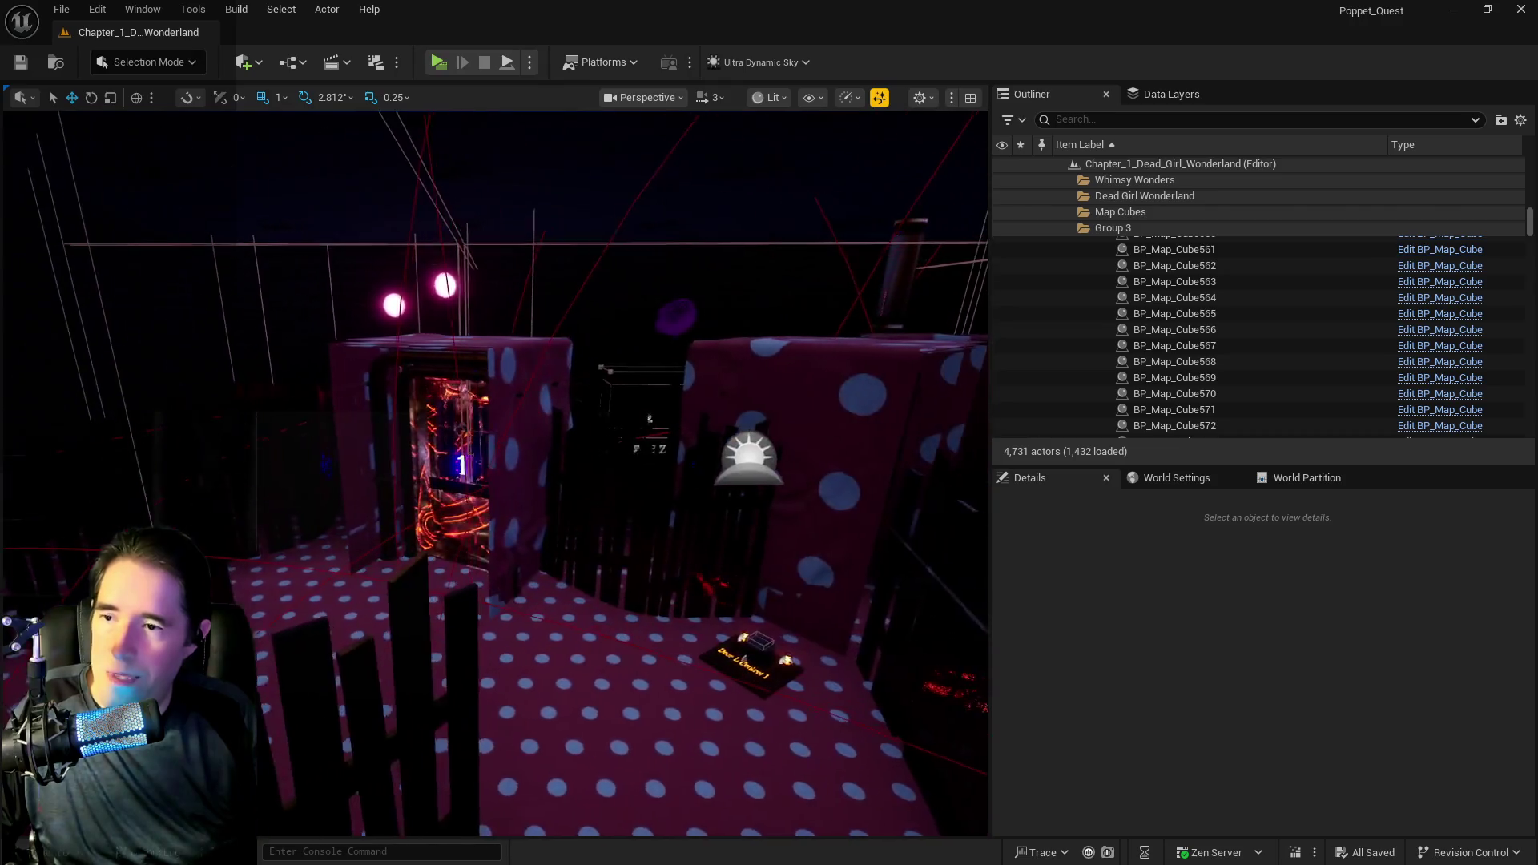
key("w")
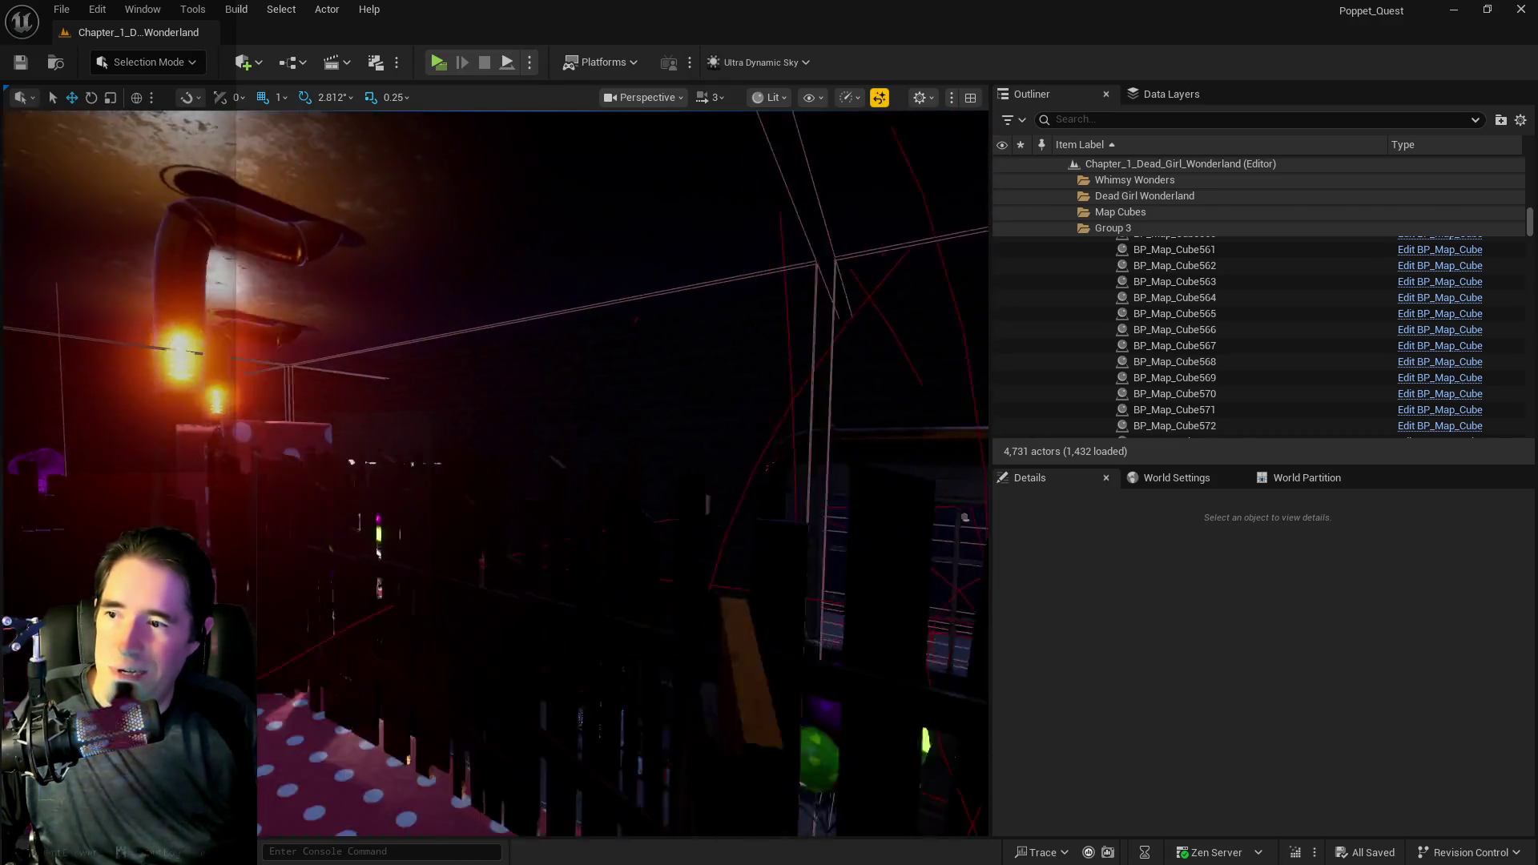
key("w")
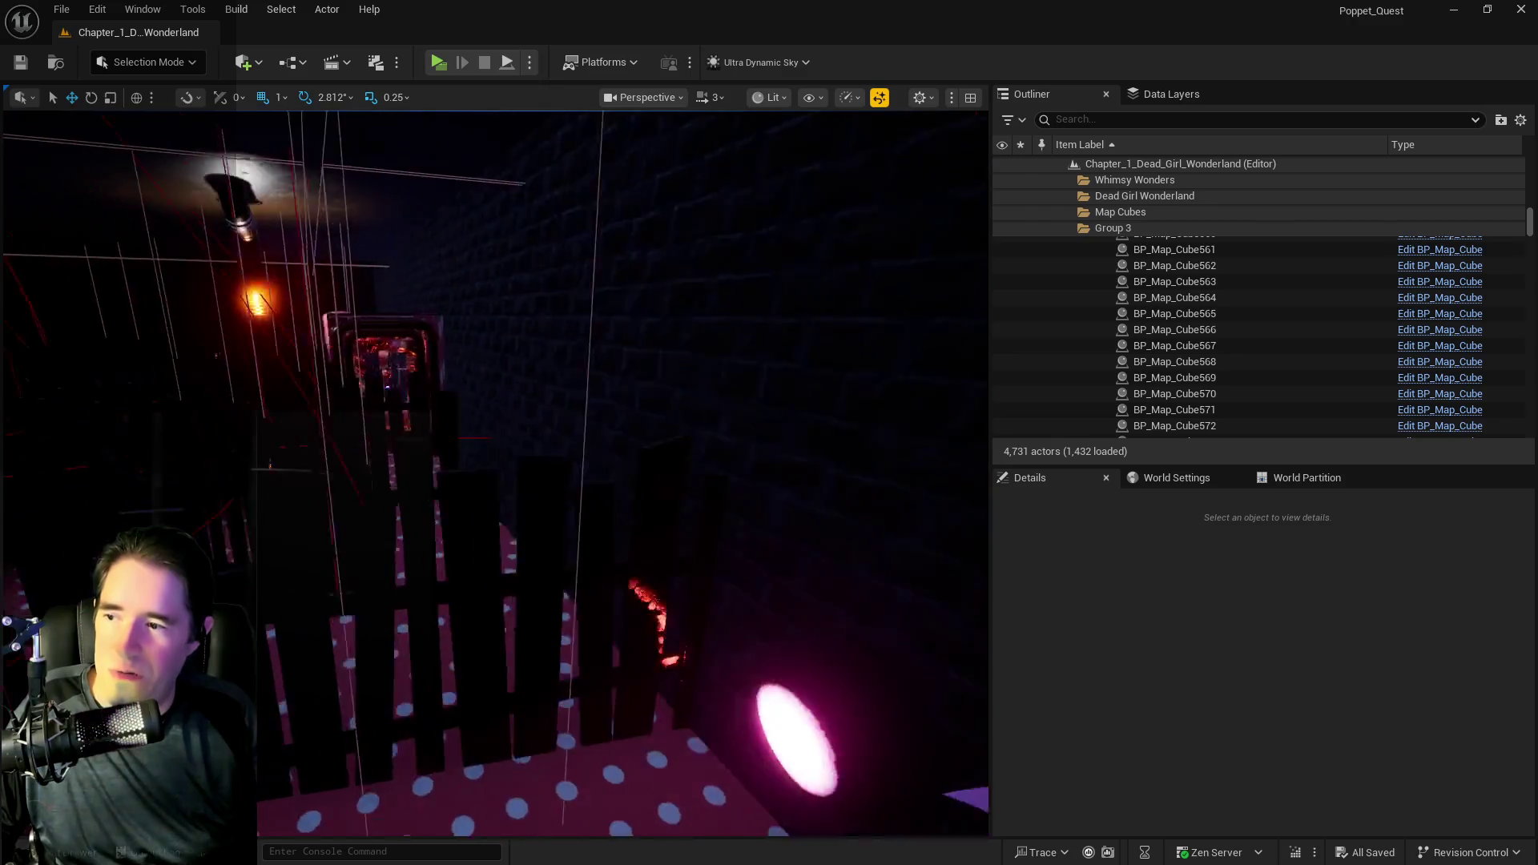
key("w")
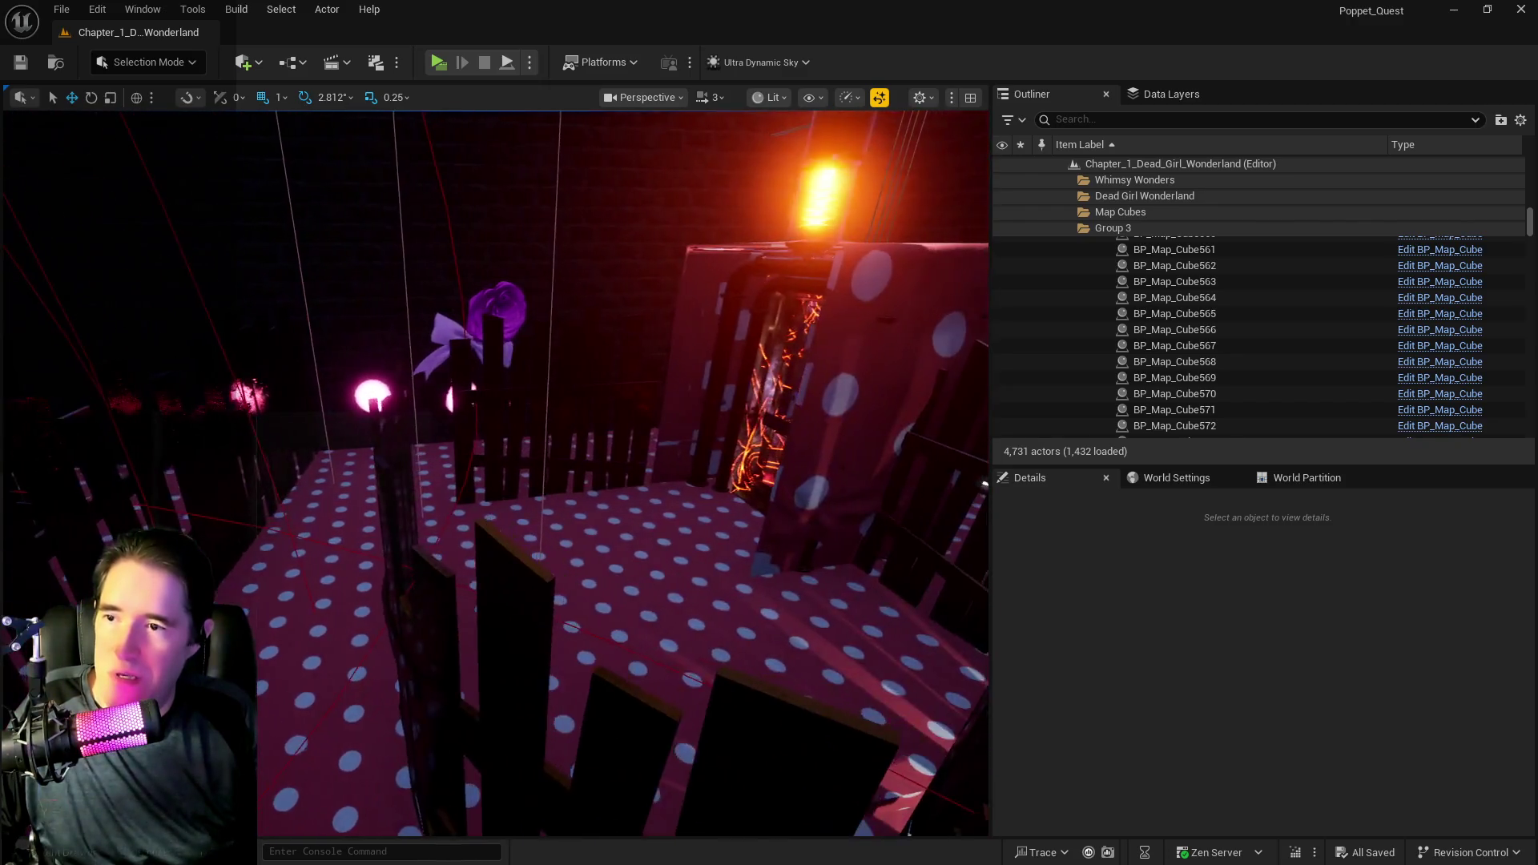
key("w")
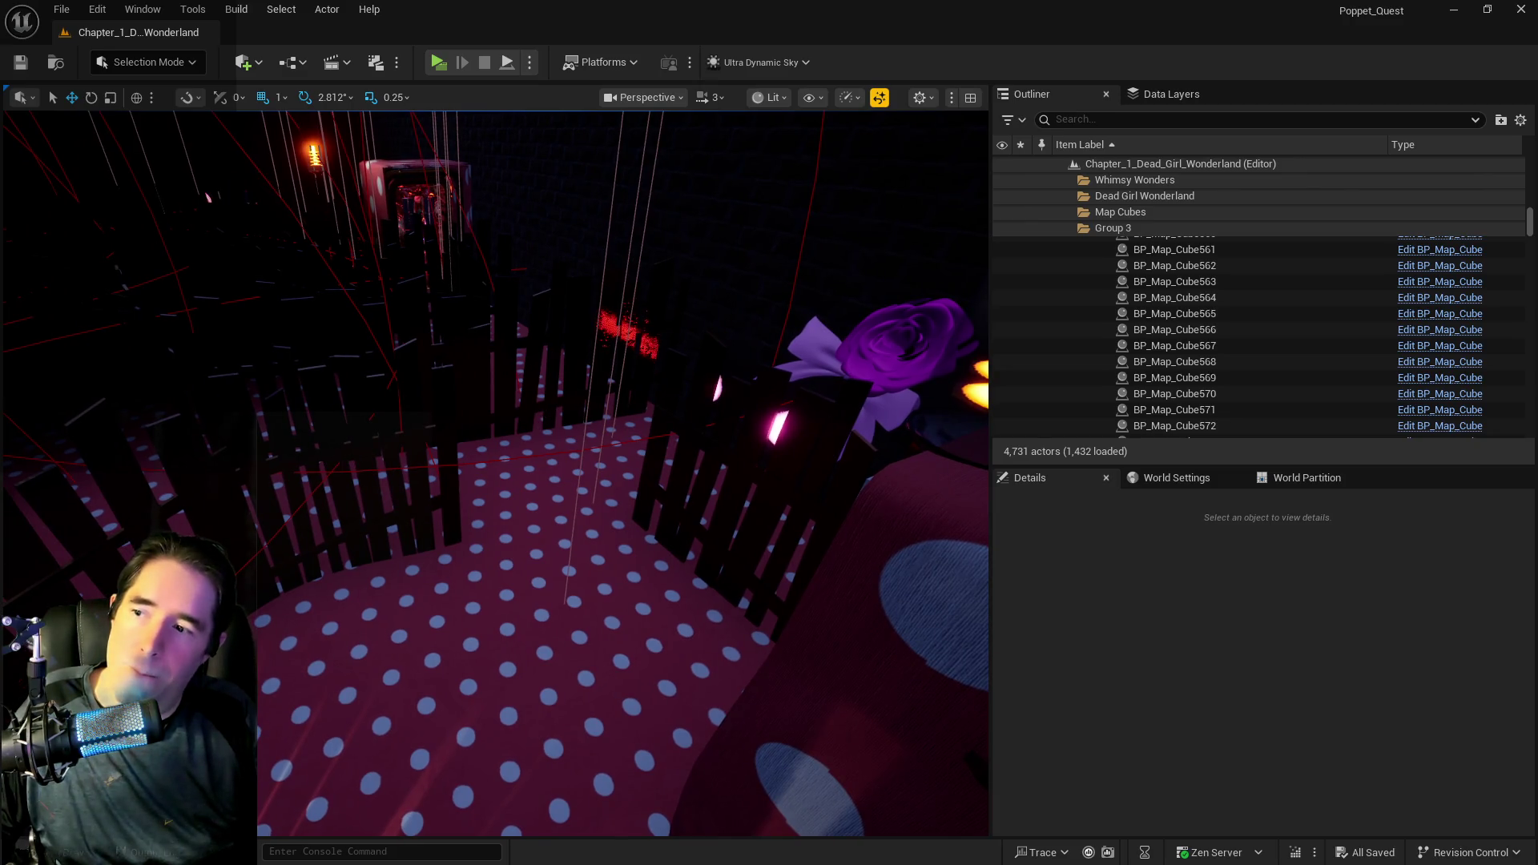
left_click(416, 377)
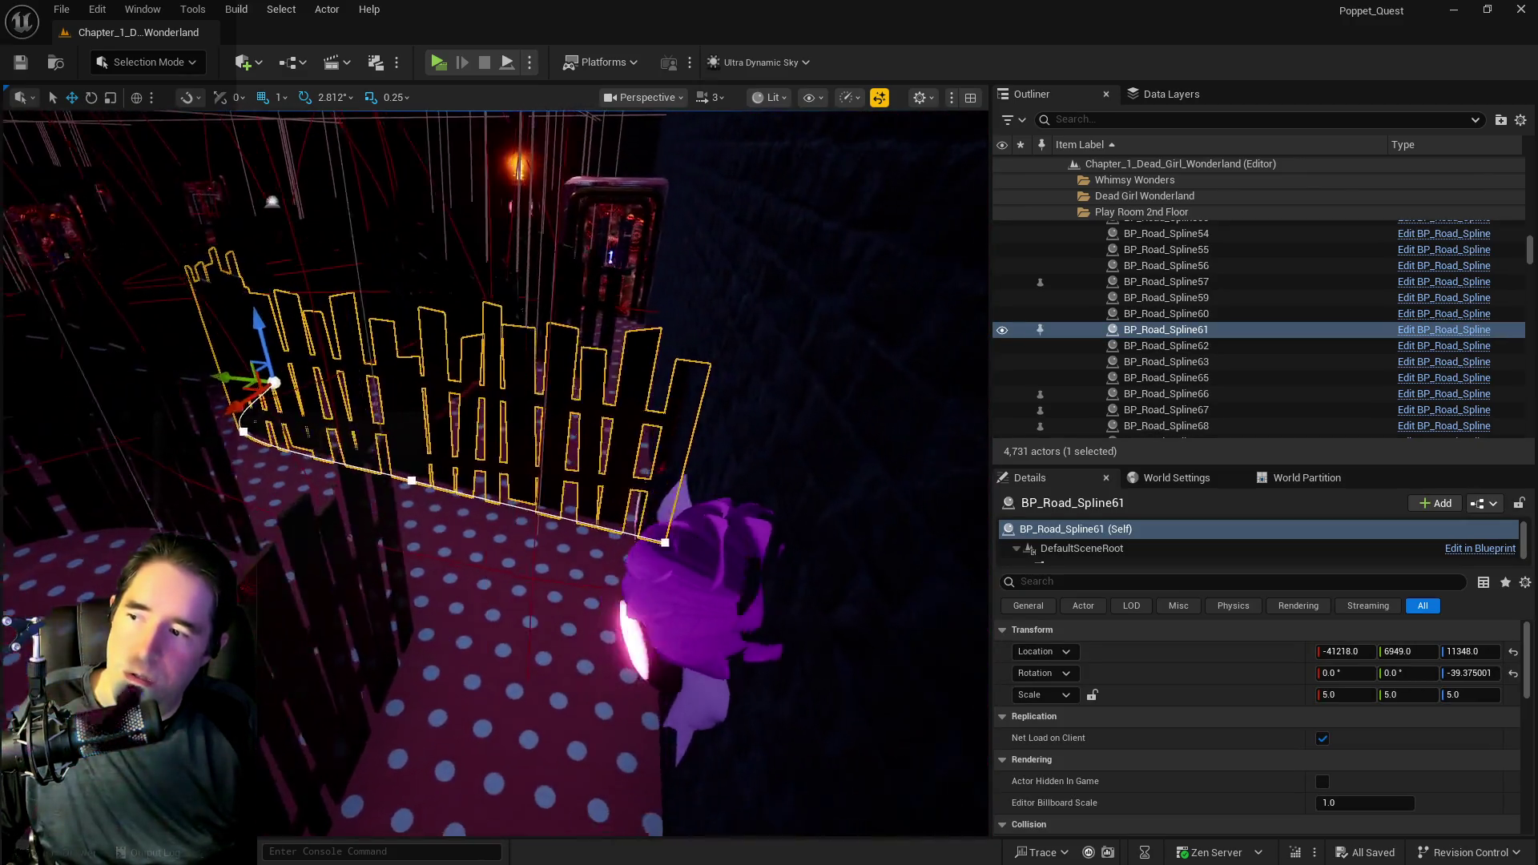
- Drag a spline point of the curved fence to the left, then select the Door M Control panel
key("w")
key("w")
left_click(789, 446)
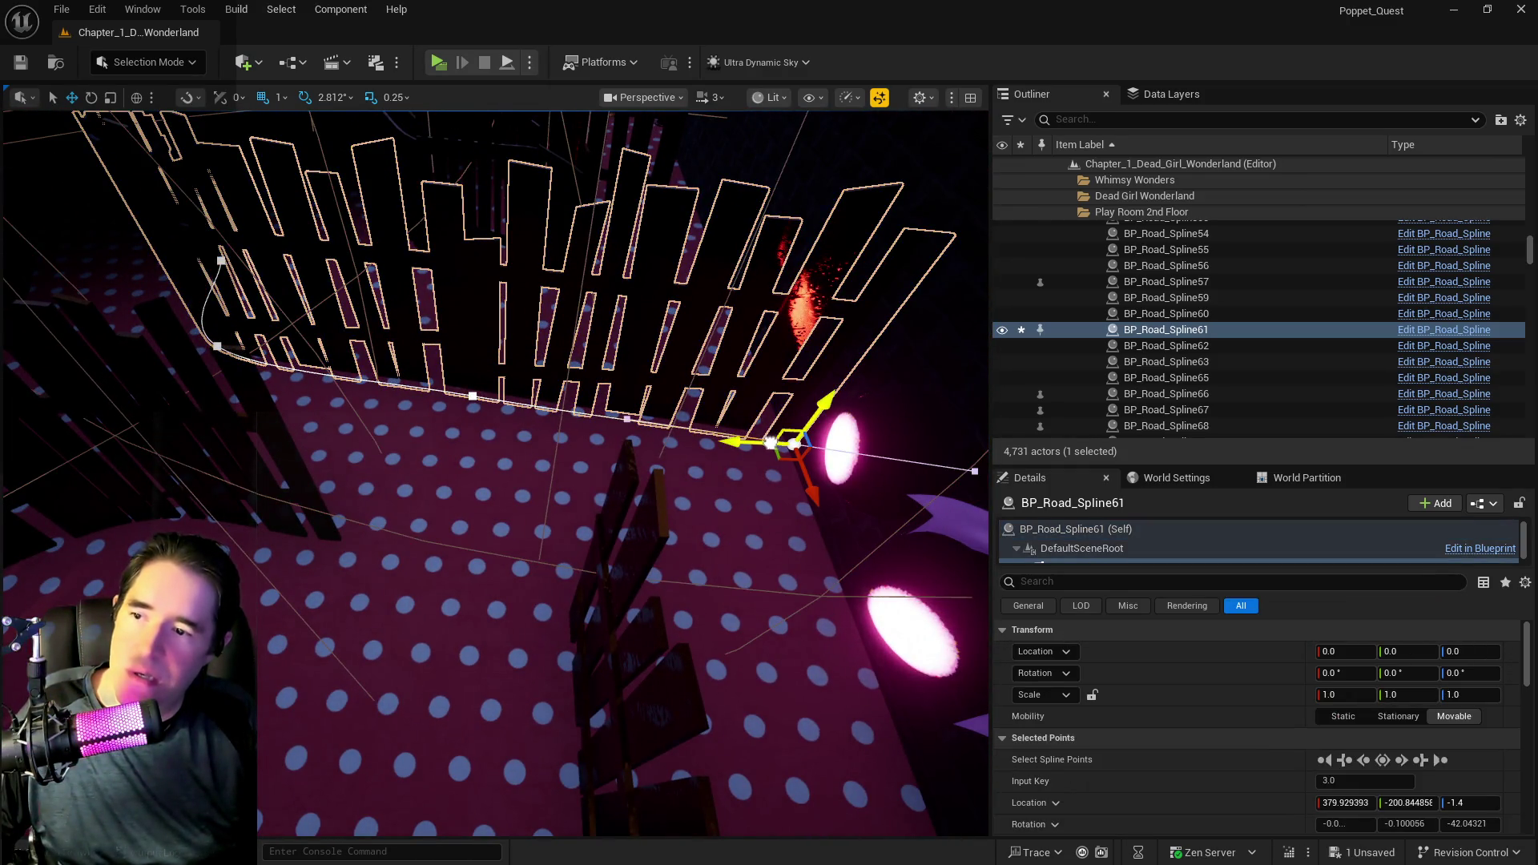
left_click_drag(745, 441, 641, 418)
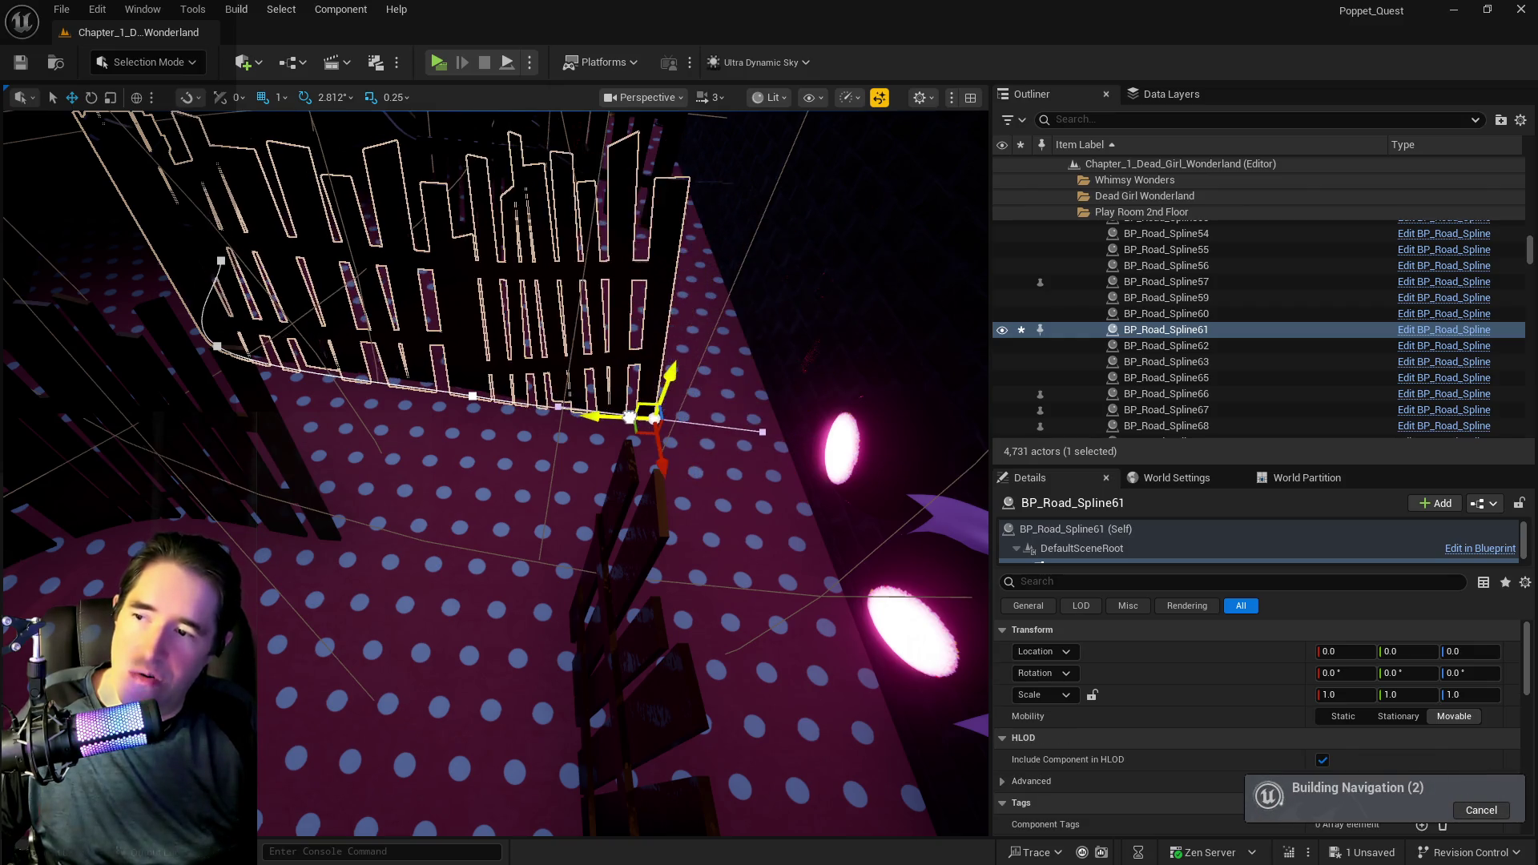
key("ctrl+z")
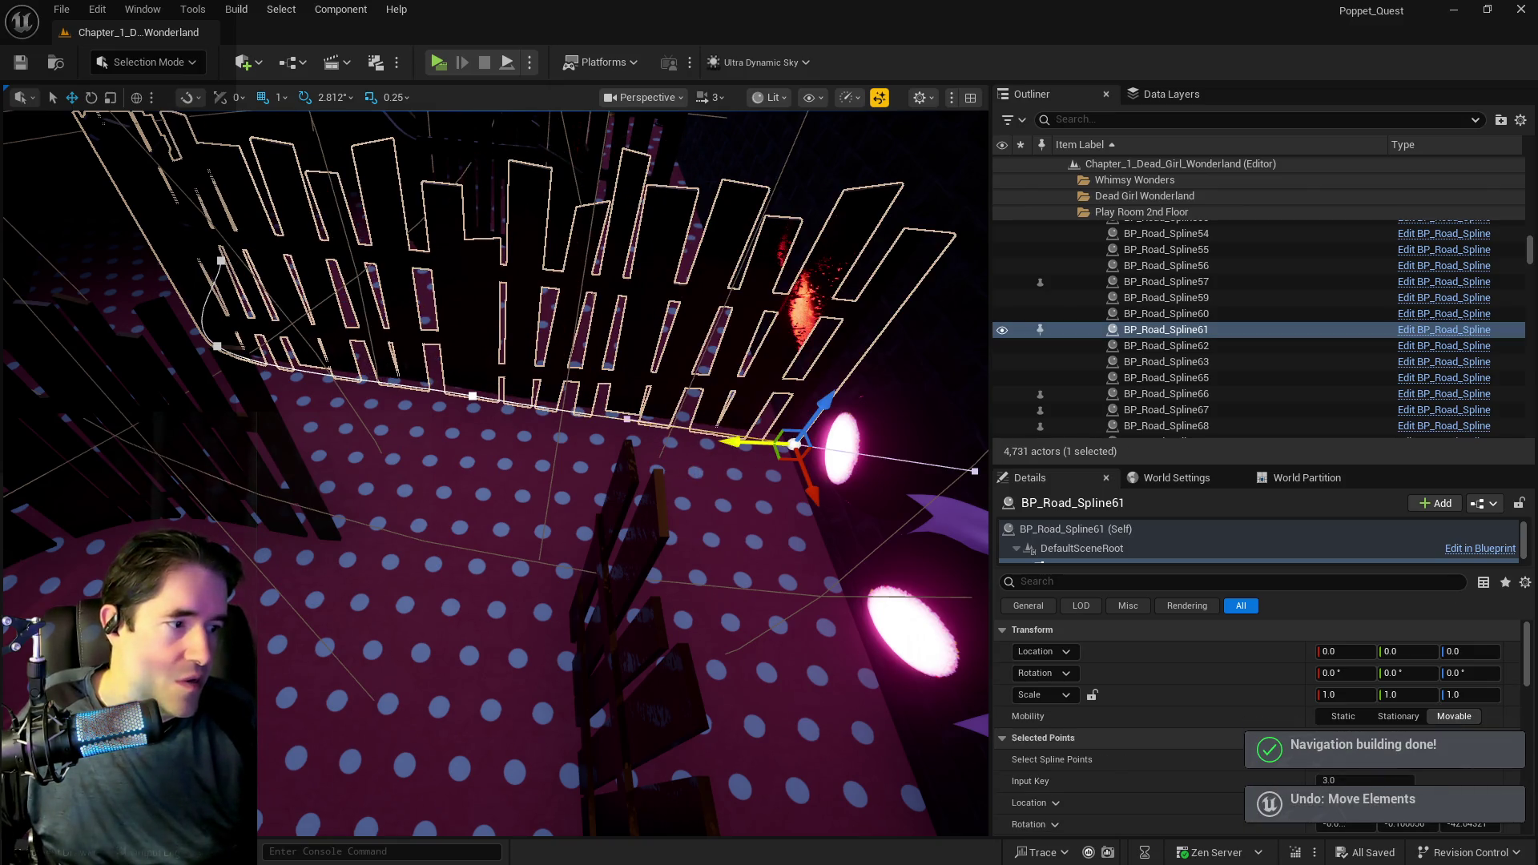
key("ctrl+z")
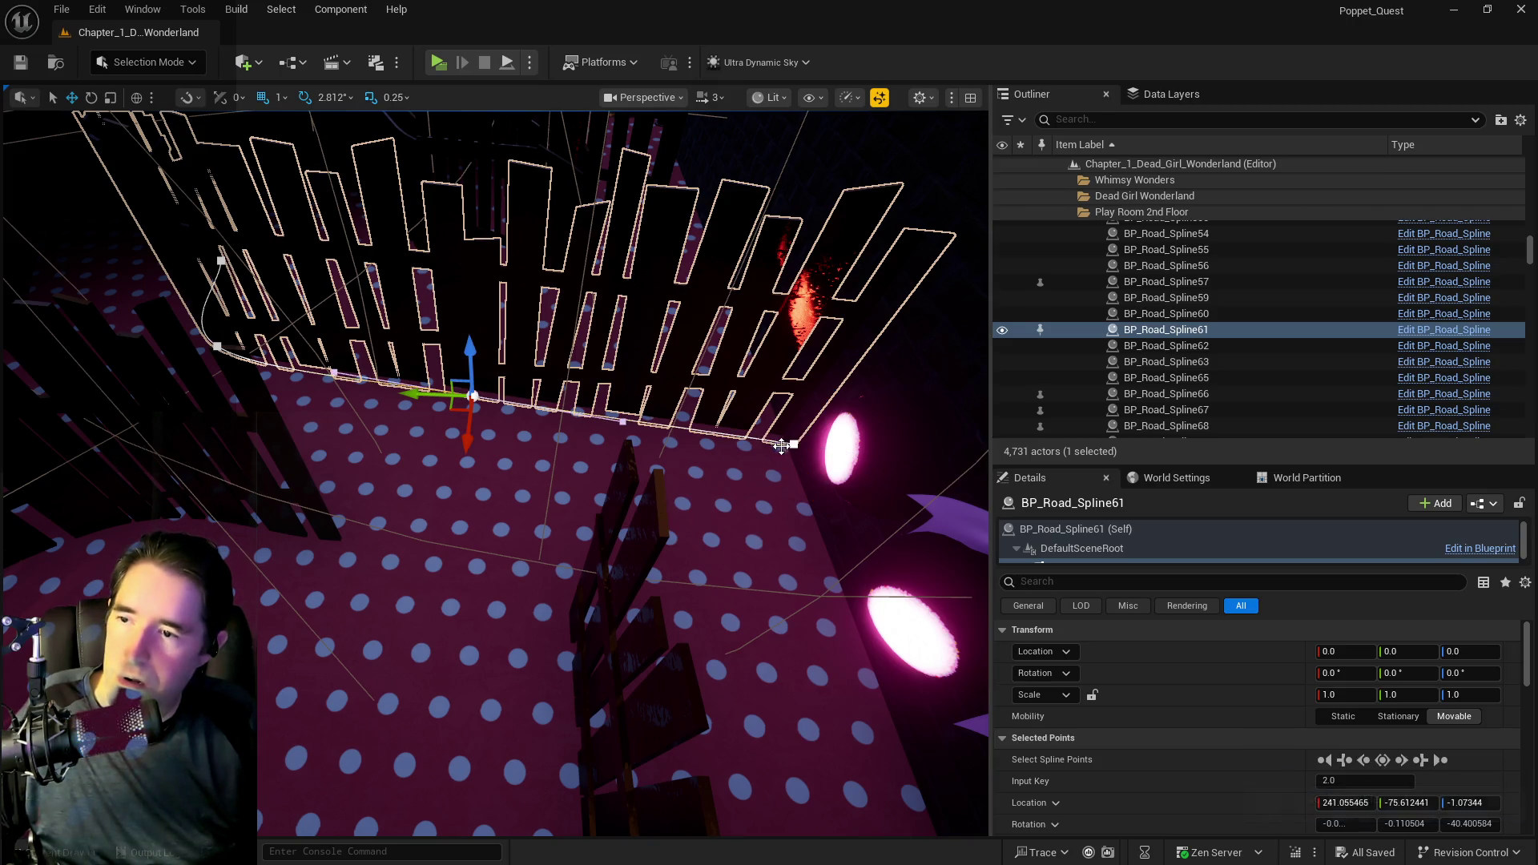
left_click_drag(741, 441, 312, 479)
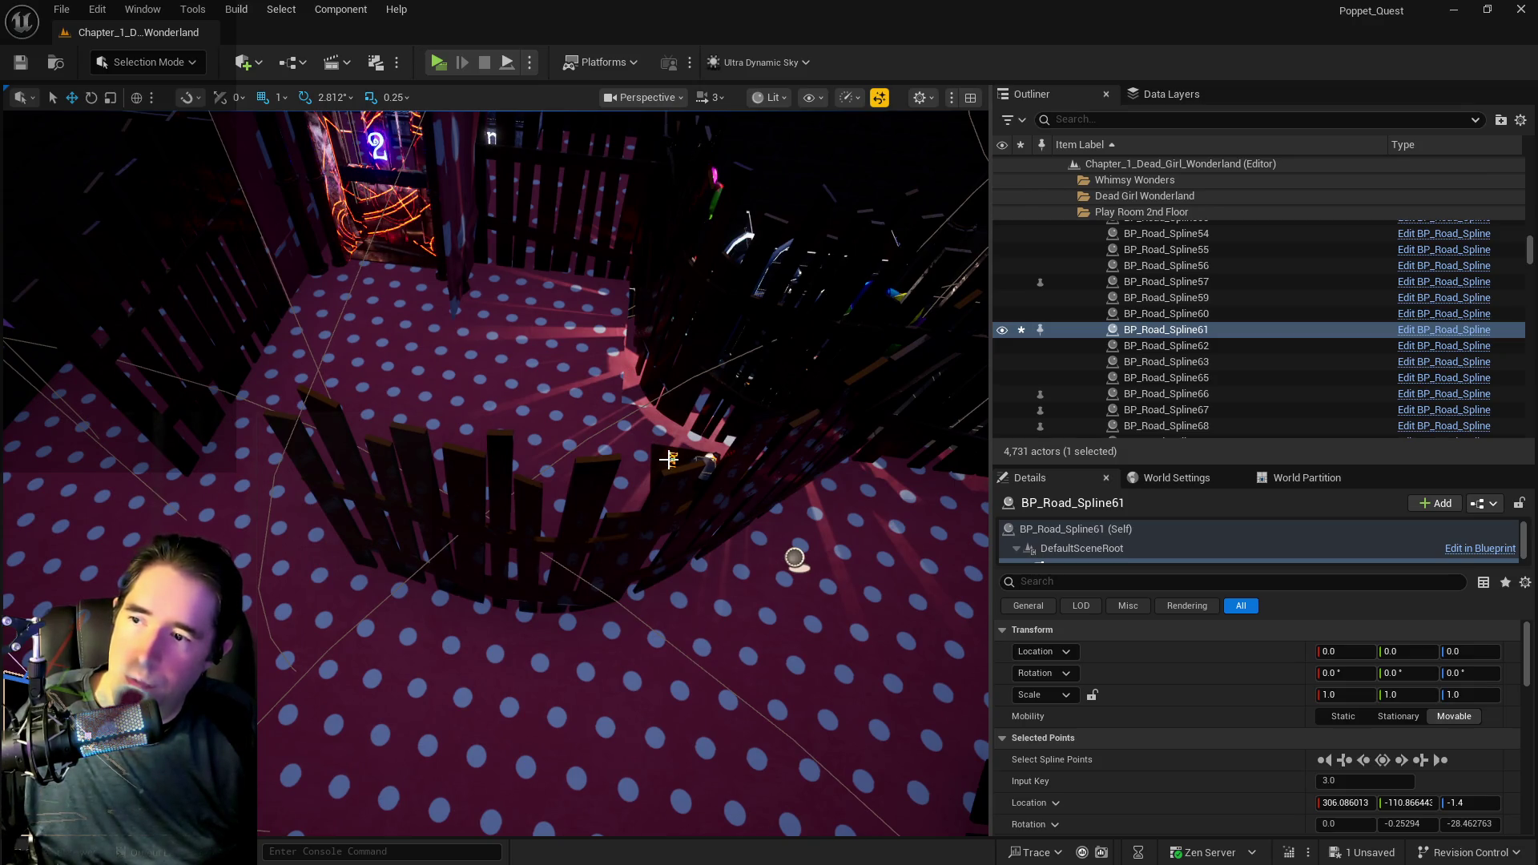
left_click(672, 453)
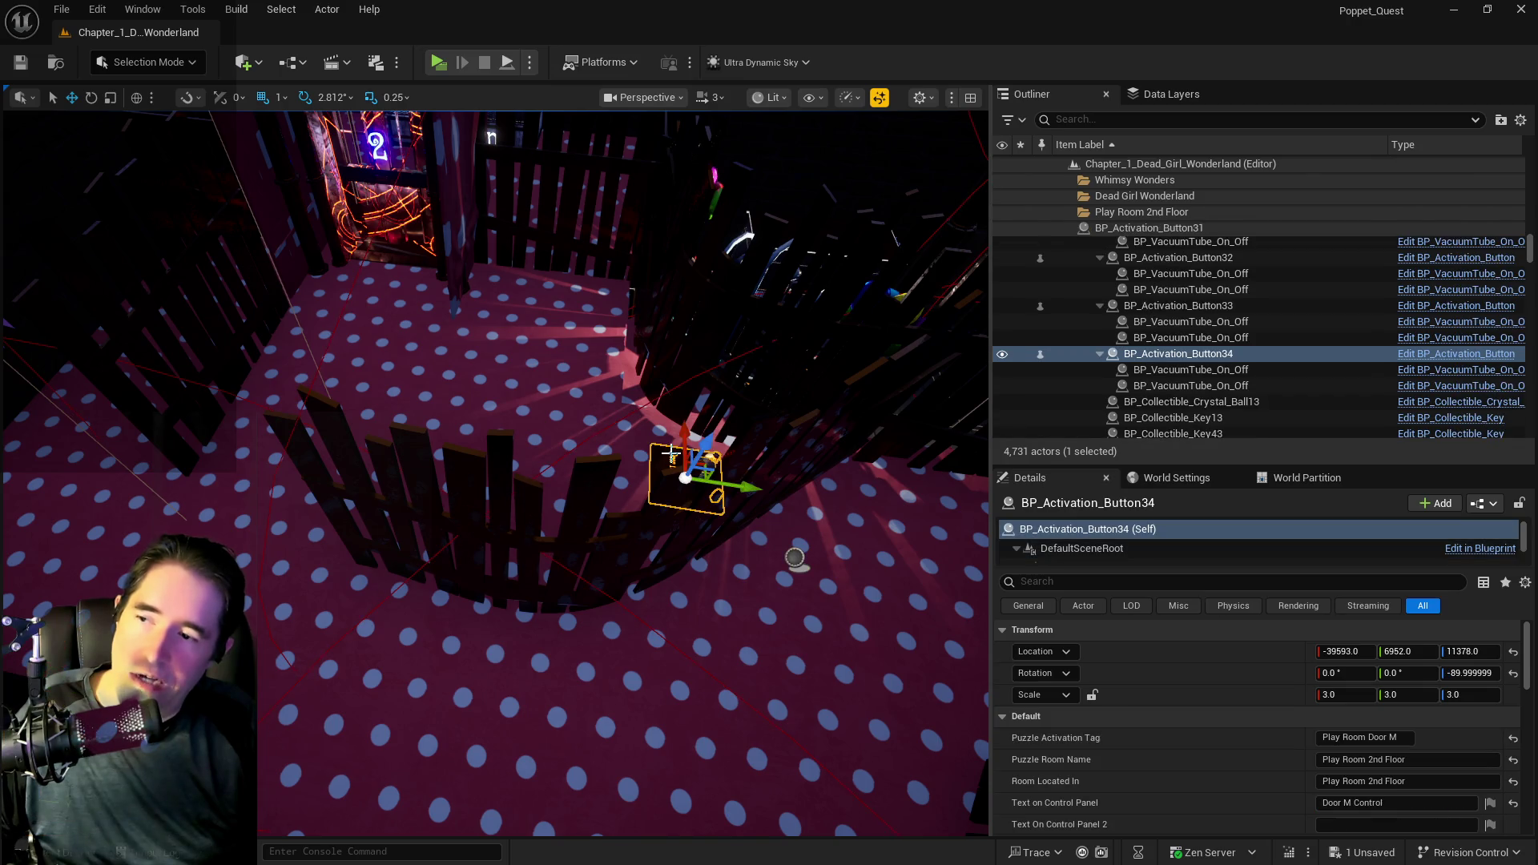
- Move the Door M Control panel to X -38957, Y 6598 and rotate it 90°
key("ctrl+z")
left_click(686, 476)
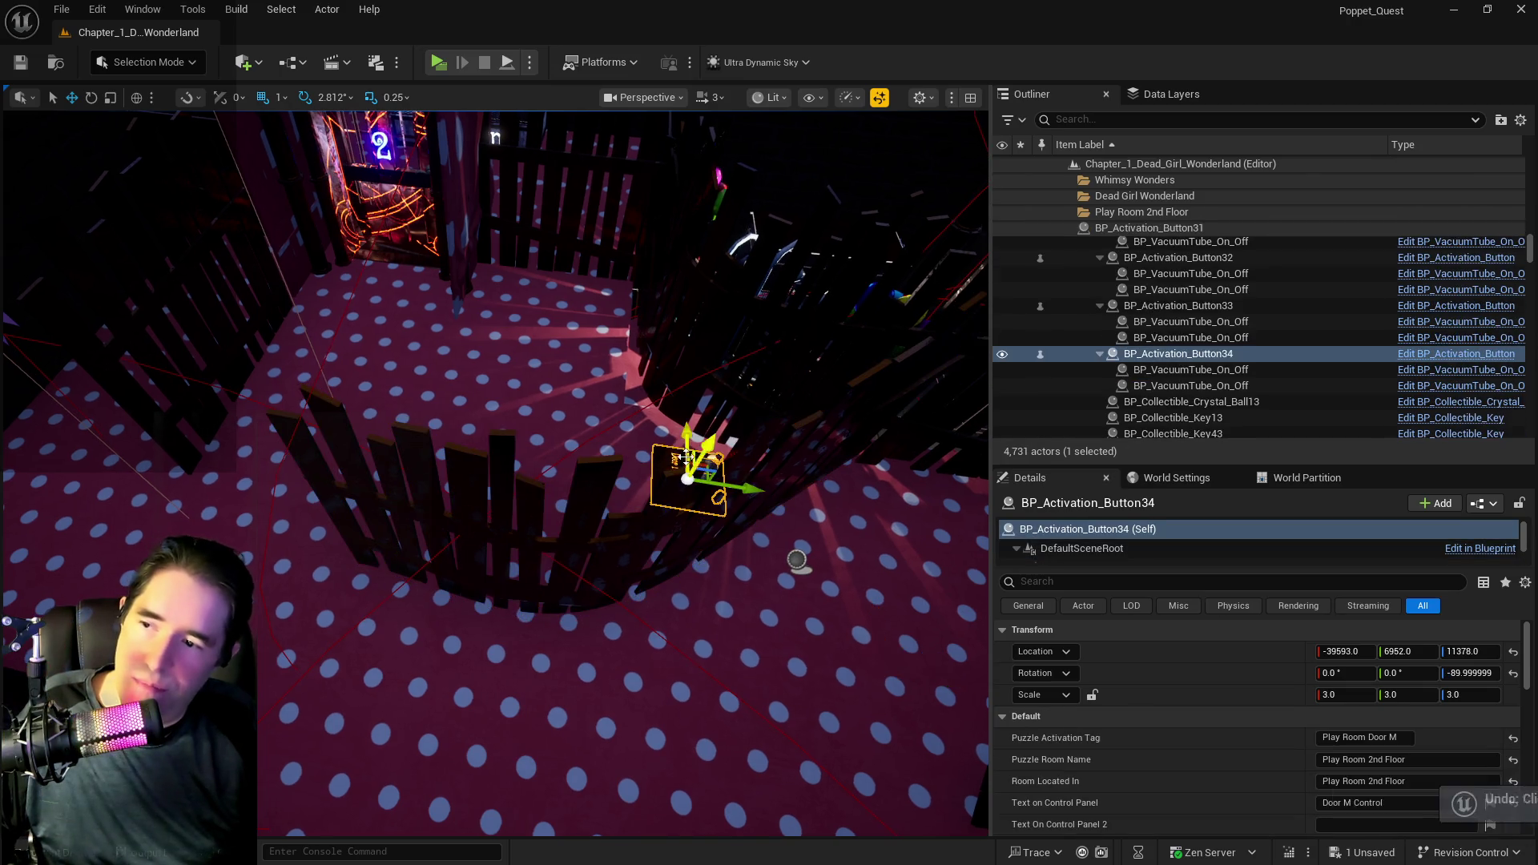
mouse_move(722, 483)
left_mouse_down()
mouse_move(485, 480)
mouse_move(468, 441)
left_mouse_up()
key("e")
key("w")
scroll(598, 374, "up", 3)
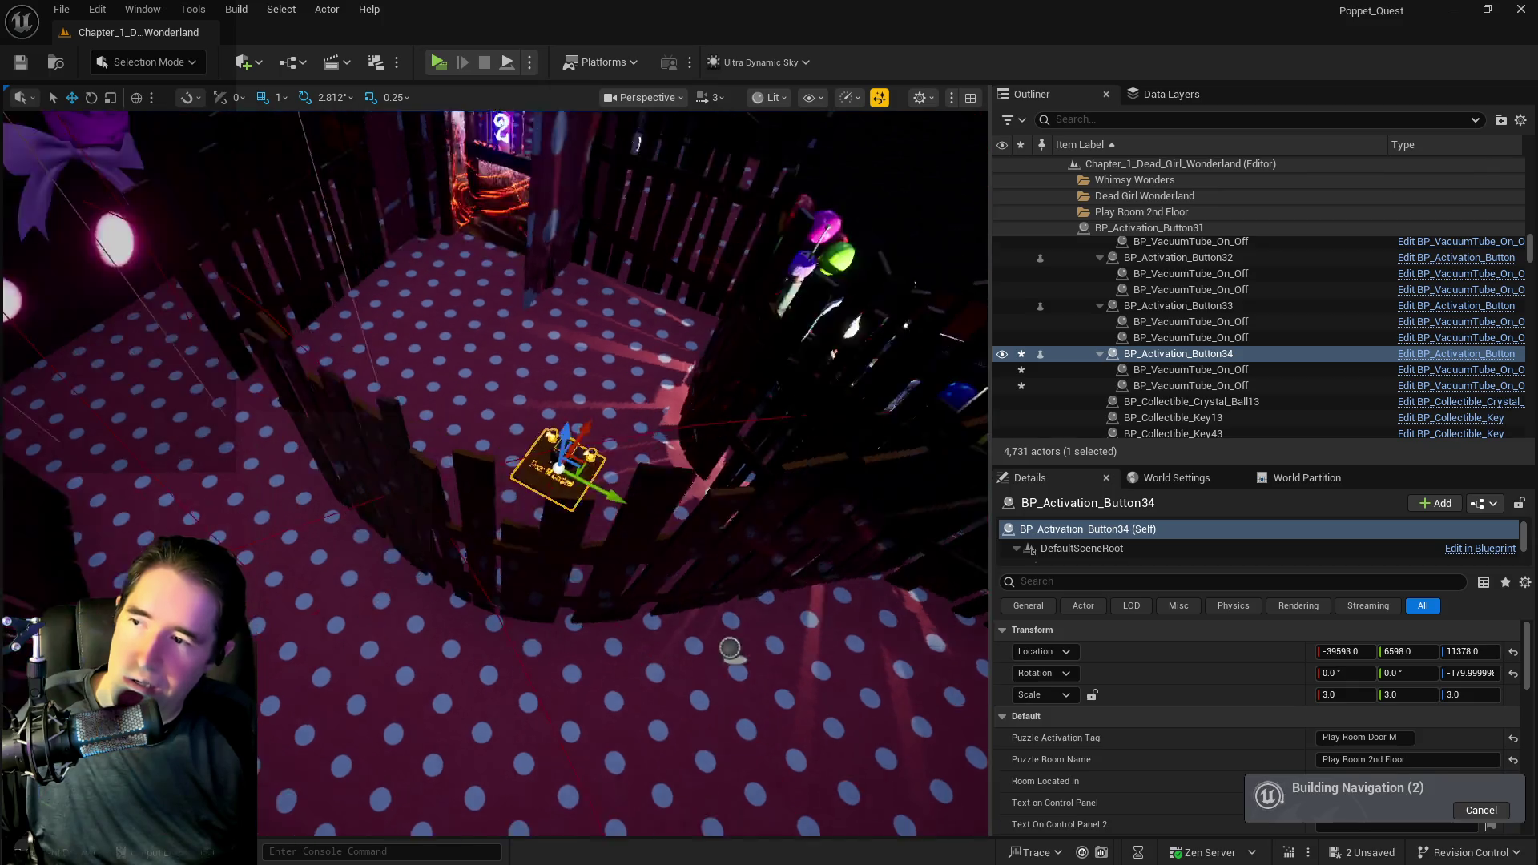
left_click_drag(575, 306, 771, 234)
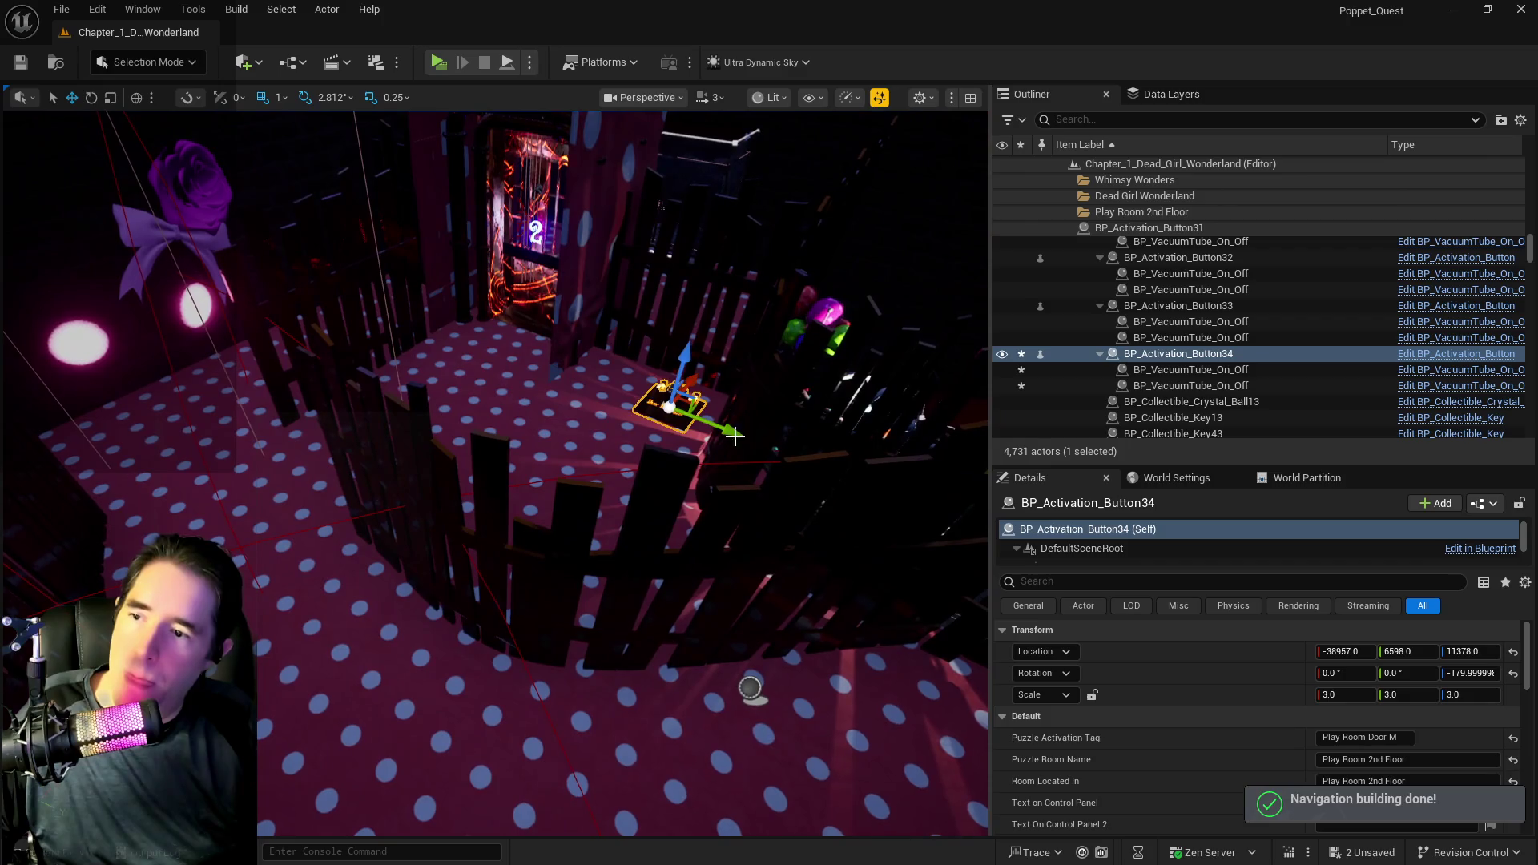
- Select the curved fence and frame it in the viewport
left_click(804, 593)
key("f")
scroll(800, 592, "up", 5)
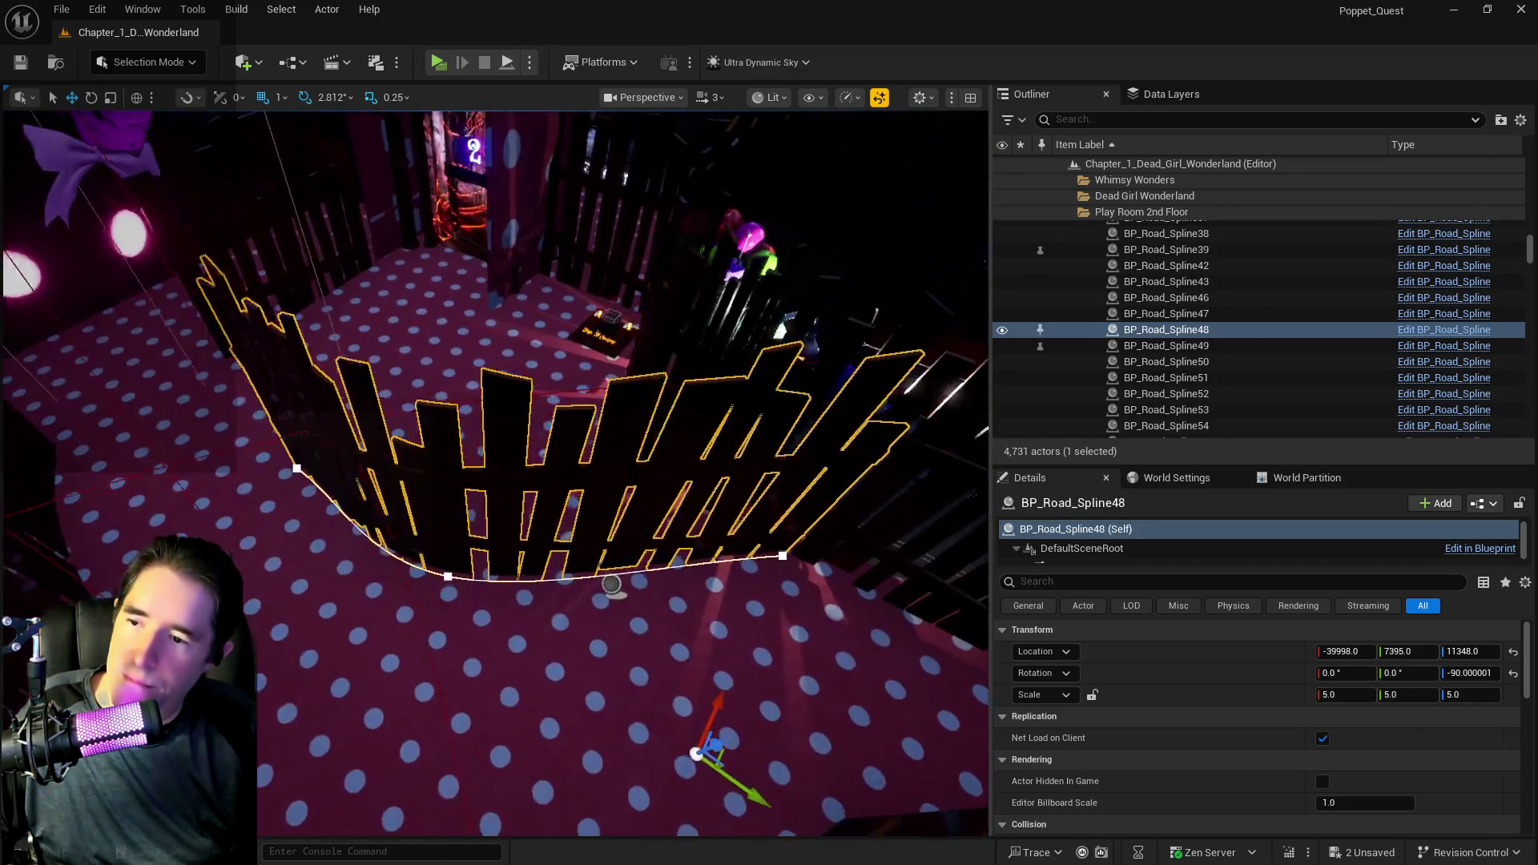
- Delete the fence's end spline point, add a new point, and curve the new end into the room
left_click(736, 560)
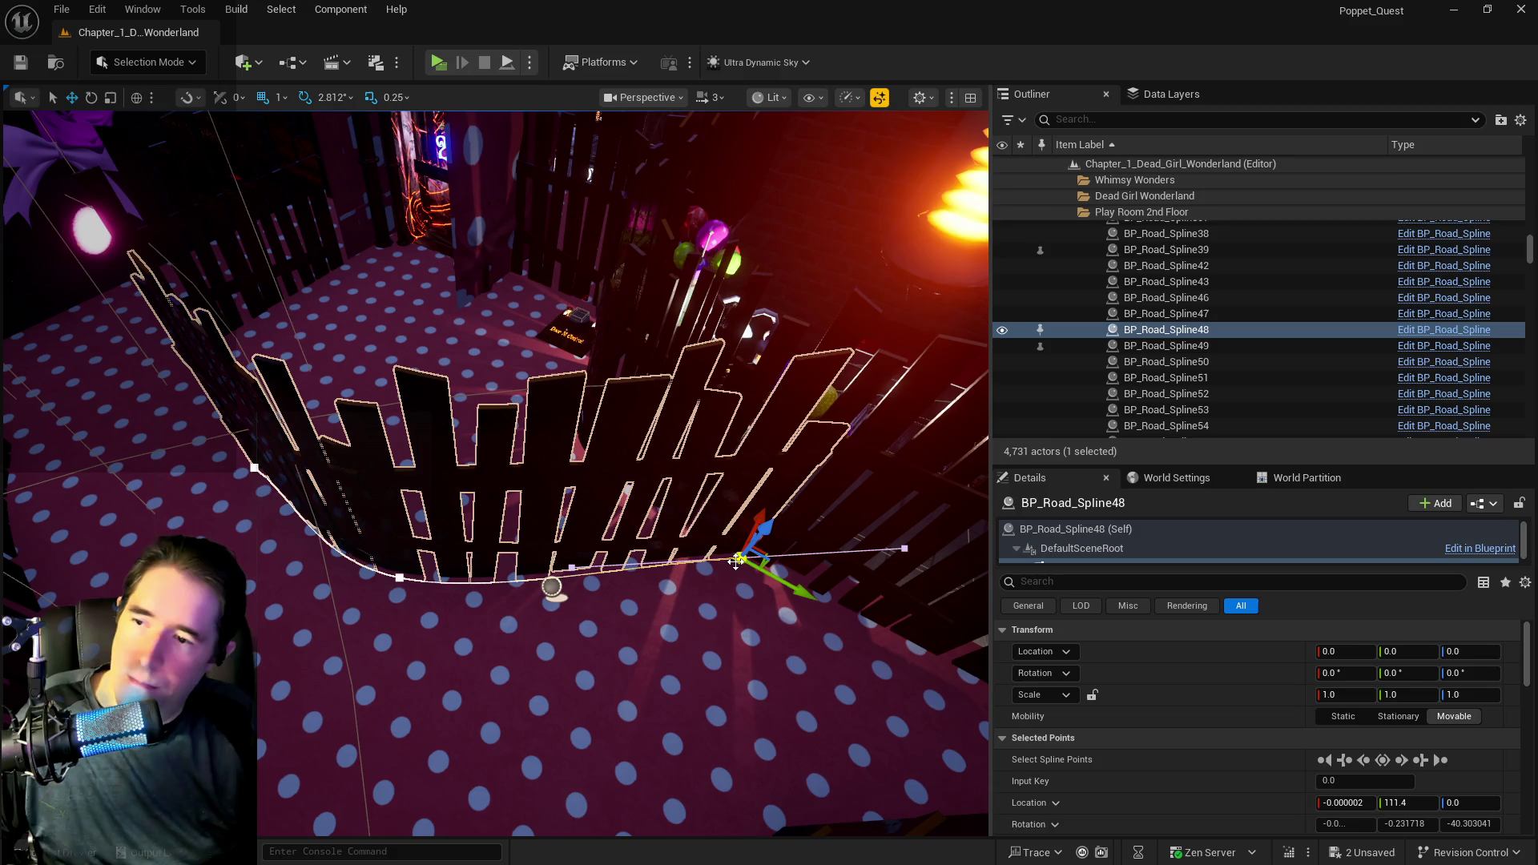
key("Delete")
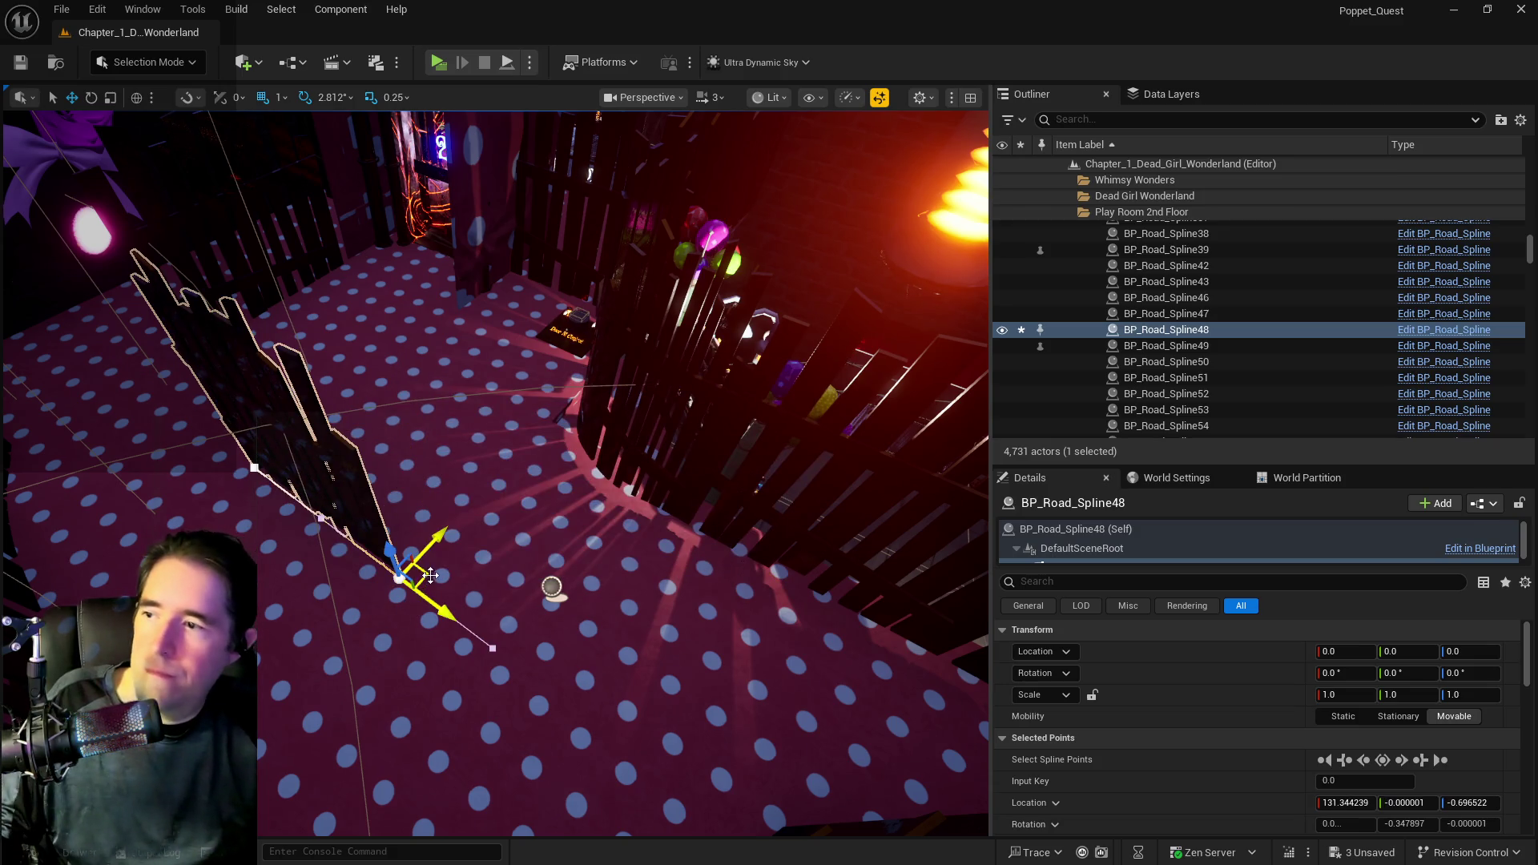
left_click_drag(426, 540, 446, 522)
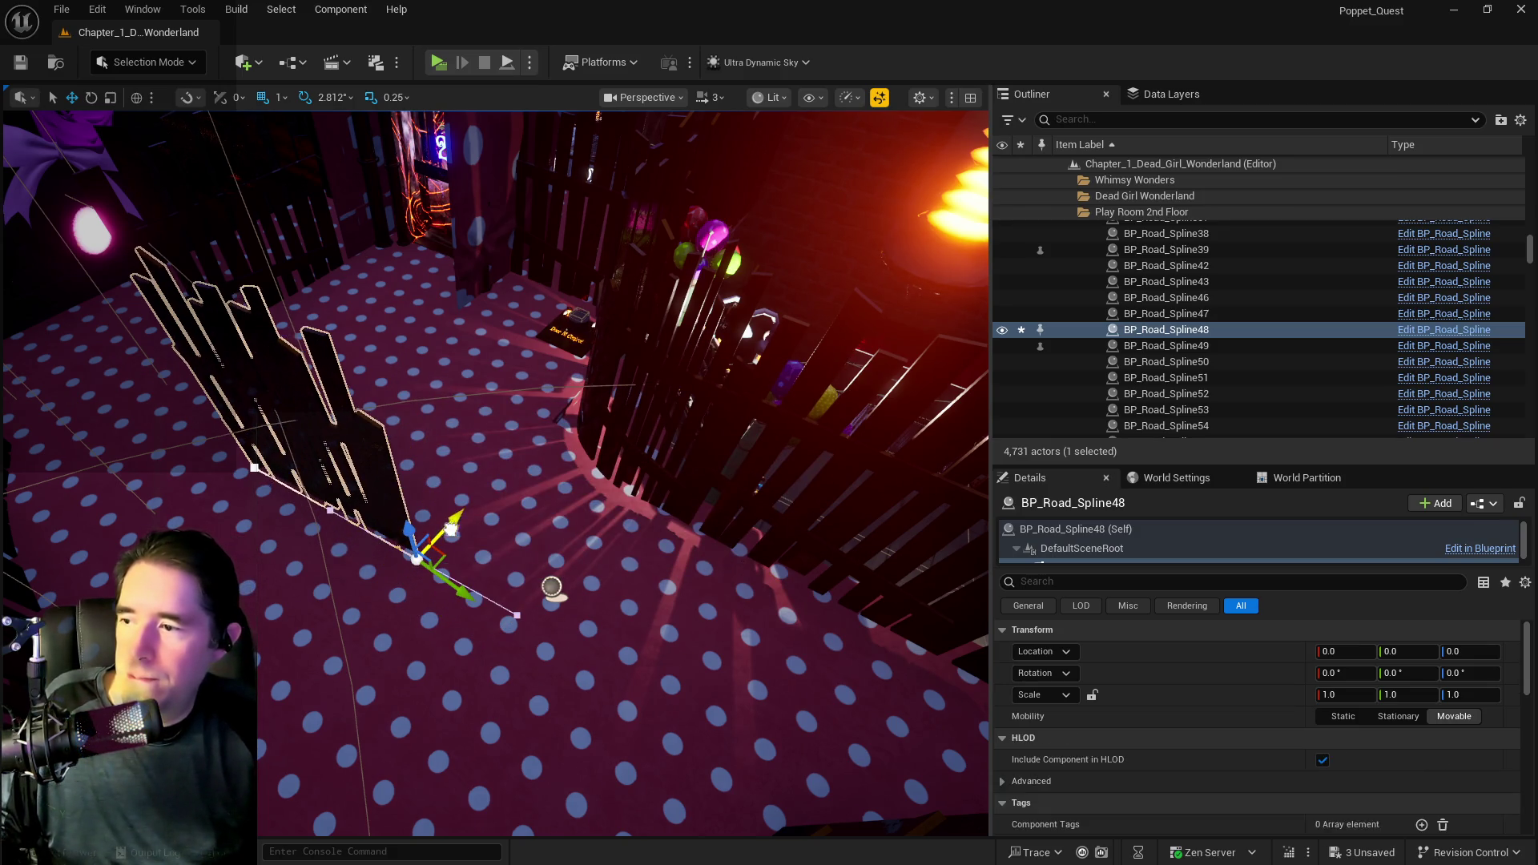
right_click(386, 551)
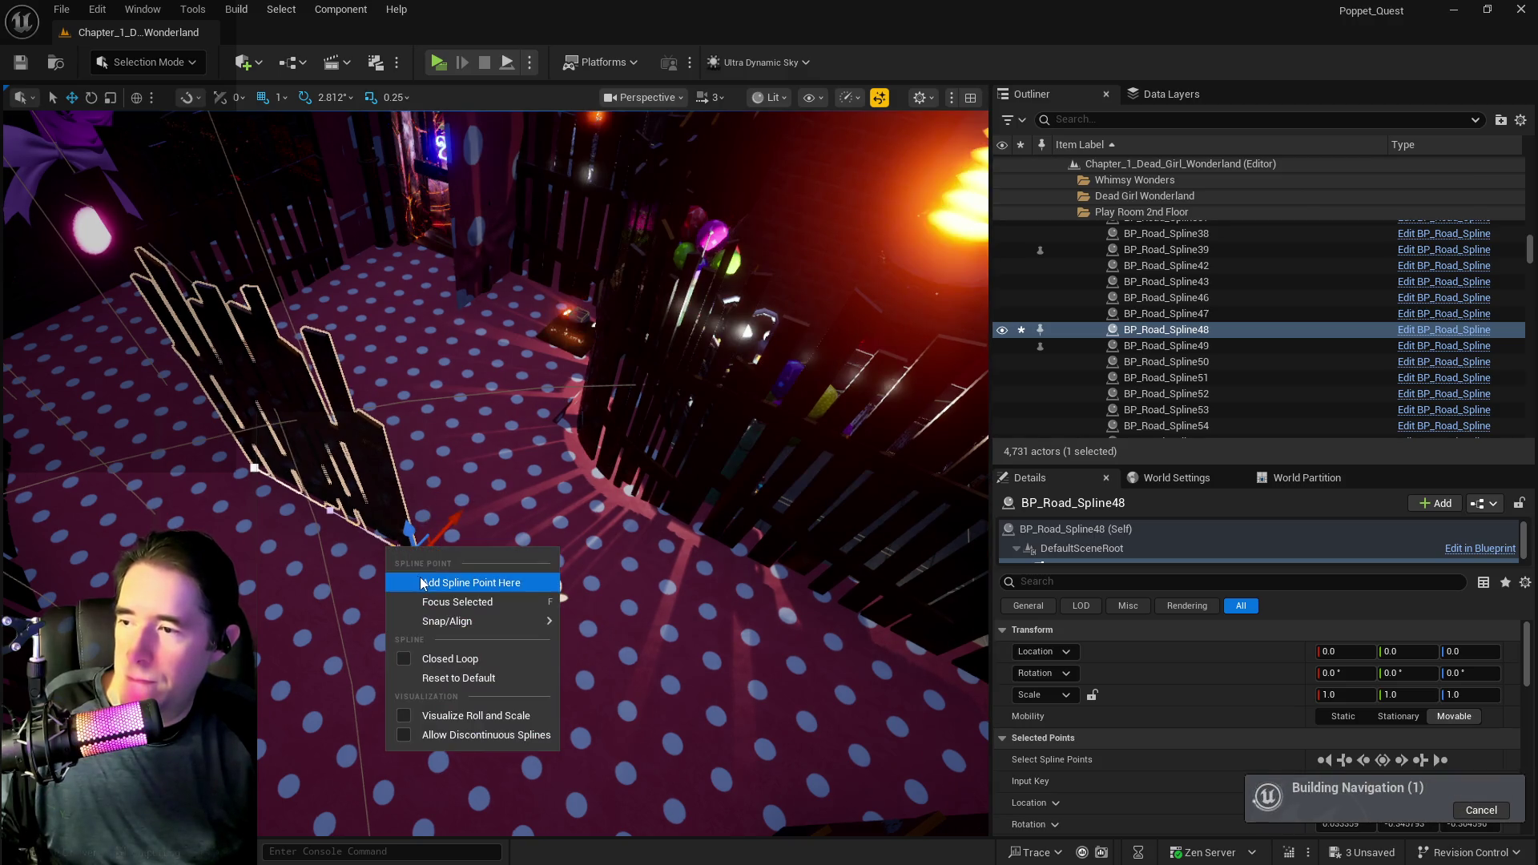
left_click(424, 597)
mouse_move(445, 529)
left_mouse_down()
mouse_move(520, 473)
mouse_move(546, 513)
mouse_move(531, 483)
mouse_move(514, 503)
mouse_move(440, 510)
mouse_move(312, 432)
left_mouse_up()
- Select the BP_Room_Play_Room_2_Floor room actor and view its spawn markers
left_click_drag(552, 410, 552, 410)
left_click(705, 276)
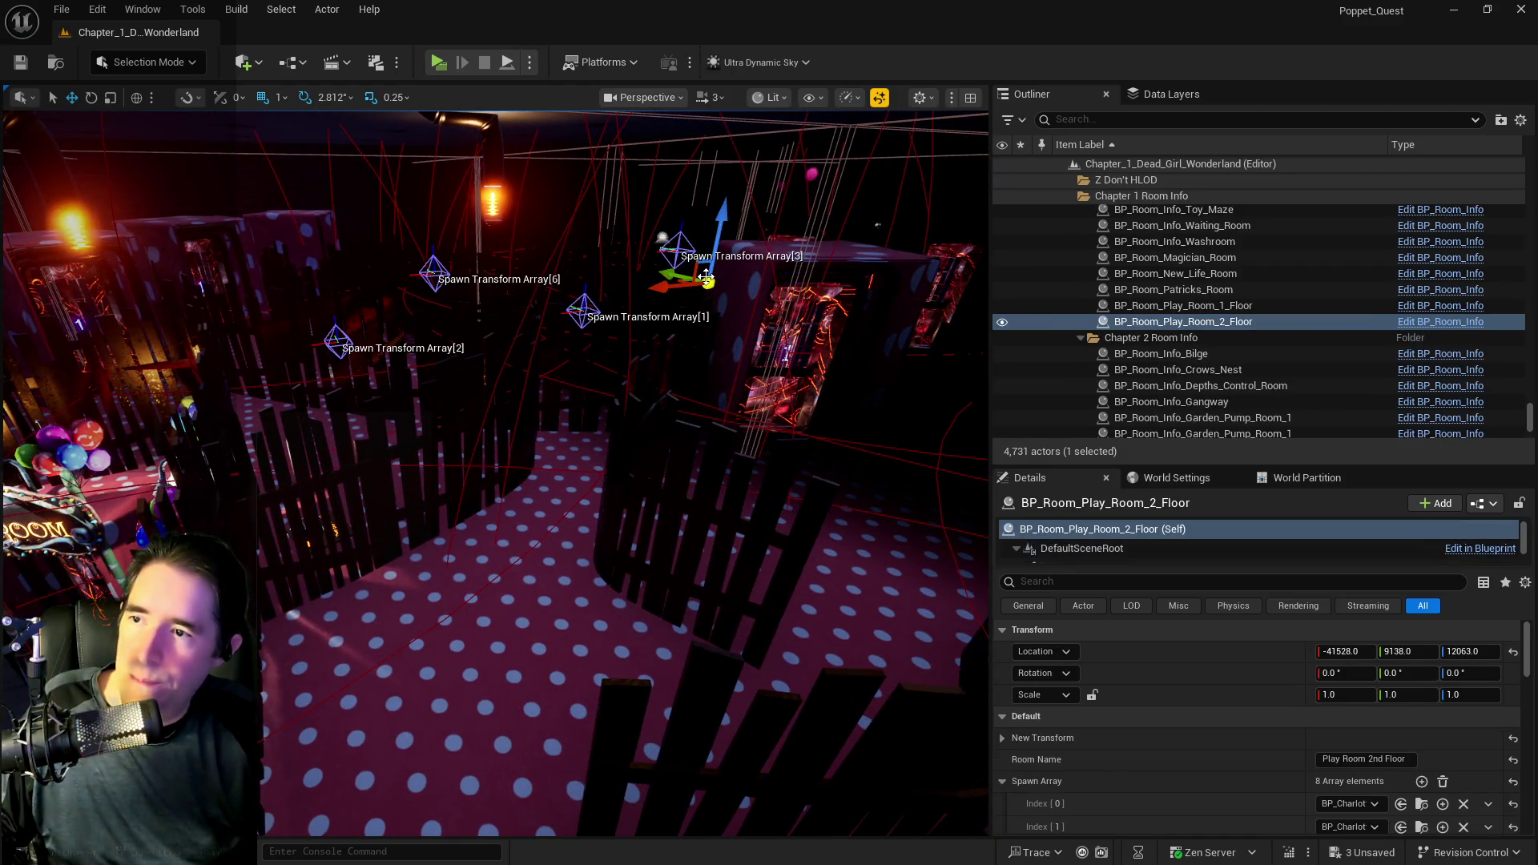
left_click_drag(691, 363, 809, 377)
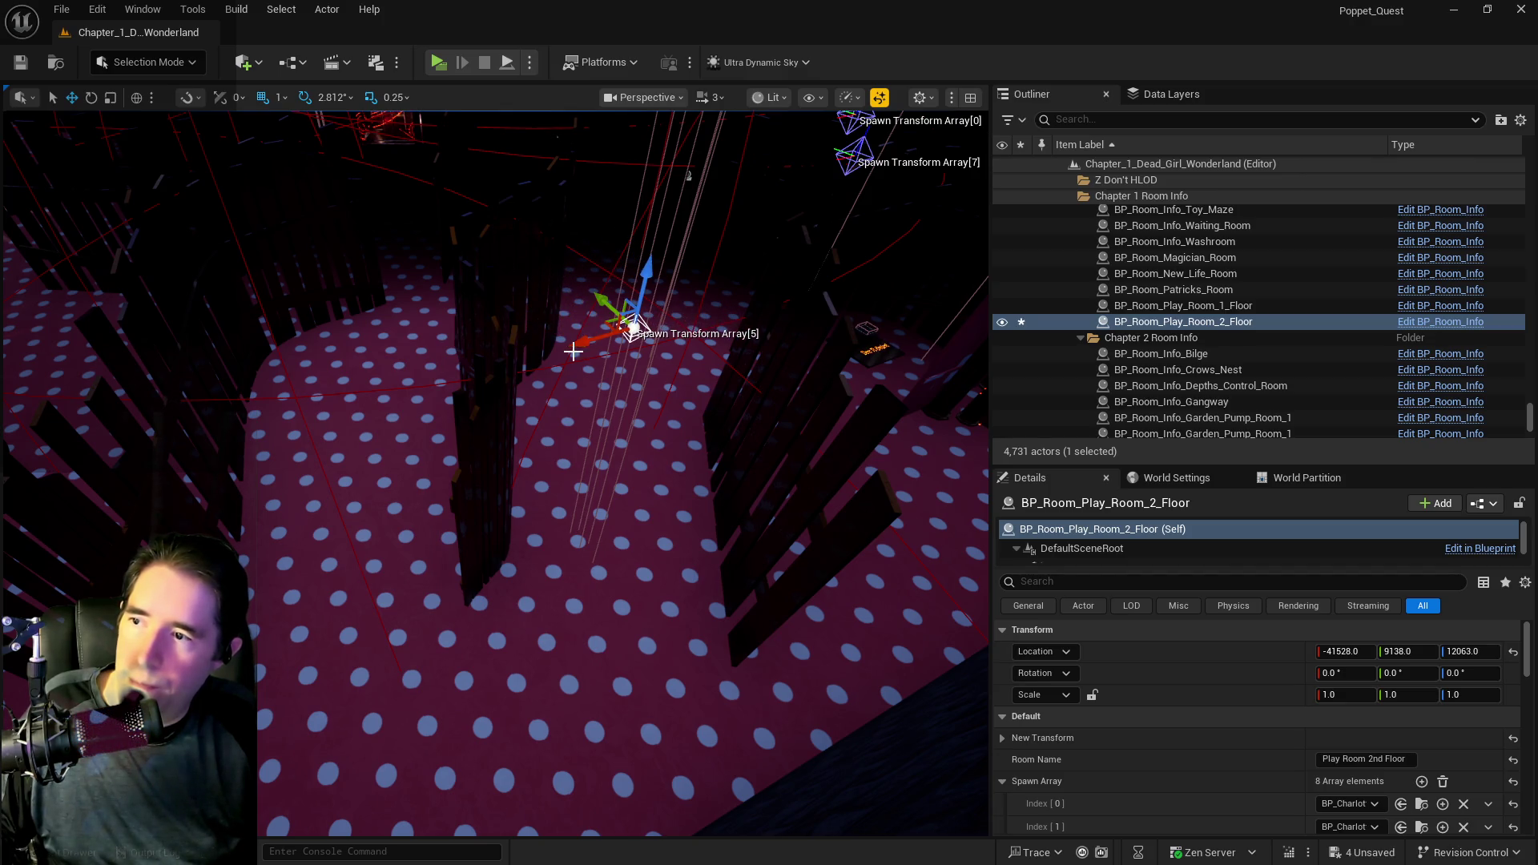
- Tick Is Open on Play Room Door16 so it starts open
mouse_move(564, 346)
left_mouse_down()
mouse_move(585, 263)
mouse_move(566, 380)
left_mouse_up()
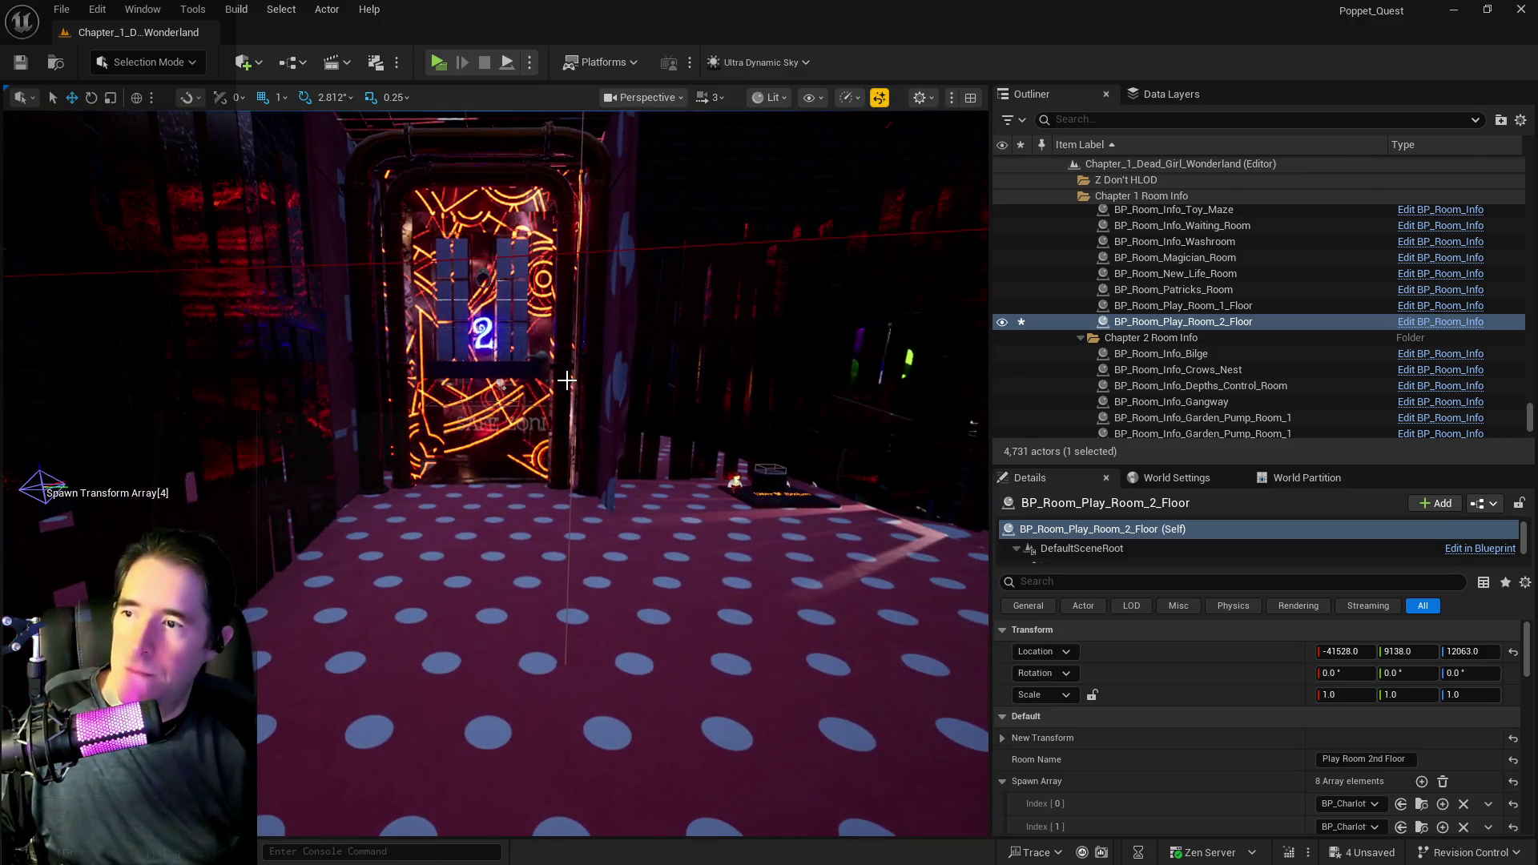
left_click(530, 390)
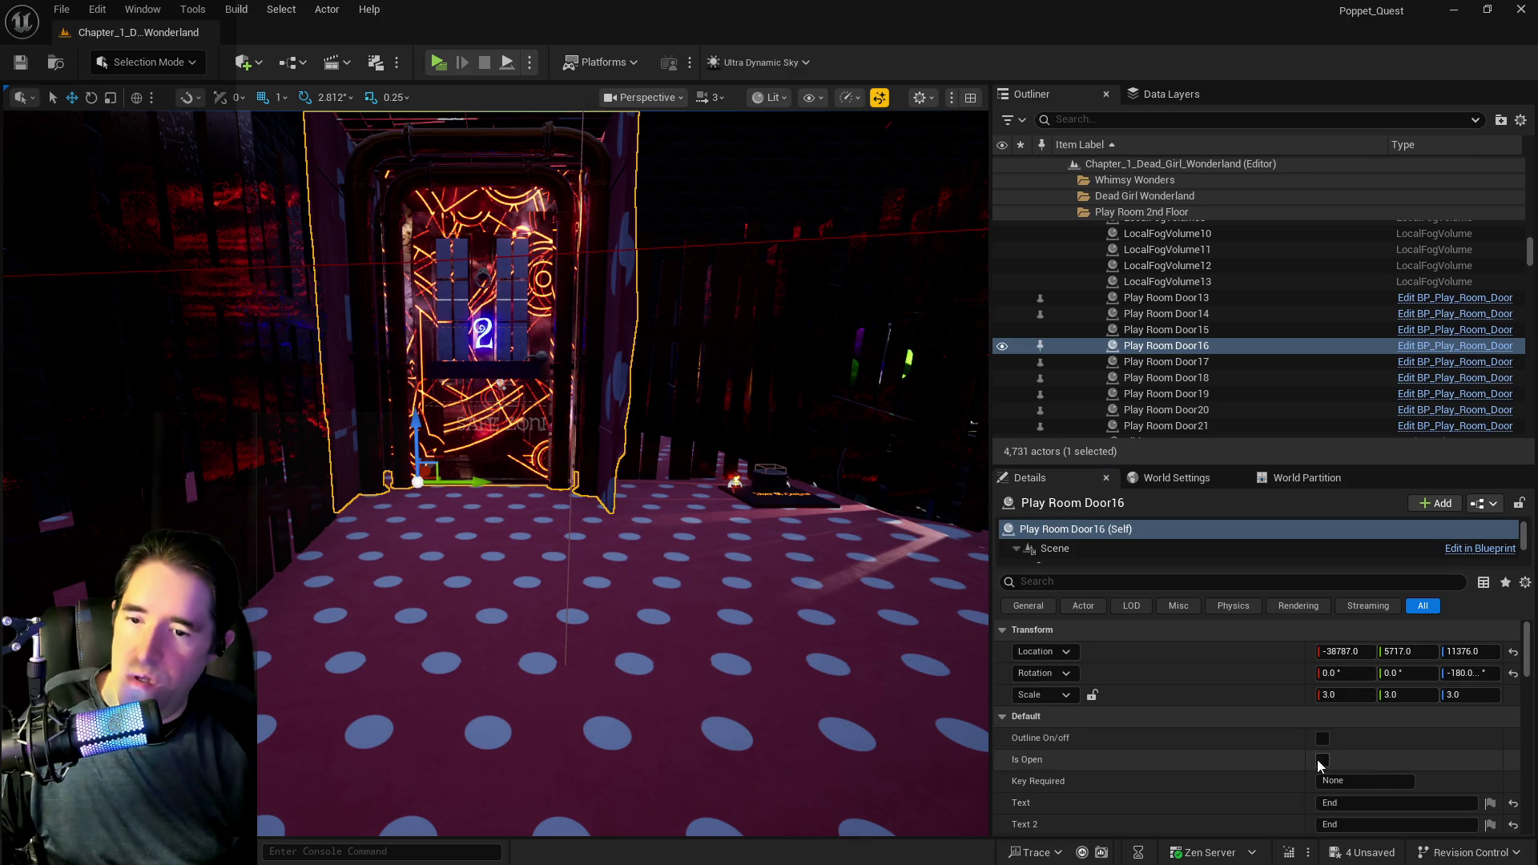
left_click(1322, 759)
- Save the level and launch a playtest
mouse_move(782, 680)
left_mouse_down()
mouse_move(782, 576)
mouse_move(783, 641)
mouse_move(737, 633)
mouse_move(780, 672)
left_mouse_up()
key("ctrl+s")
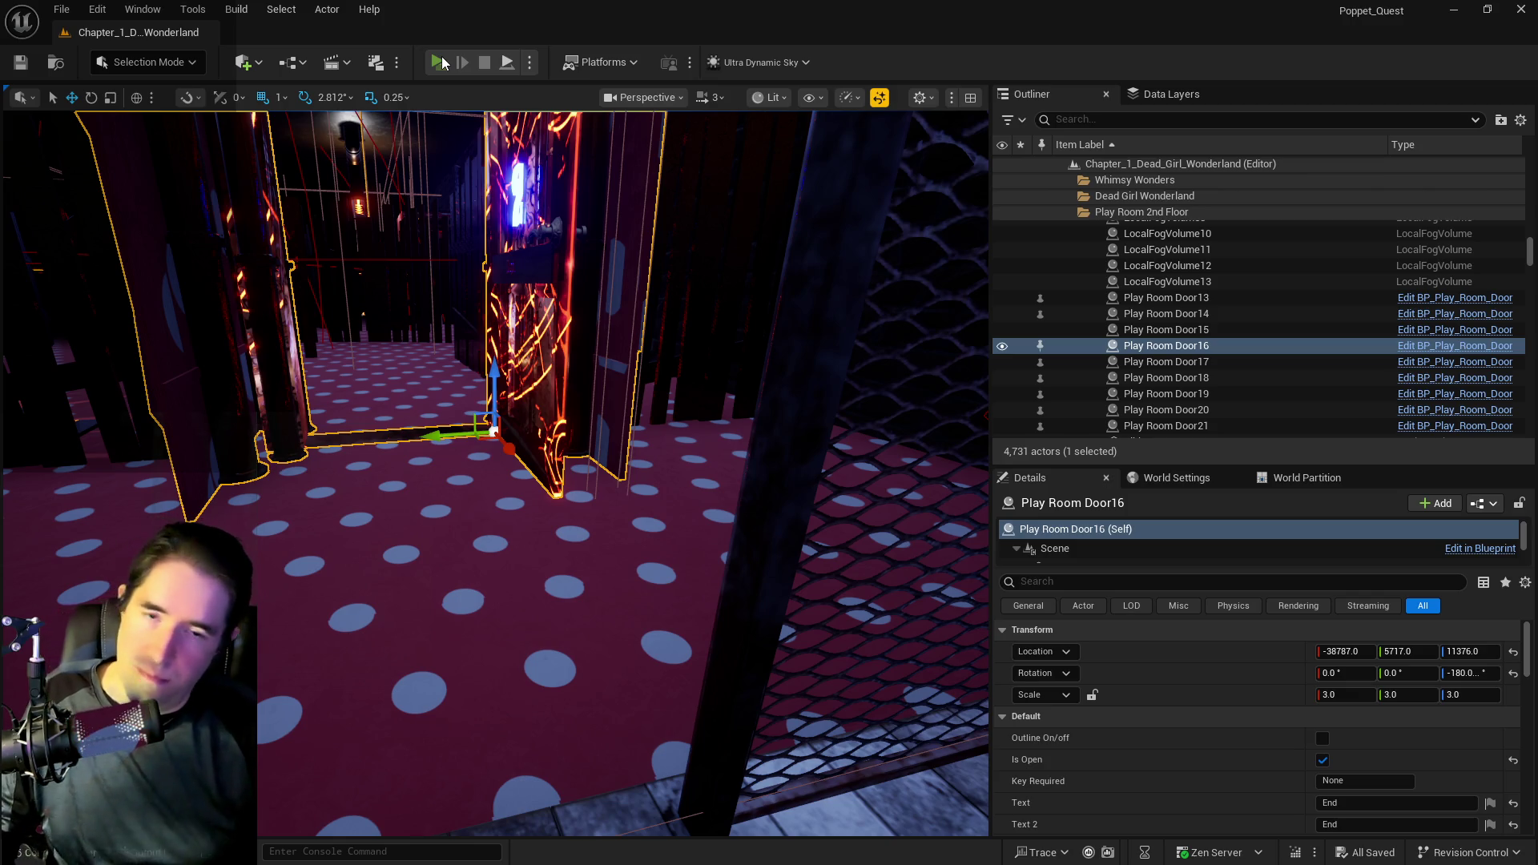
left_click(439, 61)
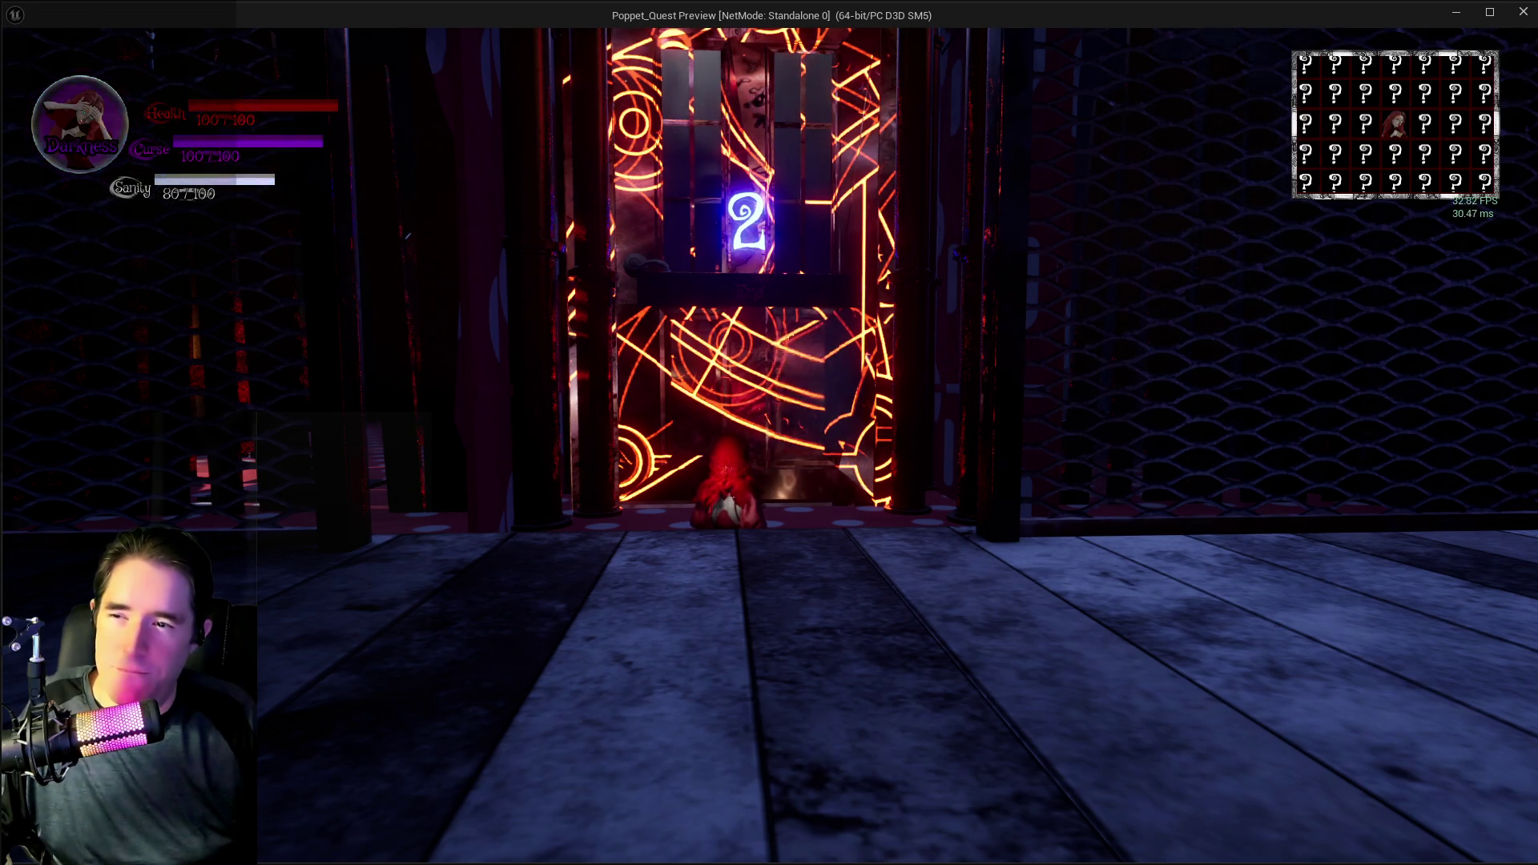
- Stop the playtest and review Play Room Door16's Details back in the editor
key("alt+Tab")
key("Escape")
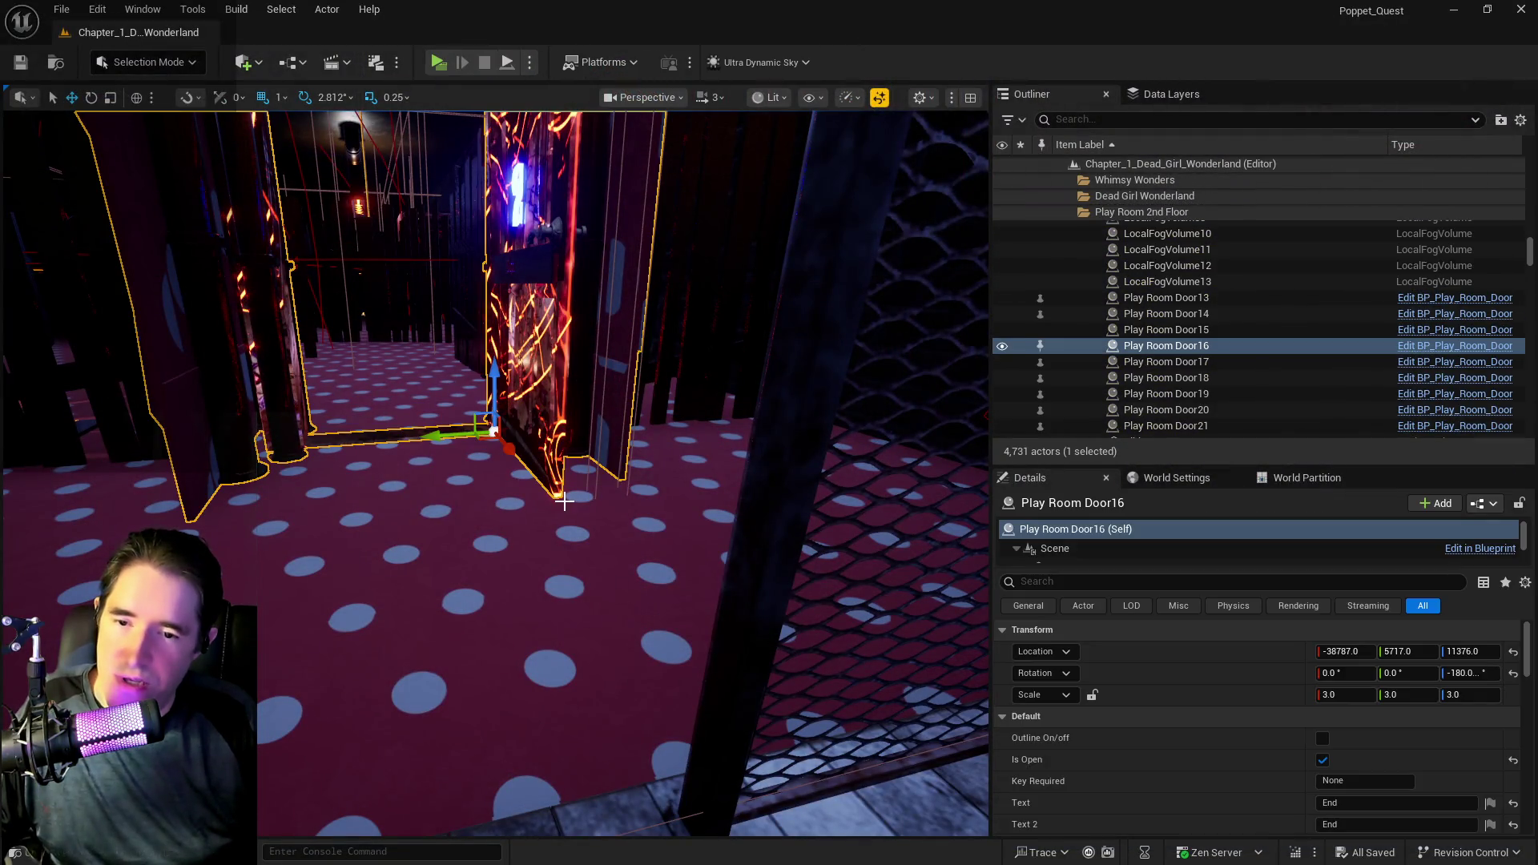
scroll(1072, 757, "down", 3)
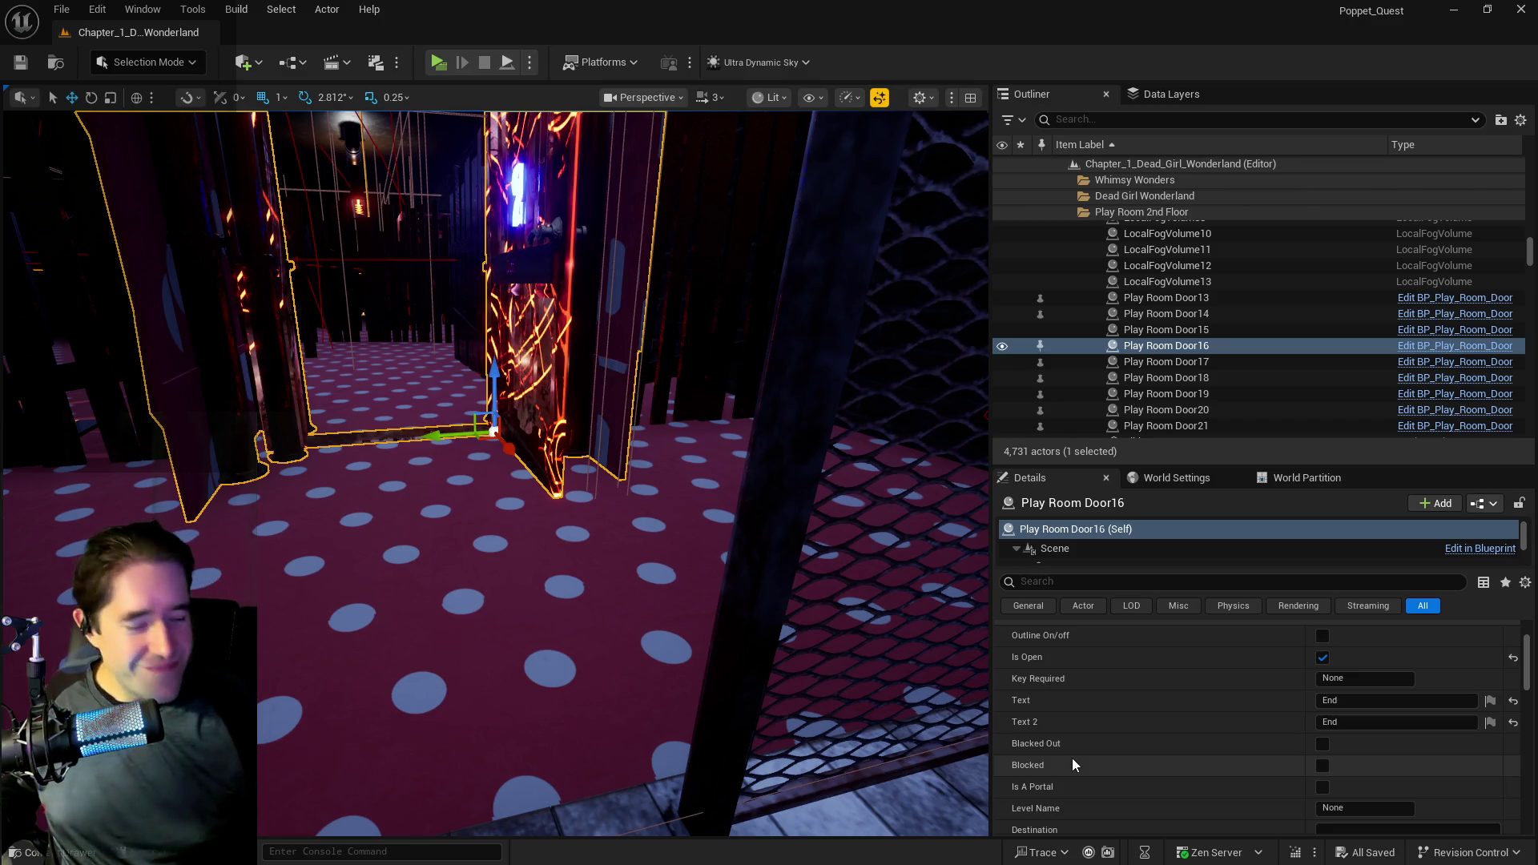
scroll(1299, 728, "down", 5)
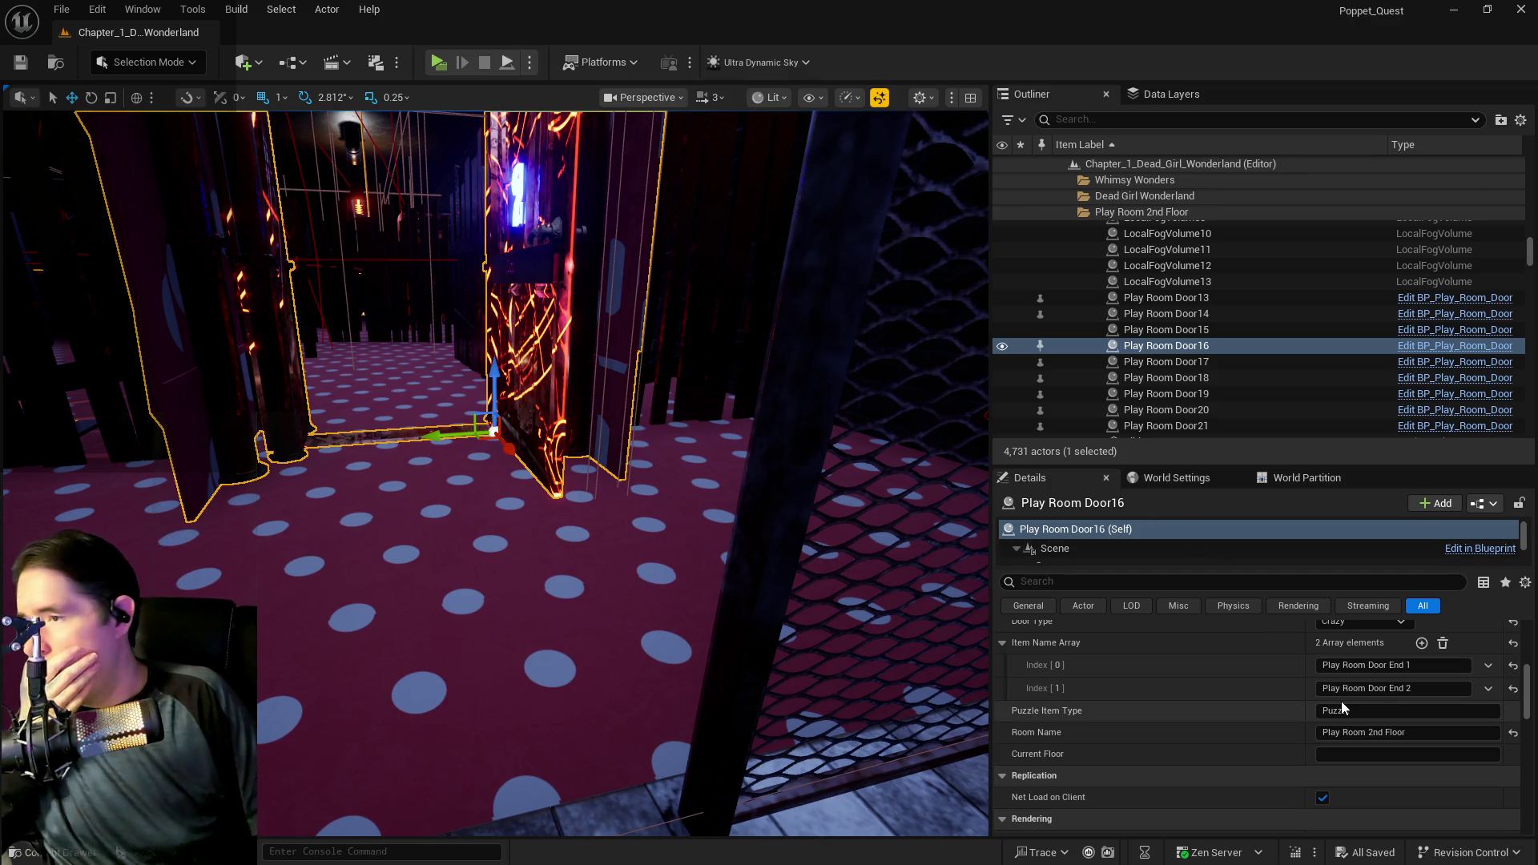
left_click_drag(698, 569, 673, 529)
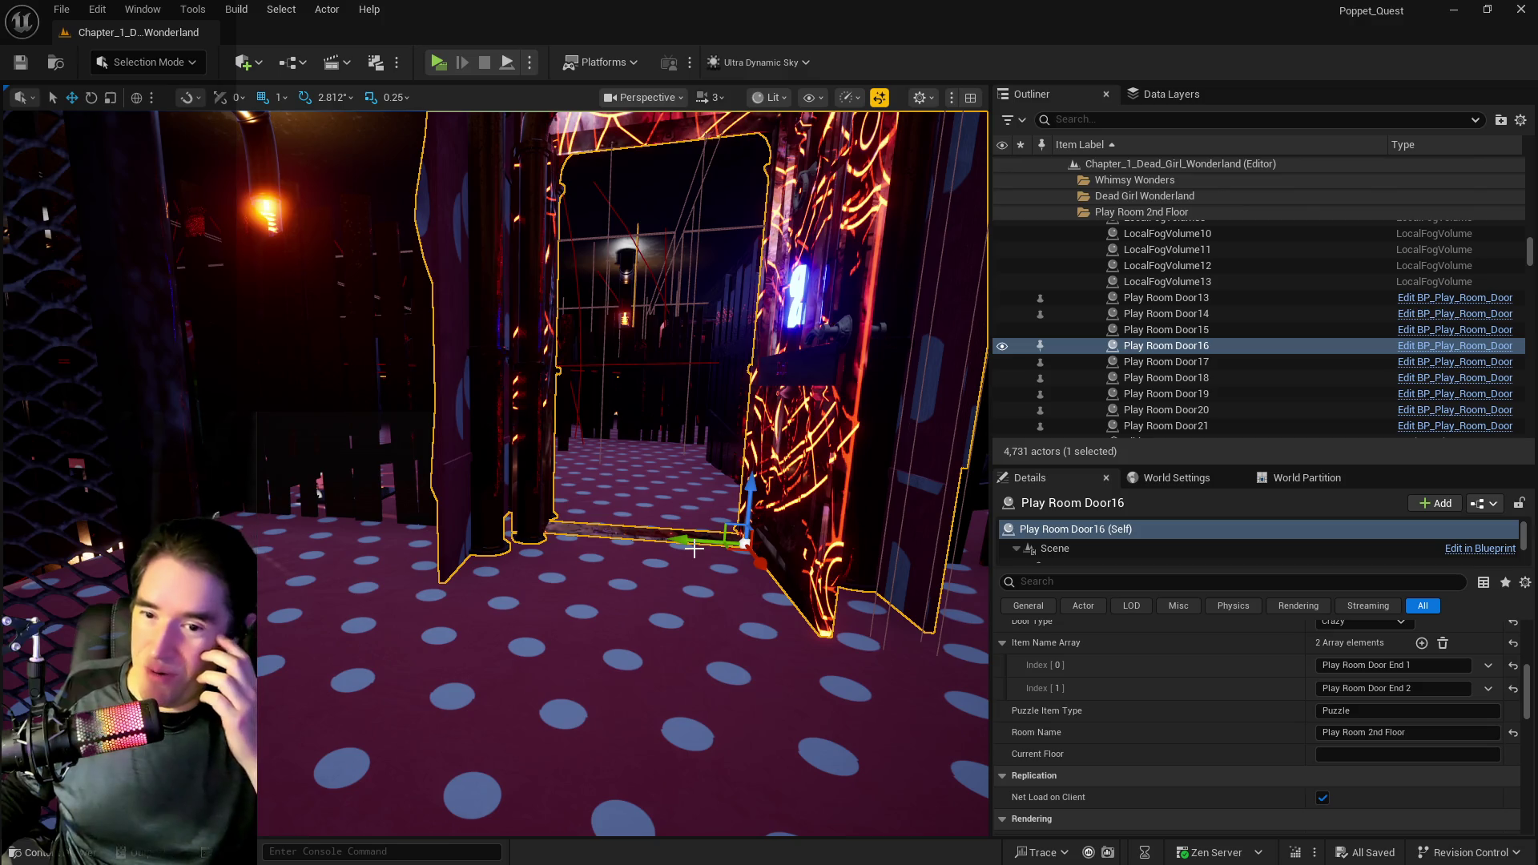
scroll(1169, 720, "up", 8)
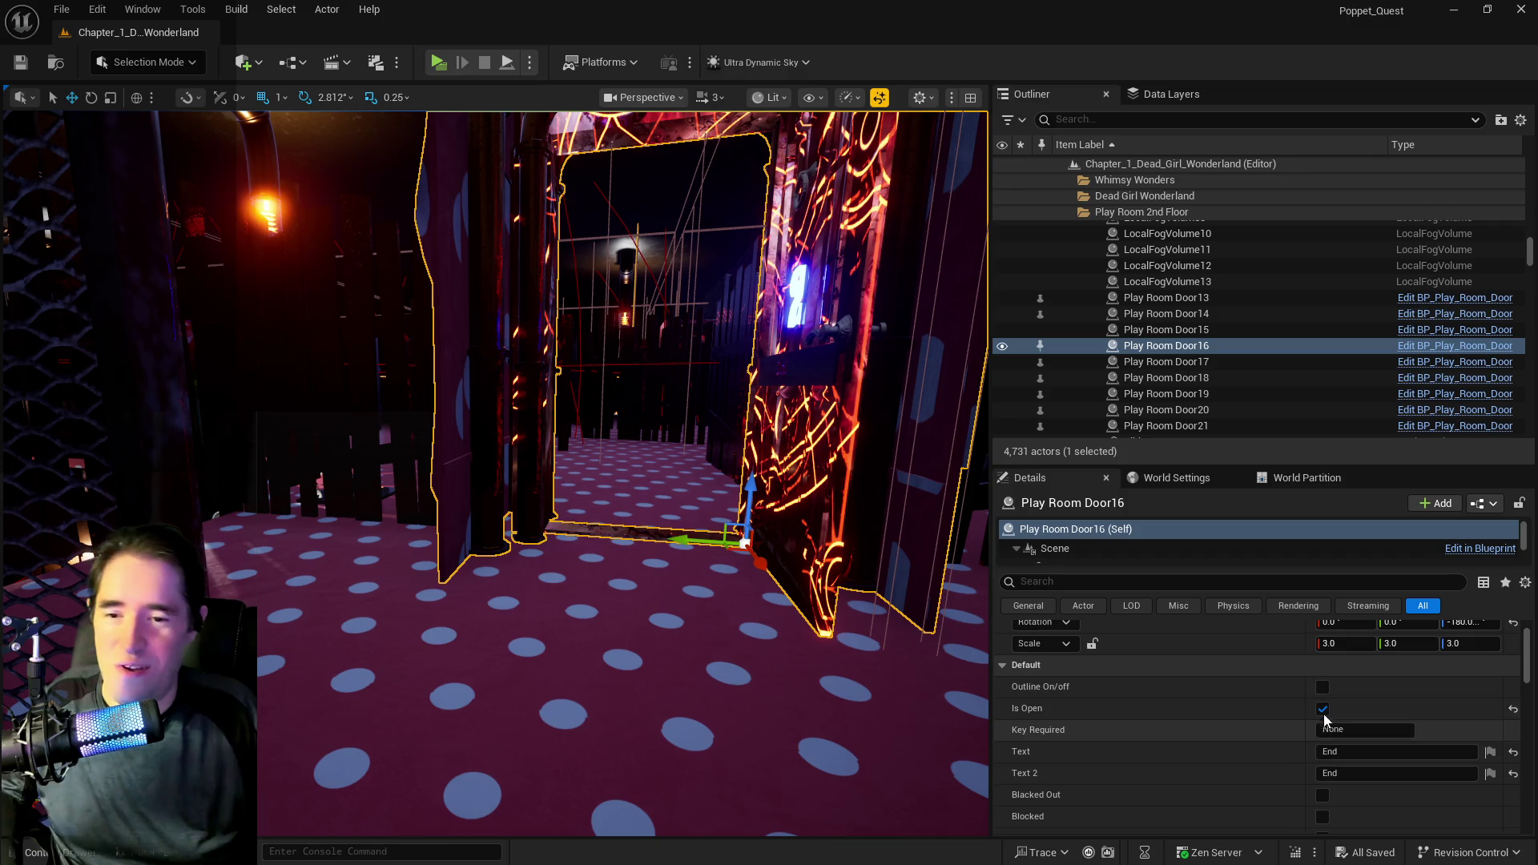
- Untick Is Open on Play Room Door16 and show the Poppet Quest To Do List at items 31–35
left_click(1322, 708)
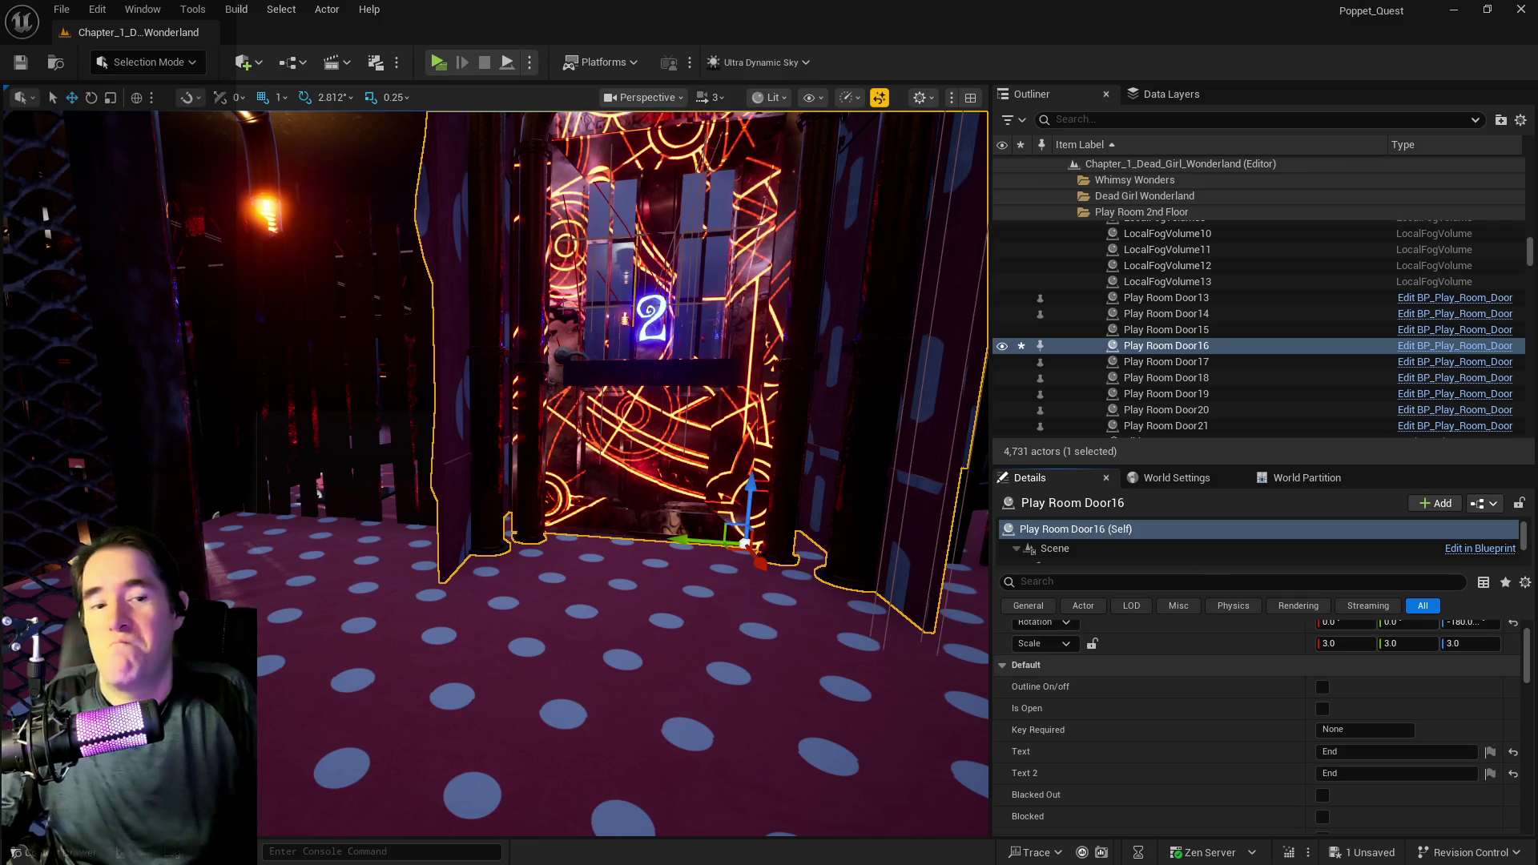
mouse_move(1537, 264)
left_mouse_down()
mouse_move(681, 257)
mouse_move(401, 166)
left_mouse_up()
scroll(536, 708, "down", 8)
scroll(536, 708, "down", 5)
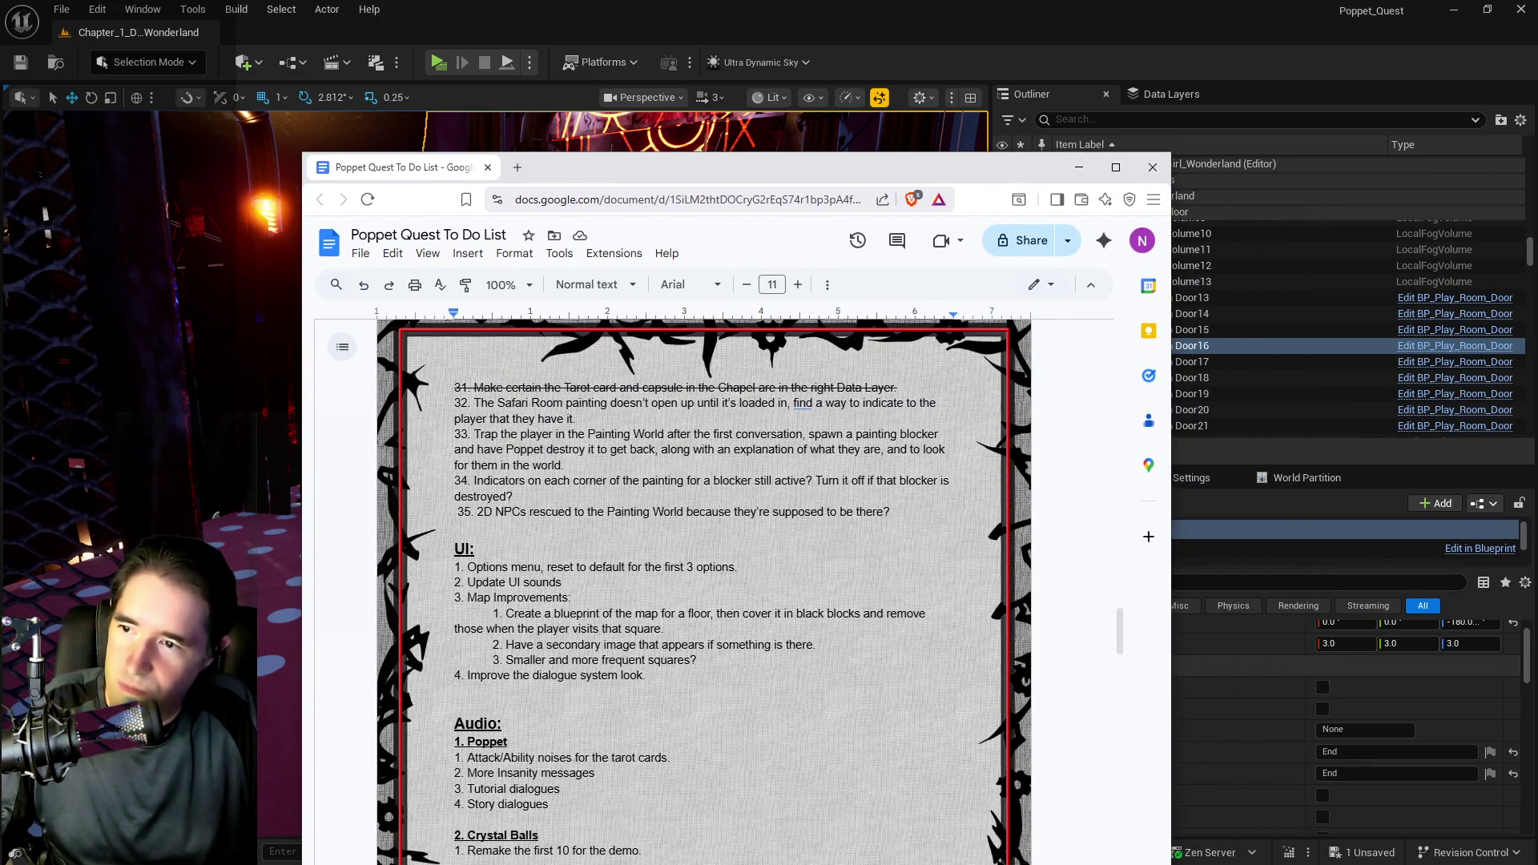
- Insert item 43 'Some doors close when you get by them just to mock you' below '42. Clockwork demon'
left_click(891, 512)
scroll(703, 593, "up", 2)
scroll(704, 592, "down", 18)
scroll(745, 632, "down", 8)
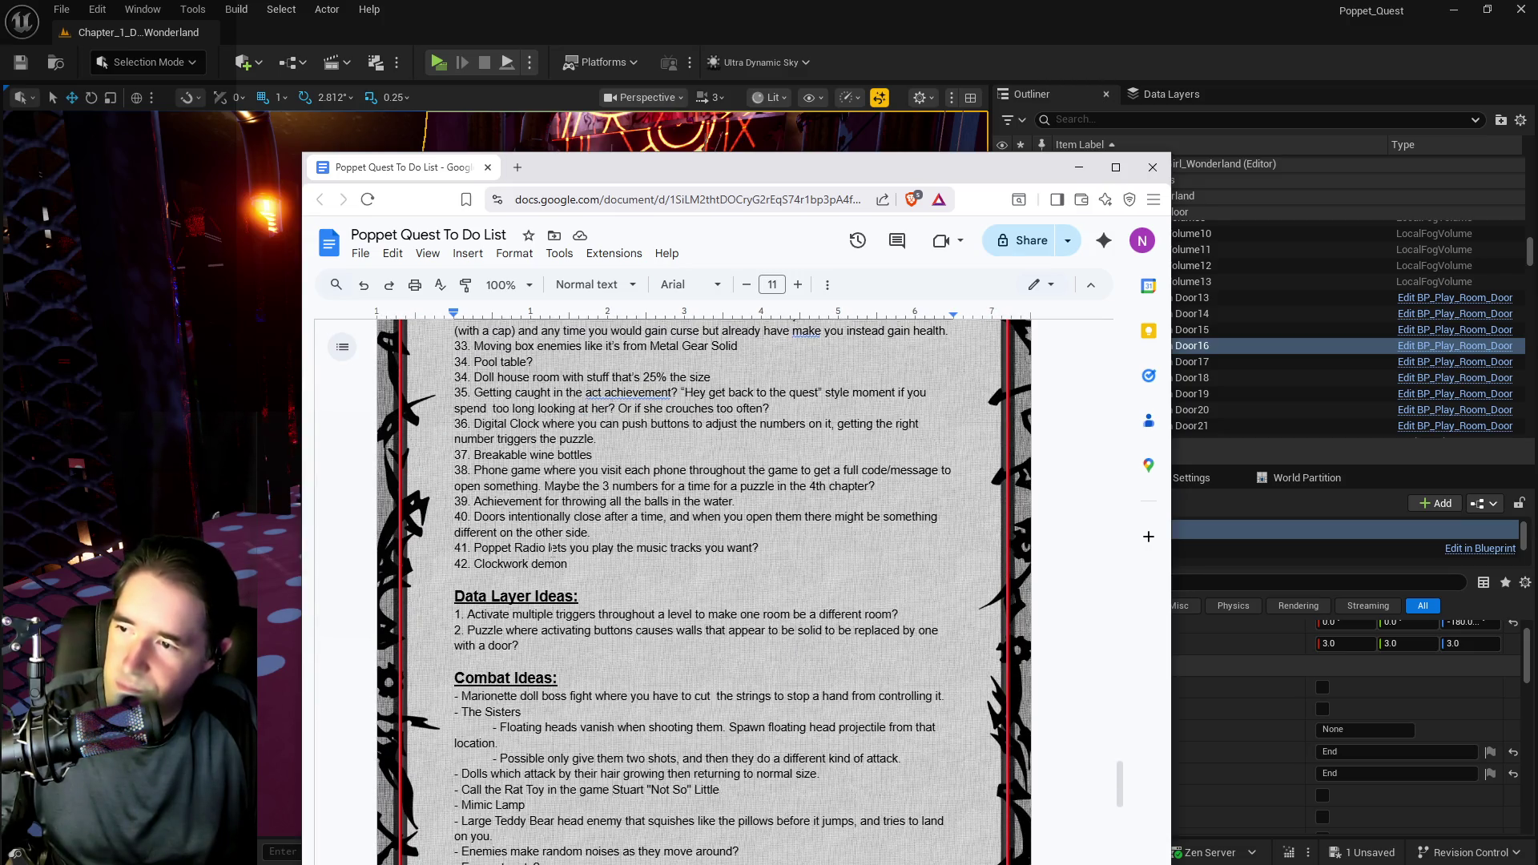
left_click(585, 565)
key("Return")
type("43.")
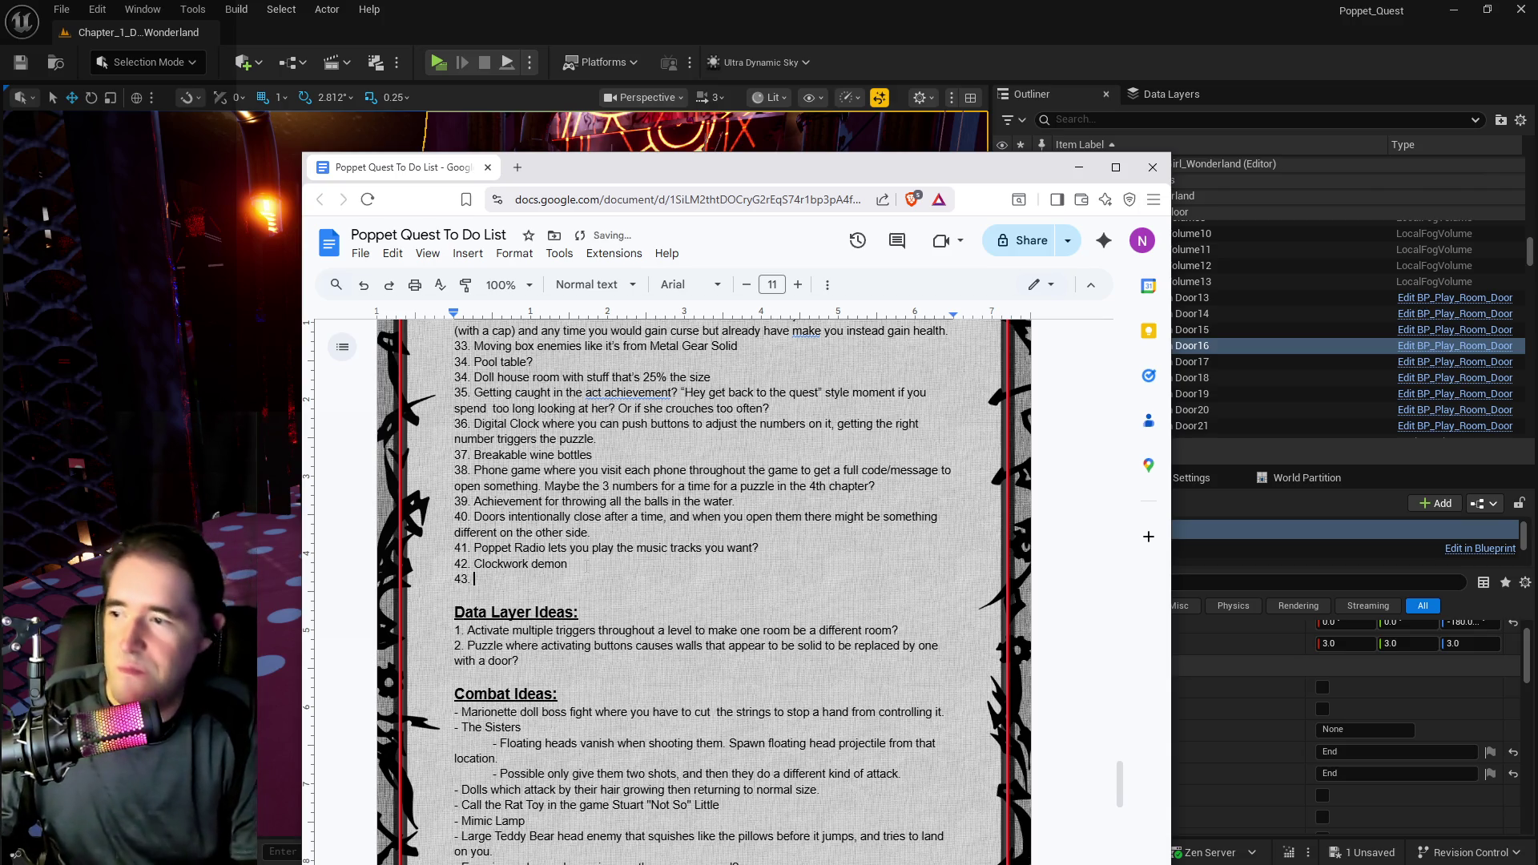
type("Doors")
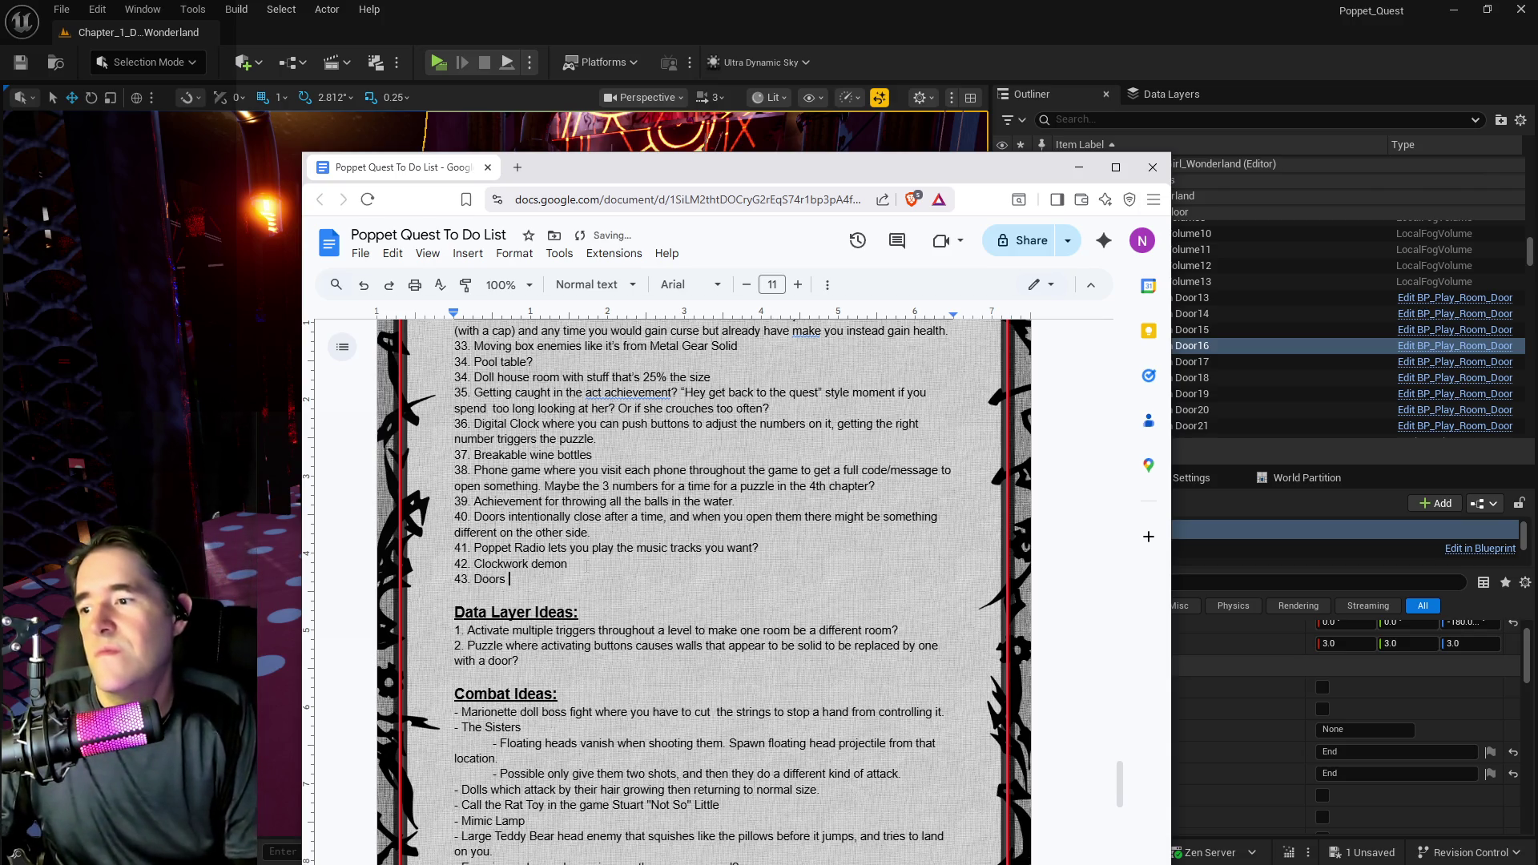
key("BackSpace")
key("BackSpace")
key("BackSpace")
type("Some doors")
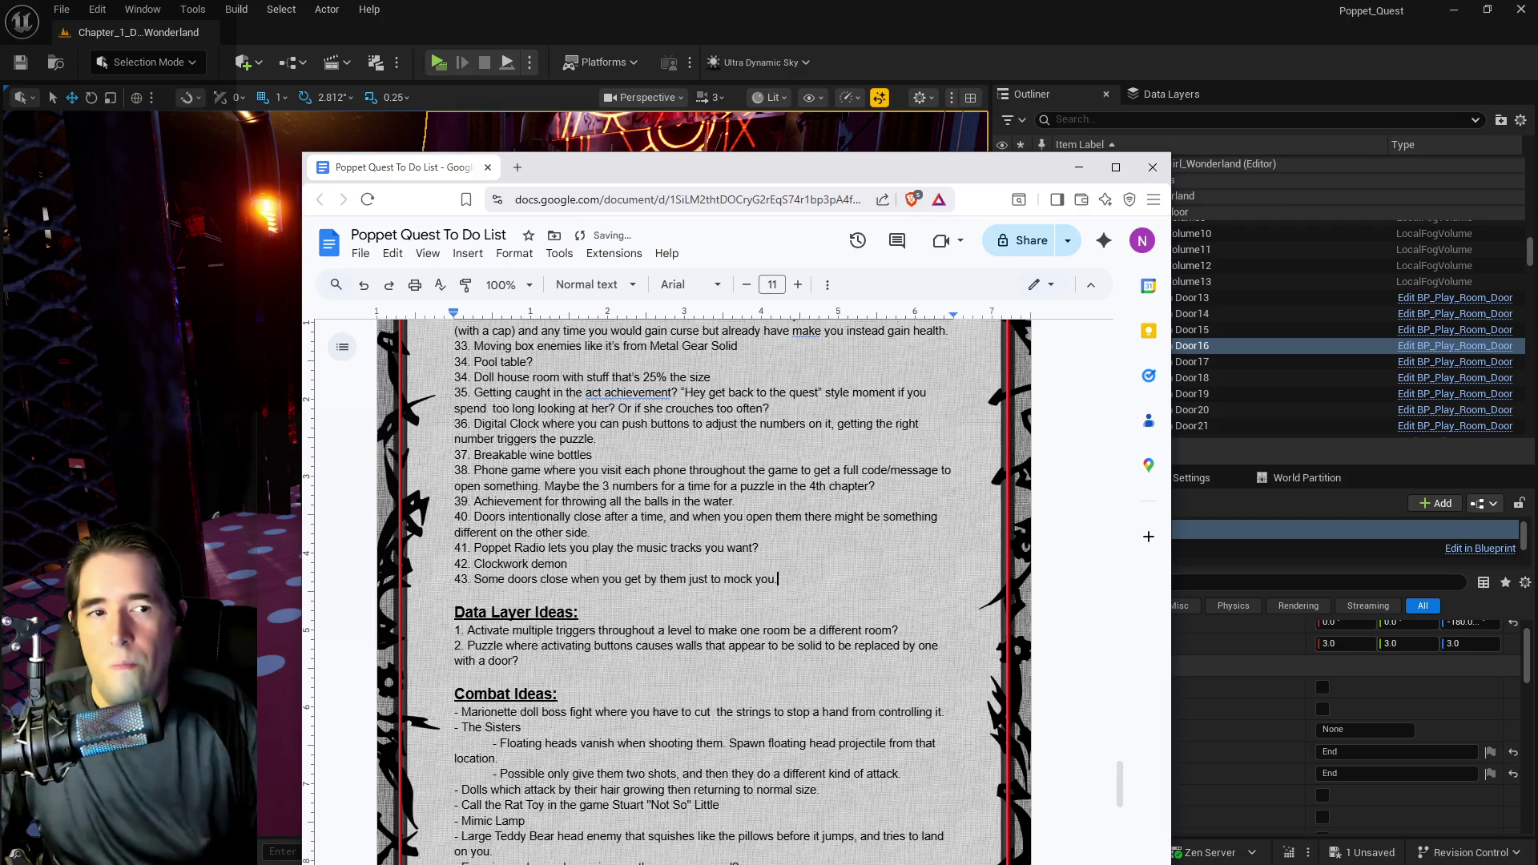
key("alt+Tab")
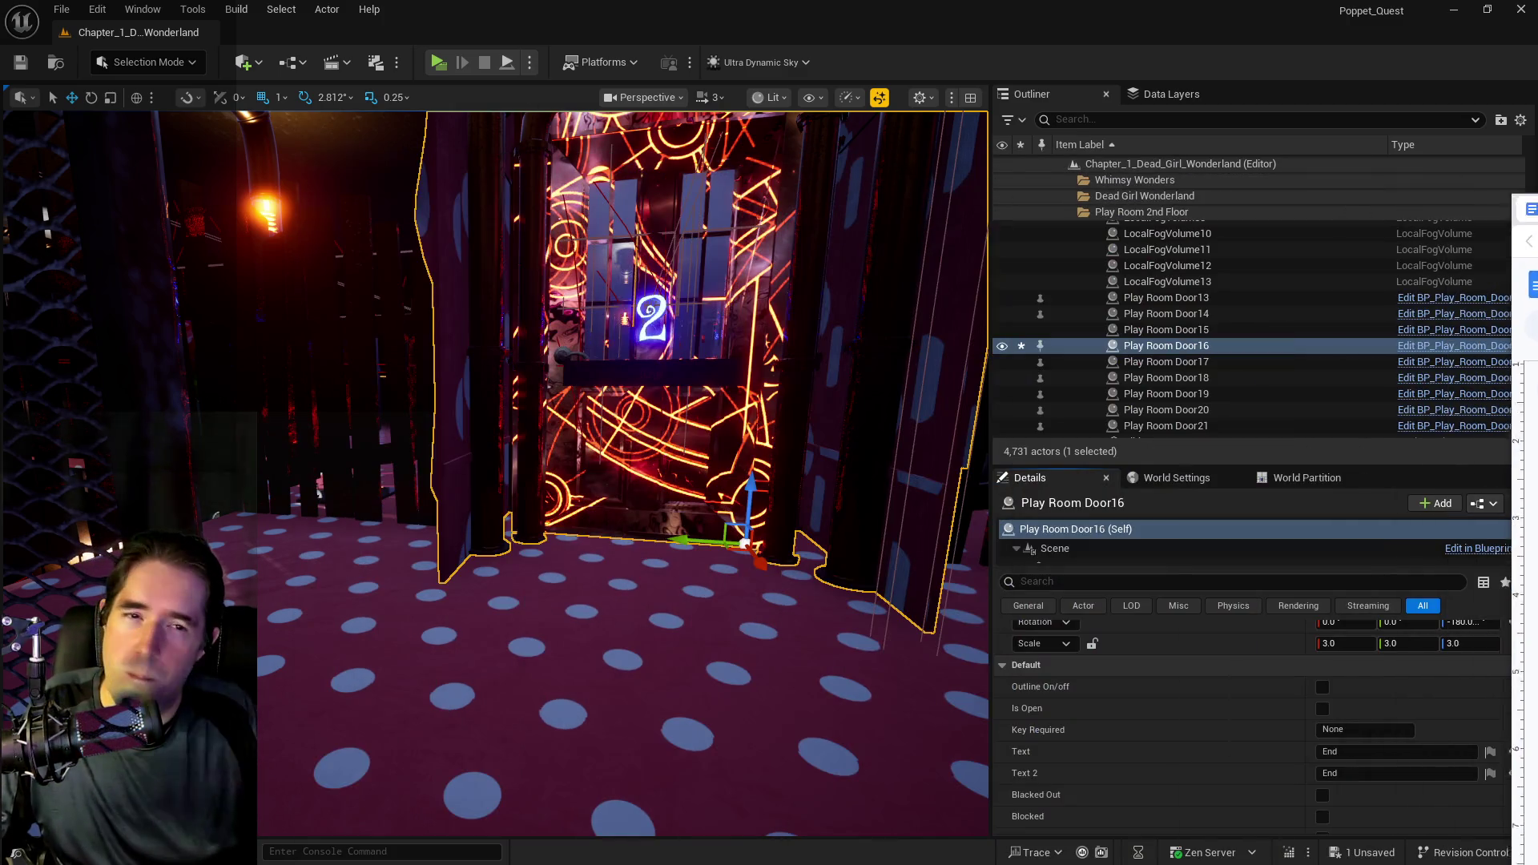
- Centre the viewport on the selected door and select the dark wall surface
key("f")
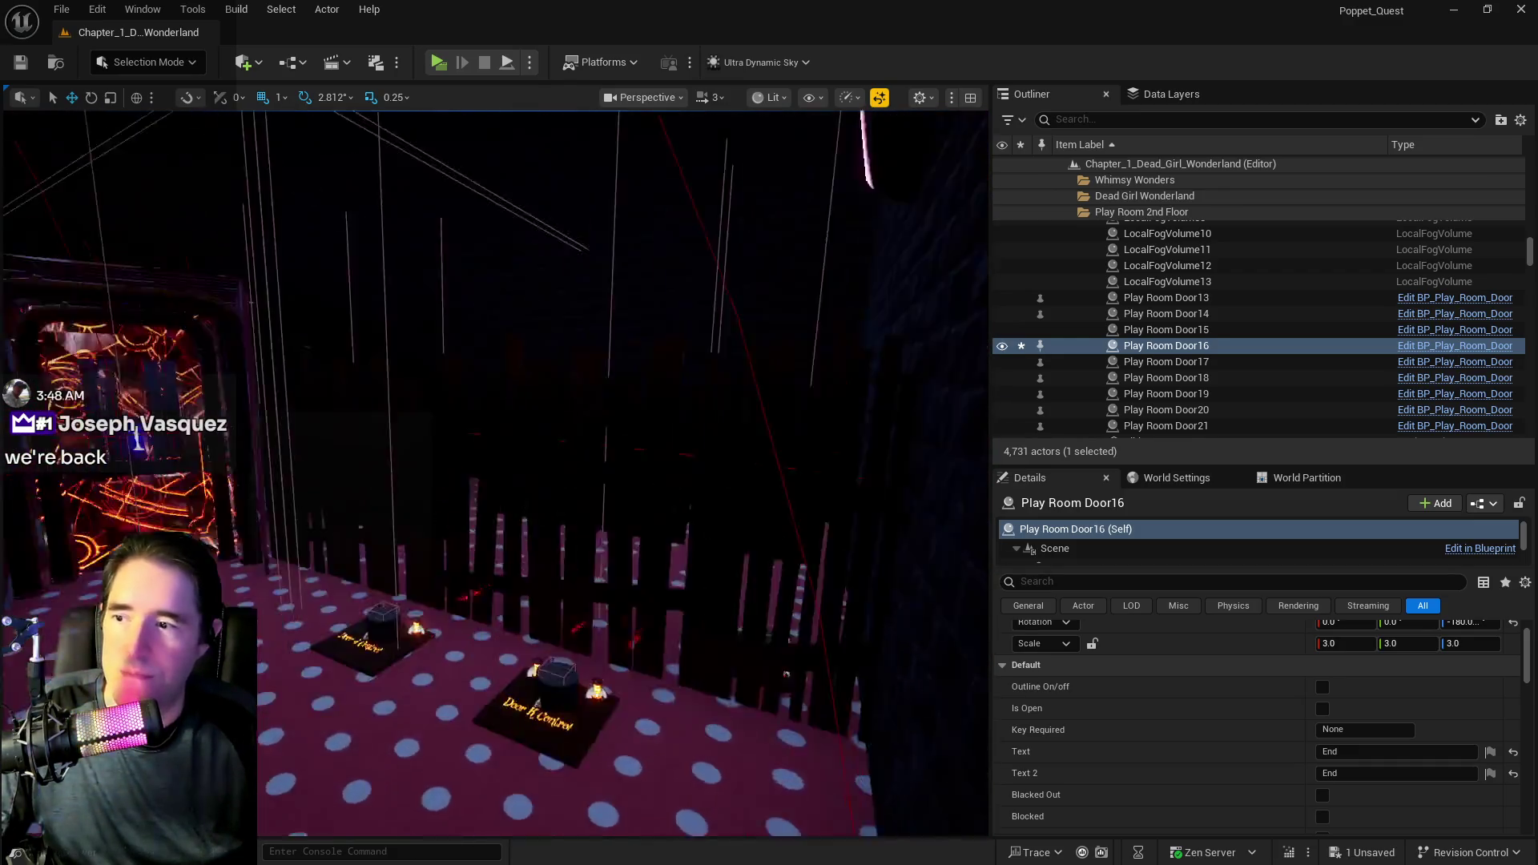
left_click(592, 521)
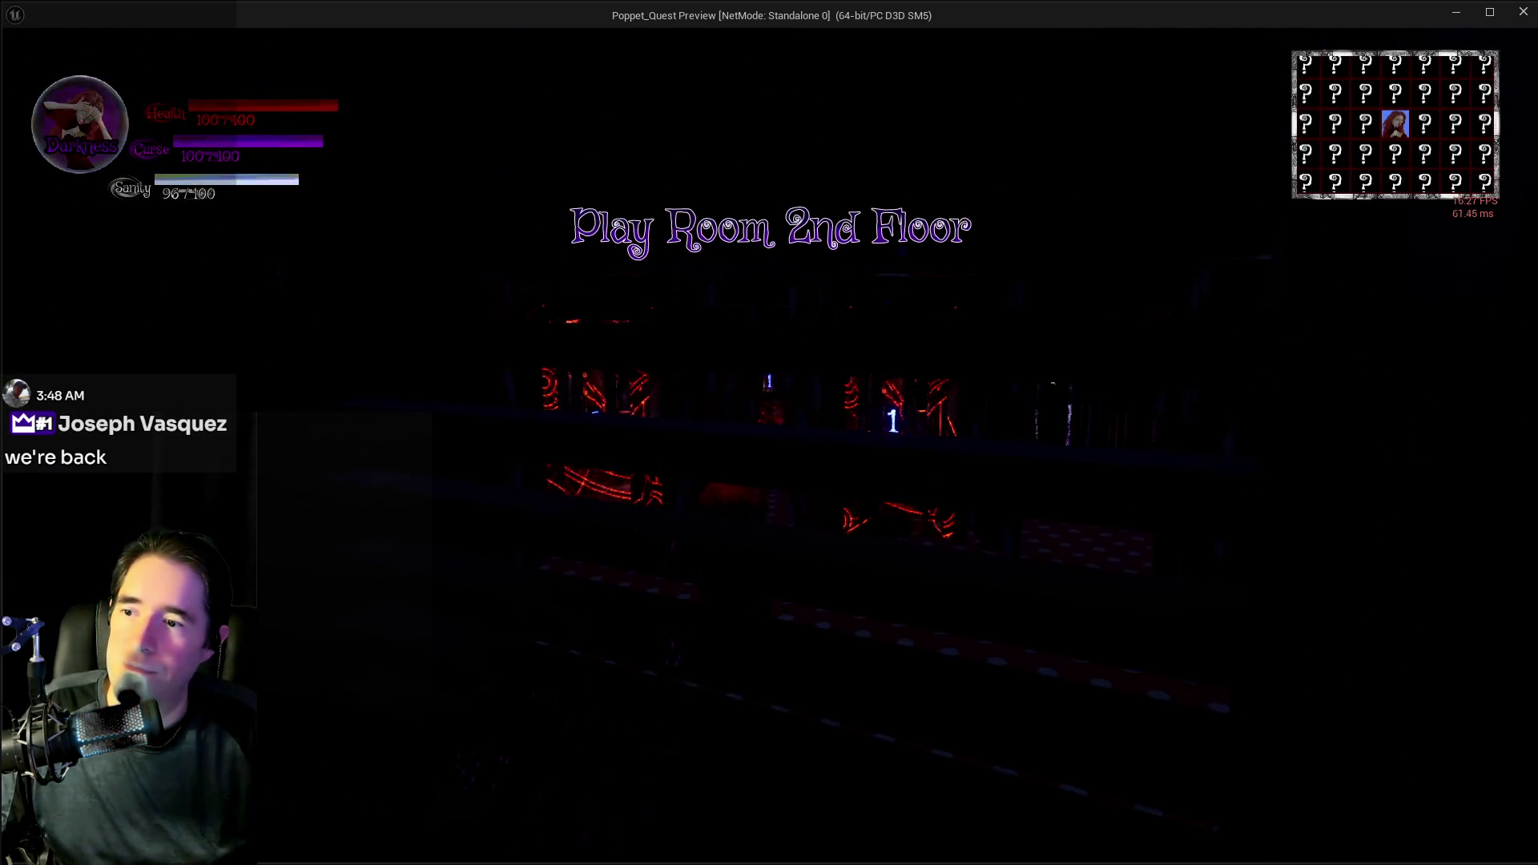
- Walk past the door pedestals into the next room and equip The High Priestess tarot card
key("w")
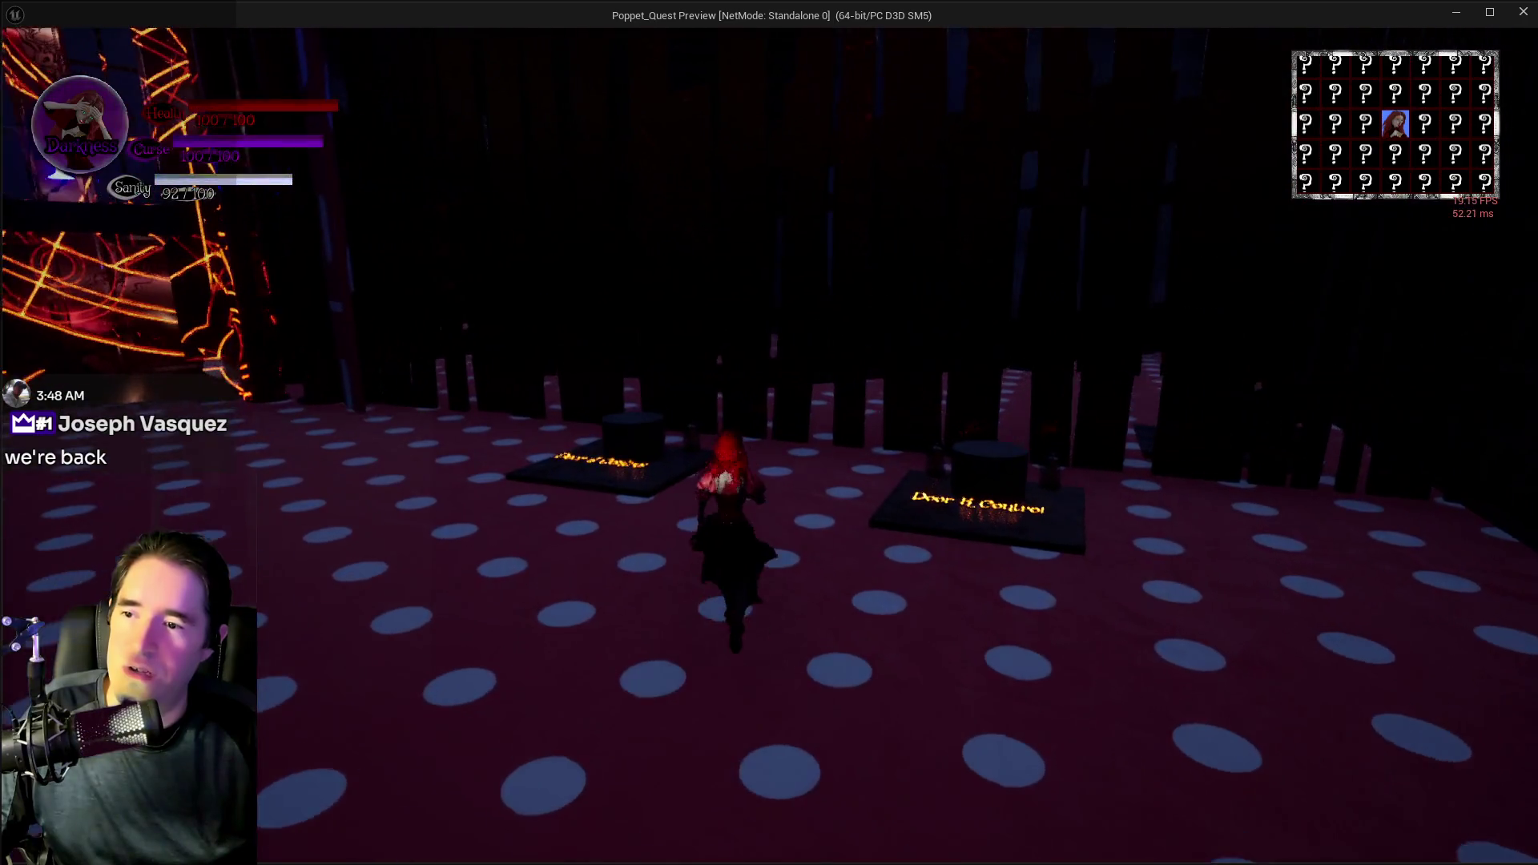
key("w")
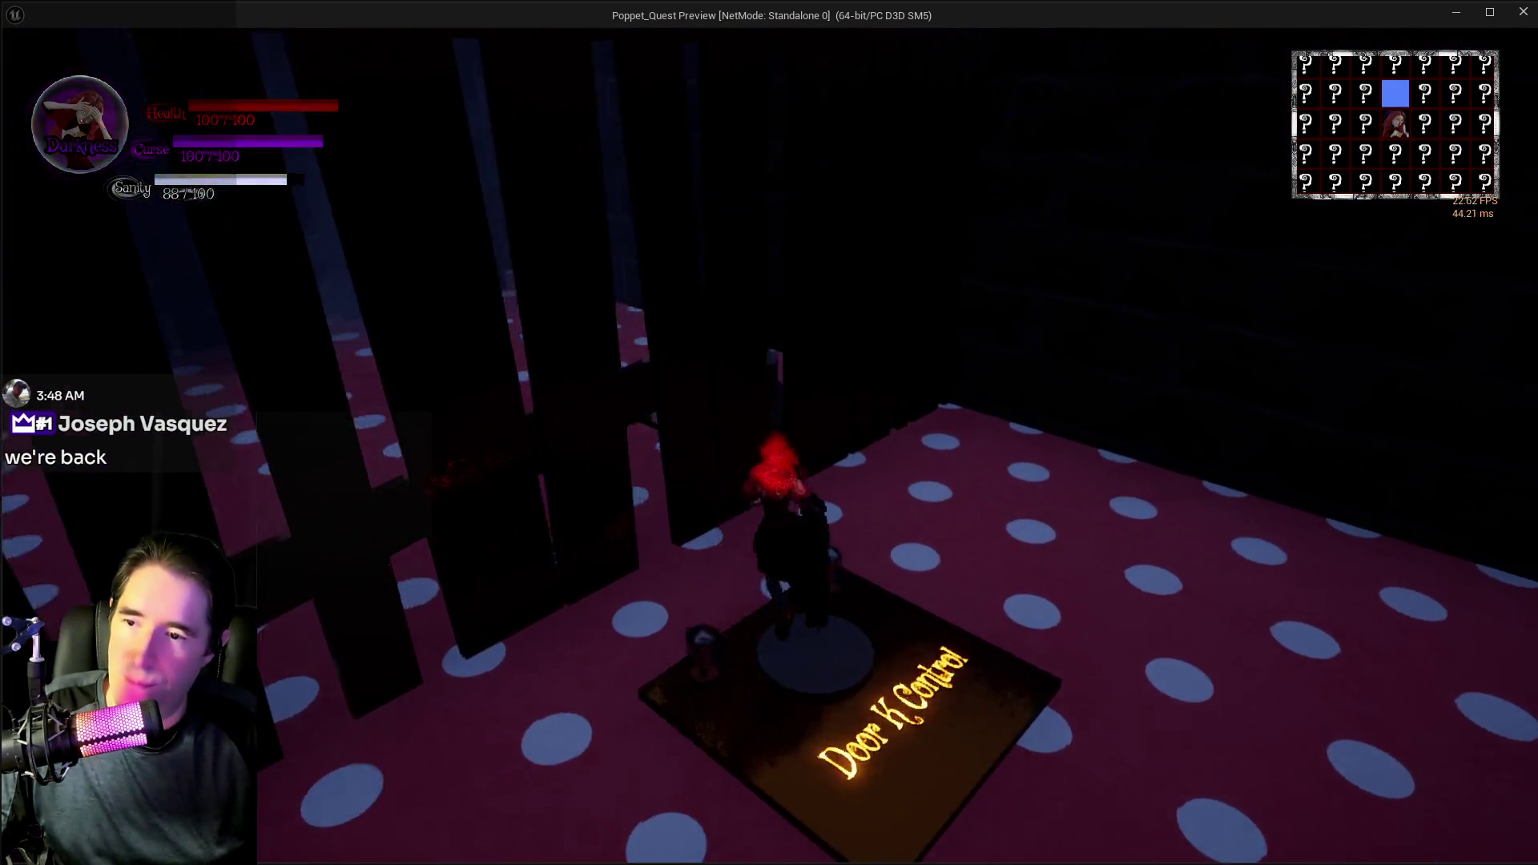
key("w")
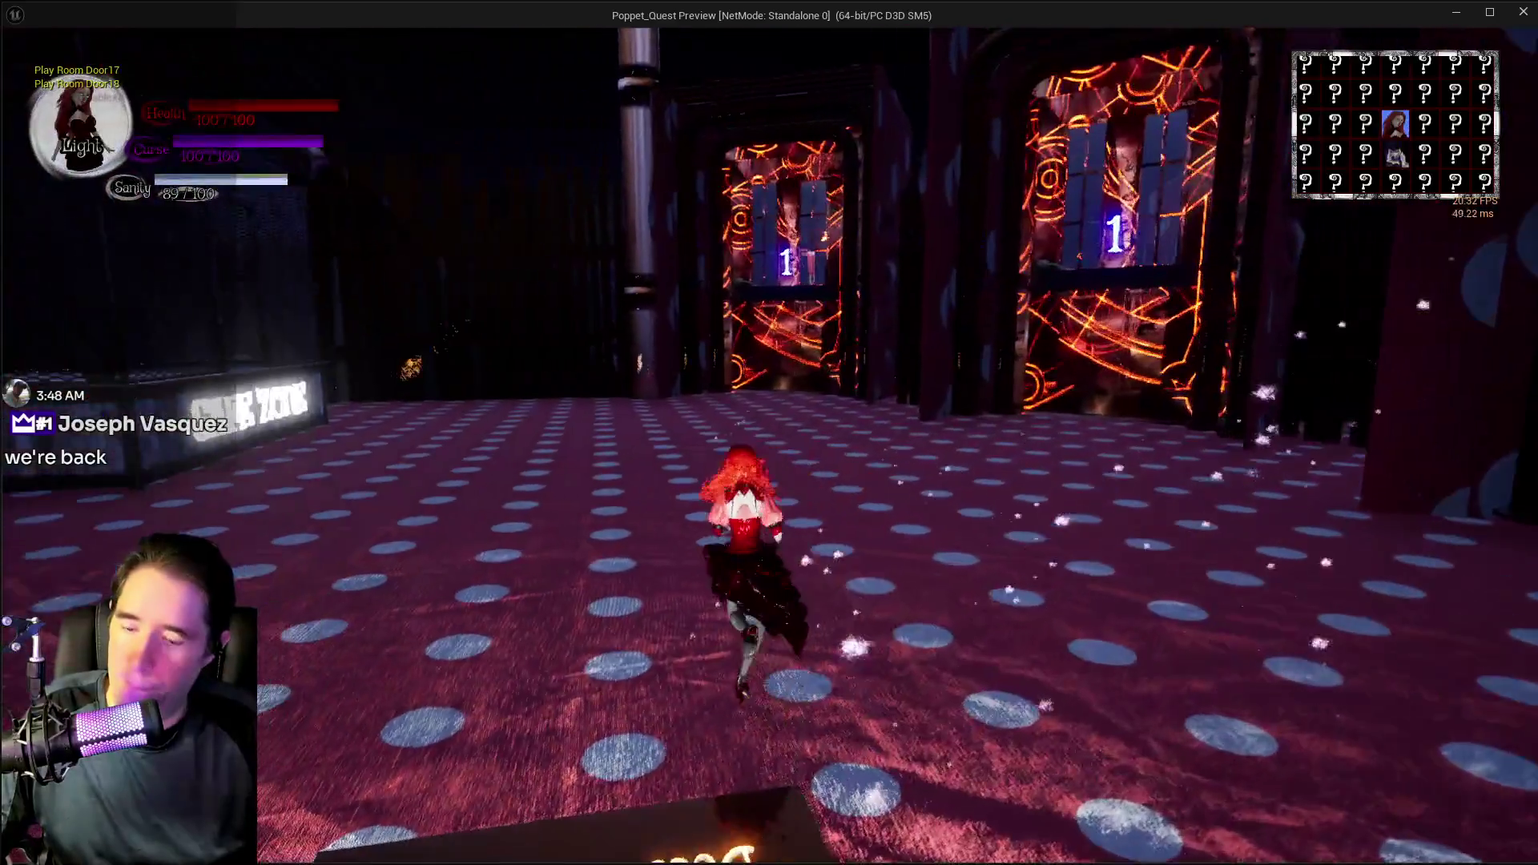
key("Tab")
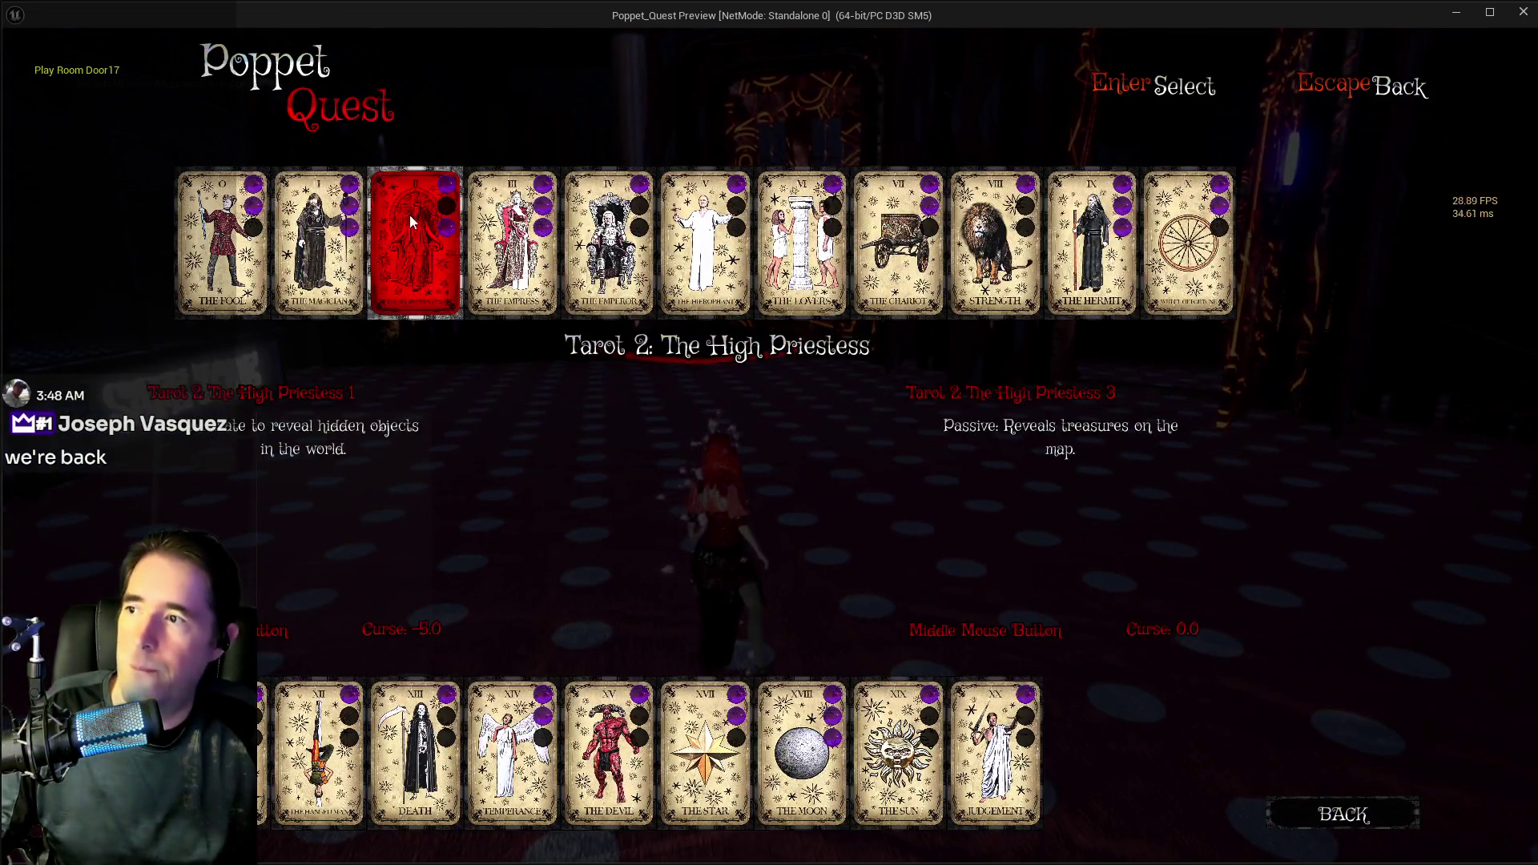
left_click(410, 214)
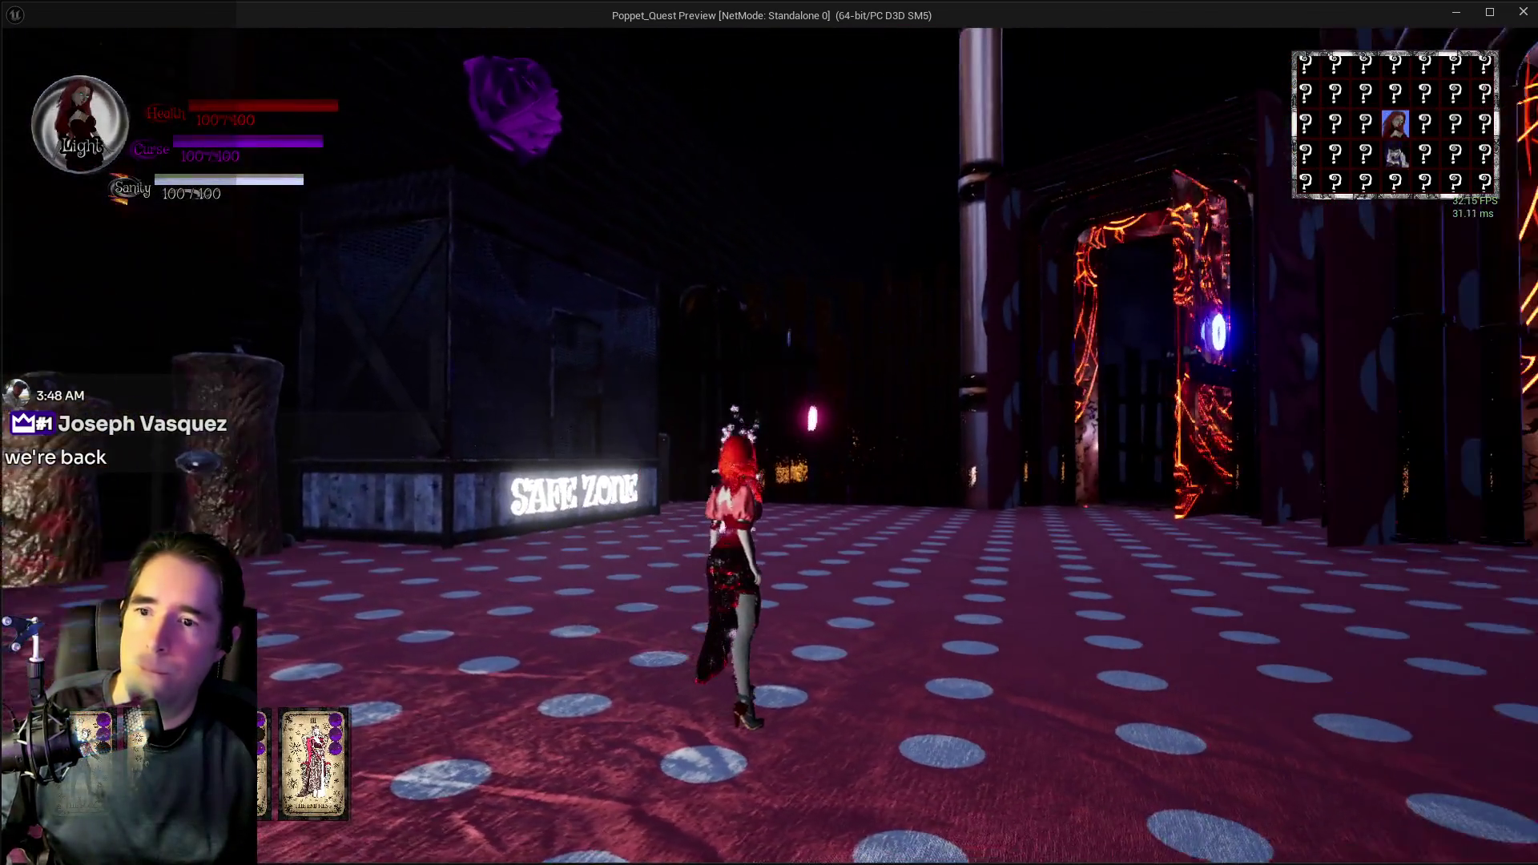
- Cast spells and pass the glowing doorway in Darkness form through the maze rooms
left_click(770, 445)
key("w")
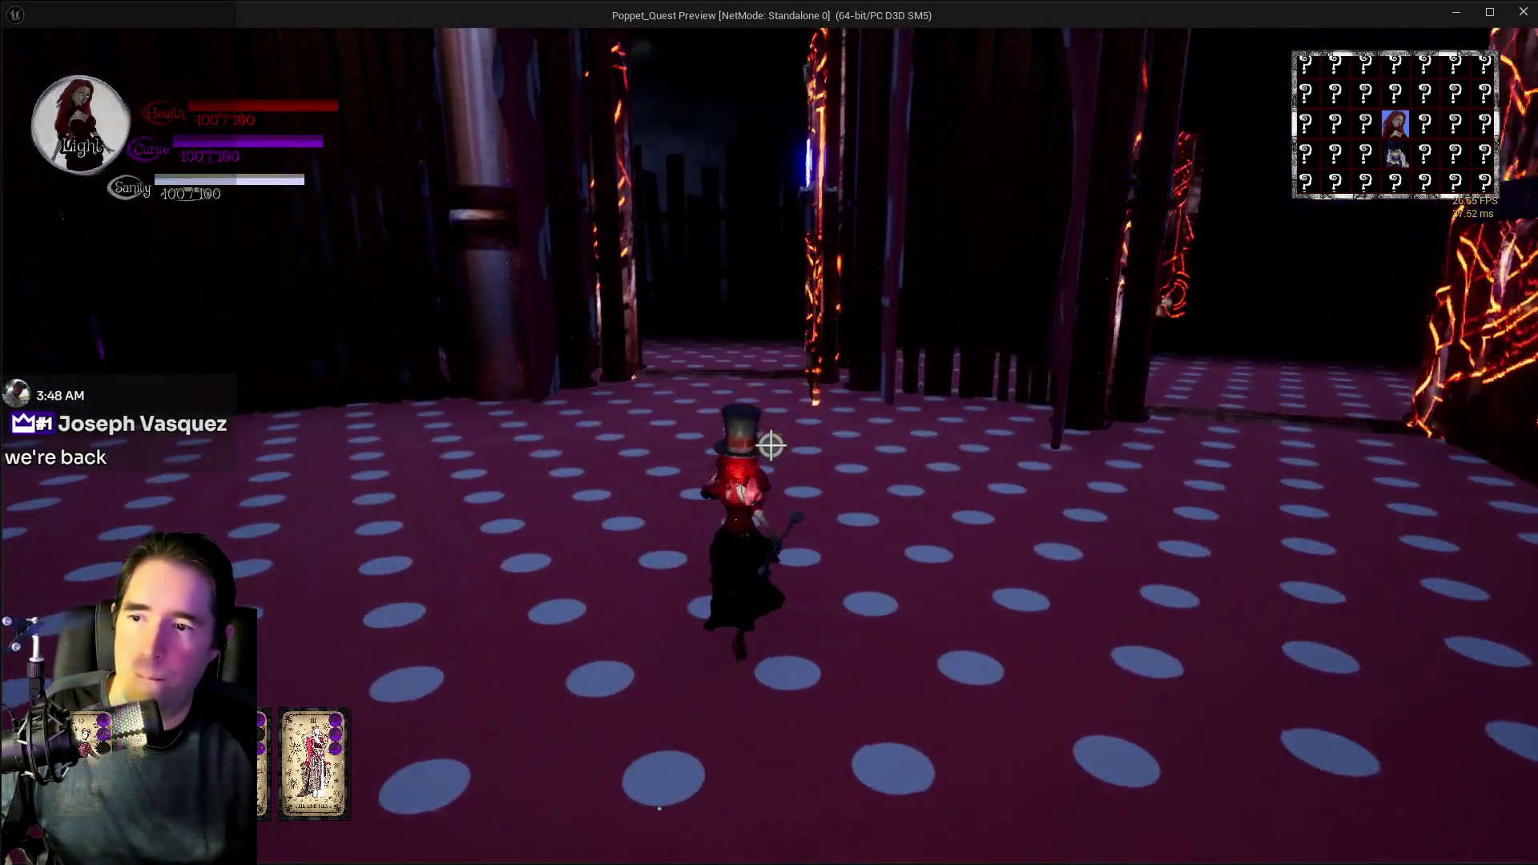
left_click(771, 445)
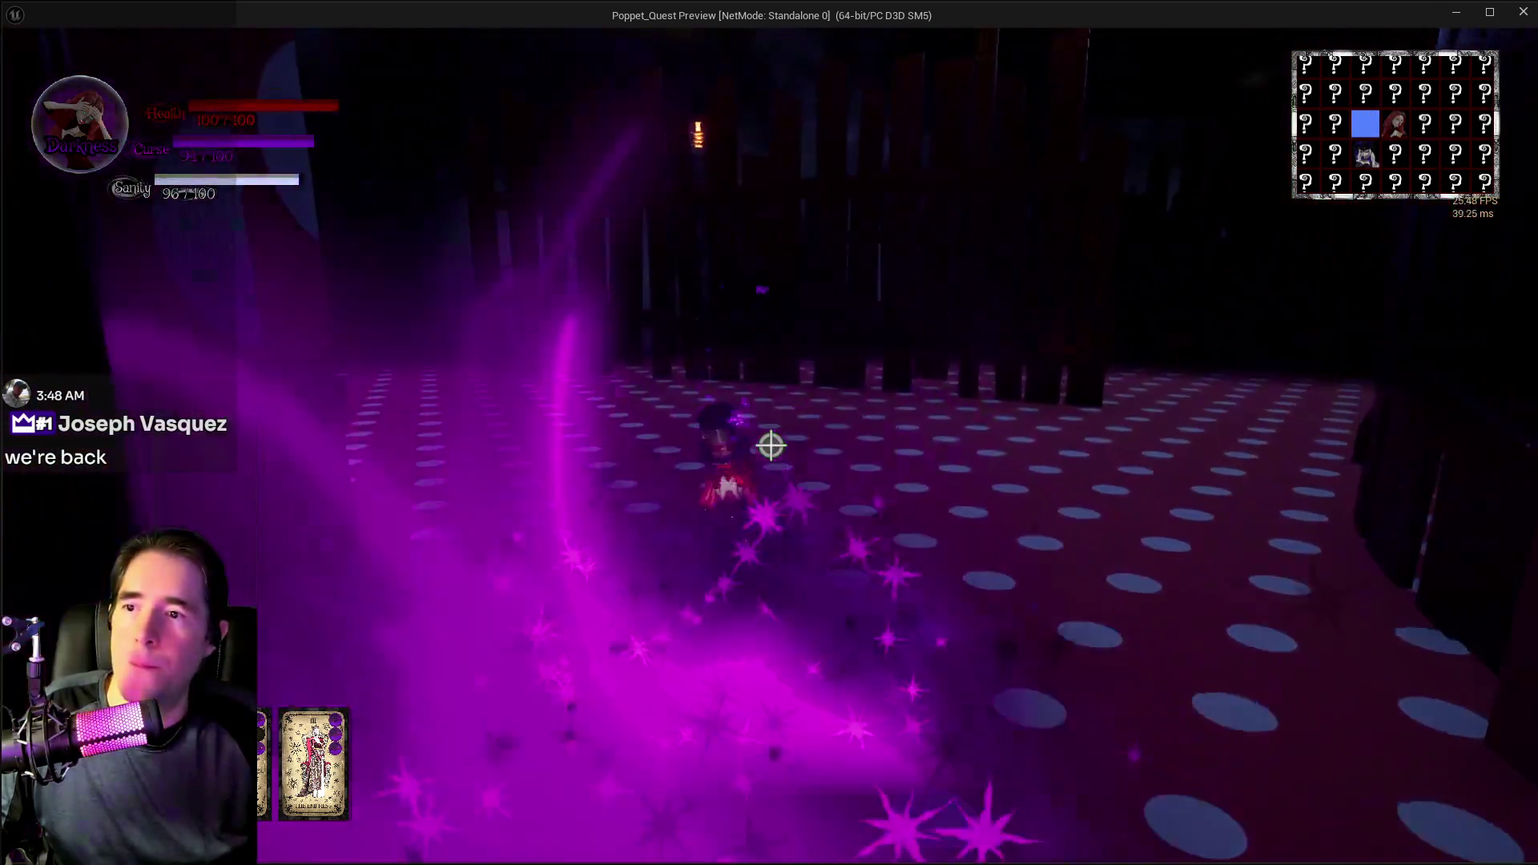
key("w")
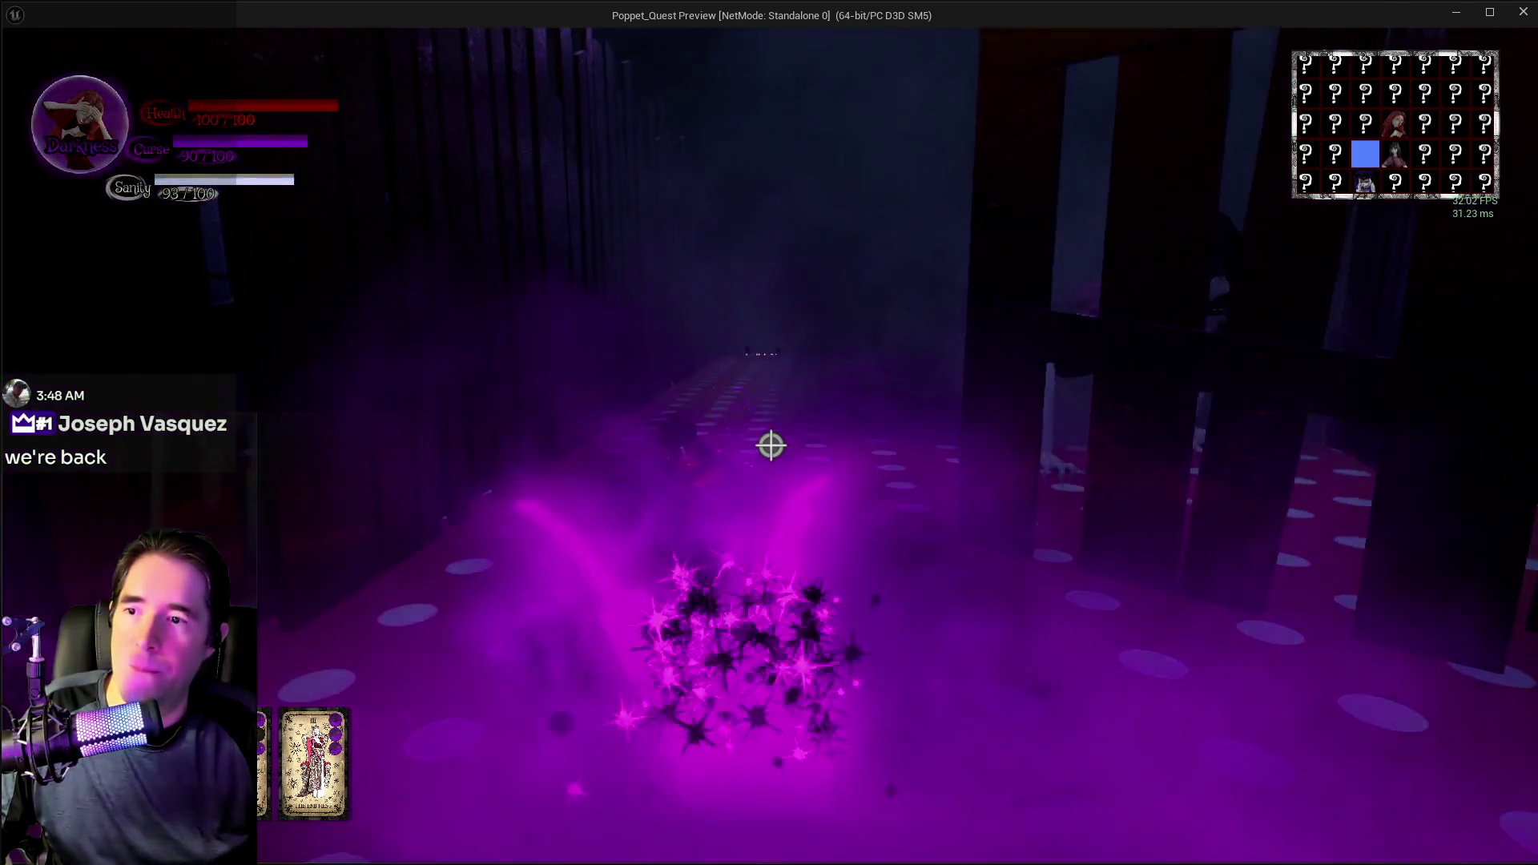
key("w")
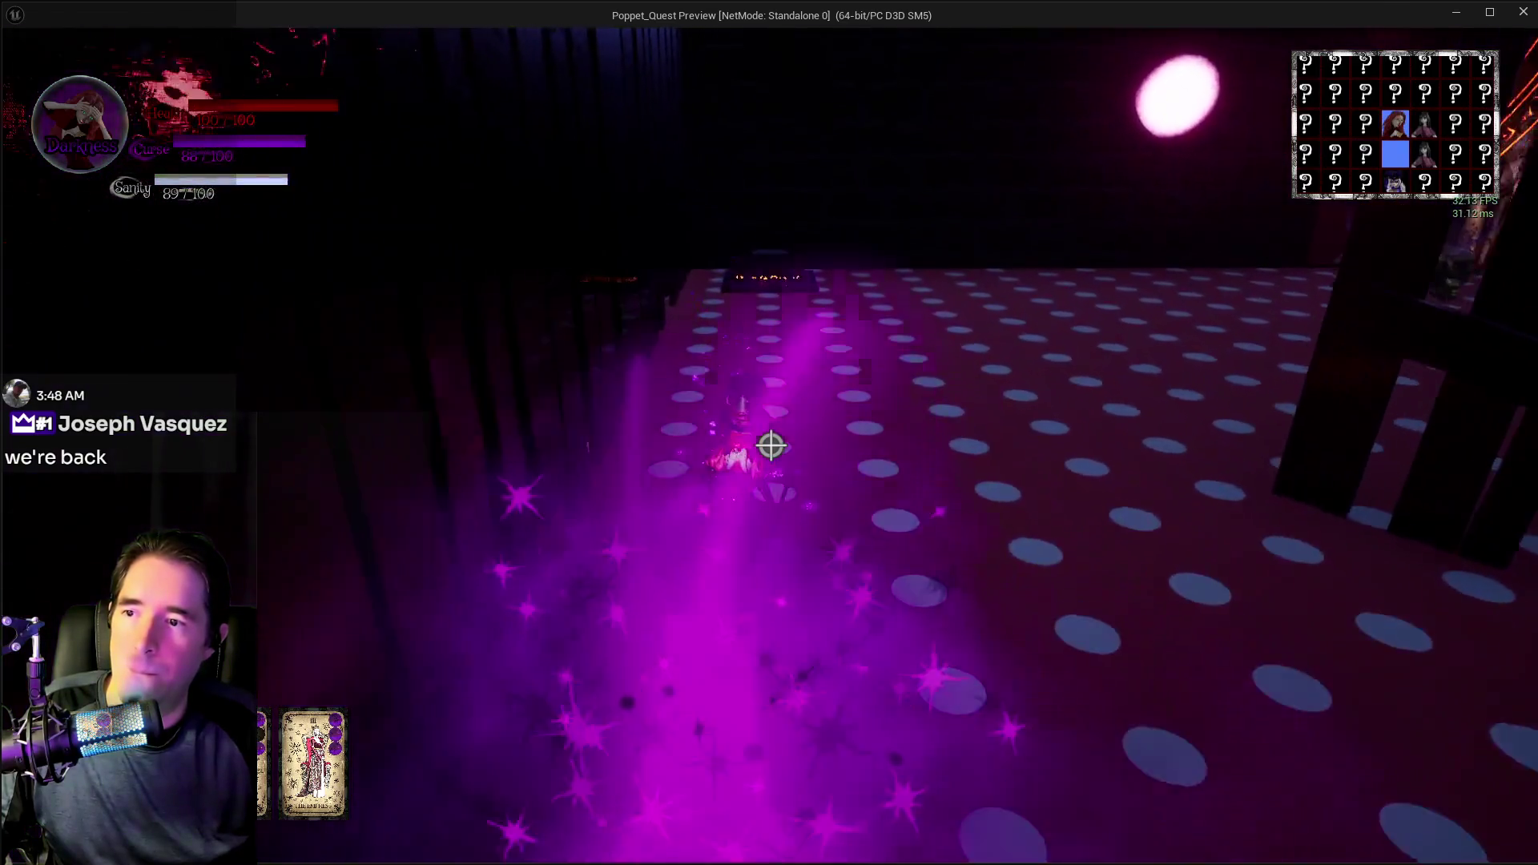
key("w")
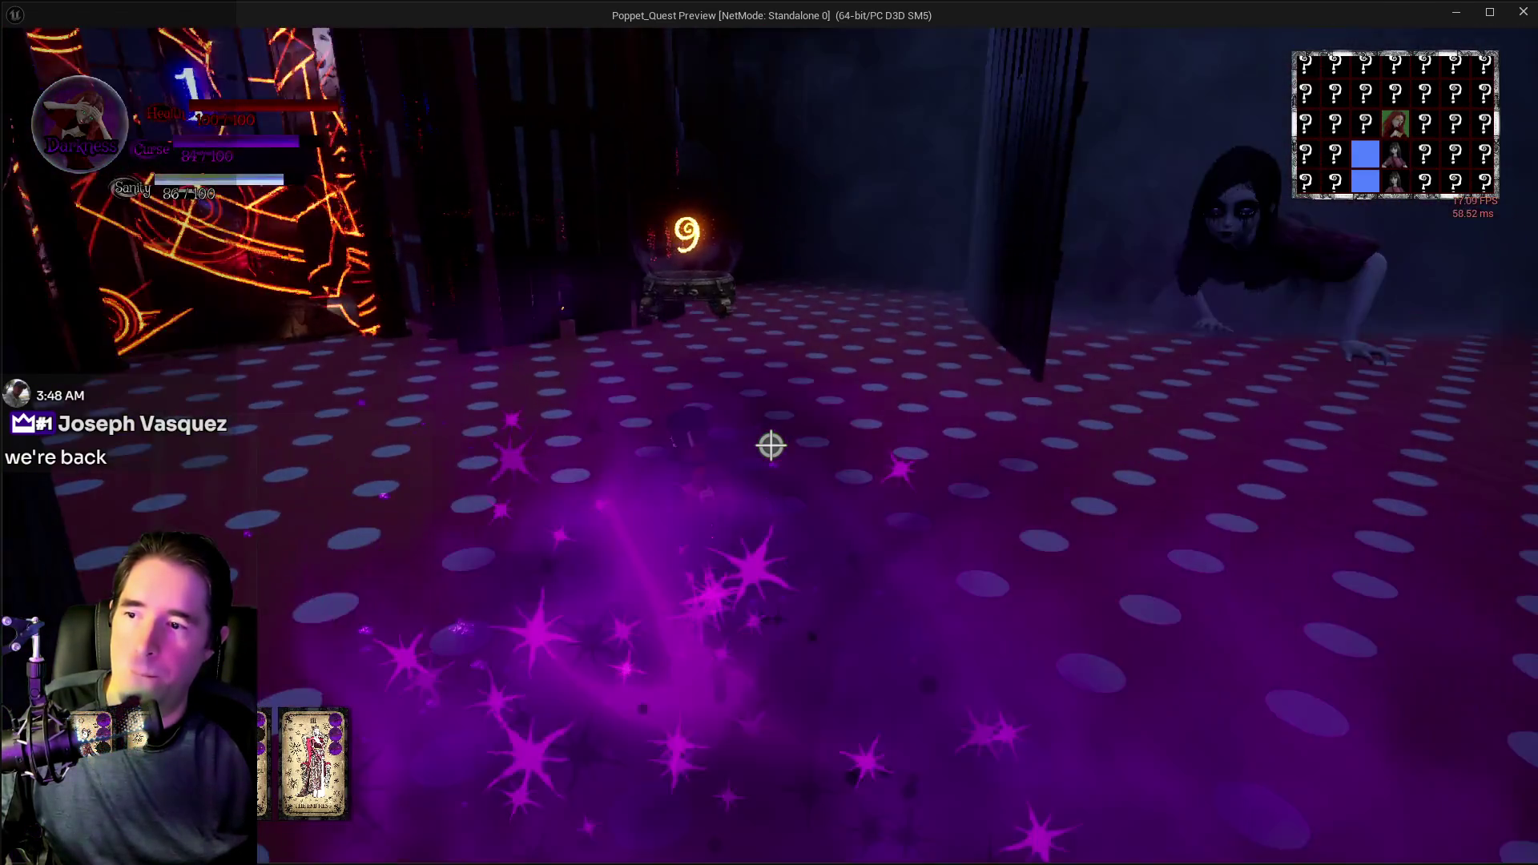
key("w")
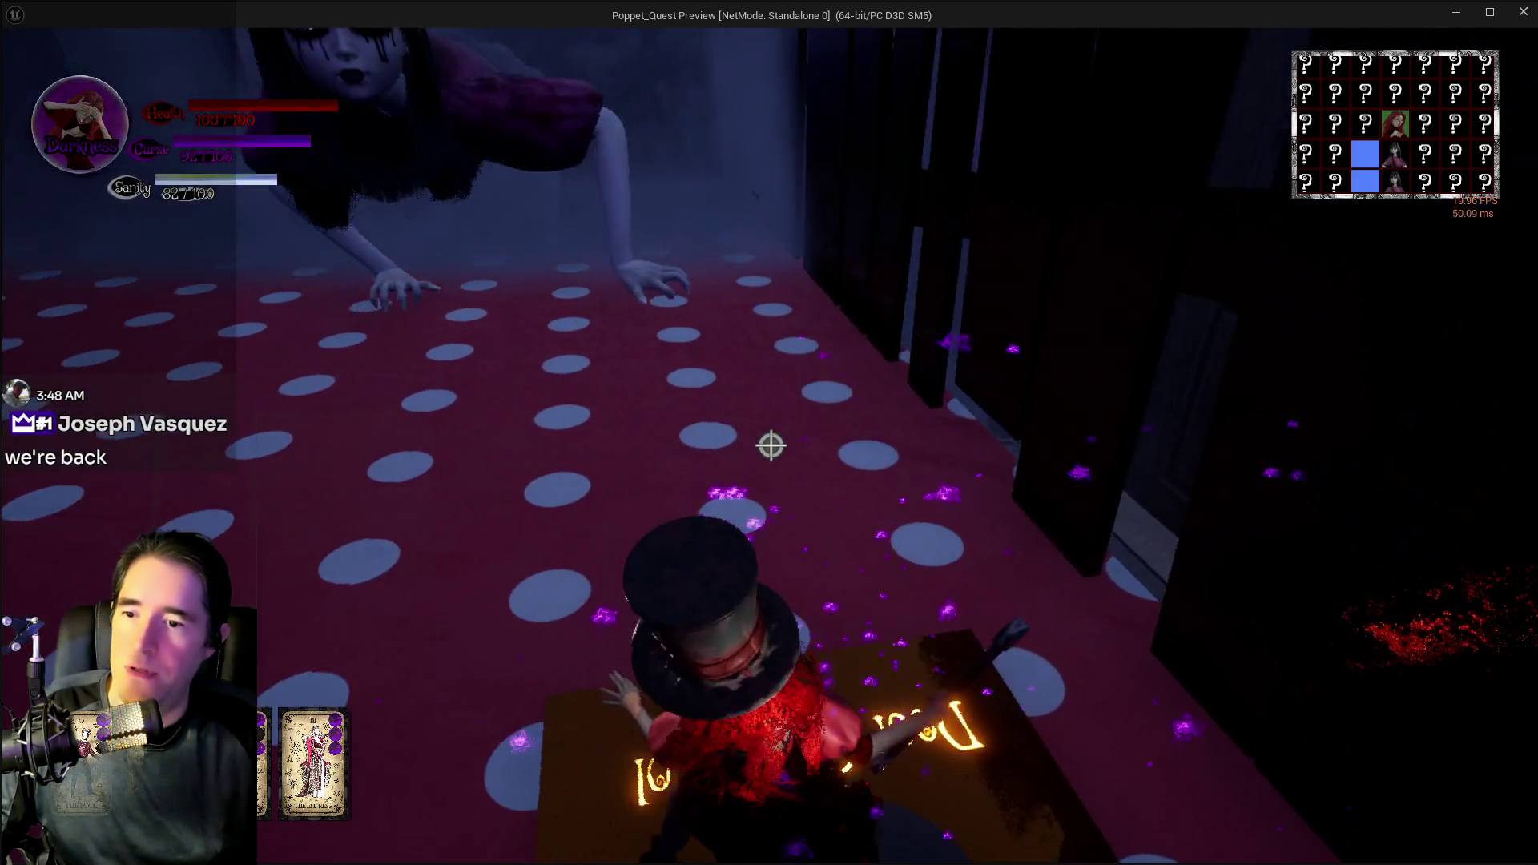
- In Light form, enter the crawling-ghost corridor, blast the brick wall, and run toward the crystal ball pedestal
key("w")
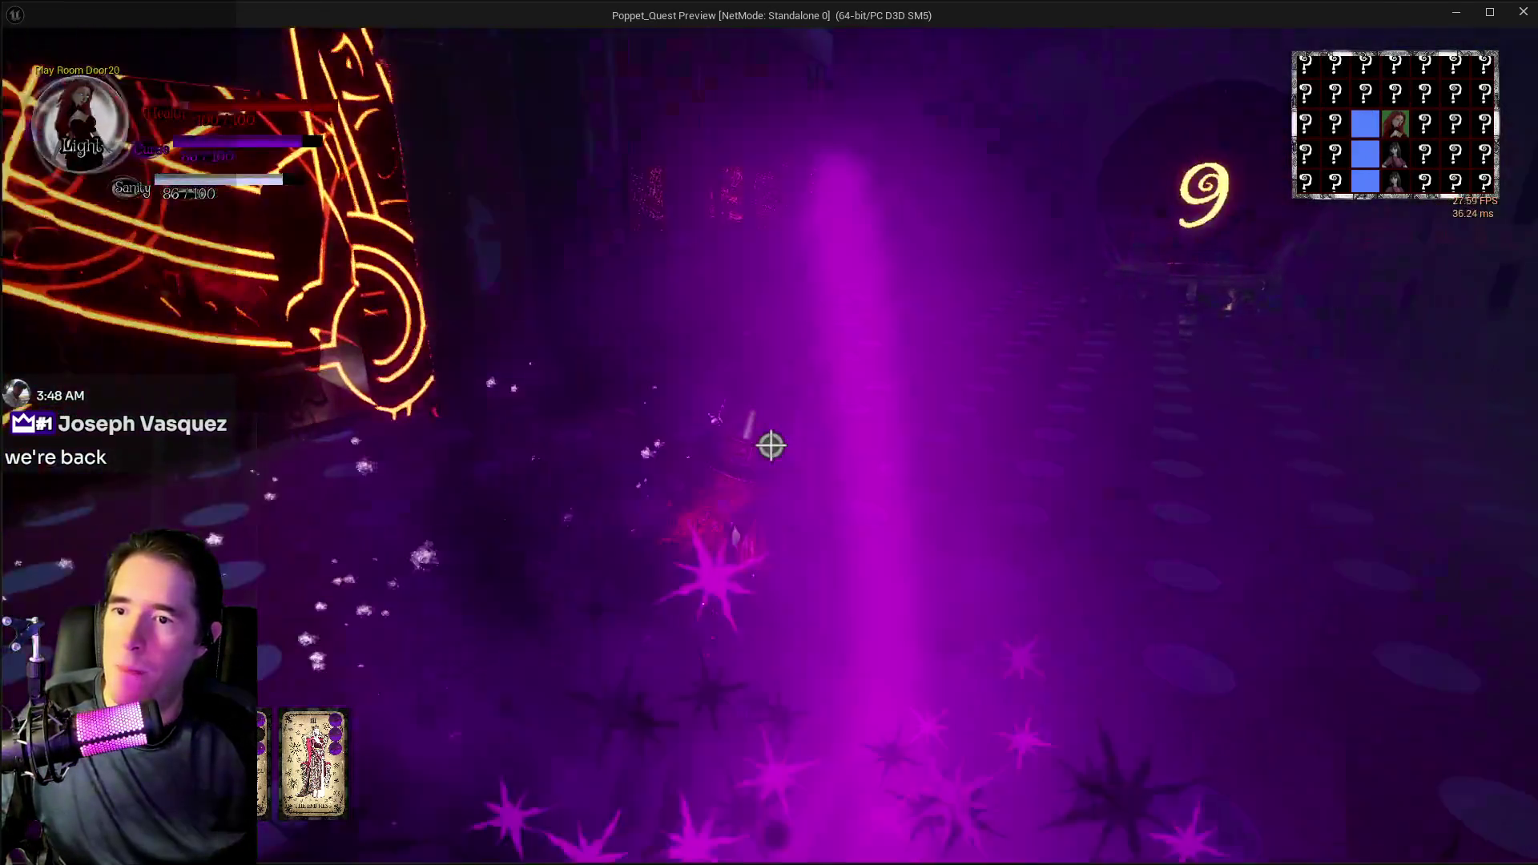
key("w")
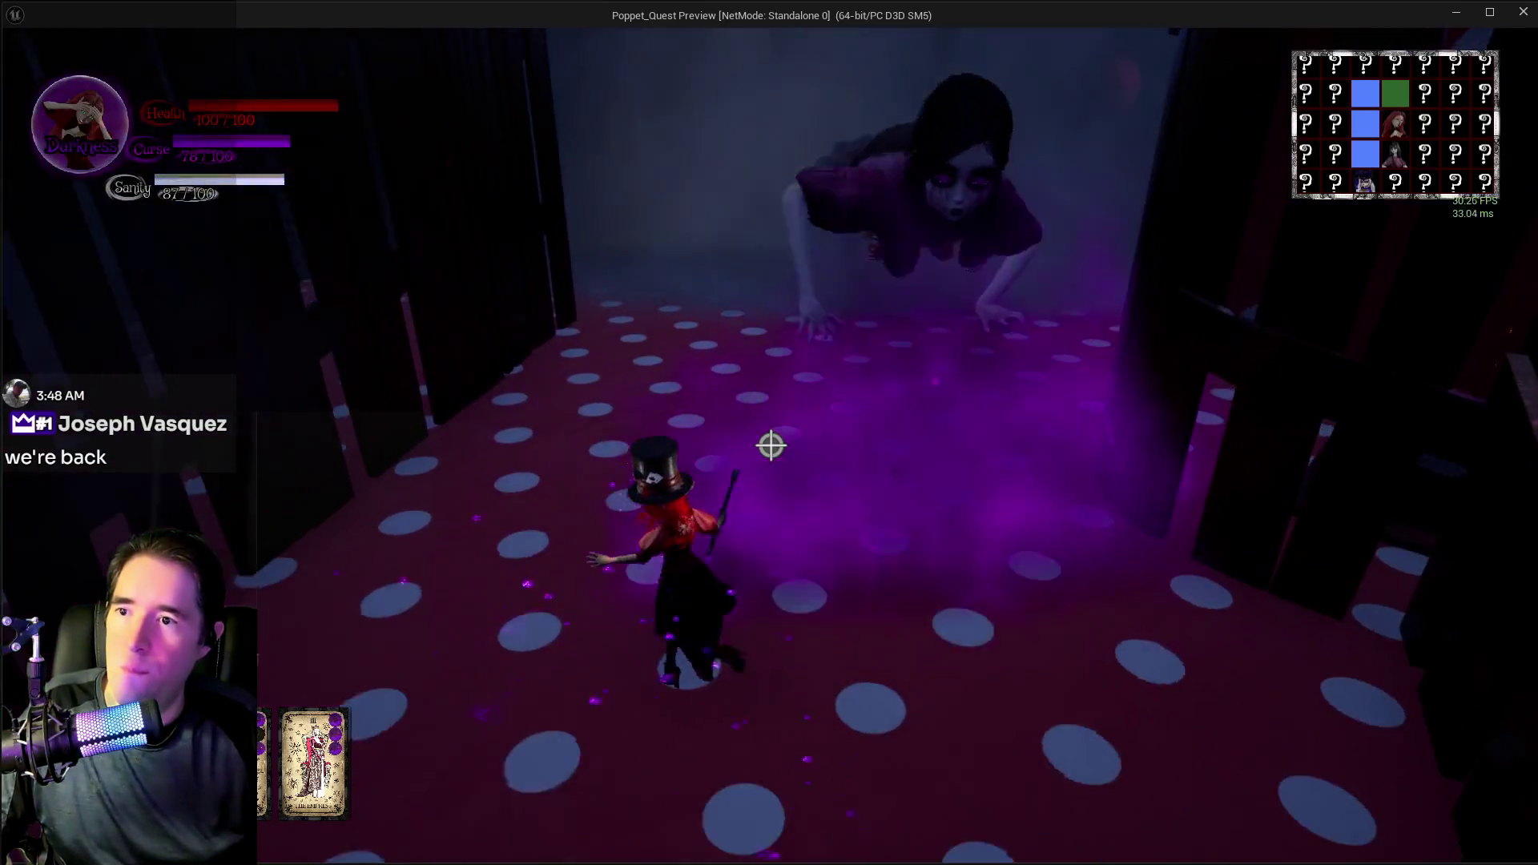
key("w")
key("w")
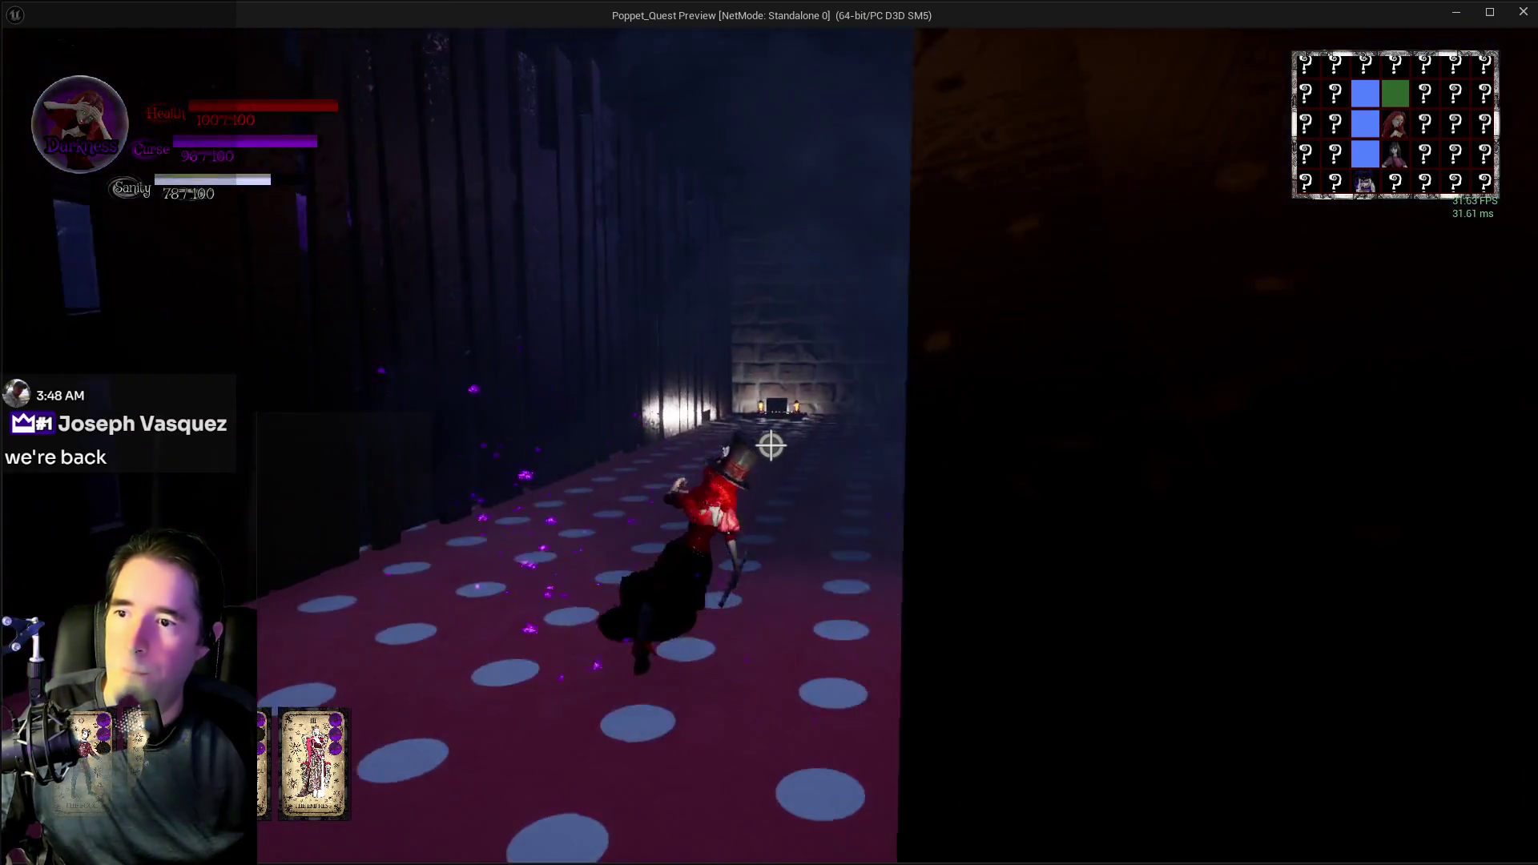
left_click(770, 446)
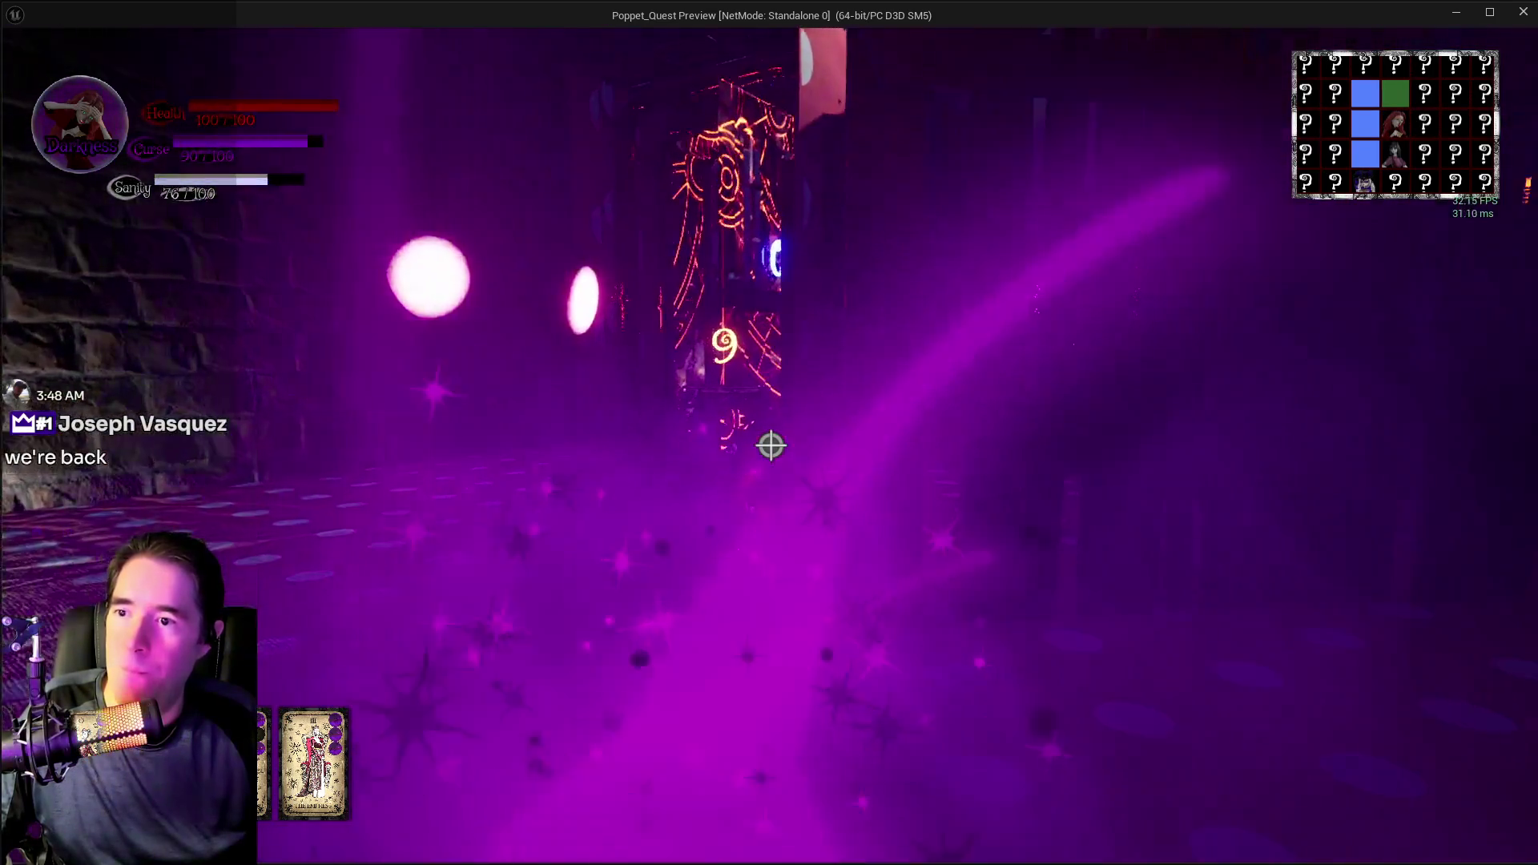
key("w")
key("q")
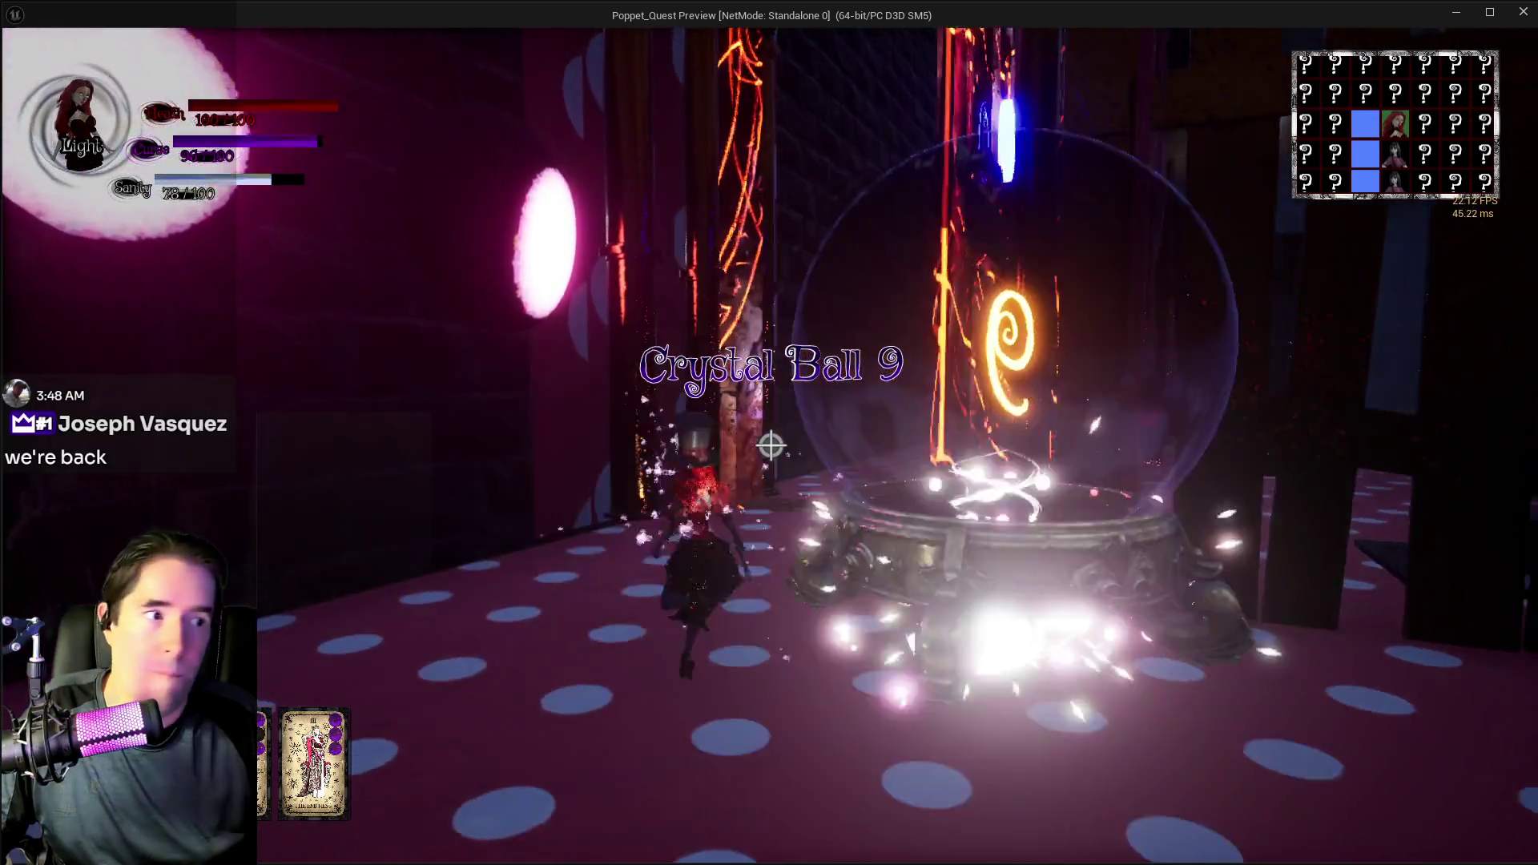
key("w")
key("q")
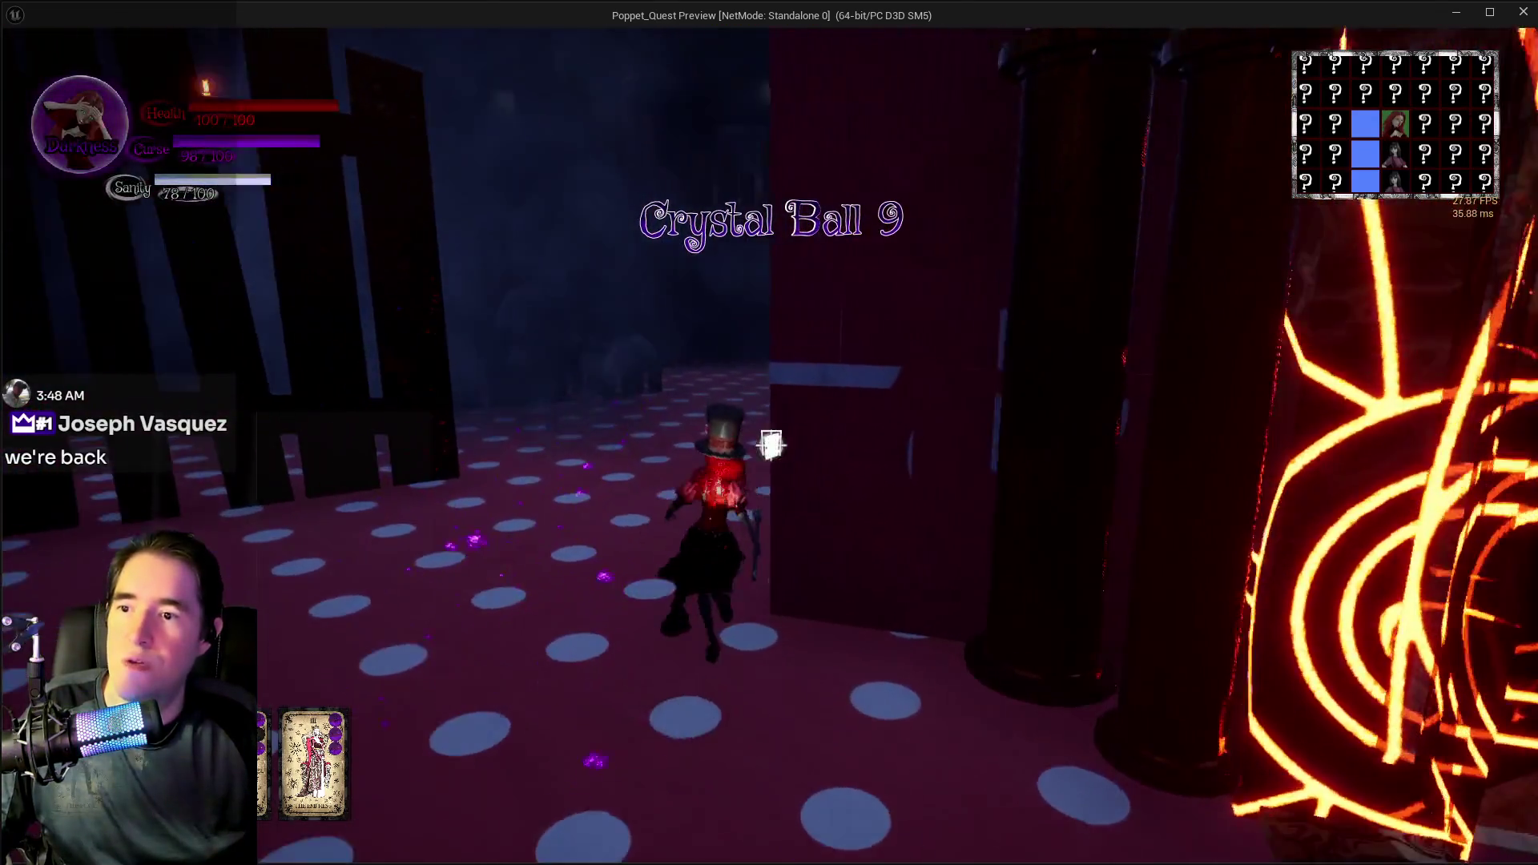
- Run along the dotted floor past the dark fence toward Door14, switching between Darkness and Light forms
key("w")
key("w")
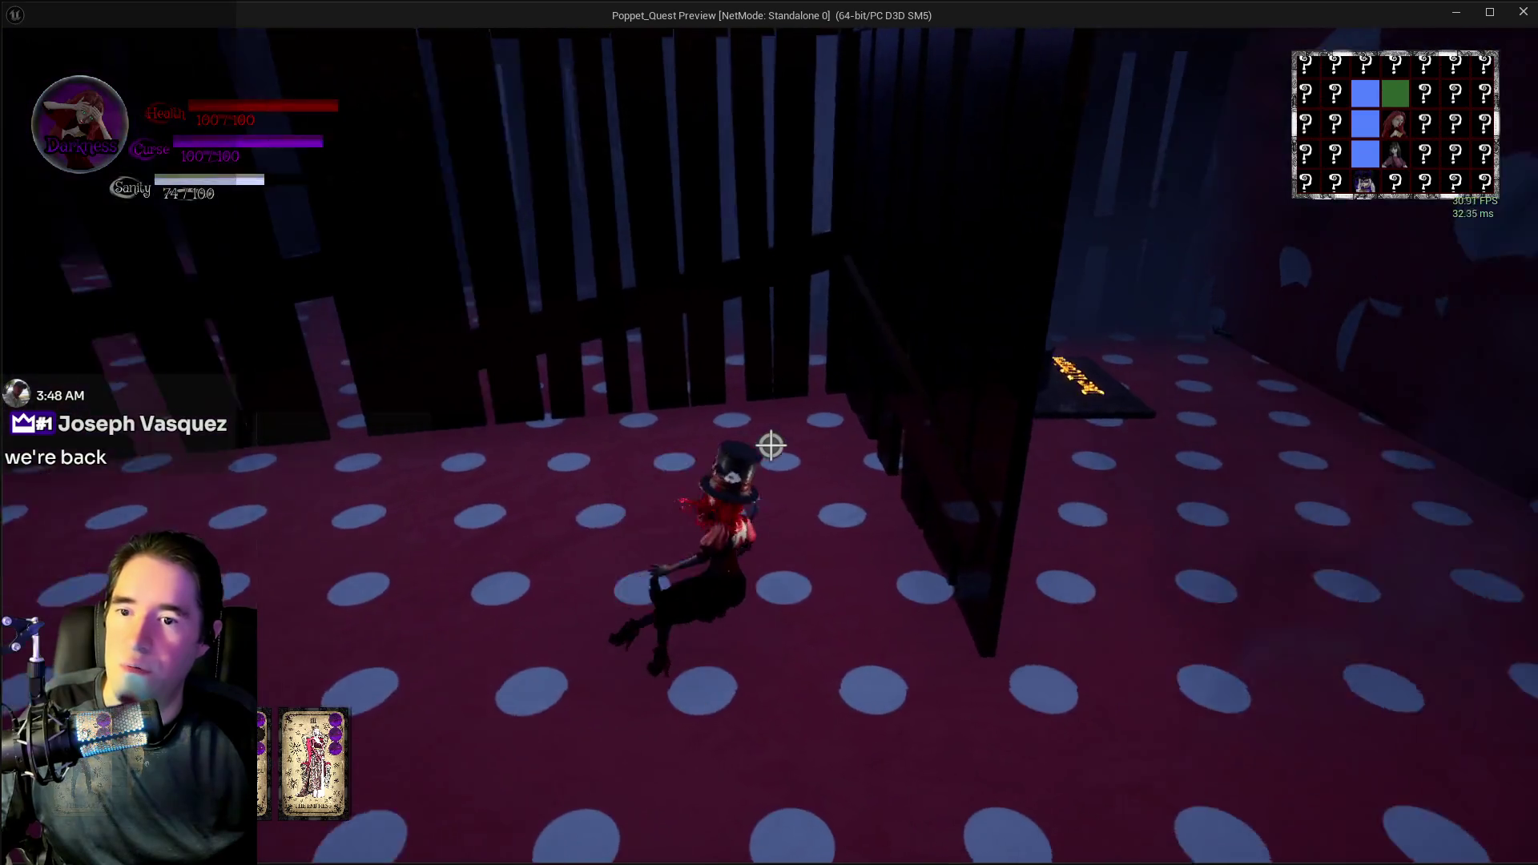
key("w")
key("q")
key("w")
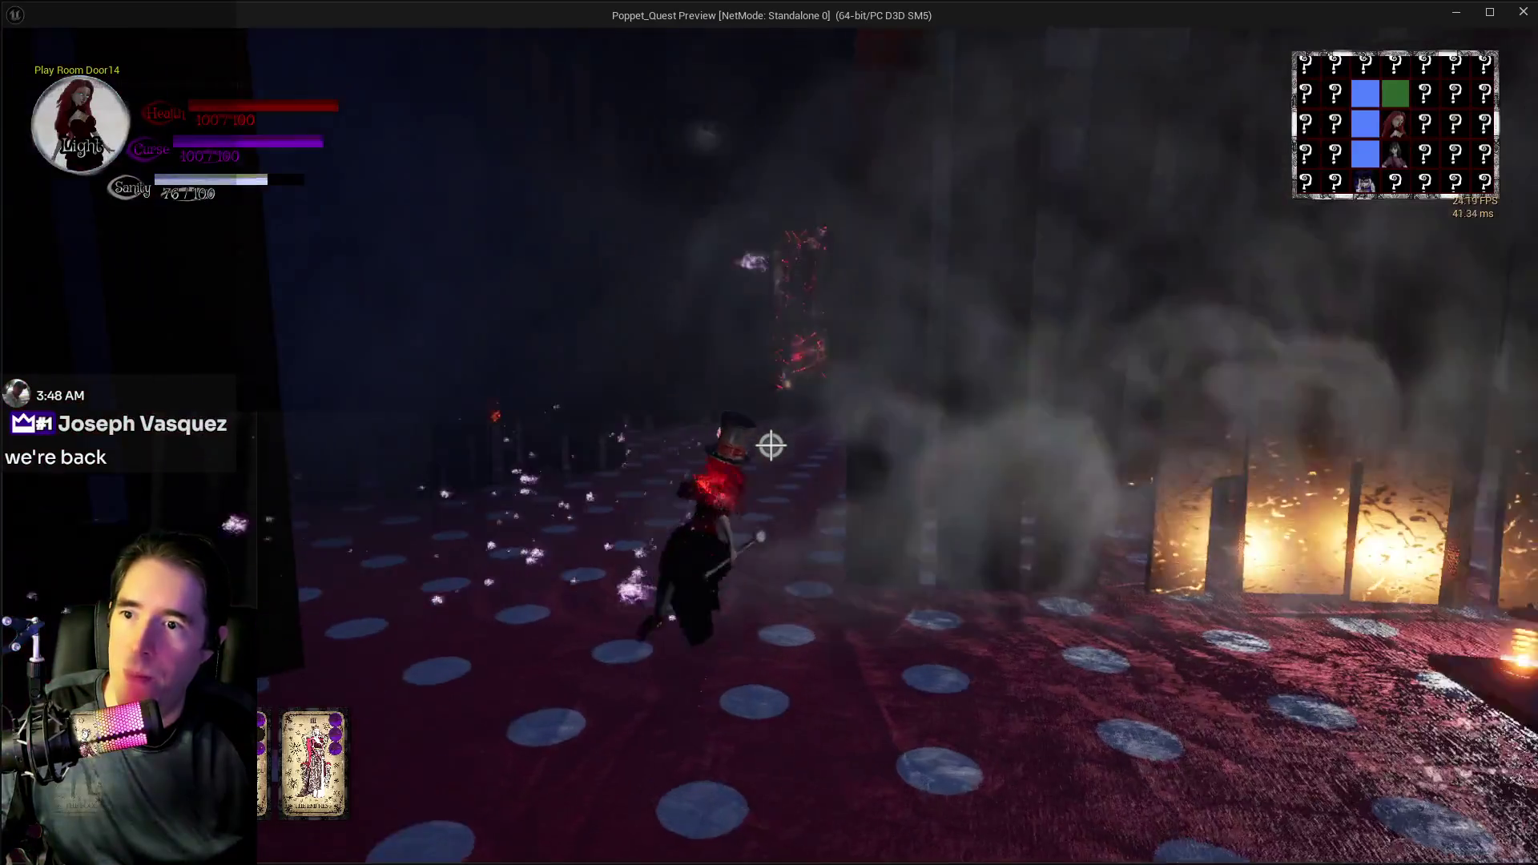
key("q")
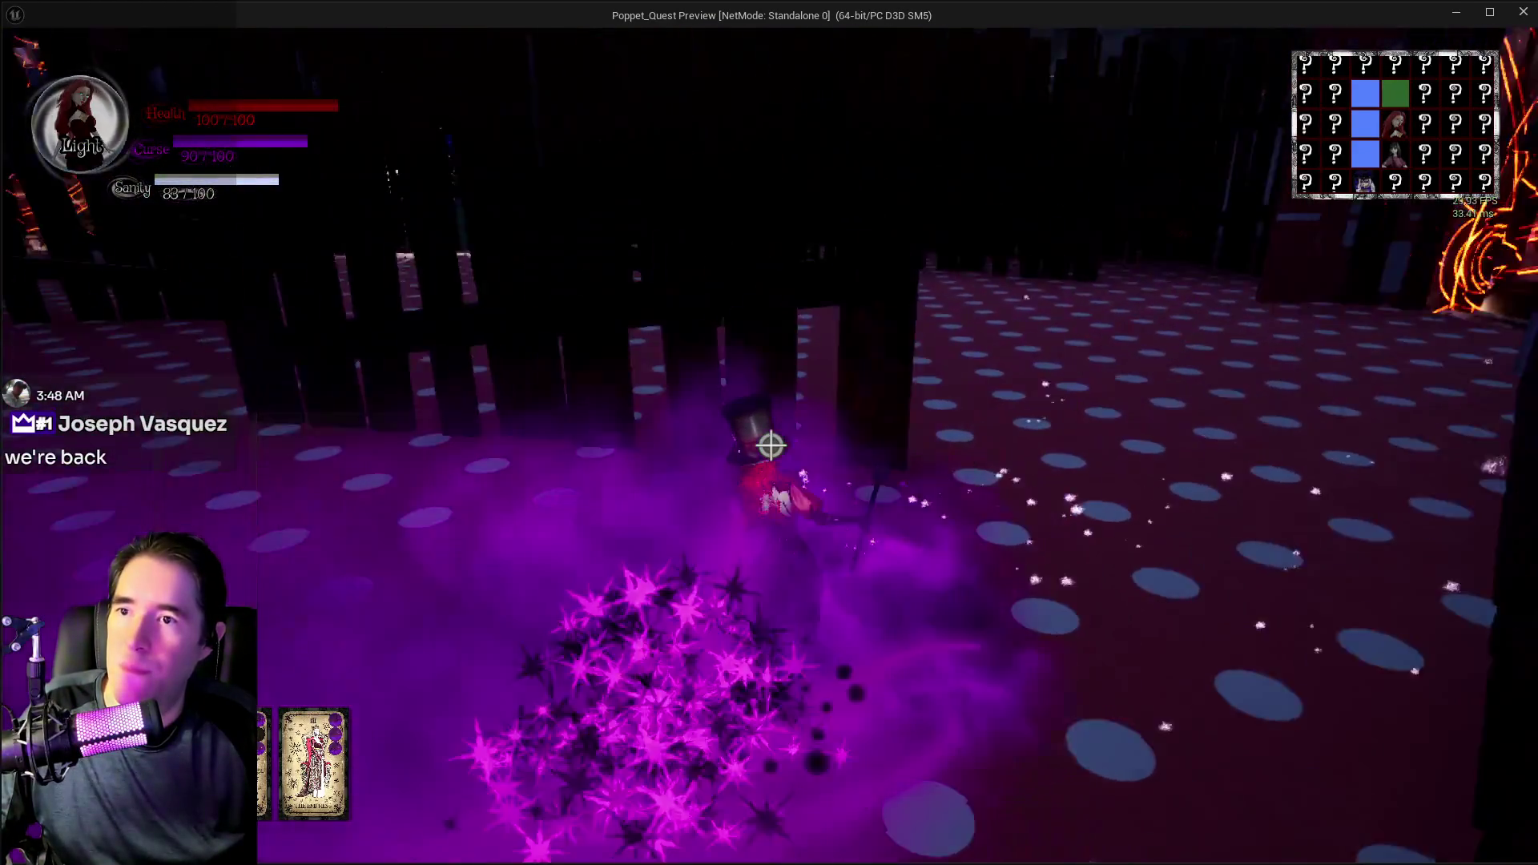
key("w")
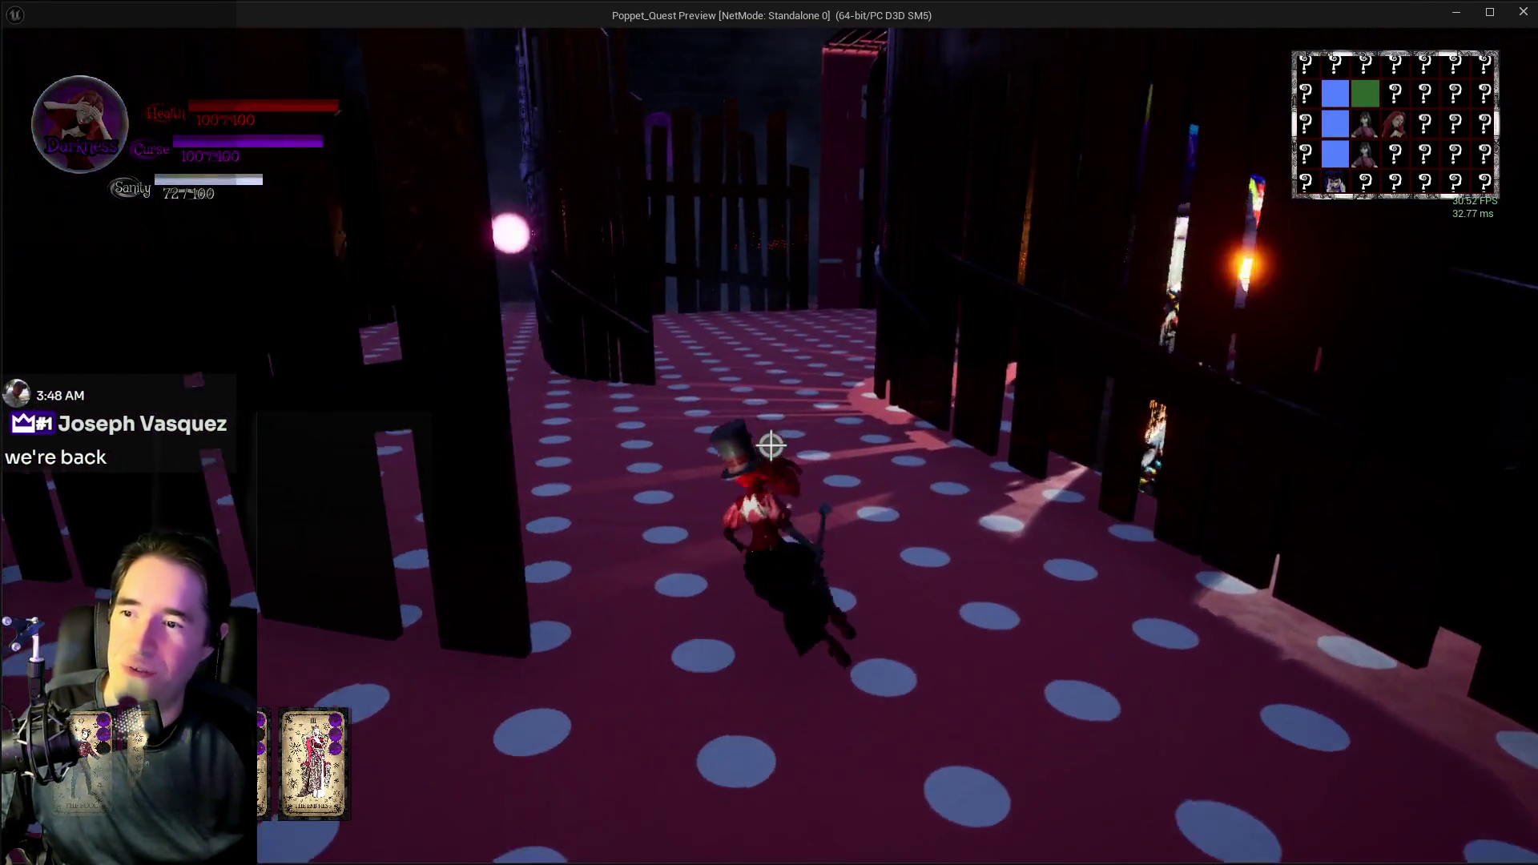
key("q")
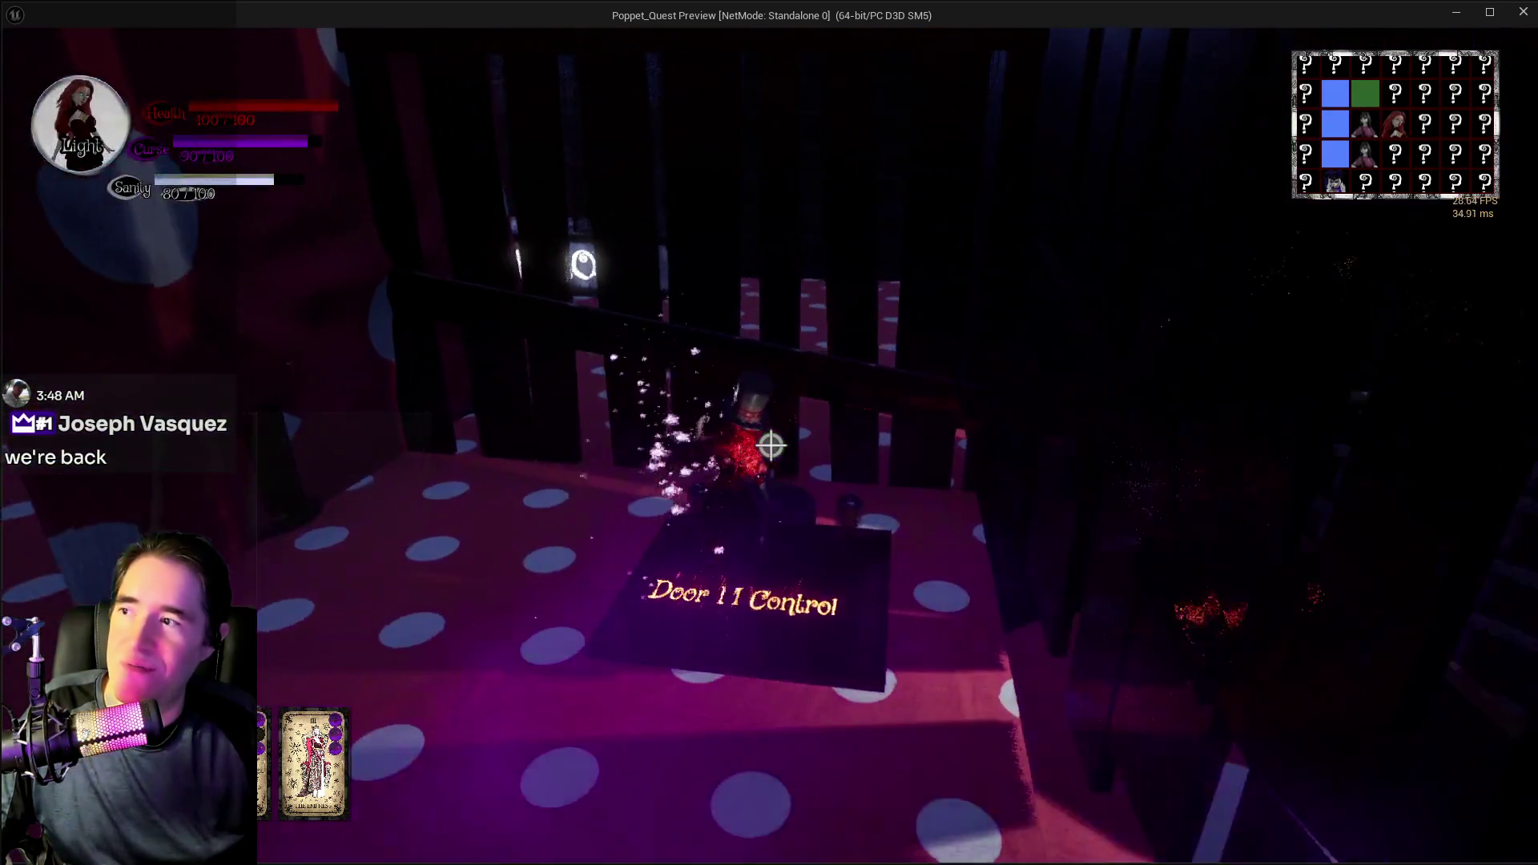